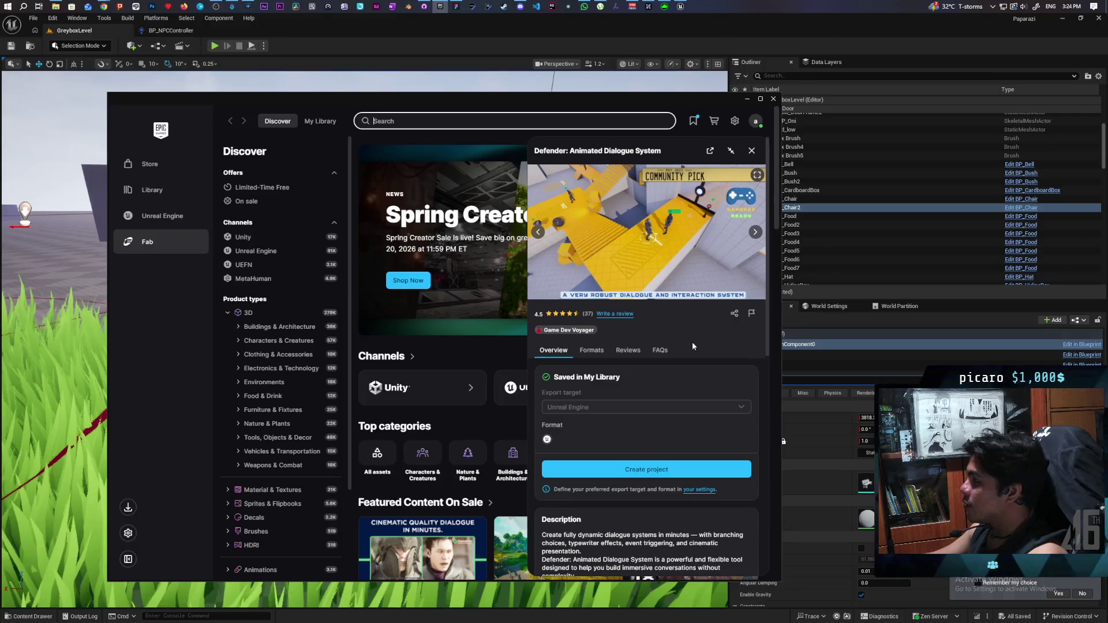
Step: Page through the Defender: Animated Dialogue System preview images up to the blueprint graph
{"action": "left_click", "coordinate": [755, 233]}
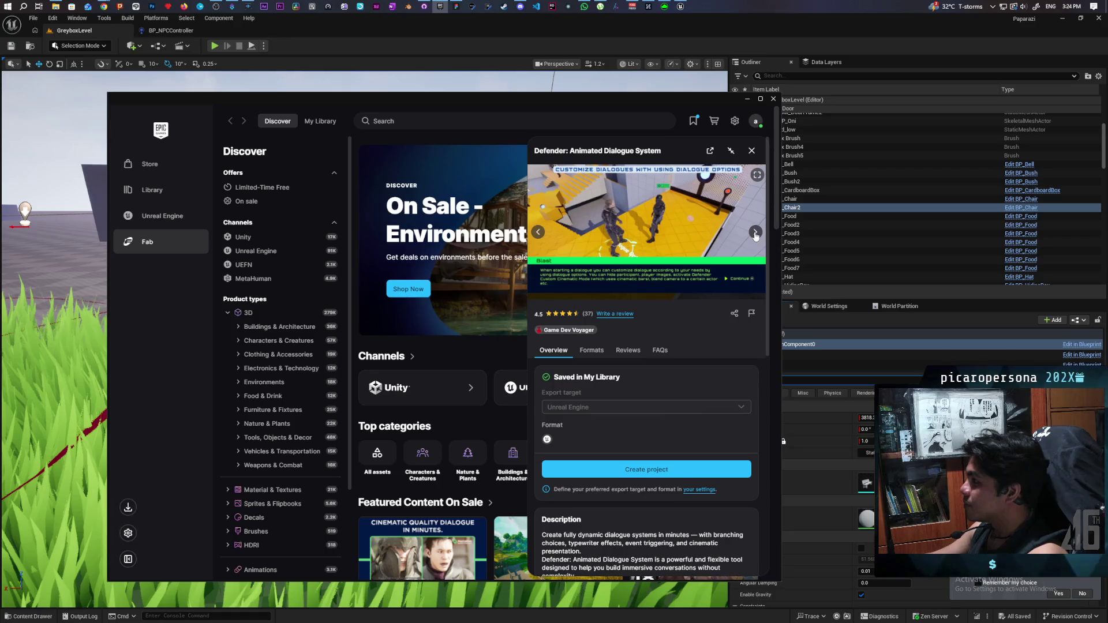
{"action": "left_click", "coordinate": [755, 232]}
{"action": "left_click", "coordinate": [755, 232]}
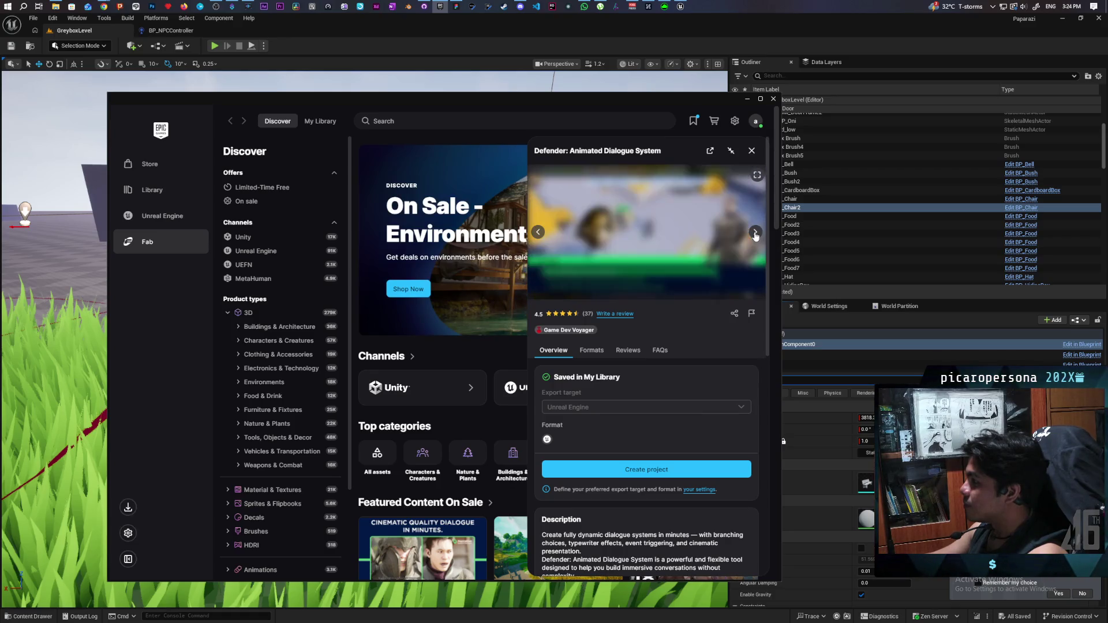
{"action": "left_click", "coordinate": [755, 232]}
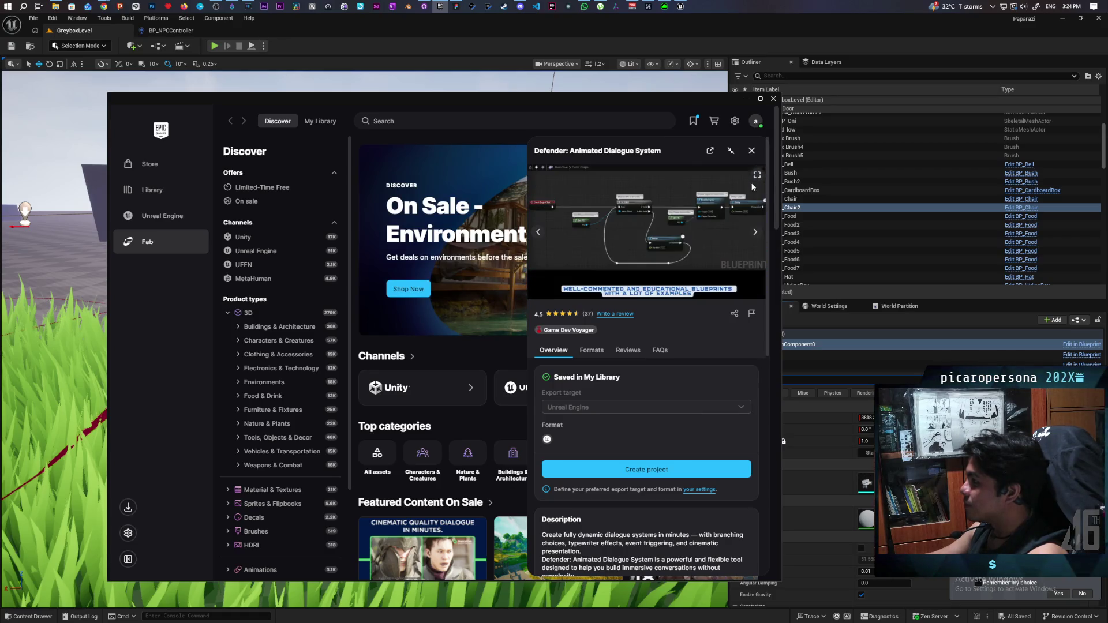
Step: Close the product details, scroll the Discover page, and go to the Unreal Engine Library
{"action": "left_click", "coordinate": [752, 152]}
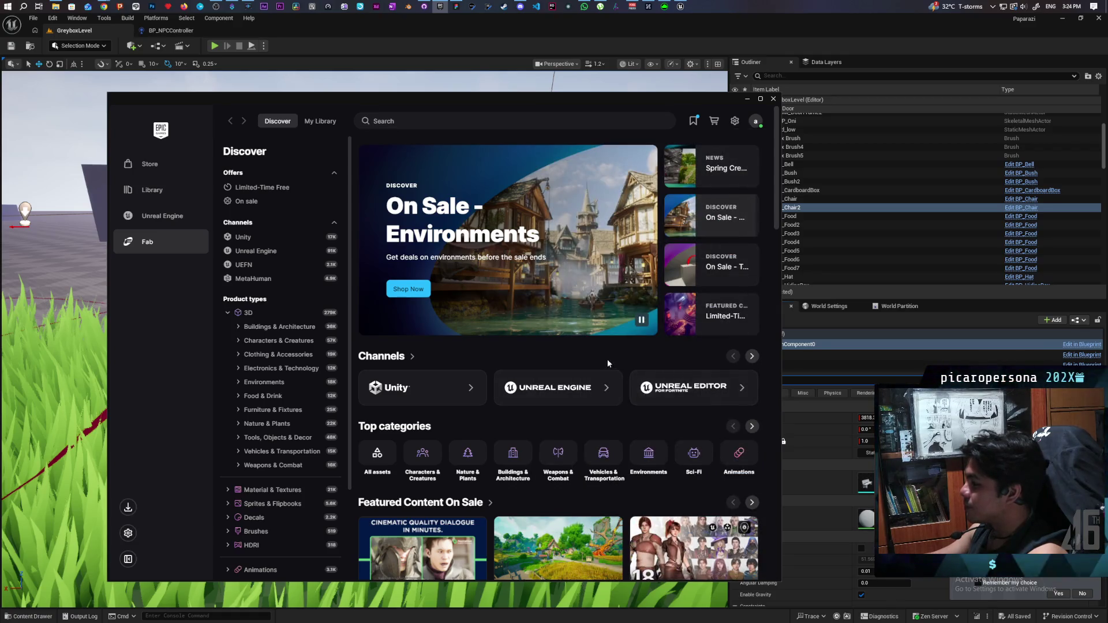
{"action": "scroll", "coordinate": [607, 359], "scroll_direction": "down", "scroll_amount": 3}
{"action": "mouse_move", "coordinate": [608, 362]}
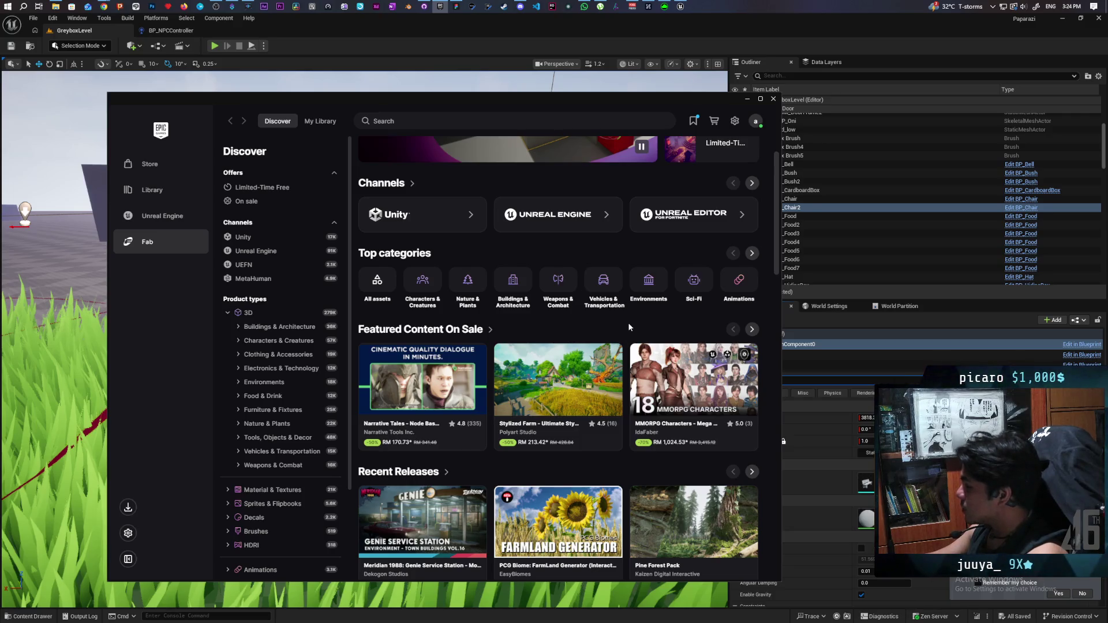
{"action": "left_click", "coordinate": [162, 219]}
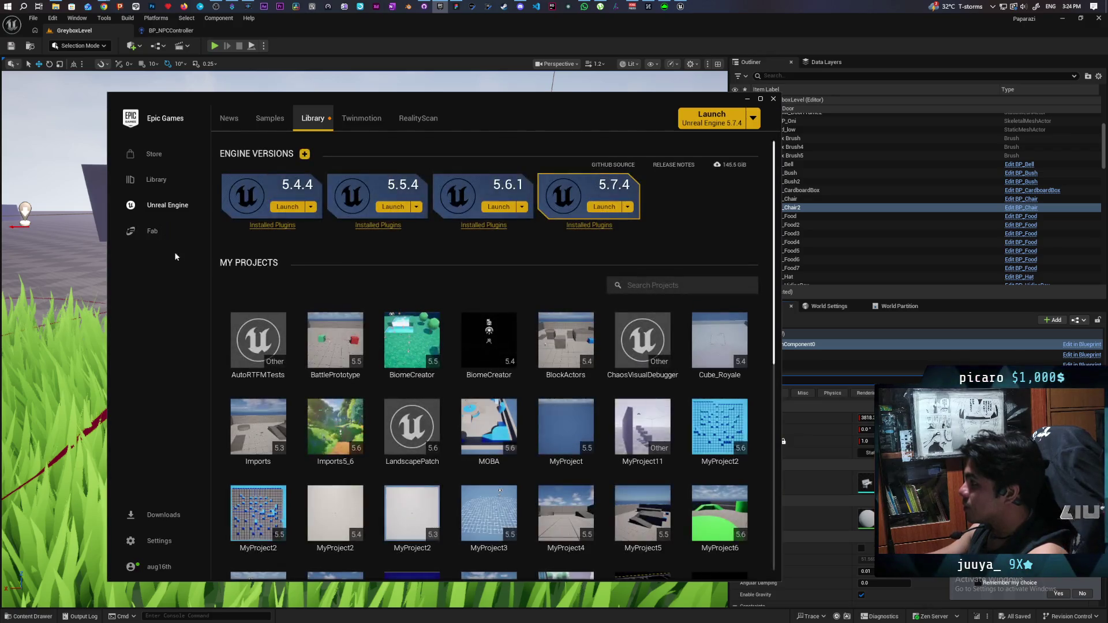
Step: Search My Projects for 'immers', find nothing, clear the filter and return to Fab
{"action": "scroll", "coordinate": [555, 352], "scroll_direction": "down", "scroll_amount": 4}
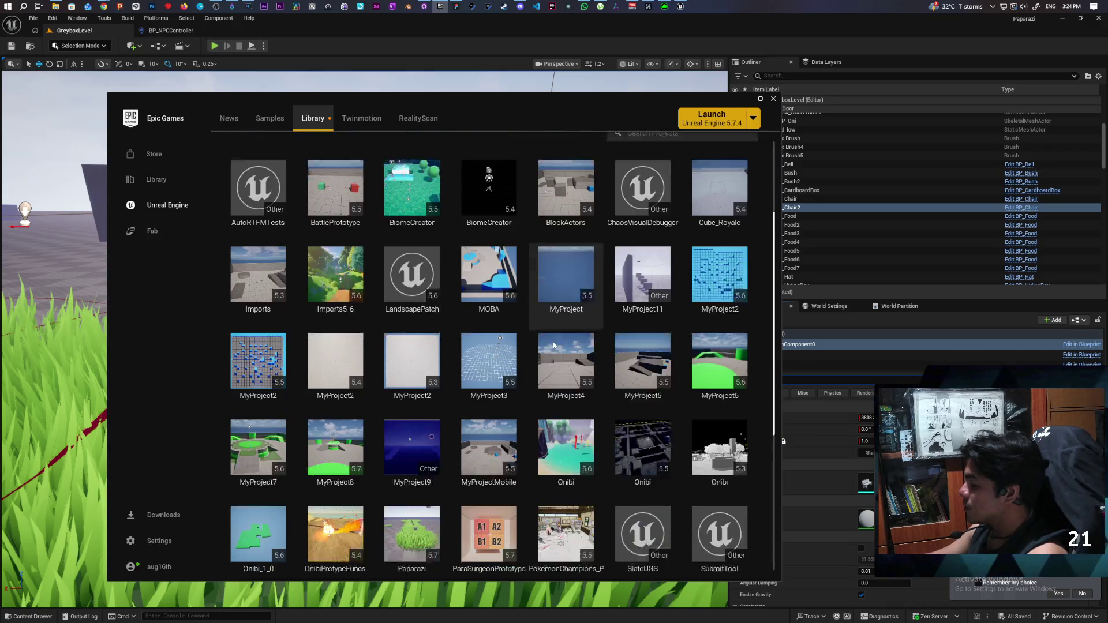
{"action": "scroll", "coordinate": [552, 346], "scroll_direction": "up", "scroll_amount": 3}
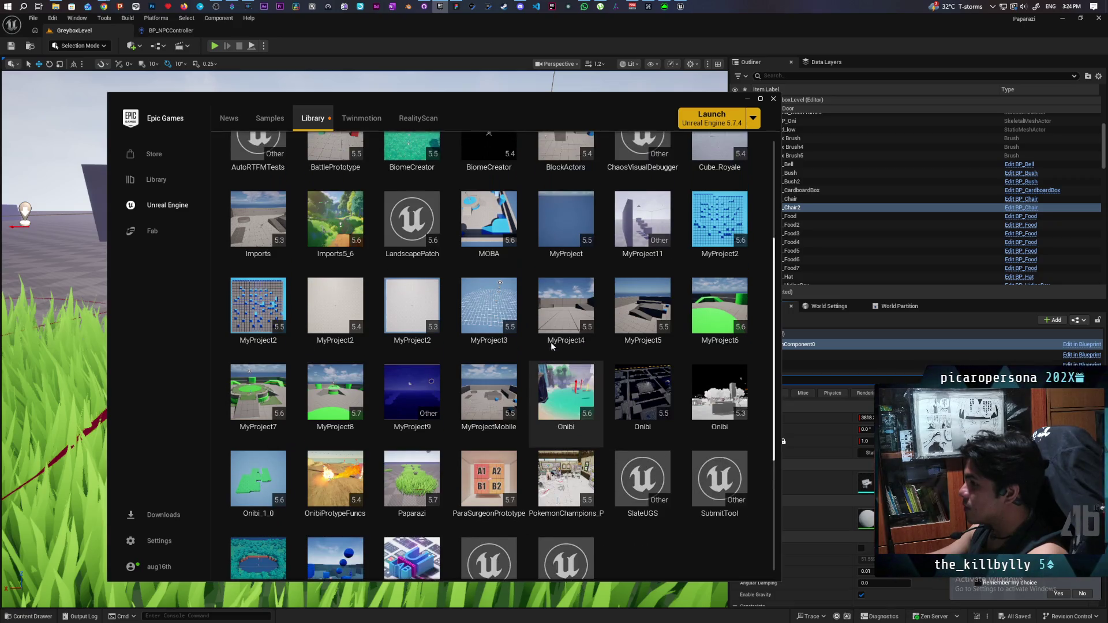
{"action": "scroll", "coordinate": [552, 345], "scroll_direction": "up", "scroll_amount": 1}
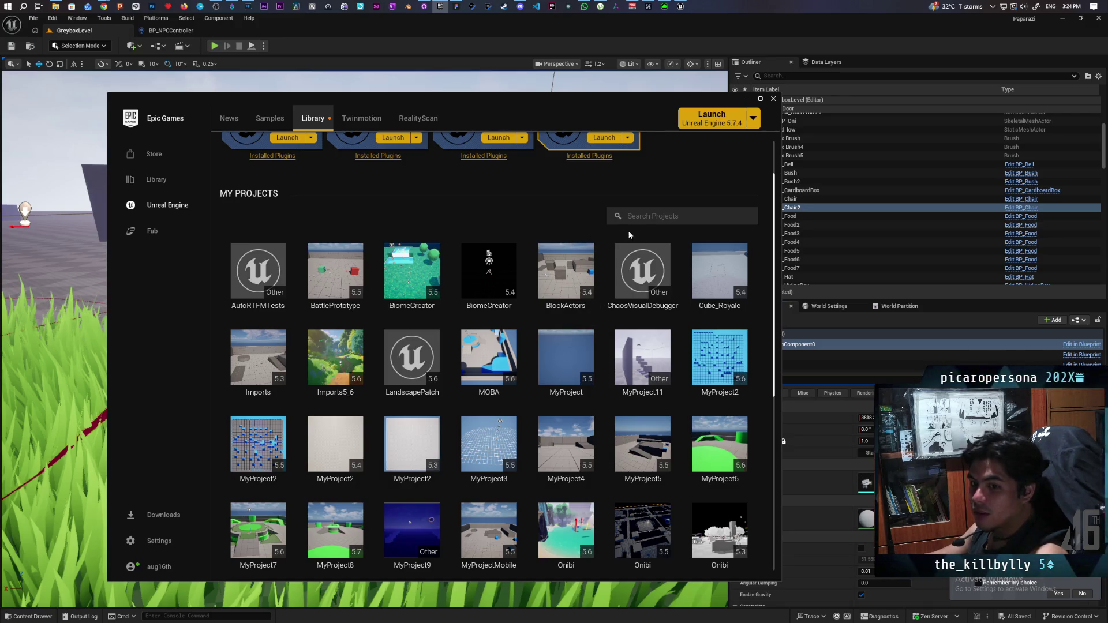
{"action": "left_click", "coordinate": [646, 223]}
{"action": "type", "text": "im"}
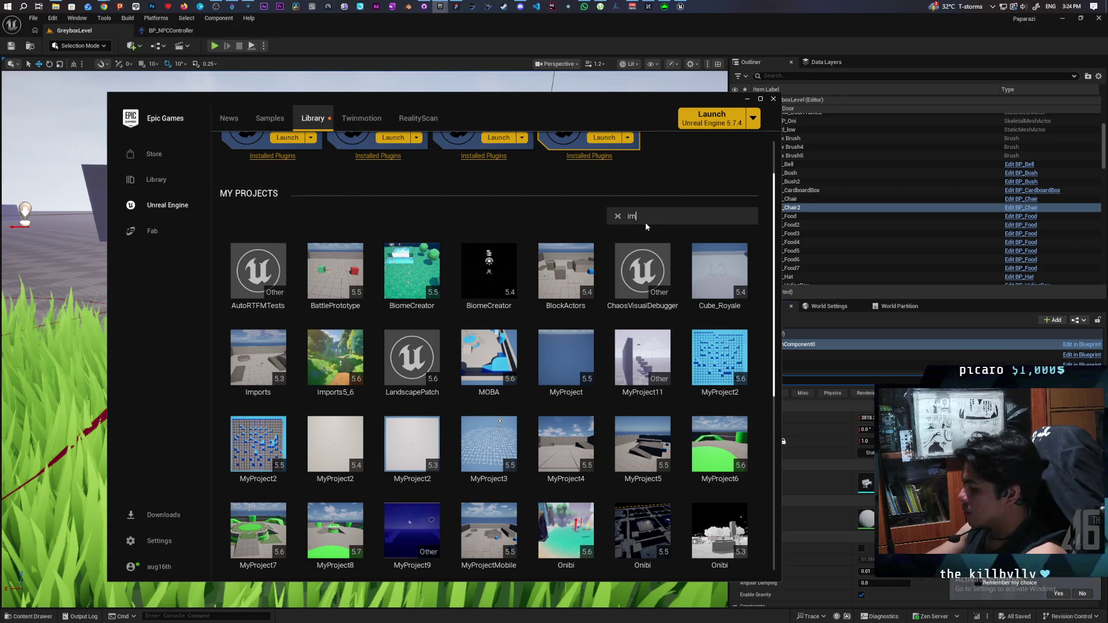
{"action": "type", "text": "mers"}
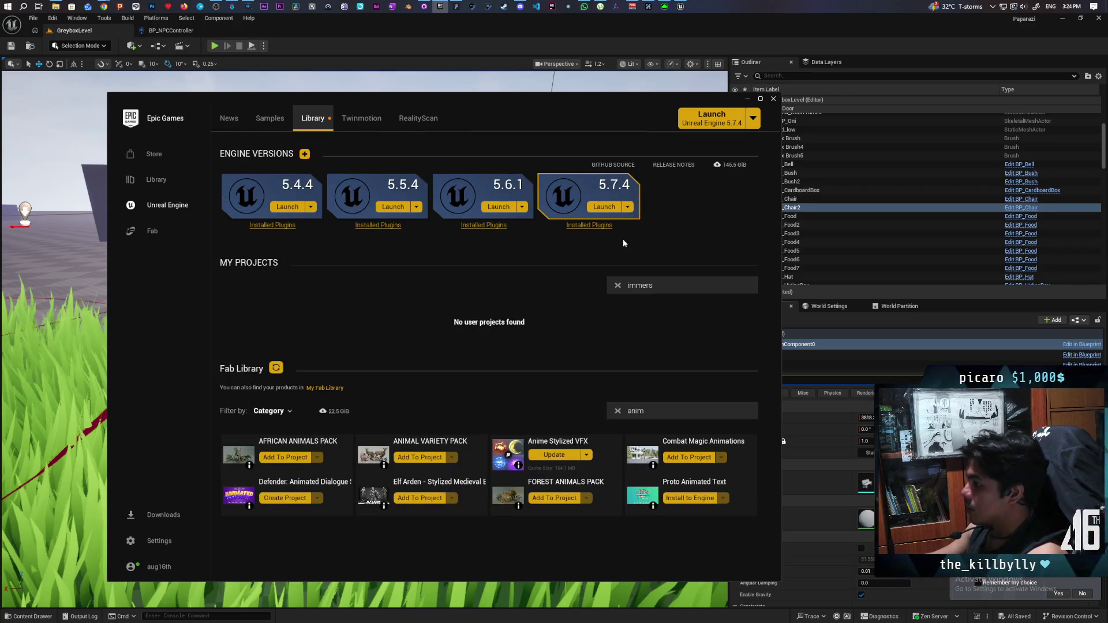
{"action": "left_click", "coordinate": [617, 285]}
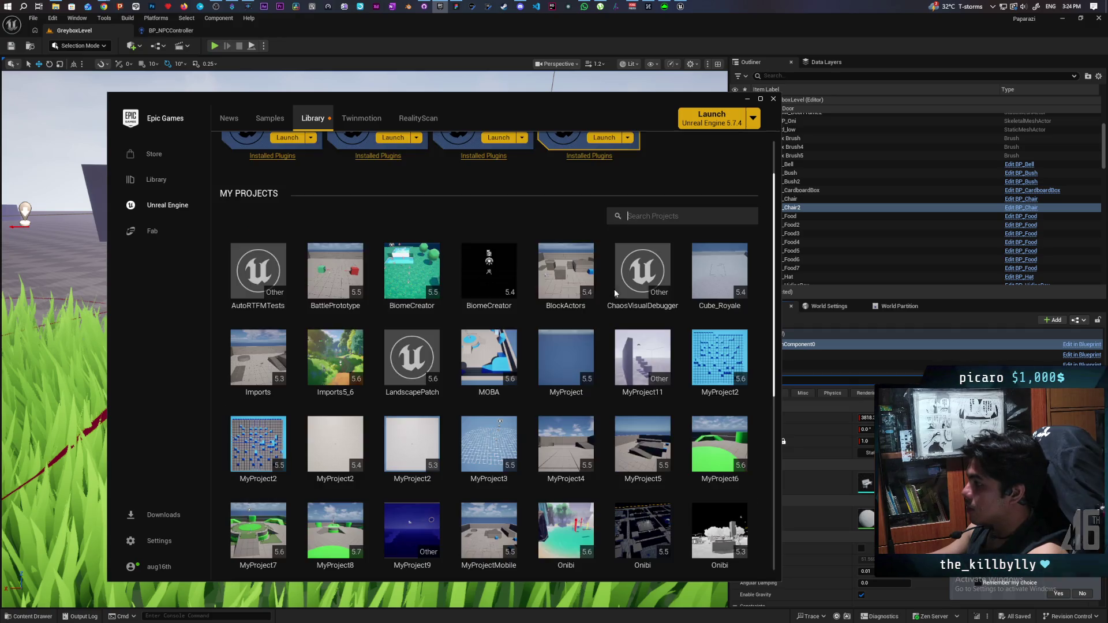
{"action": "left_click", "coordinate": [171, 238]}
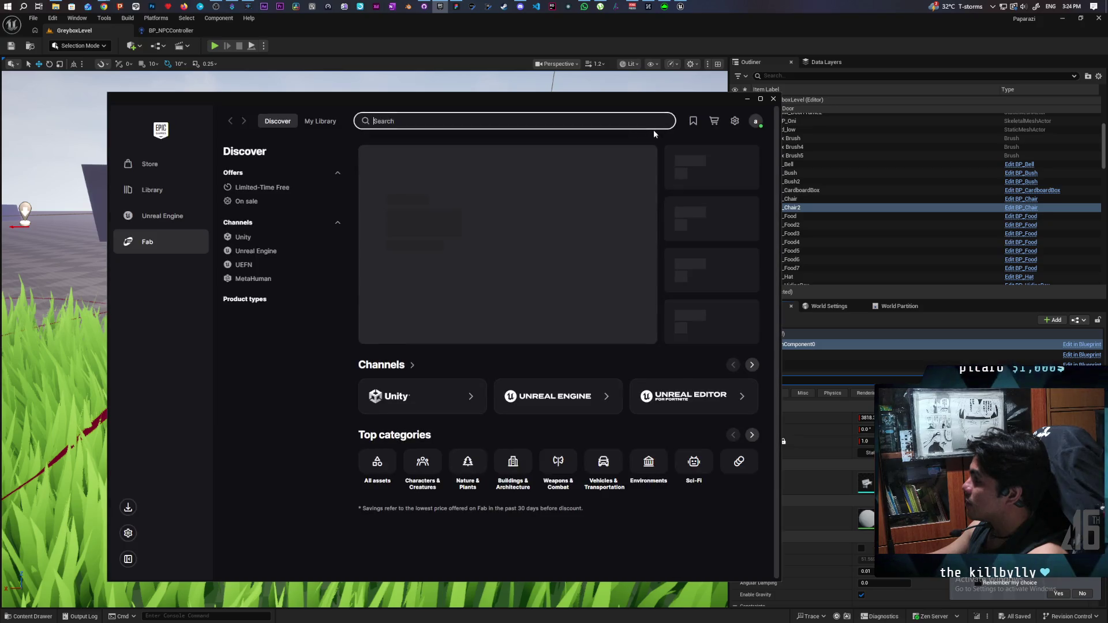
Step: Search Fab for 'immersive' and open The Immersive Template's details
{"action": "type", "text": "im"}
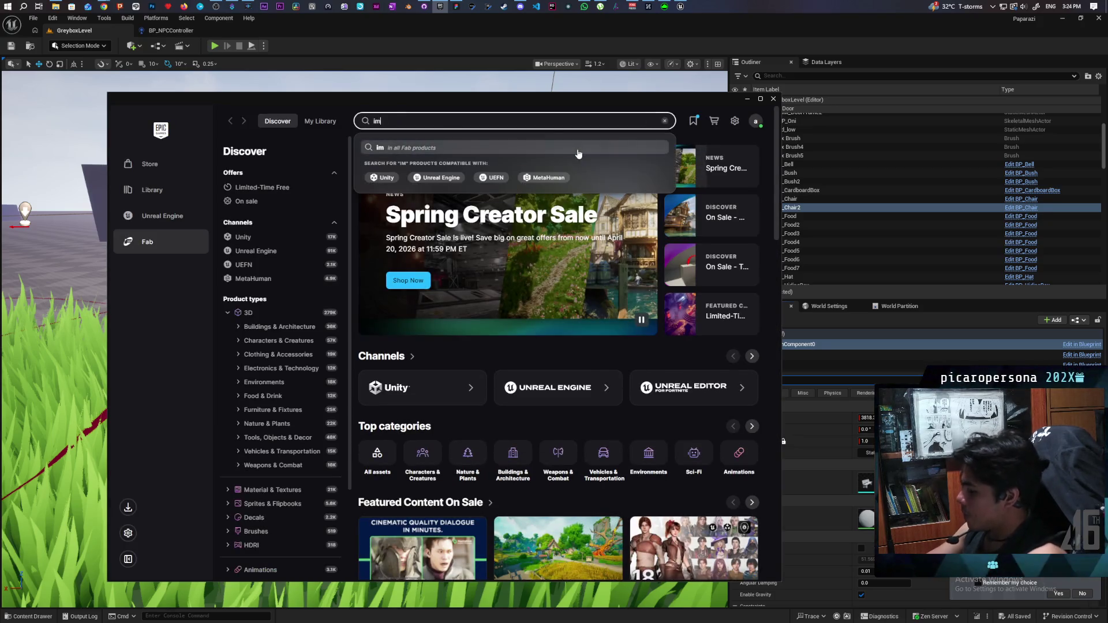
{"action": "type", "text": "mersive"}
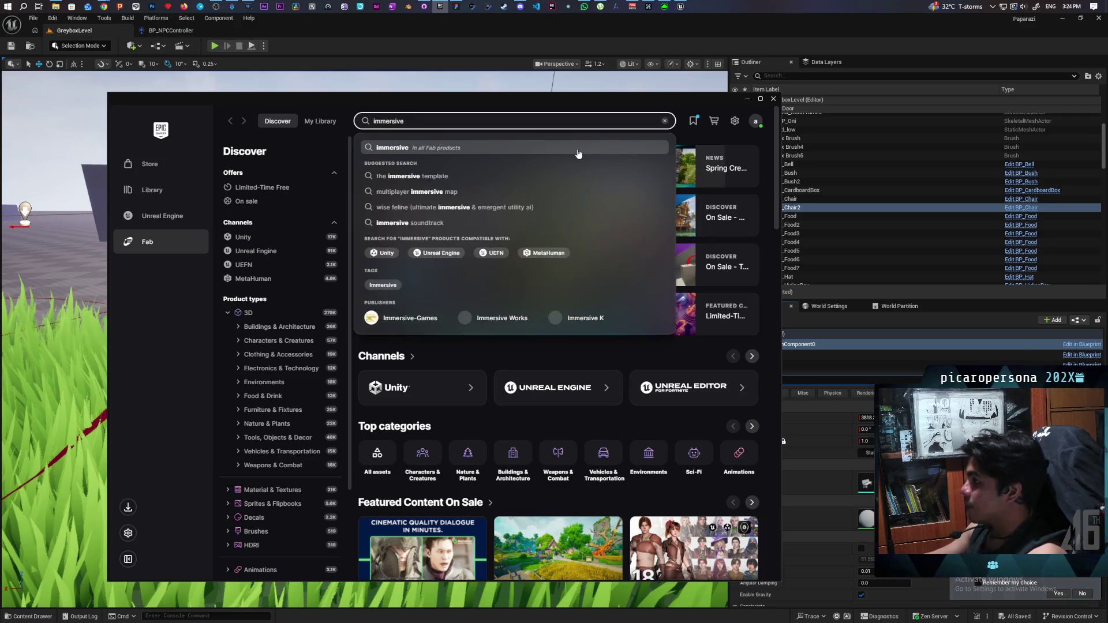
{"action": "key", "text": "Return"}
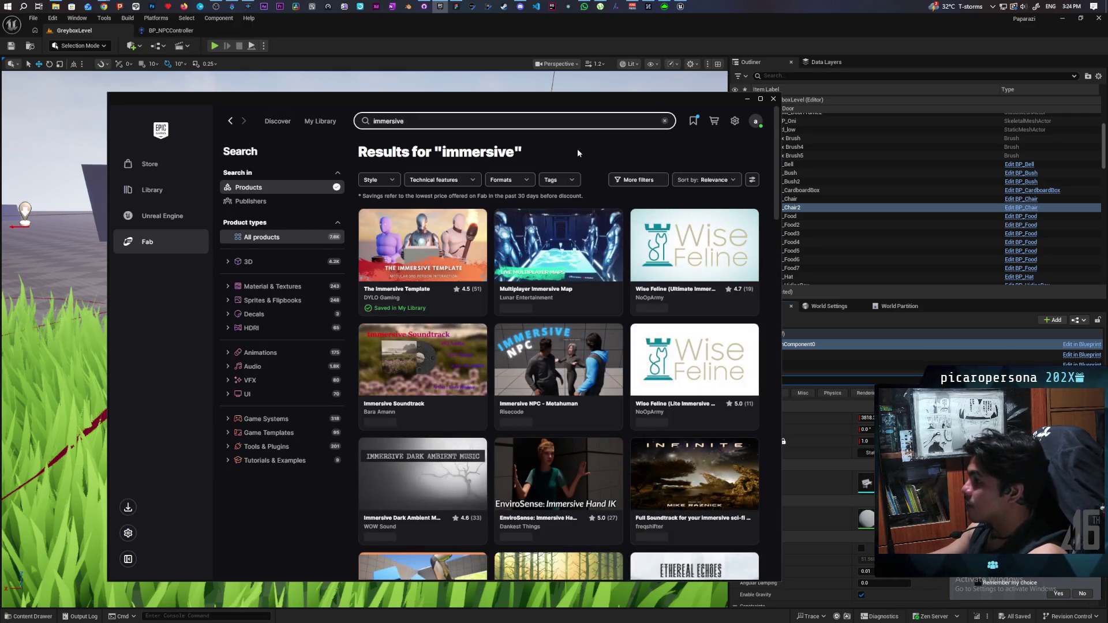
{"action": "left_click", "coordinate": [443, 312]}
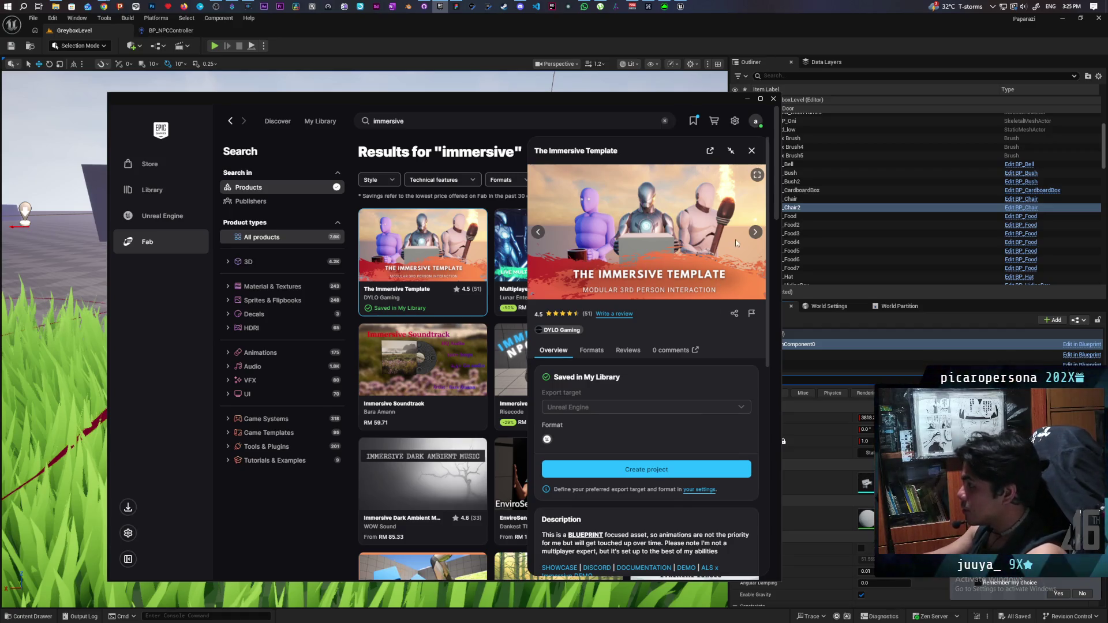
{"action": "left_click", "coordinate": [755, 232]}
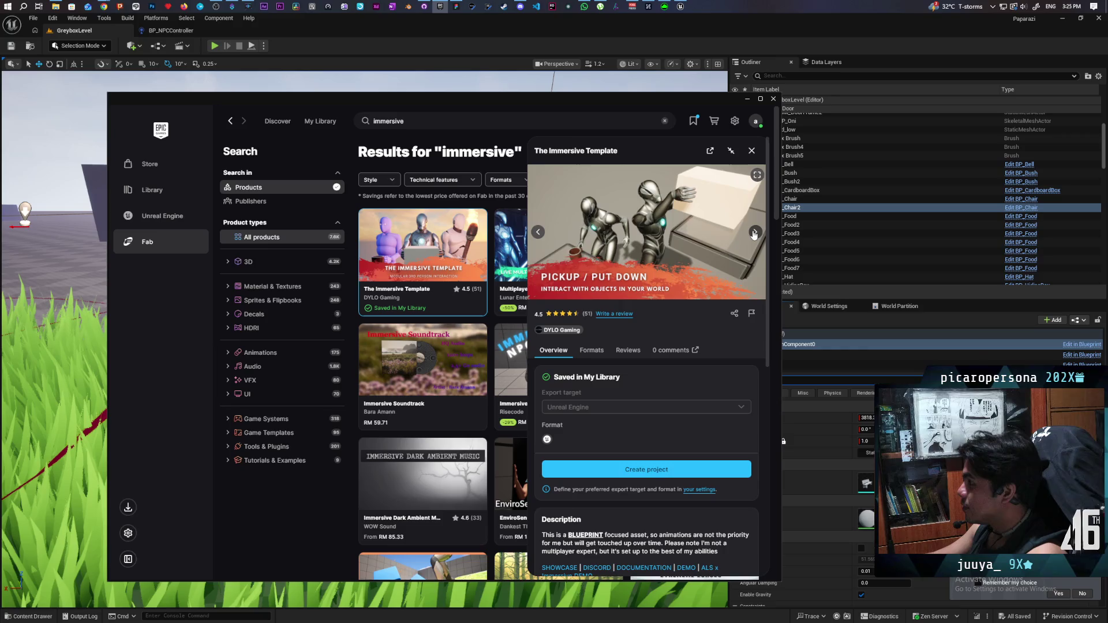
{"action": "left_click", "coordinate": [755, 233]}
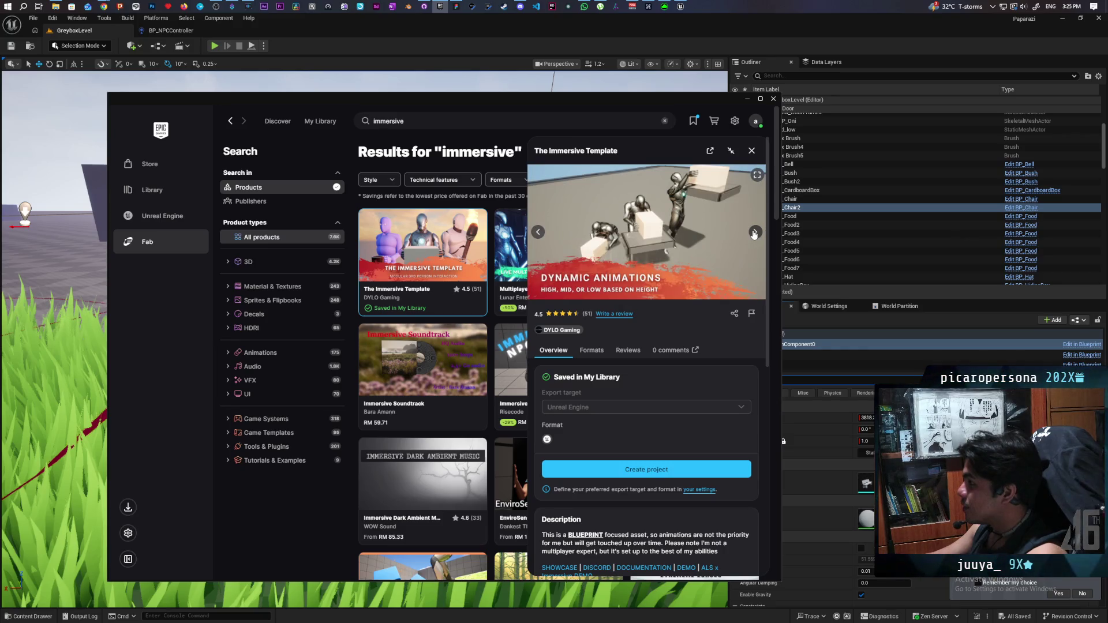
{"action": "left_click", "coordinate": [754, 232]}
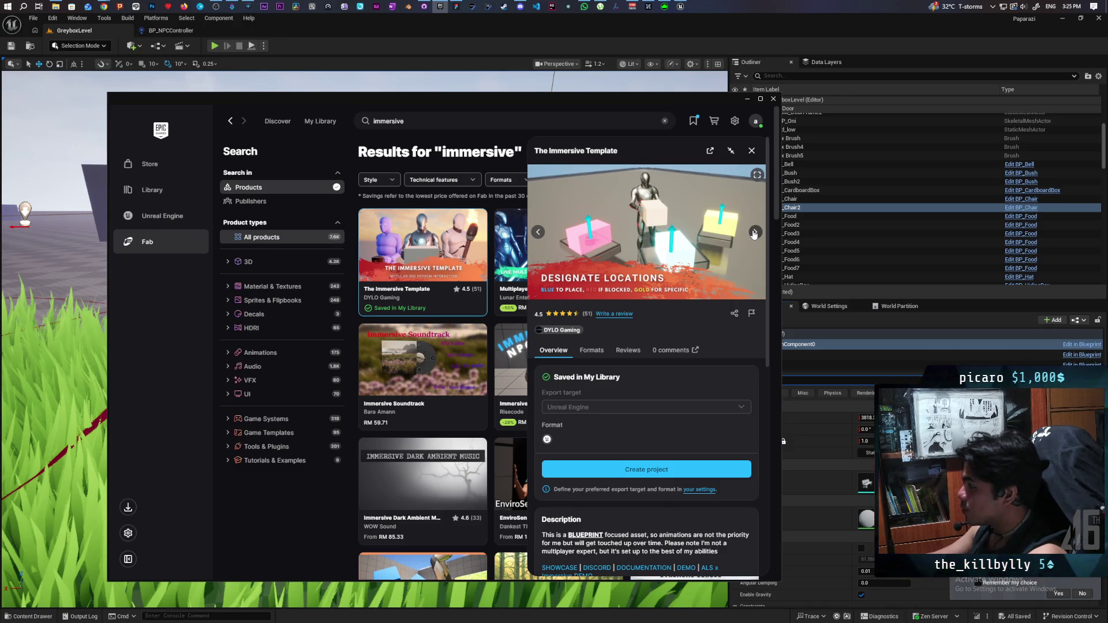
{"action": "left_click", "coordinate": [754, 233]}
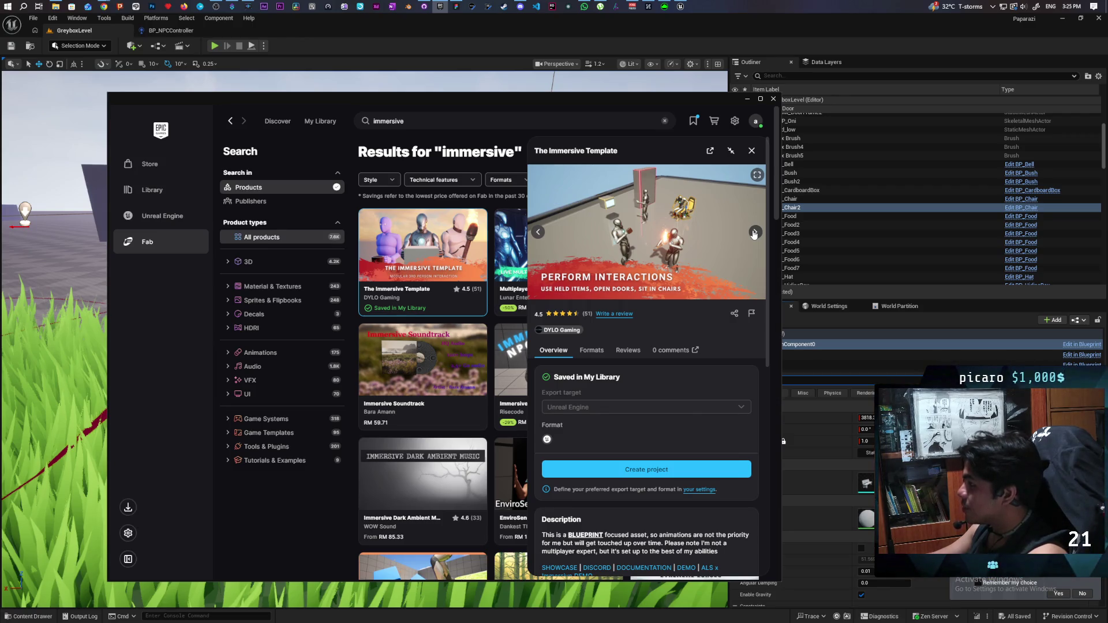
{"action": "left_click", "coordinate": [754, 233]}
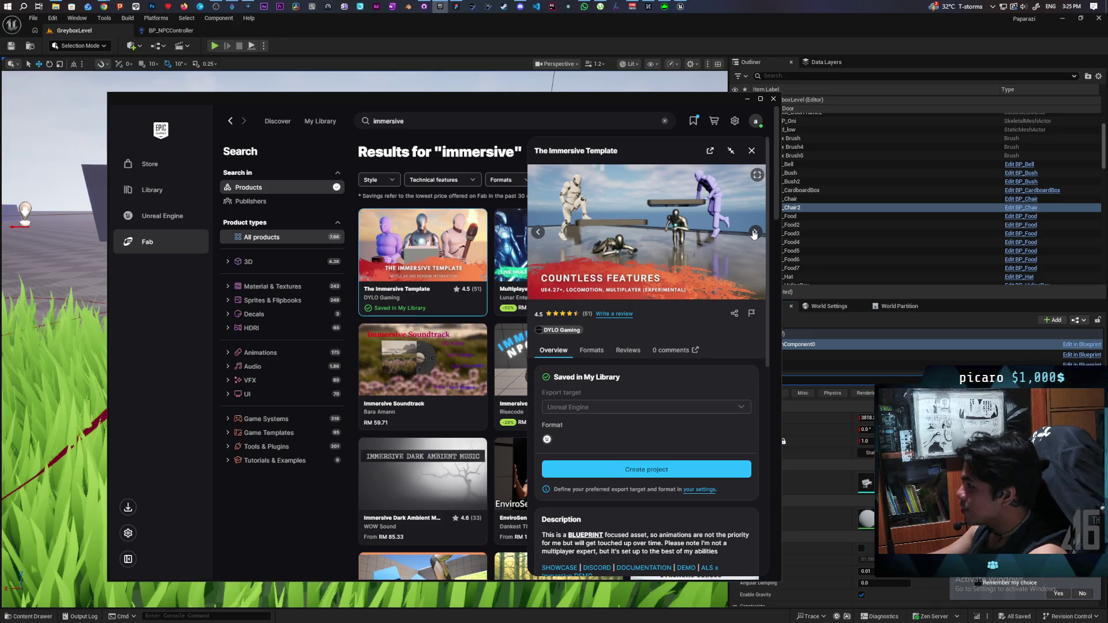
{"action": "left_click", "coordinate": [754, 232]}
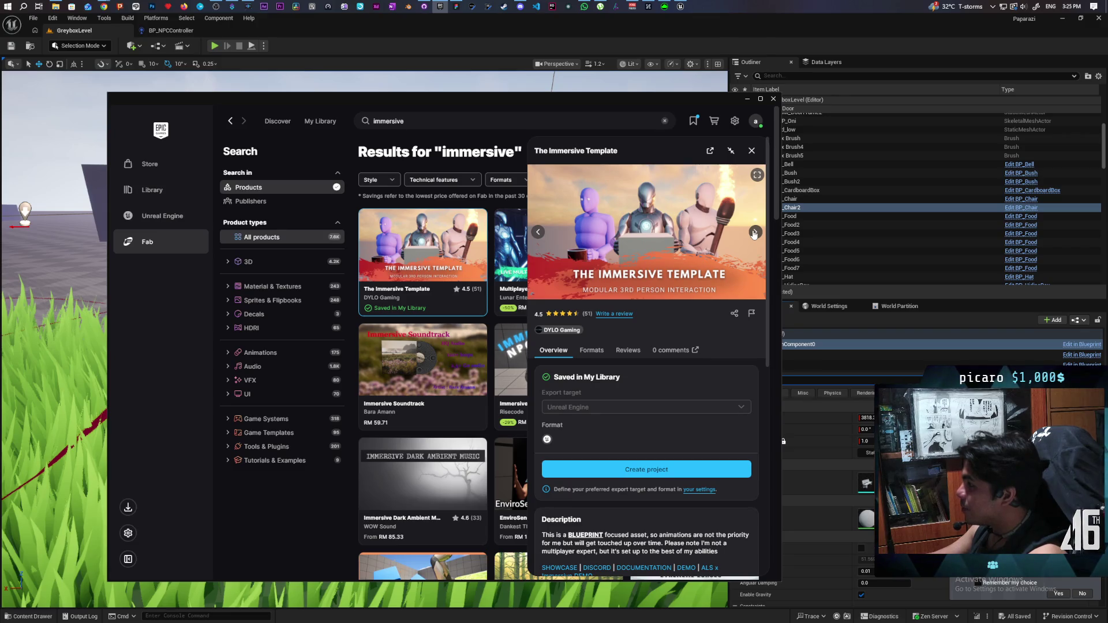
{"action": "left_click", "coordinate": [754, 233]}
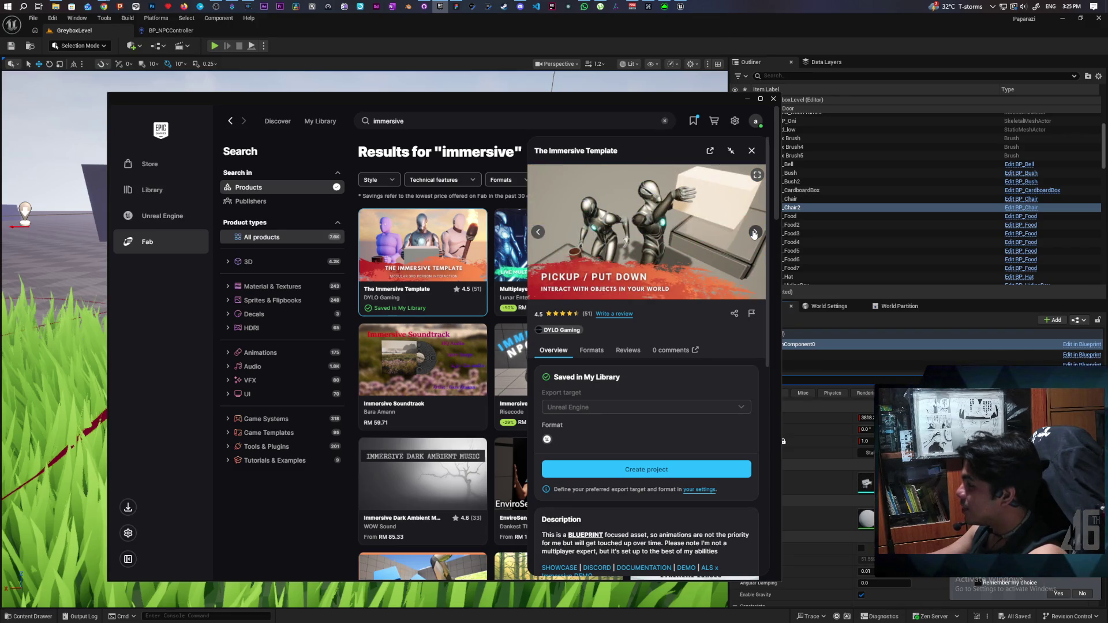
{"action": "left_click", "coordinate": [754, 233]}
{"action": "left_click", "coordinate": [754, 233]}
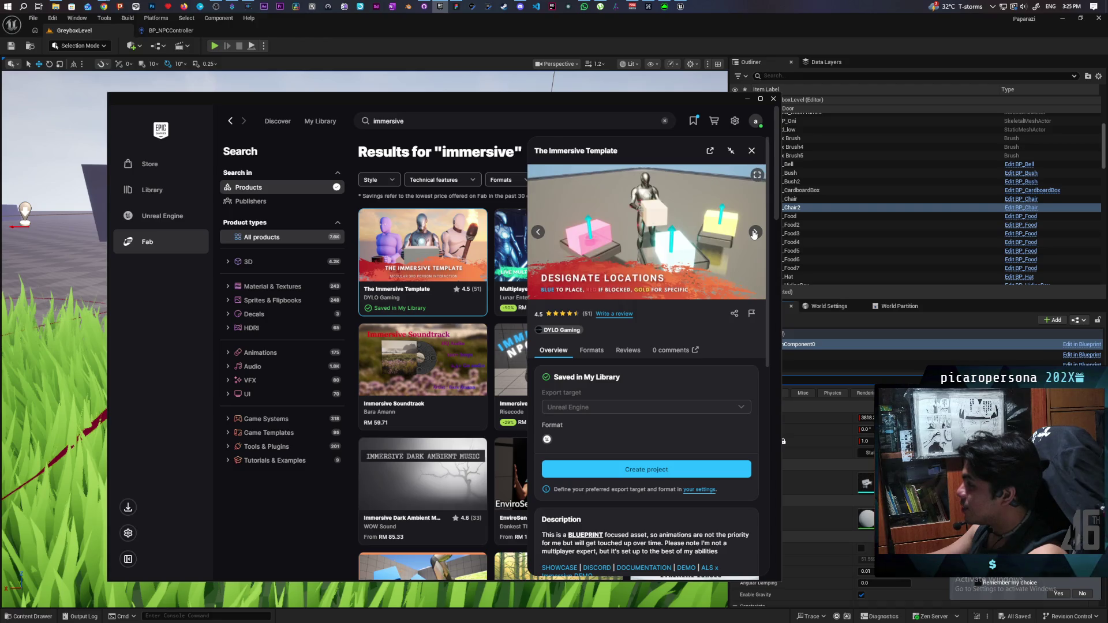
{"action": "left_click", "coordinate": [754, 233]}
{"action": "left_click", "coordinate": [754, 232]}
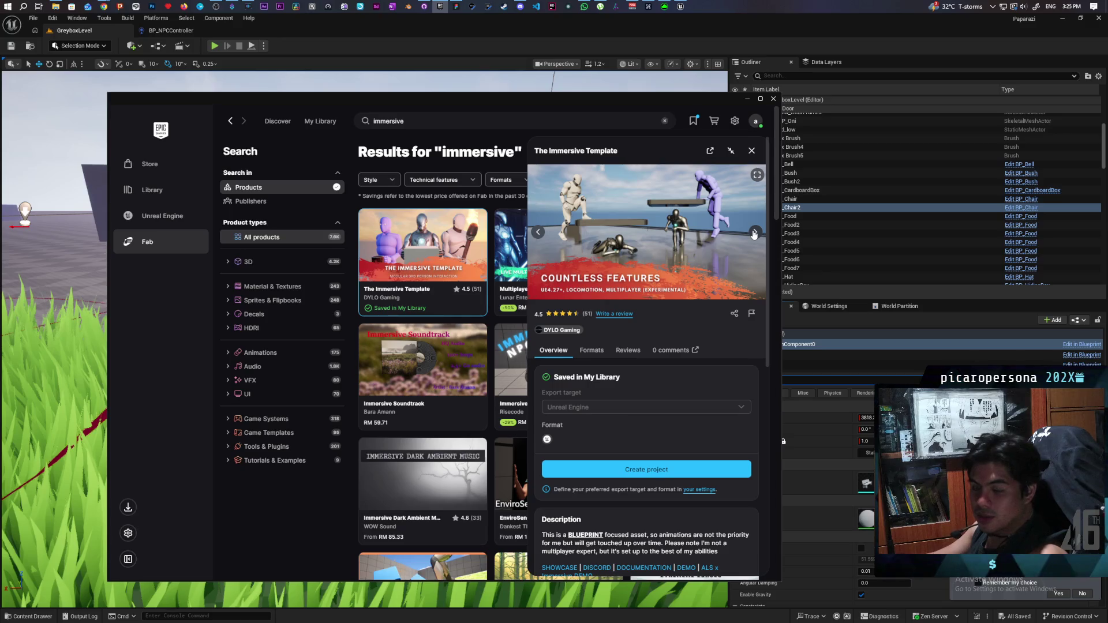
{"action": "scroll", "coordinate": [677, 456], "scroll_direction": "down", "scroll_amount": 2}
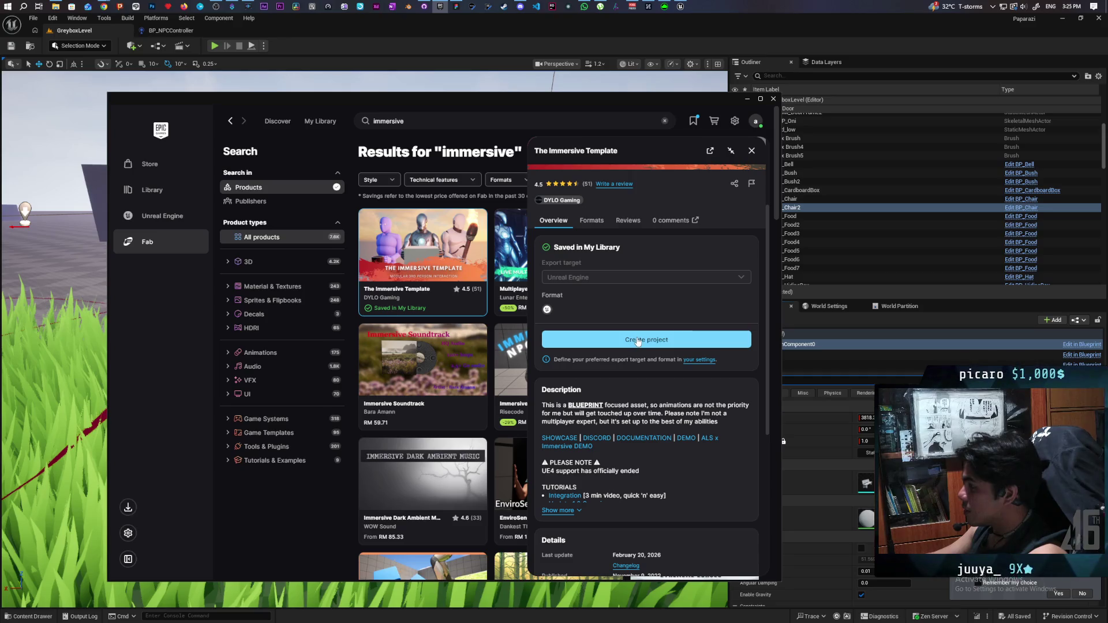
Step: Create a project from The Immersive Template at the default name and location, and let it download
{"action": "left_click", "coordinate": [683, 338]}
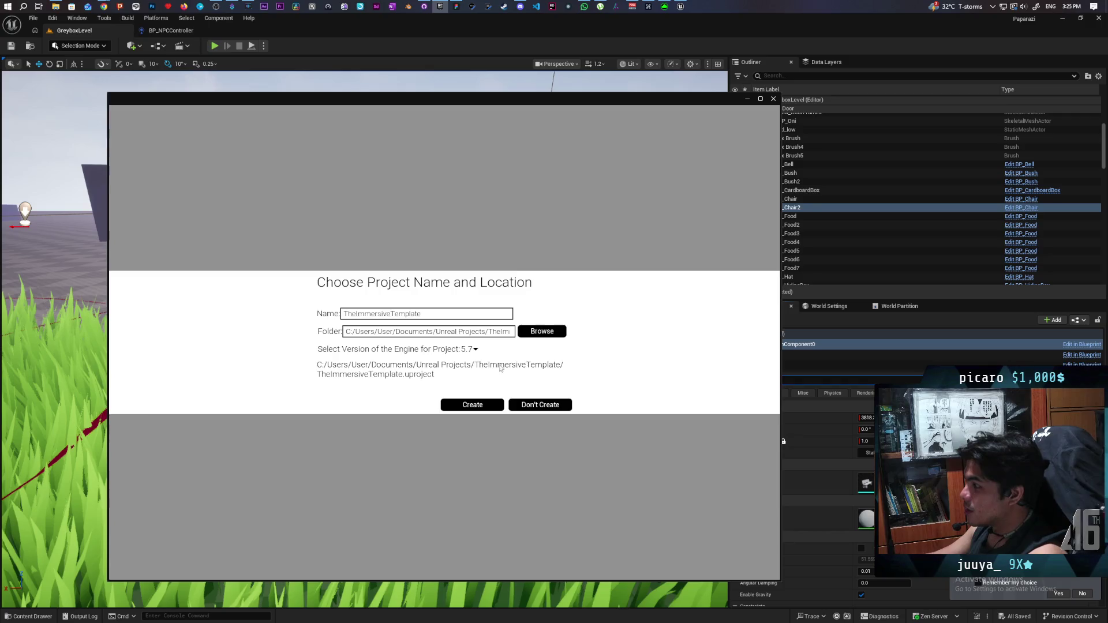
{"action": "left_click", "coordinate": [489, 408]}
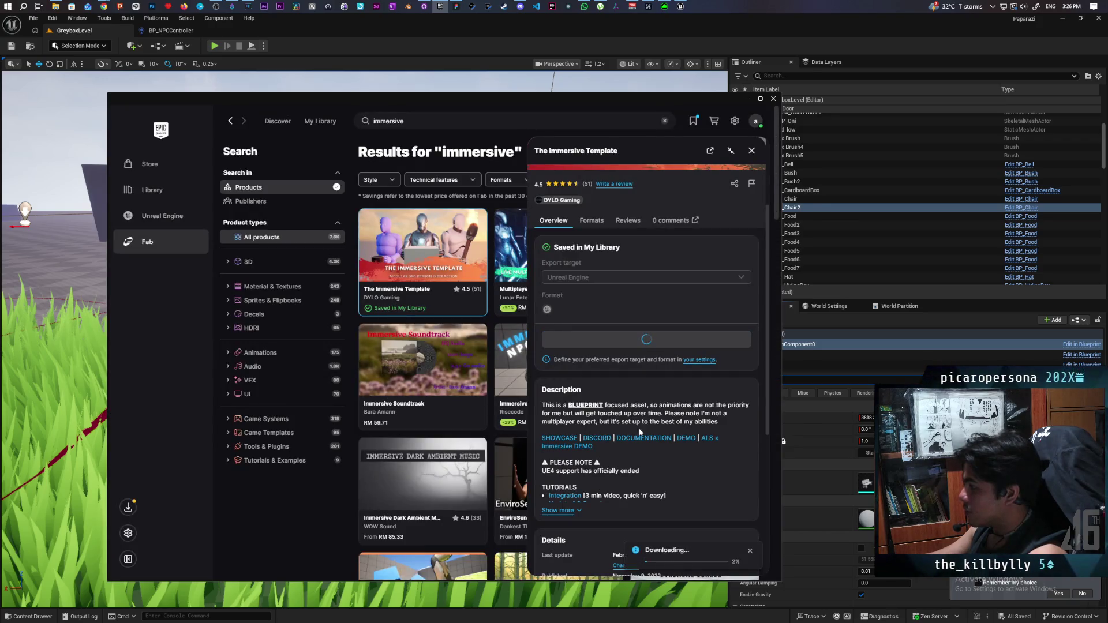
{"action": "key", "text": "shift+F3"}
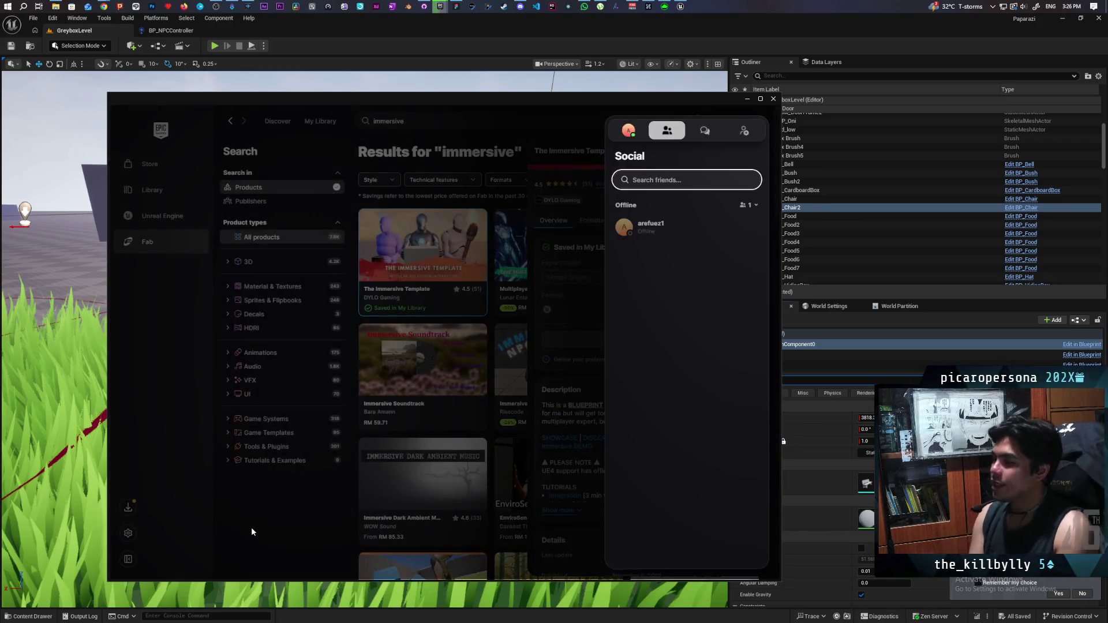
{"action": "left_click", "coordinate": [255, 532]}
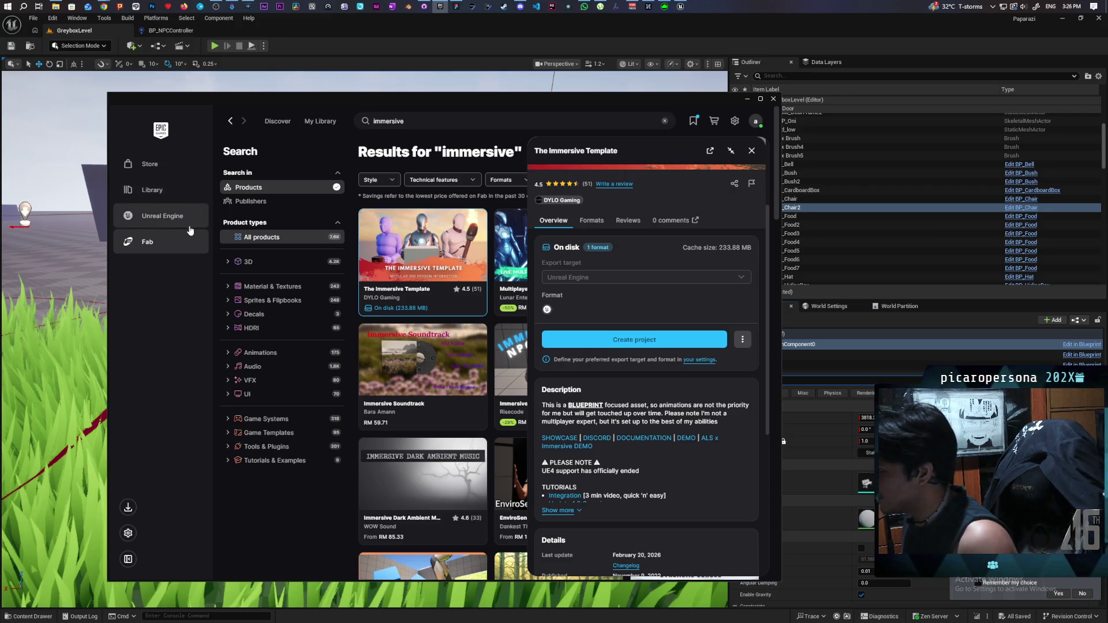
Step: Find TheImmersiveTemplate under My Projects in the Unreal Engine Library and launch it
{"action": "left_click", "coordinate": [155, 225]}
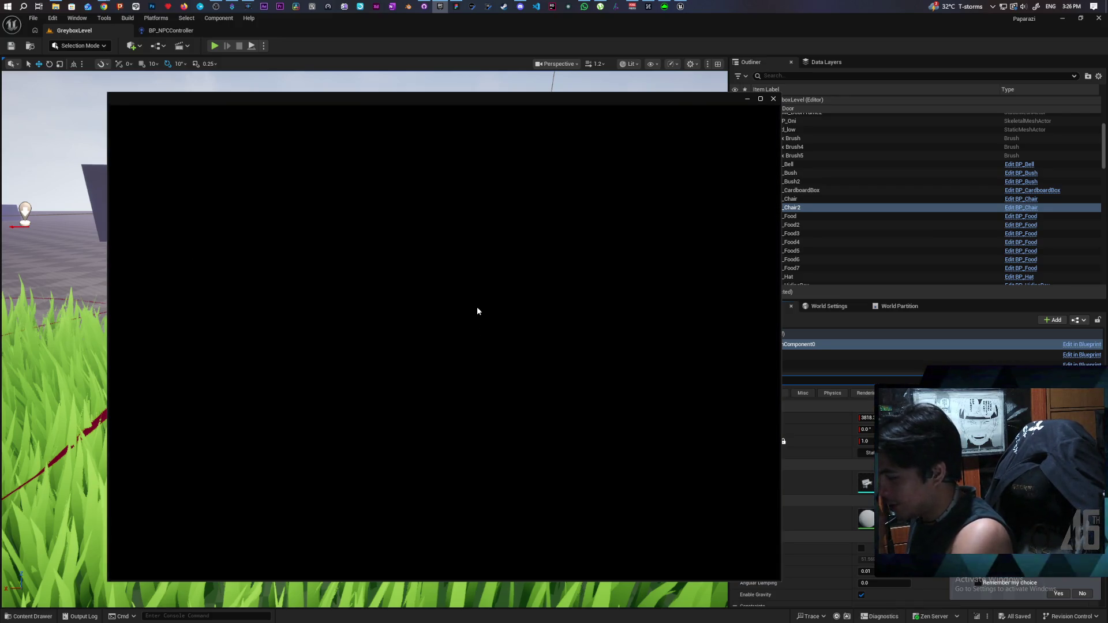
{"action": "scroll", "coordinate": [527, 373], "scroll_direction": "down", "scroll_amount": 5}
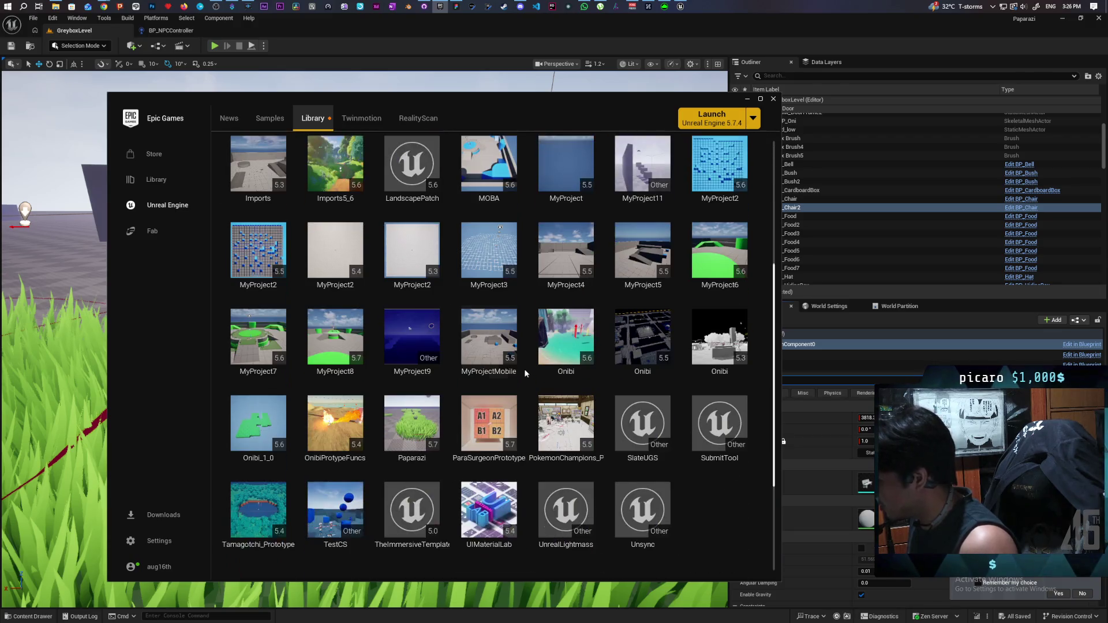
{"action": "scroll", "coordinate": [525, 372], "scroll_direction": "down", "scroll_amount": 1}
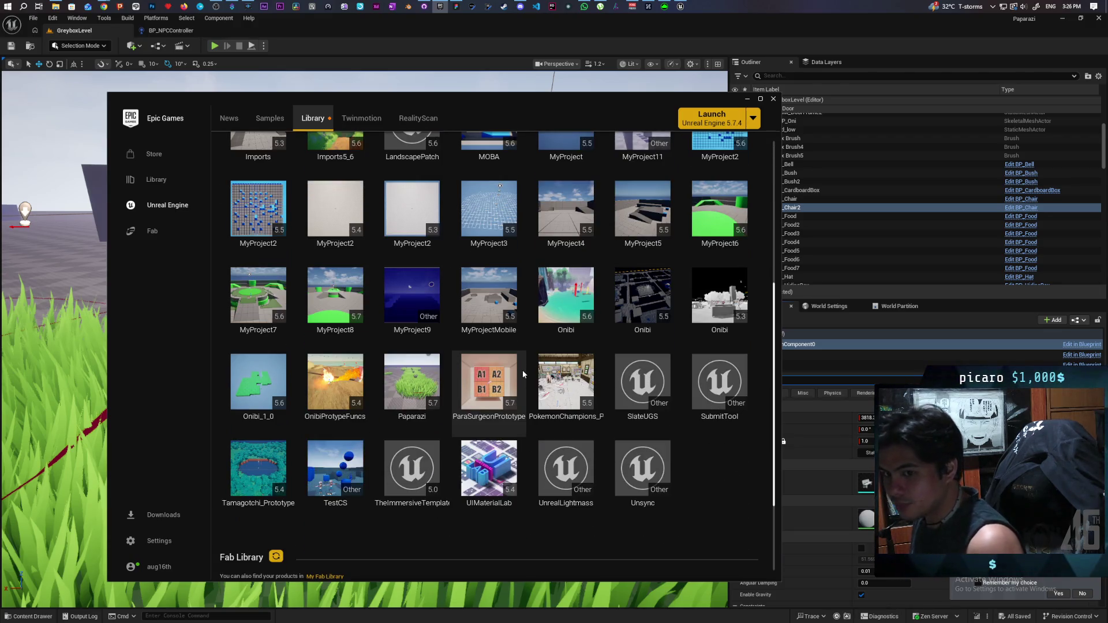
{"action": "scroll", "coordinate": [522, 369], "scroll_direction": "down", "scroll_amount": 1}
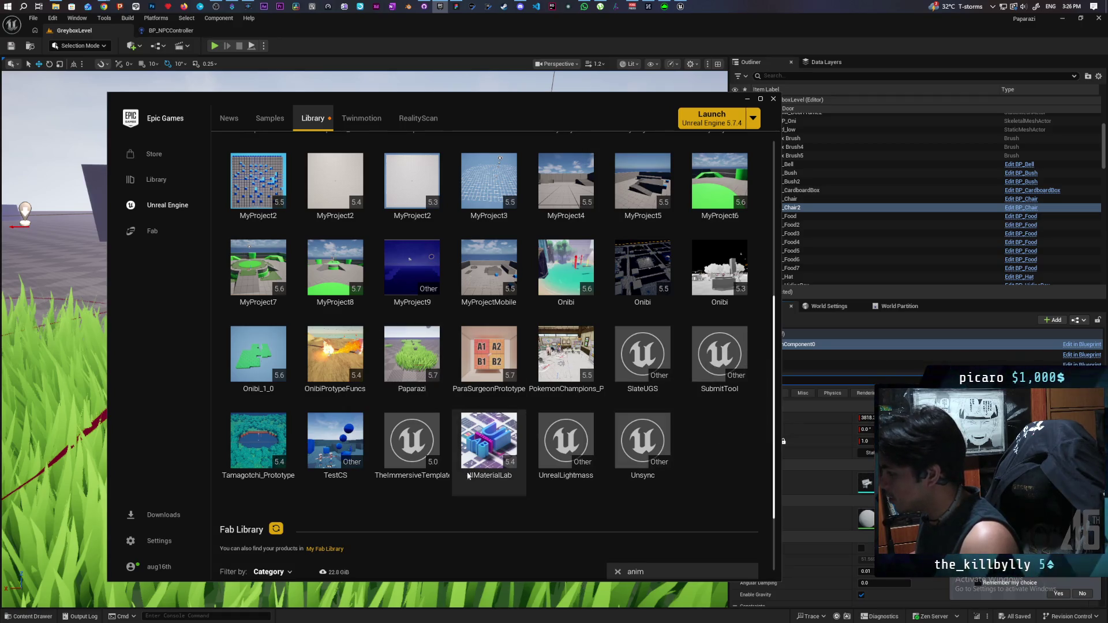
{"action": "mouse_move", "coordinate": [583, 471]}
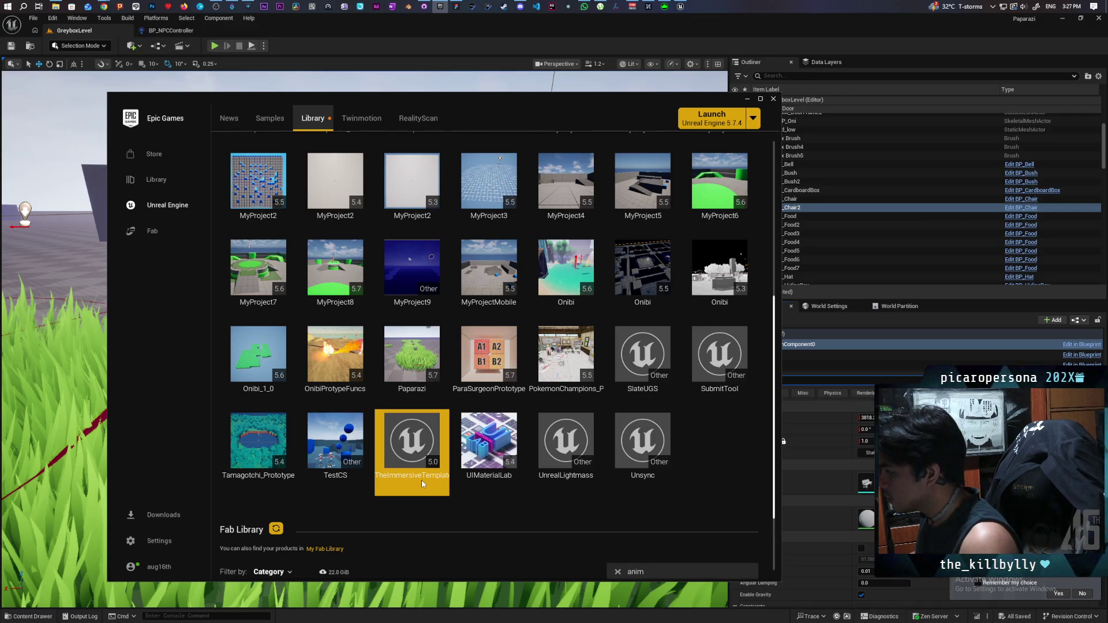
{"action": "right_click", "coordinate": [419, 452]}
{"action": "left_click", "coordinate": [447, 460]}
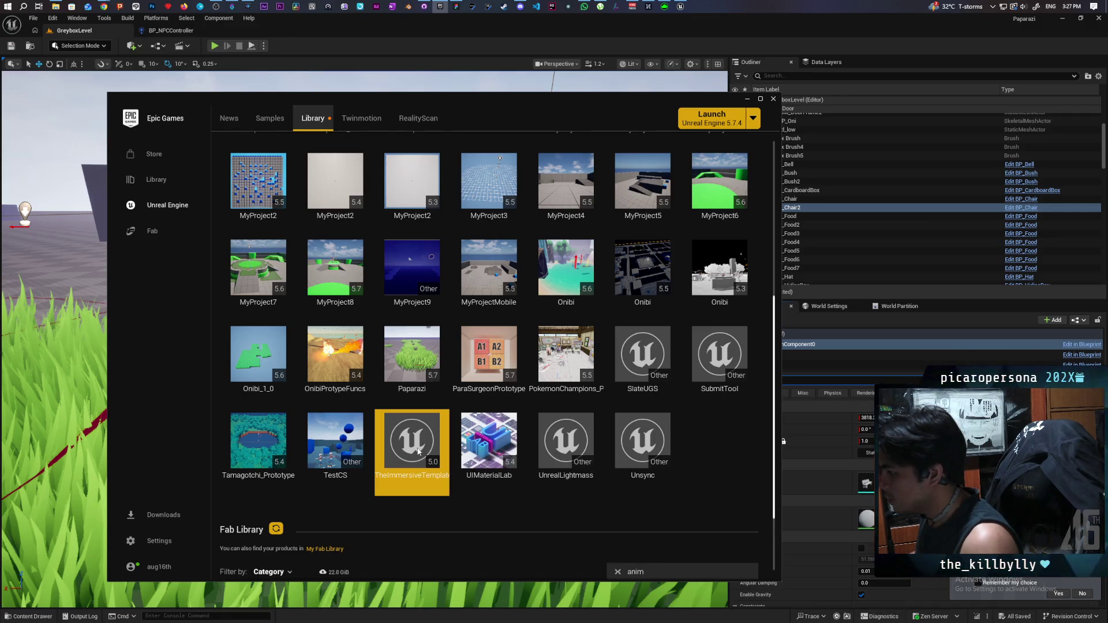
Step: Confirm the engine version, then orbit the IT_Test level toward the chair and fire pit
{"action": "left_click", "coordinate": [596, 330]}
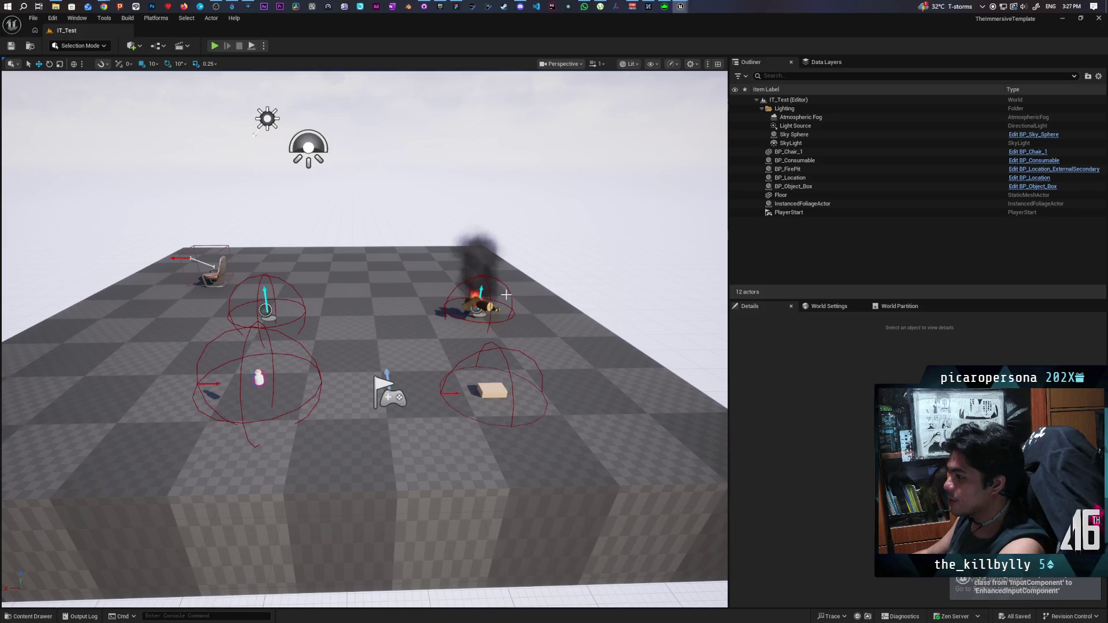
{"action": "mouse_move", "coordinate": [444, 347]}
{"action": "left_mouse_down"}
{"action": "mouse_move", "coordinate": [393, 358]}
{"action": "mouse_move", "coordinate": [444, 346]}
{"action": "left_mouse_up"}
{"action": "mouse_move", "coordinate": [365, 341]}
{"action": "left_mouse_down"}
{"action": "mouse_move", "coordinate": [392, 306]}
{"action": "mouse_move", "coordinate": [407, 329]}
{"action": "mouse_move", "coordinate": [251, 75]}
{"action": "left_mouse_up"}
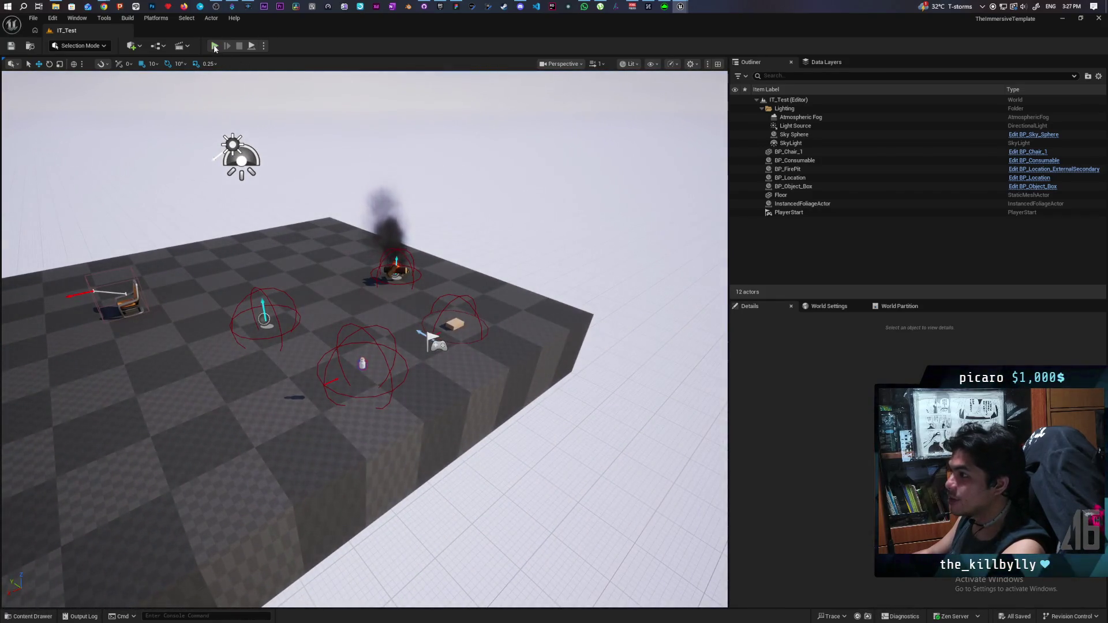
{"action": "key", "text": "alt+p"}
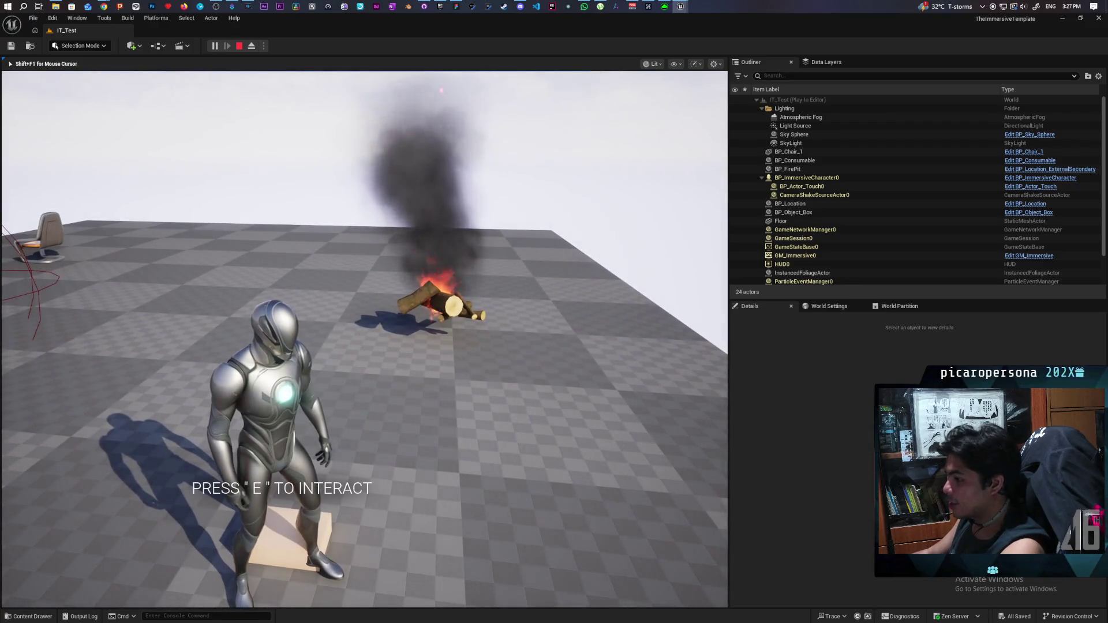
{"action": "key", "text": "a"}
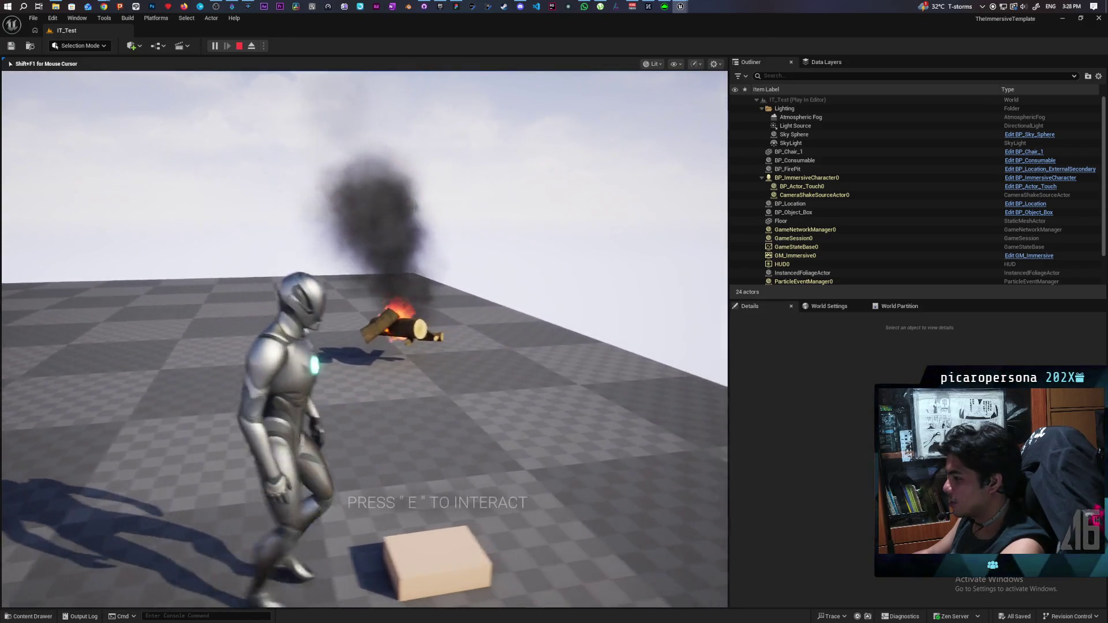
{"action": "key", "text": "e"}
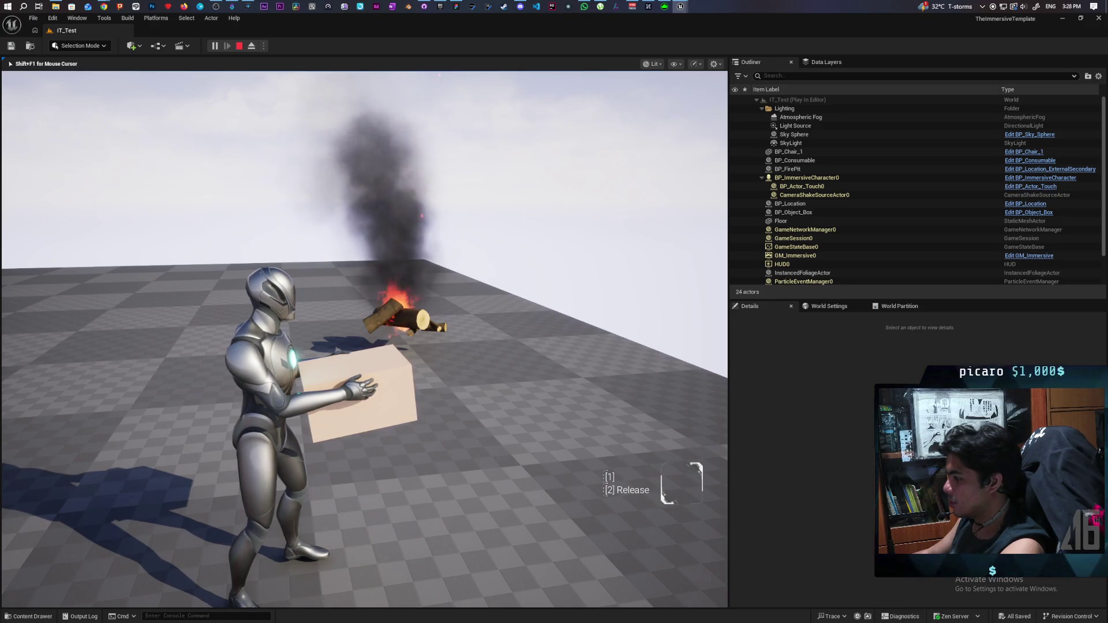
{"action": "key", "text": "2"}
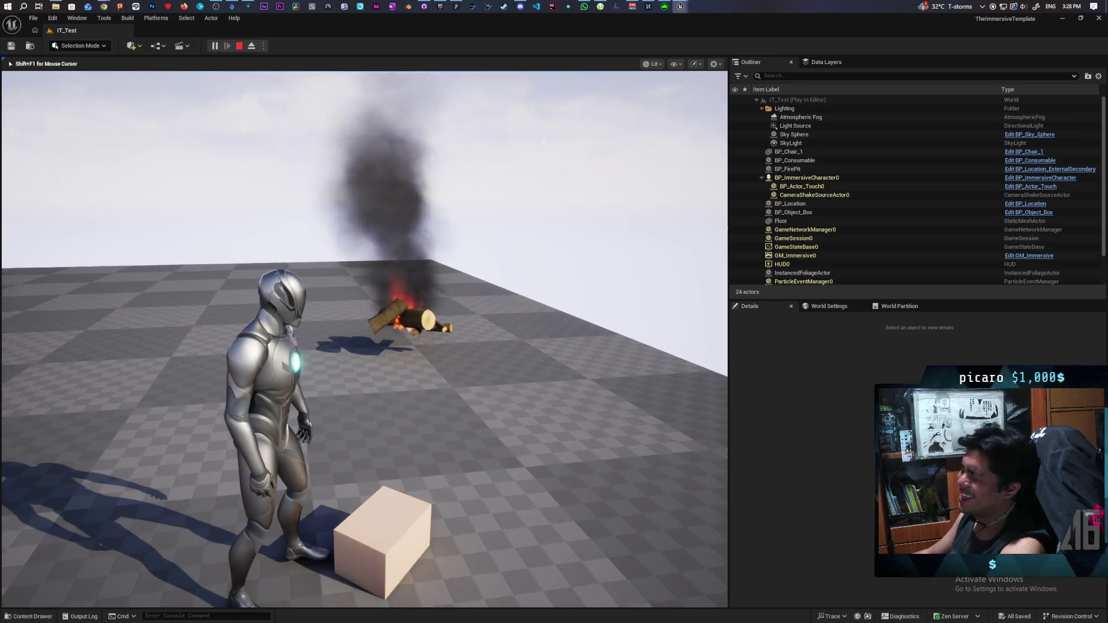
{"action": "key", "text": "w"}
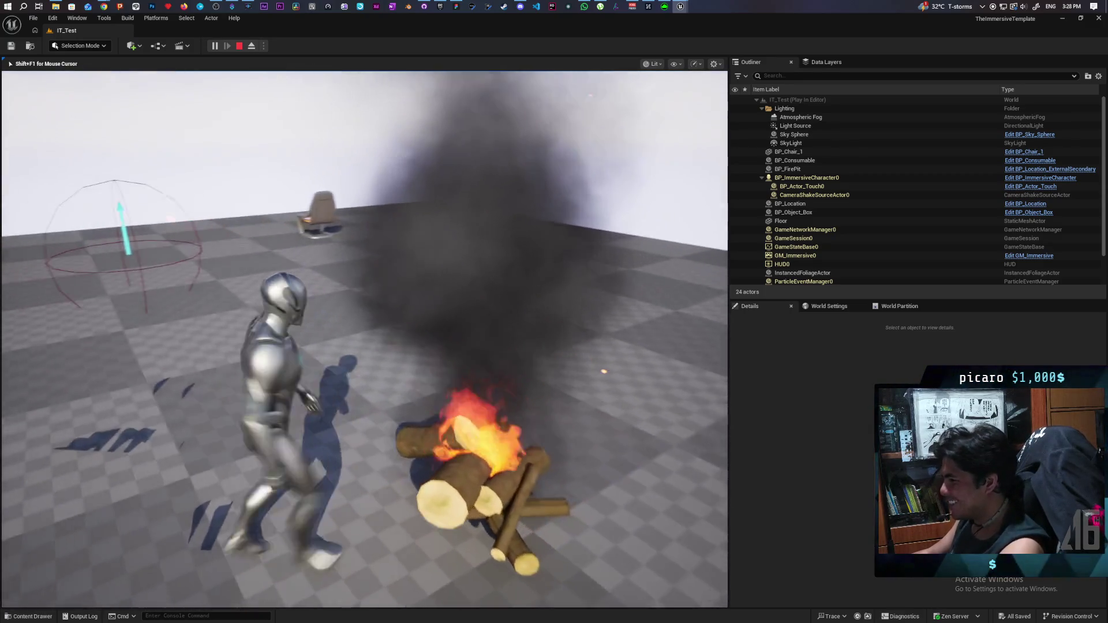
{"action": "key", "text": "c"}
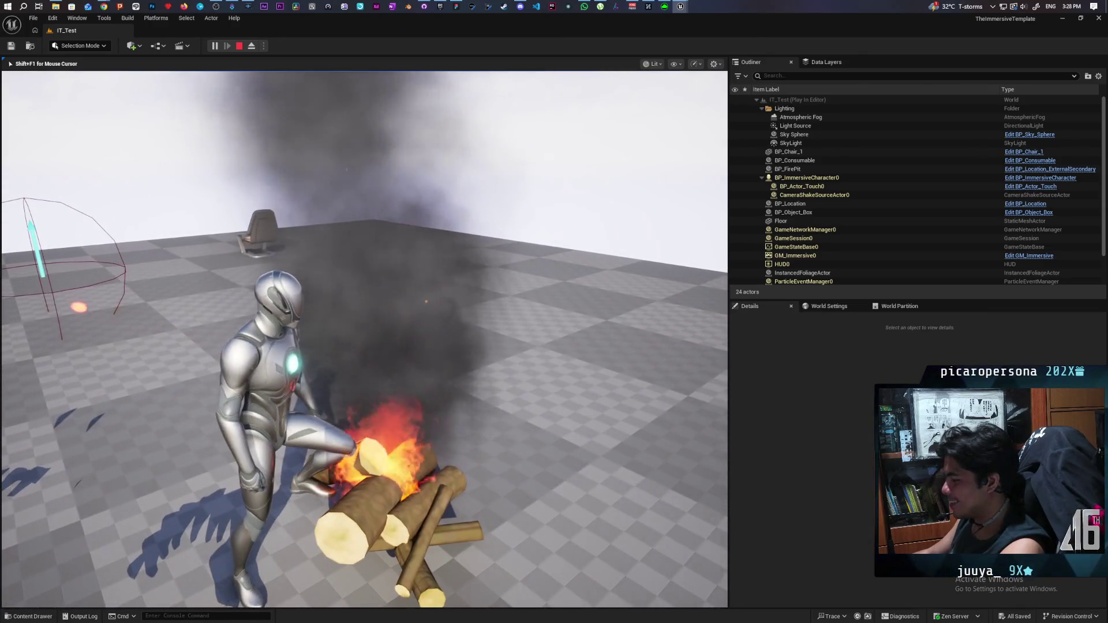
{"action": "key", "text": "c"}
{"action": "key", "text": "w"}
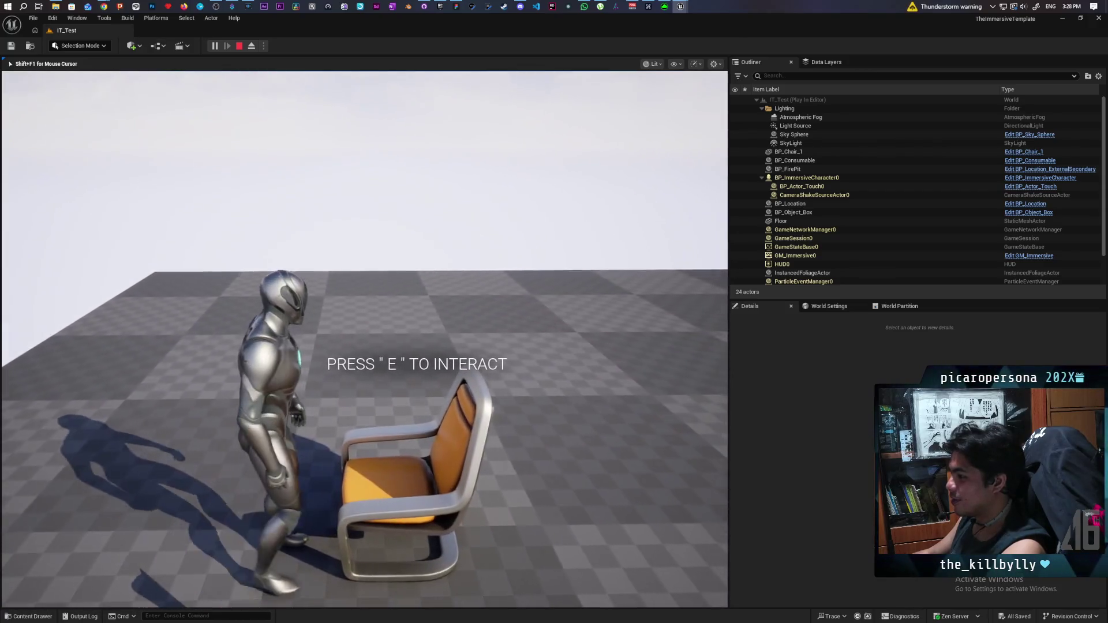
{"action": "key", "text": "e"}
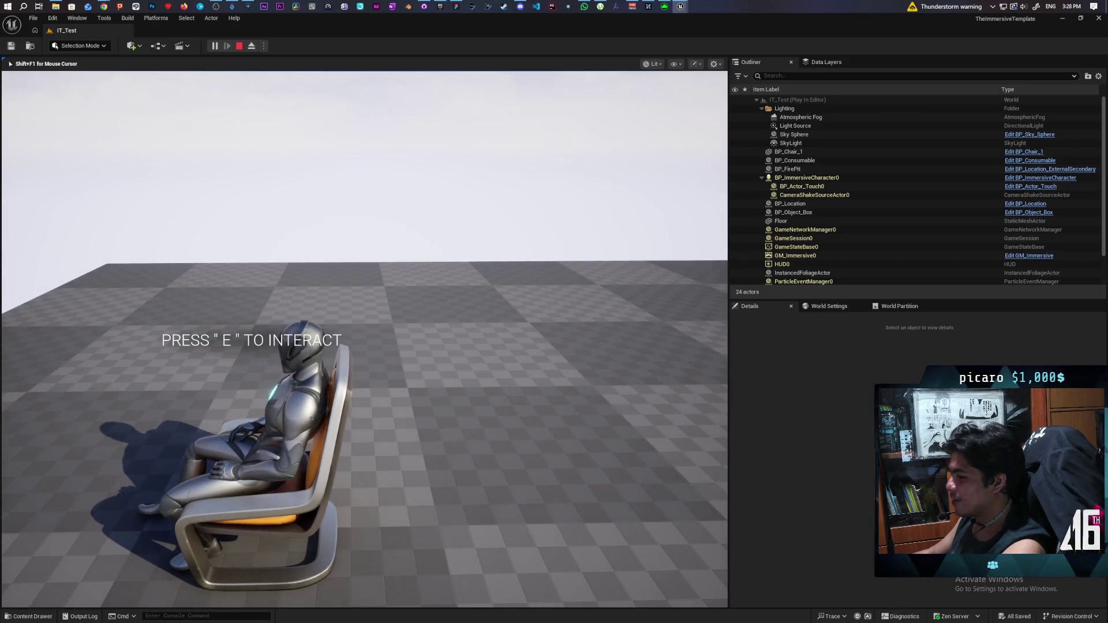
{"action": "key", "text": "e"}
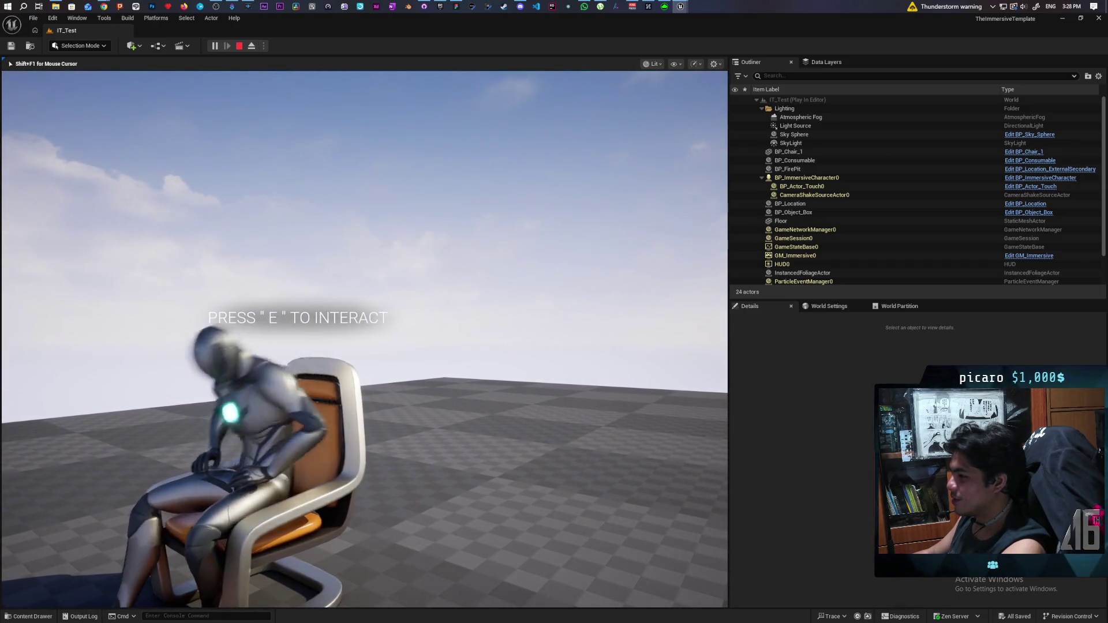
{"action": "key", "text": "w"}
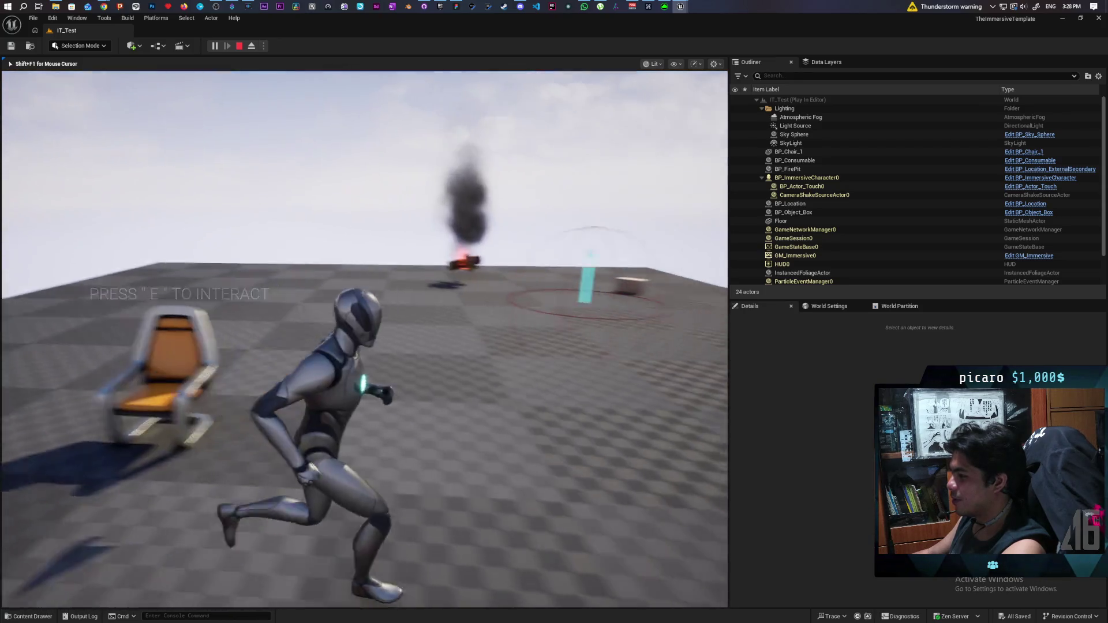
Step: Stop the play session and open the IT_Explanation level from Demo/Maps in the Content Drawer
{"action": "key", "text": "Escape"}
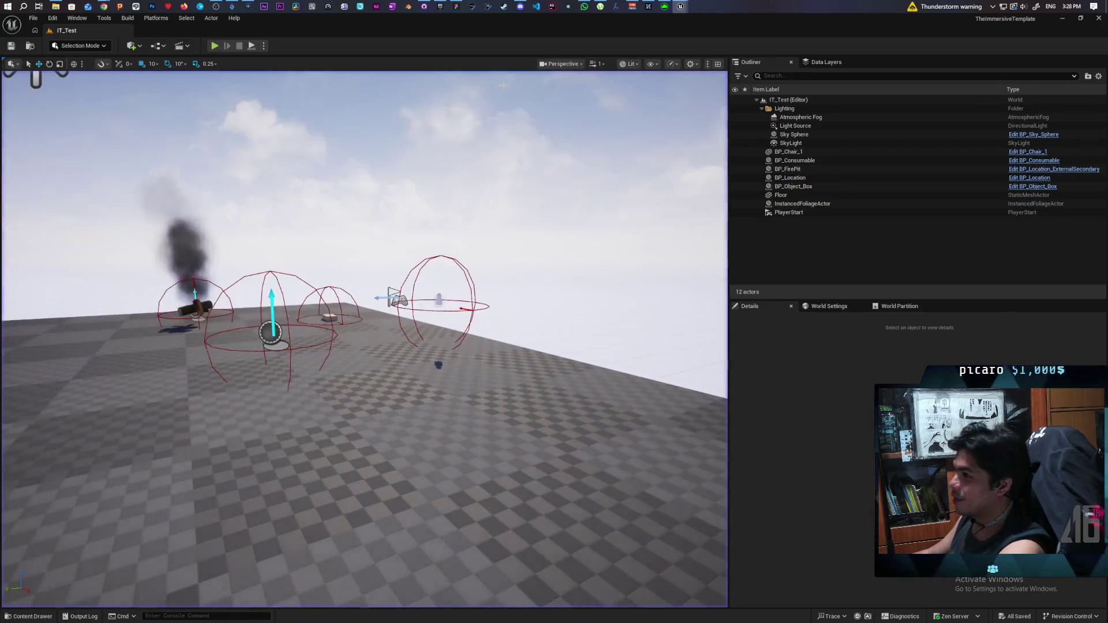
{"action": "left_click", "coordinate": [30, 47]}
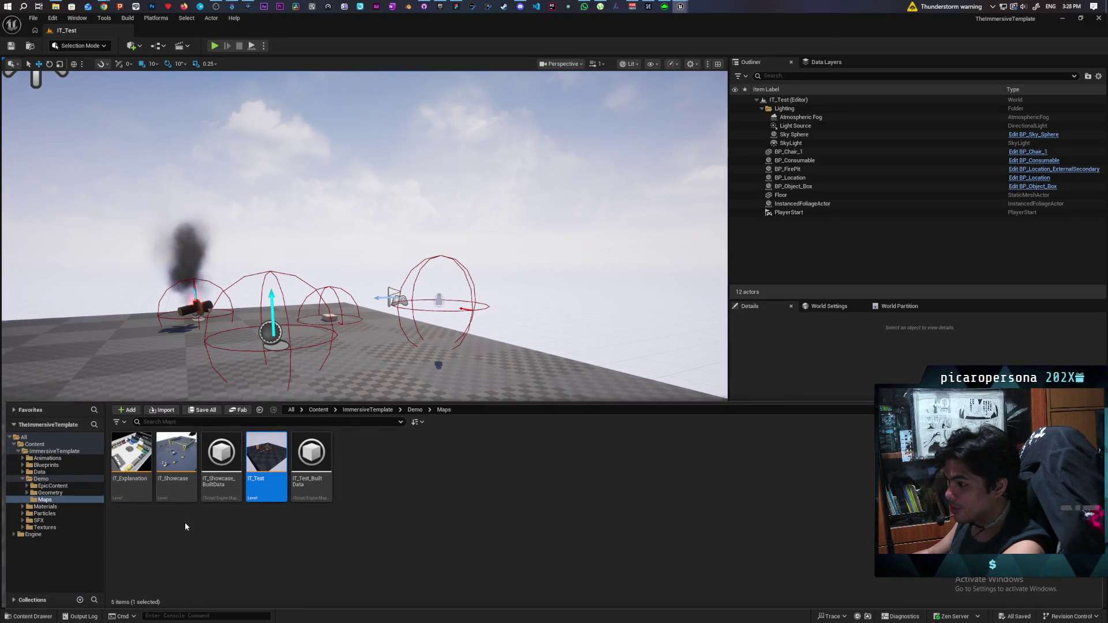
{"action": "double_click", "coordinate": [133, 461]}
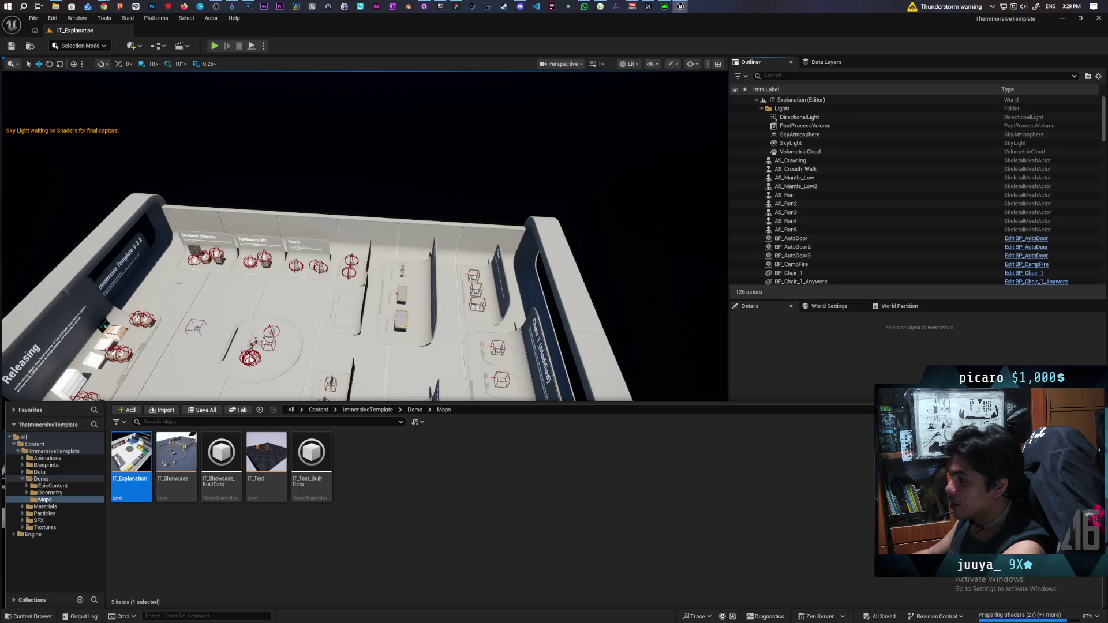
Step: Fly the viewport camera through the room to frame the Dynamic Objects sign
{"action": "right_click", "coordinate": [404, 306]}
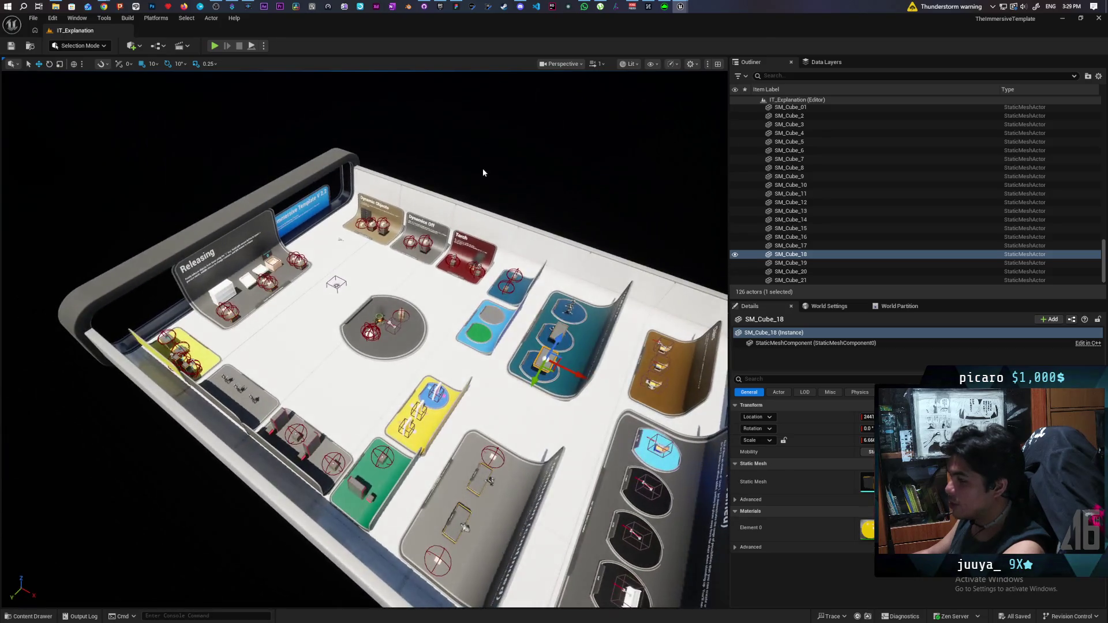
{"action": "key", "text": "Escape"}
{"action": "scroll", "coordinate": [483, 168], "scroll_direction": "up", "scroll_amount": 5}
{"action": "scroll", "coordinate": [365, 340], "scroll_direction": "up", "scroll_amount": 5}
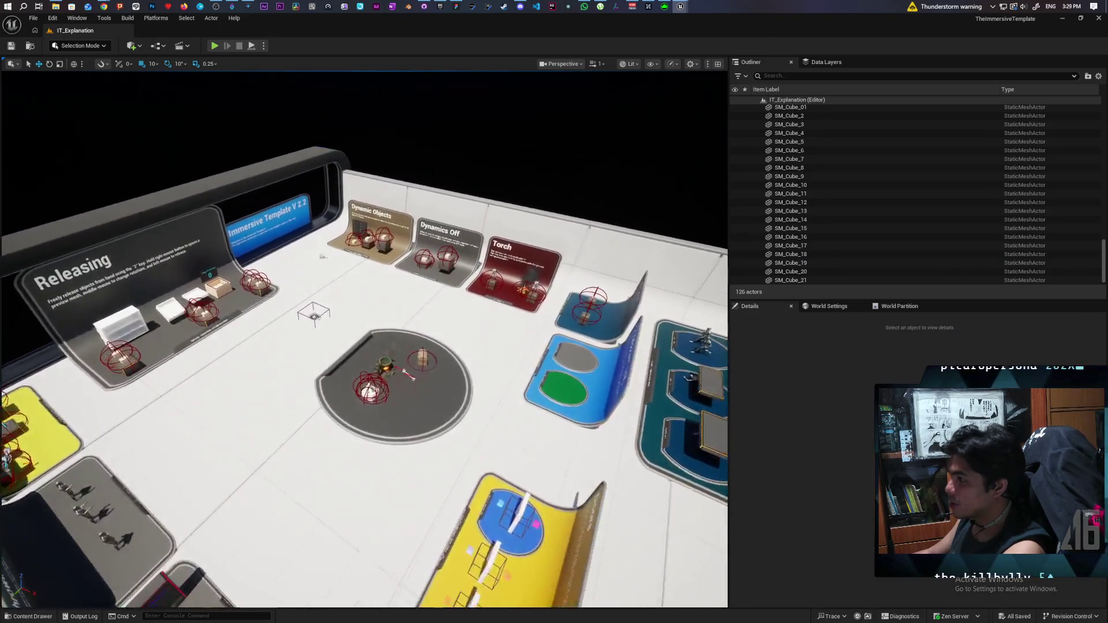
{"action": "scroll", "coordinate": [365, 339], "scroll_direction": "up", "scroll_amount": 8}
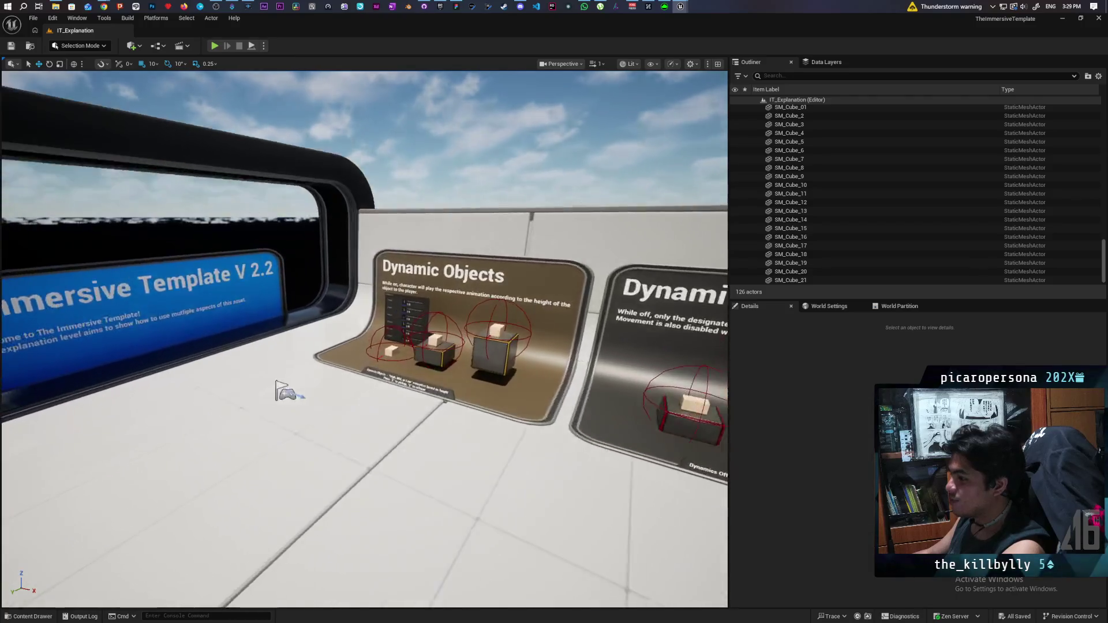
{"action": "scroll", "coordinate": [364, 339], "scroll_direction": "up", "scroll_amount": 8}
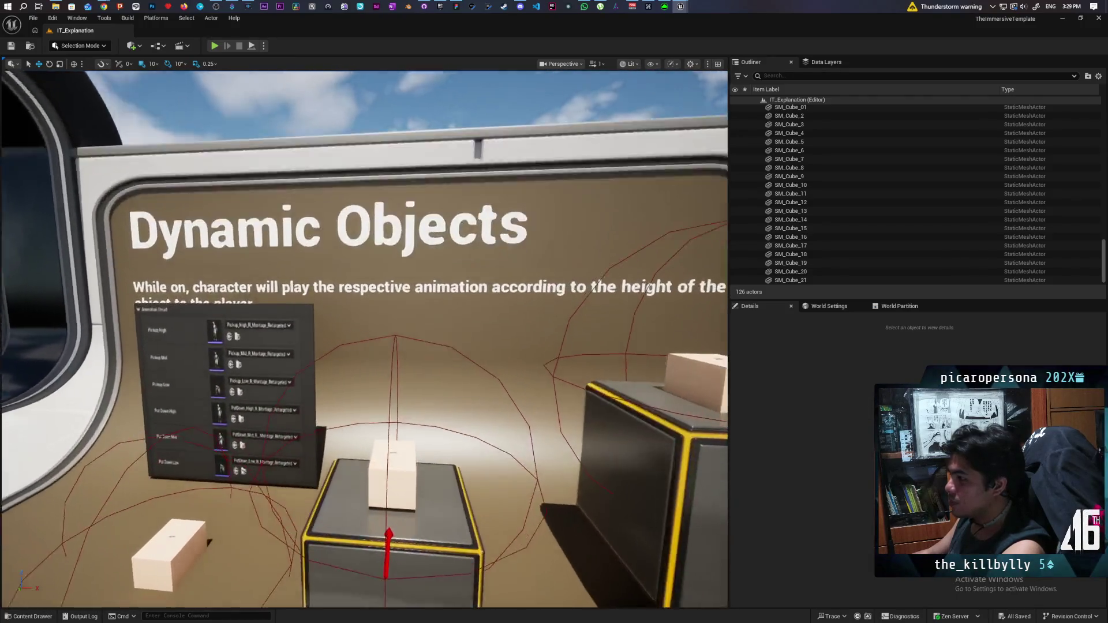
{"action": "scroll", "coordinate": [365, 339], "scroll_direction": "down", "scroll_amount": 6}
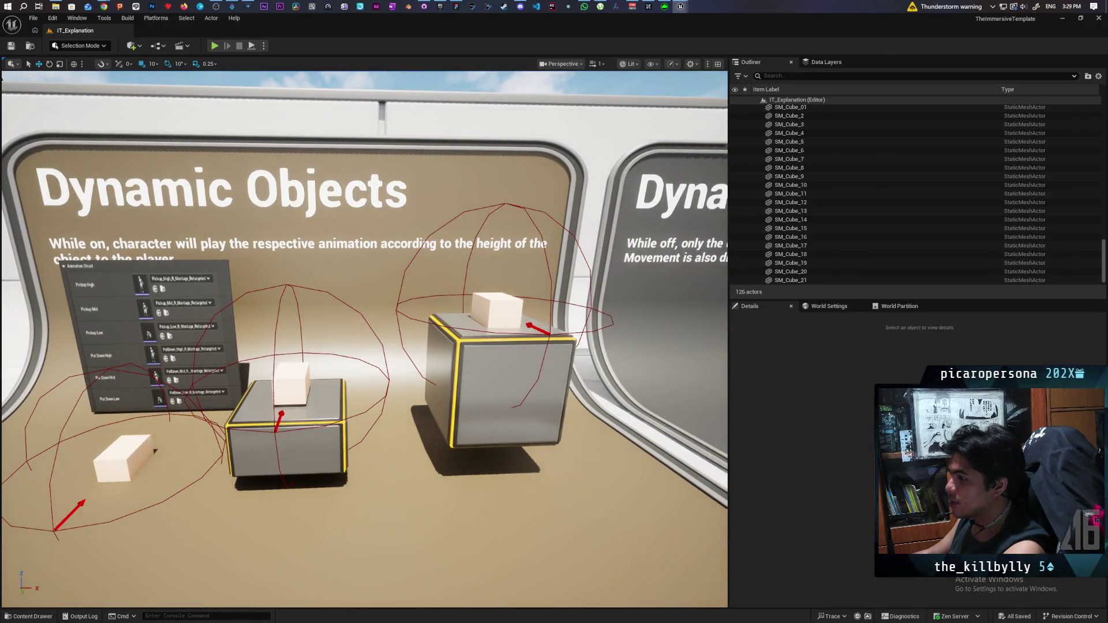
{"action": "key", "text": "a"}
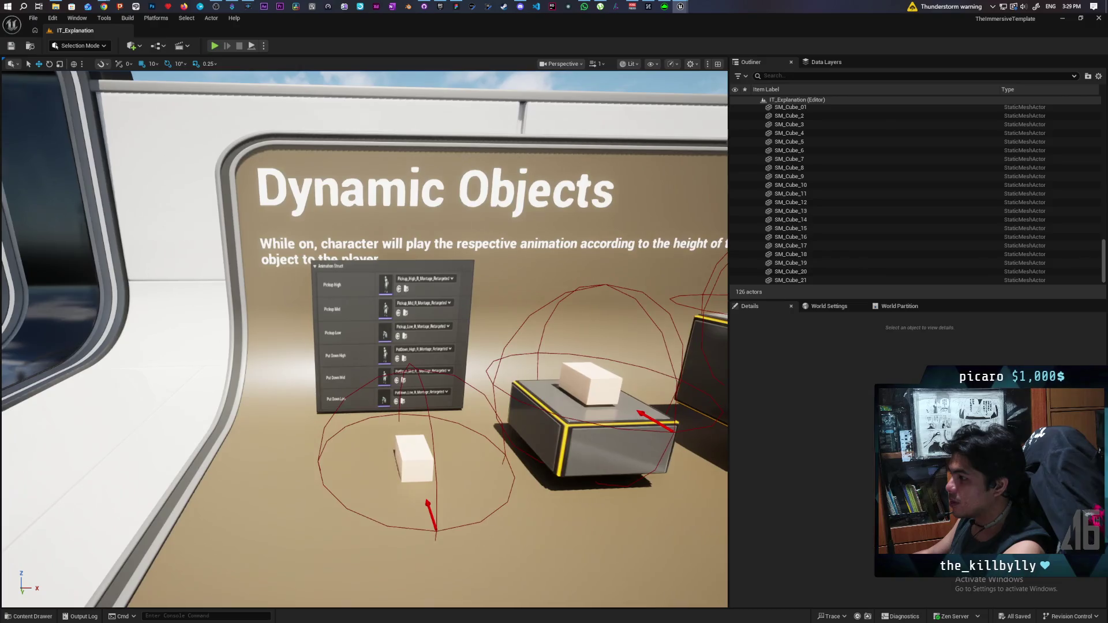
{"action": "key", "text": "s"}
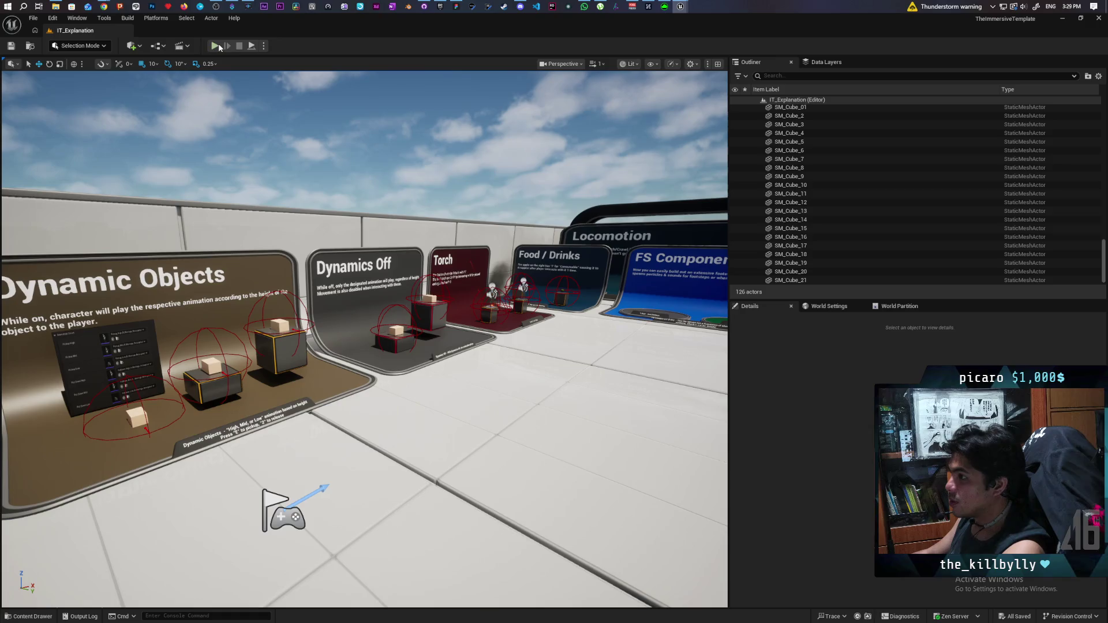
Step: Start Play-in-Editor, walk to Dynamic Objects, pick up the floor box and drop it
{"action": "key", "text": "alt+p"}
{"action": "key", "text": "w"}
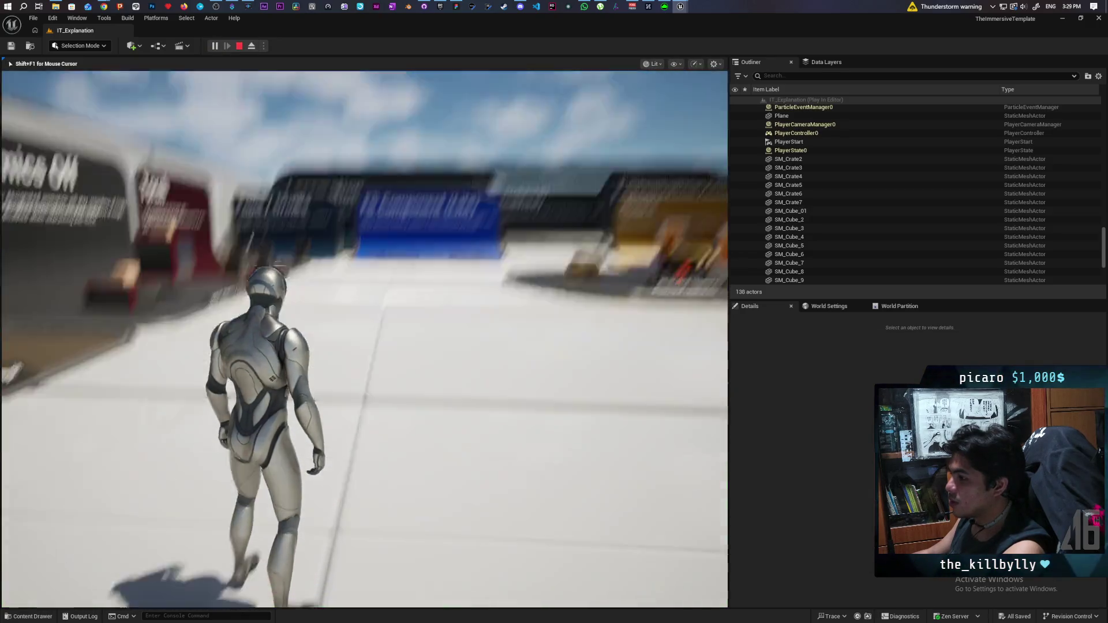
{"action": "key", "text": "w"}
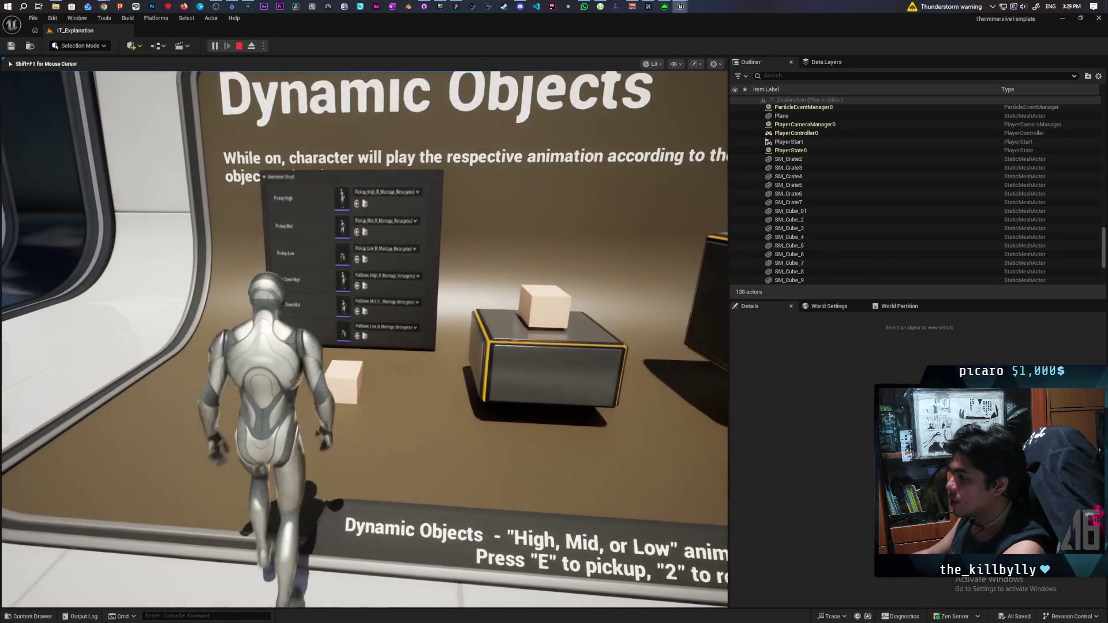
{"action": "key", "text": "w"}
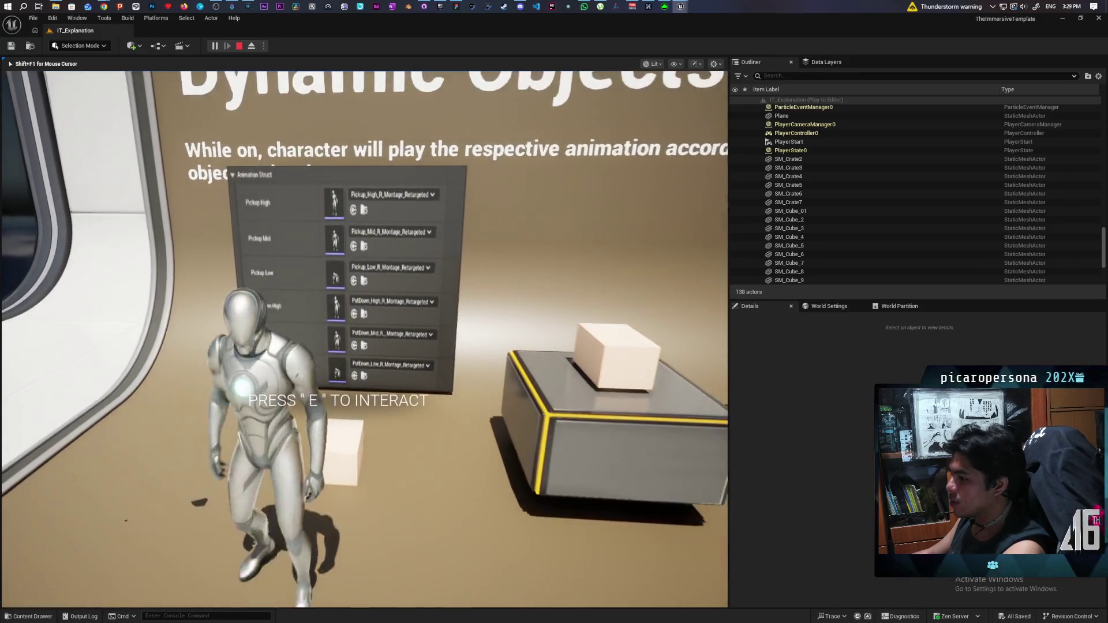
{"action": "key", "text": "e"}
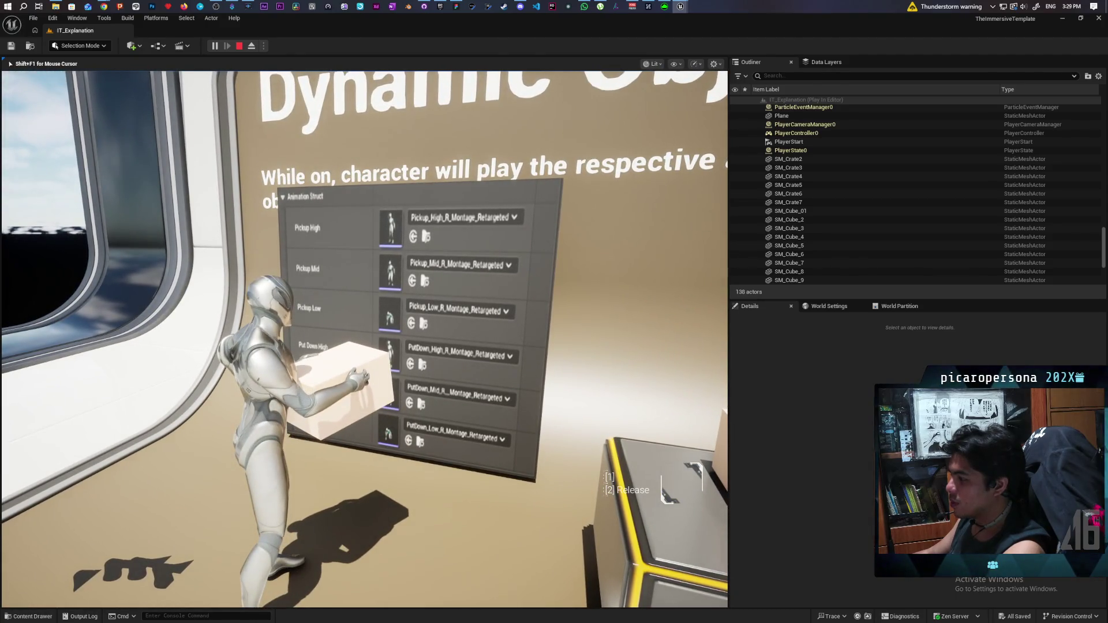
{"action": "key", "text": "2"}
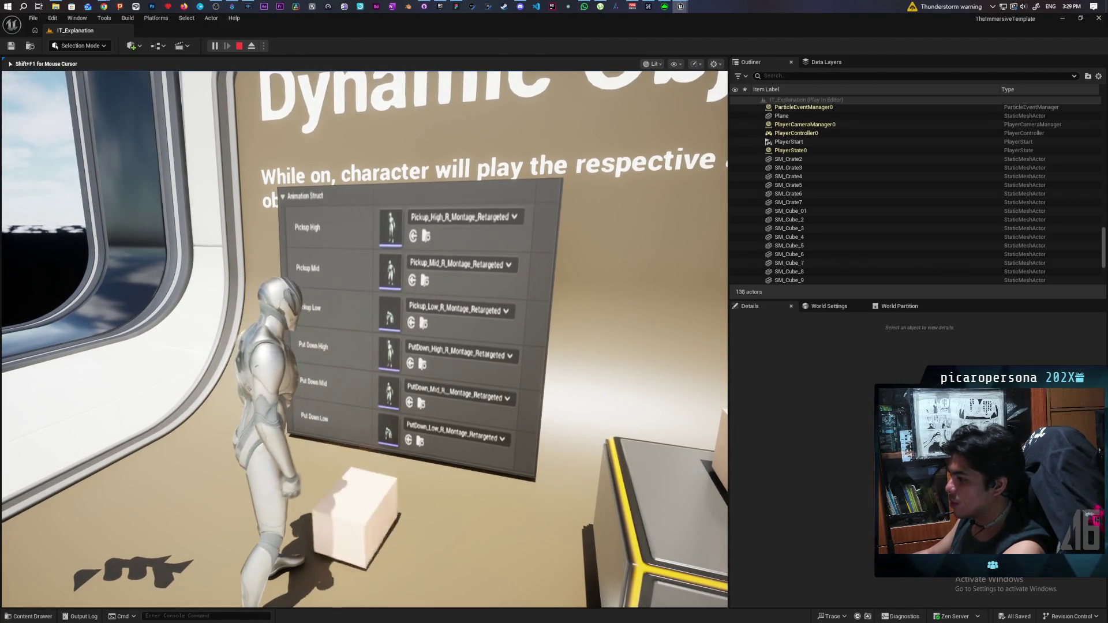
Step: Carry a box to the pedestal, then pick up the tall cube's box and set it down
{"action": "key", "text": "w"}
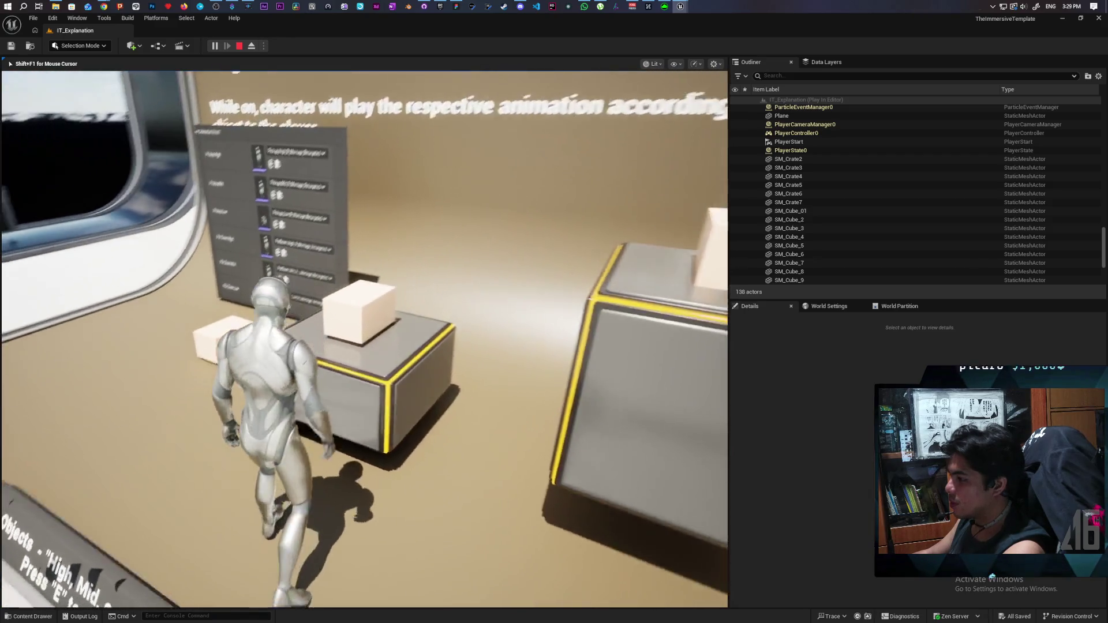
{"action": "key", "text": "a"}
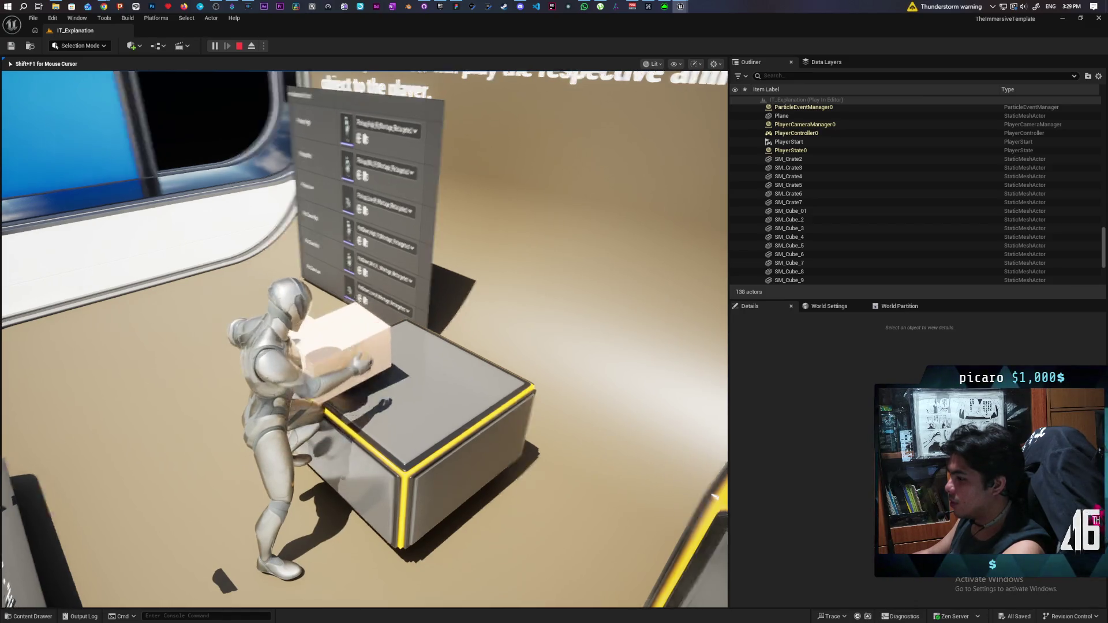
{"action": "key", "text": "w"}
{"action": "key", "text": "w"}
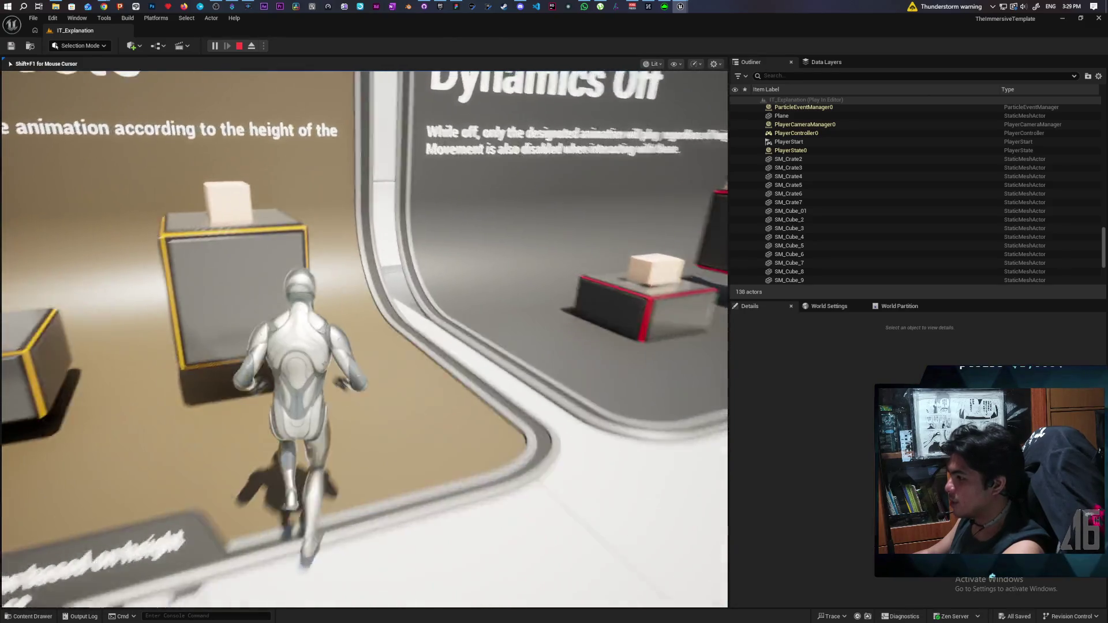
{"action": "key", "text": "w"}
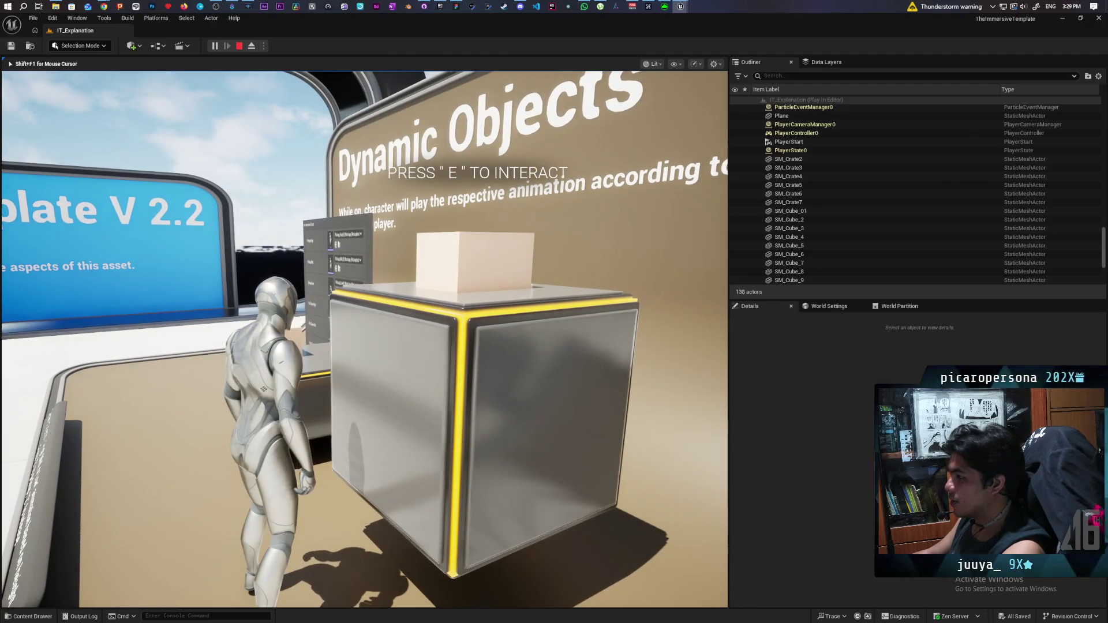
{"action": "key", "text": "e"}
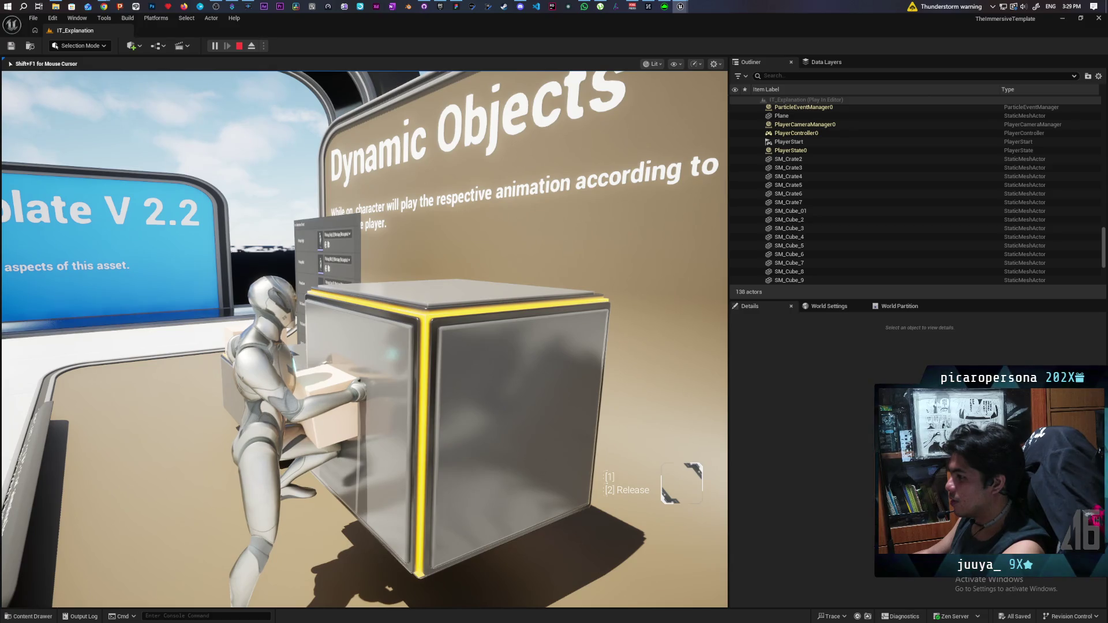
{"action": "key", "text": "2"}
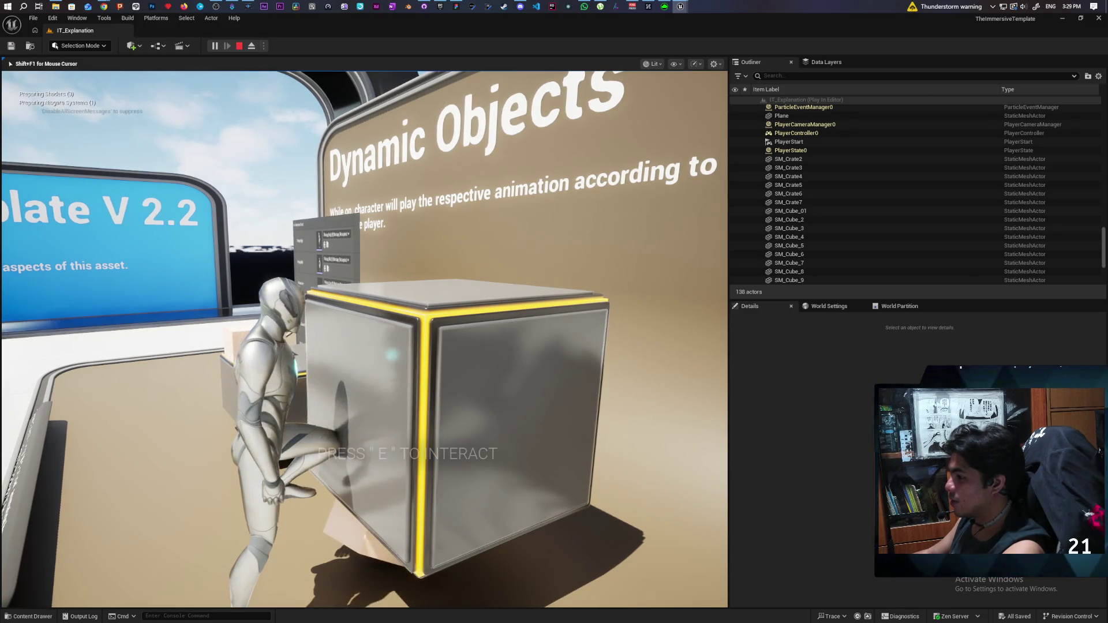
{"action": "key", "text": "s"}
Step: Walk to the Dynamics Off exhibit and pick up the low crate
{"action": "key", "text": "w"}
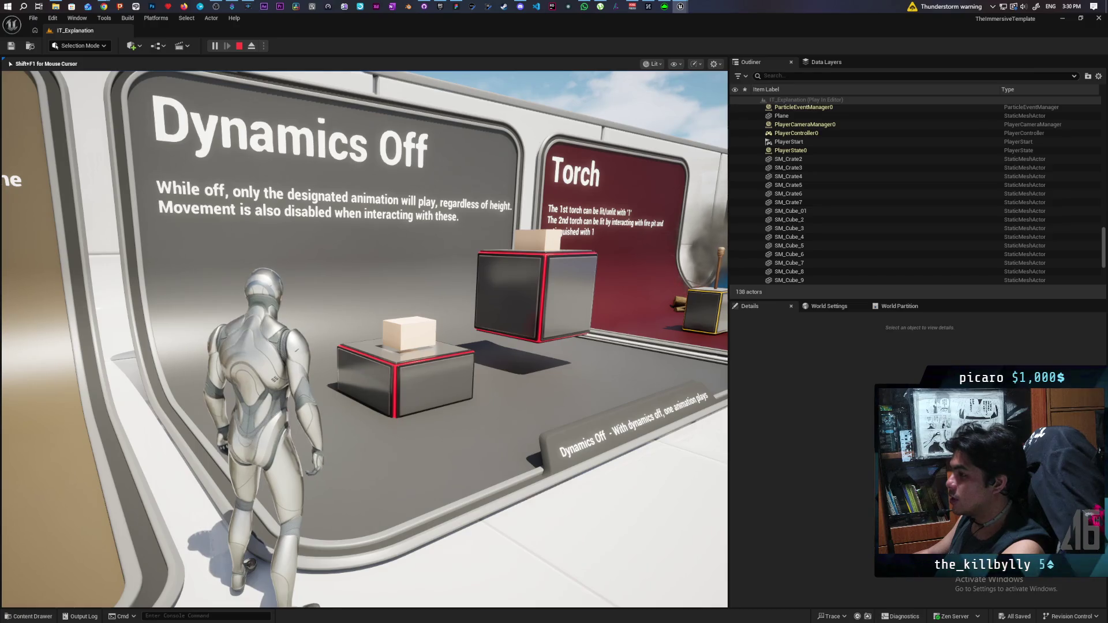
{"action": "key", "text": "w"}
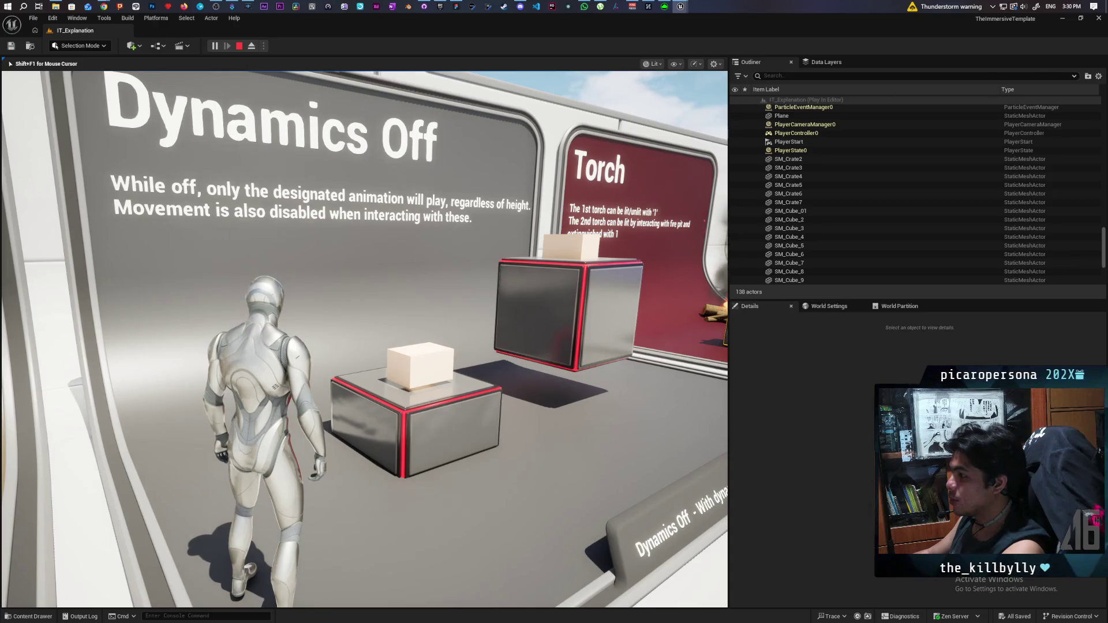
{"action": "key", "text": "w"}
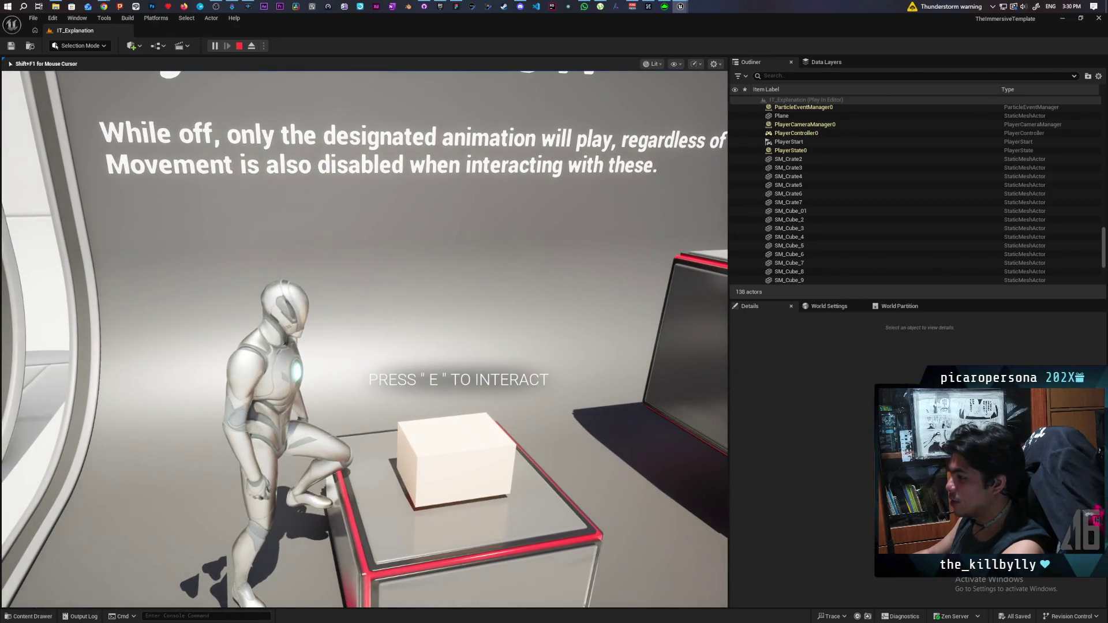
{"action": "key", "text": "e"}
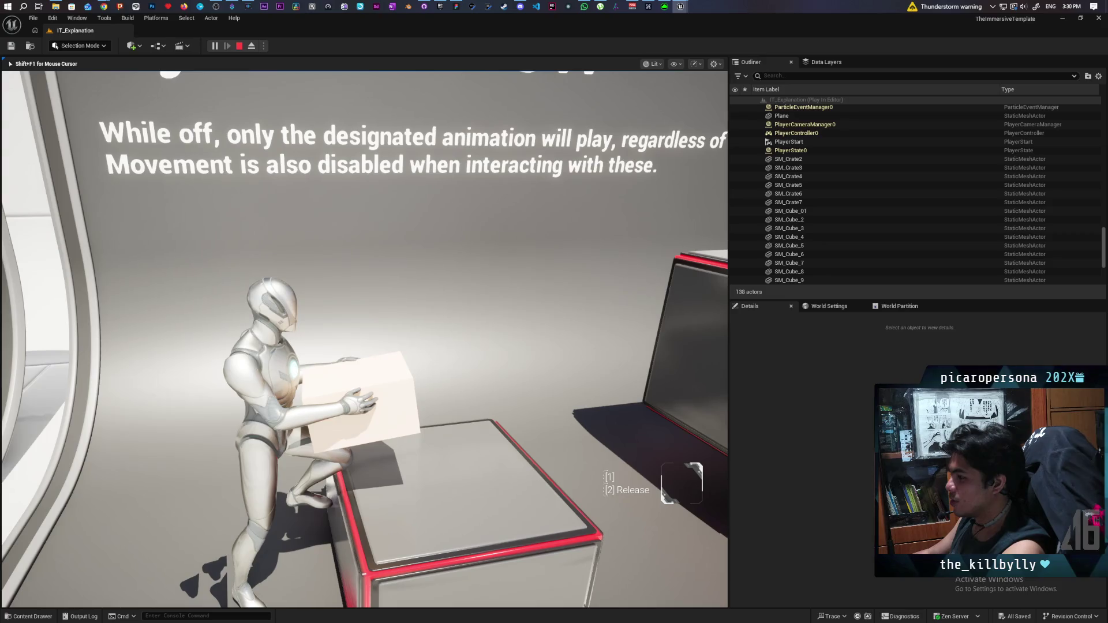
Step: Put down the crate, go to the Torch exhibit, then light and extinguish the torch
{"action": "key", "text": "w"}
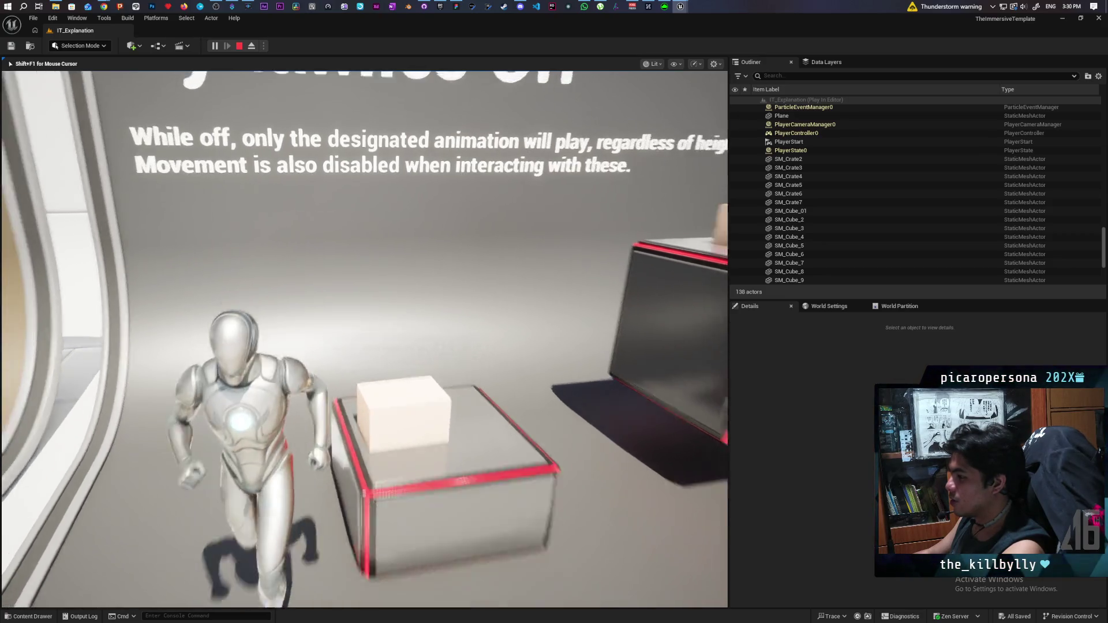
{"action": "key", "text": "w"}
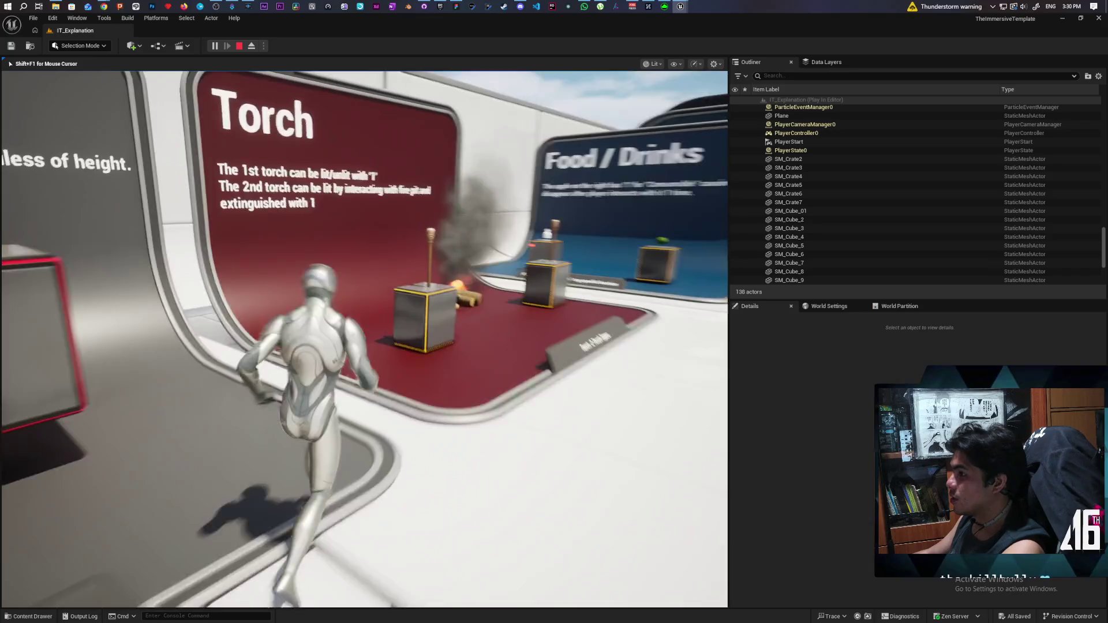
{"action": "key", "text": "w"}
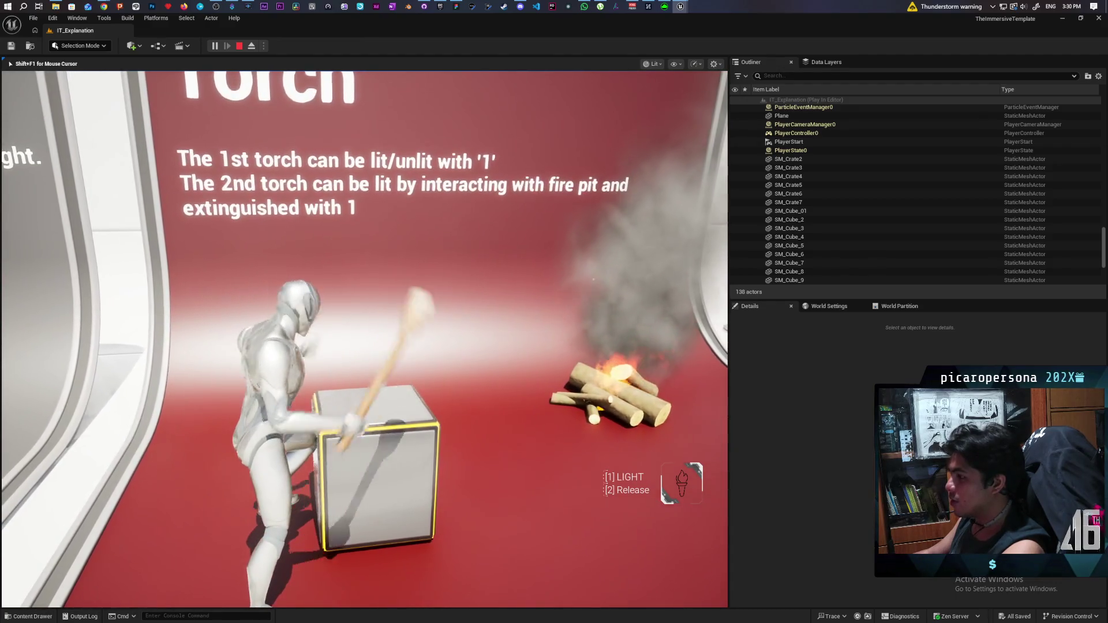
{"action": "key", "text": "1"}
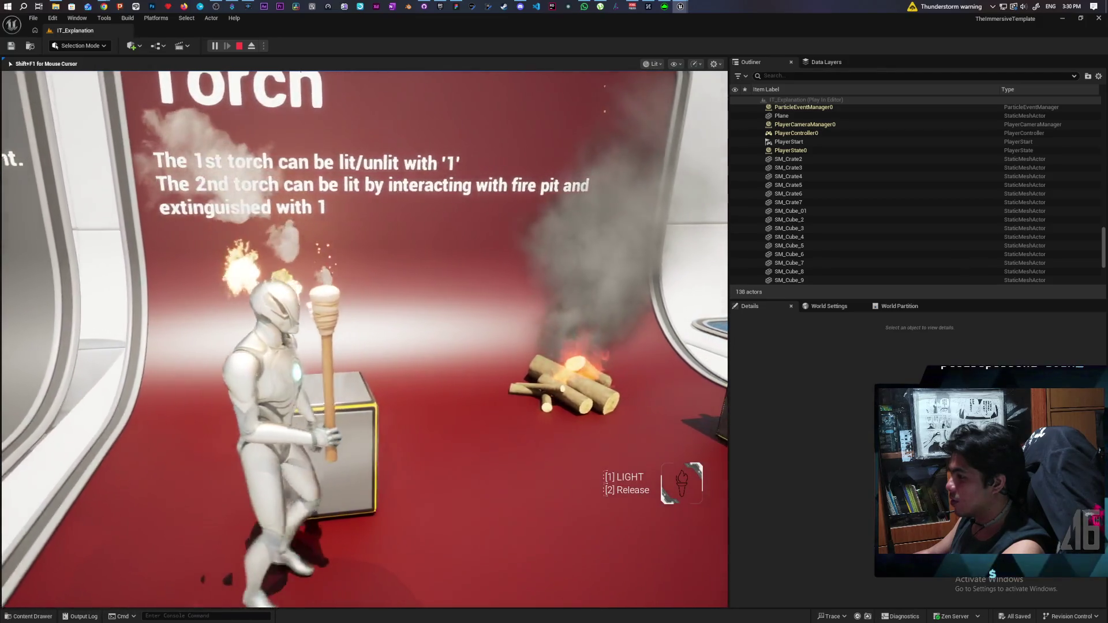
{"action": "key", "text": "1"}
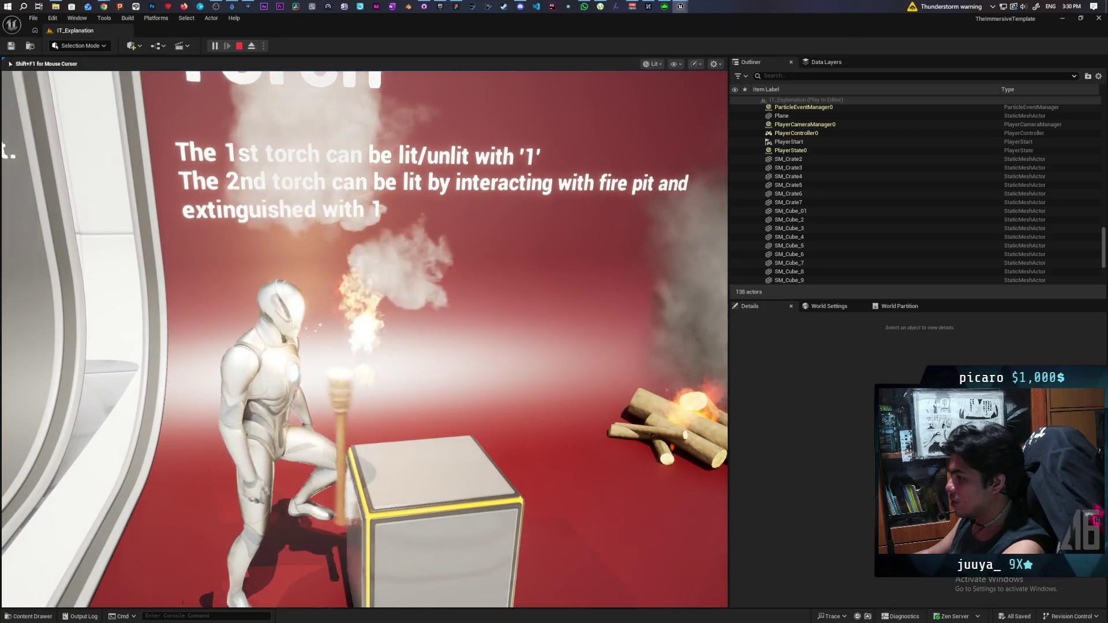
Step: Relight the torch at the fire pit, put it out again, and head toward Food / Drinks
{"action": "key", "text": "w"}
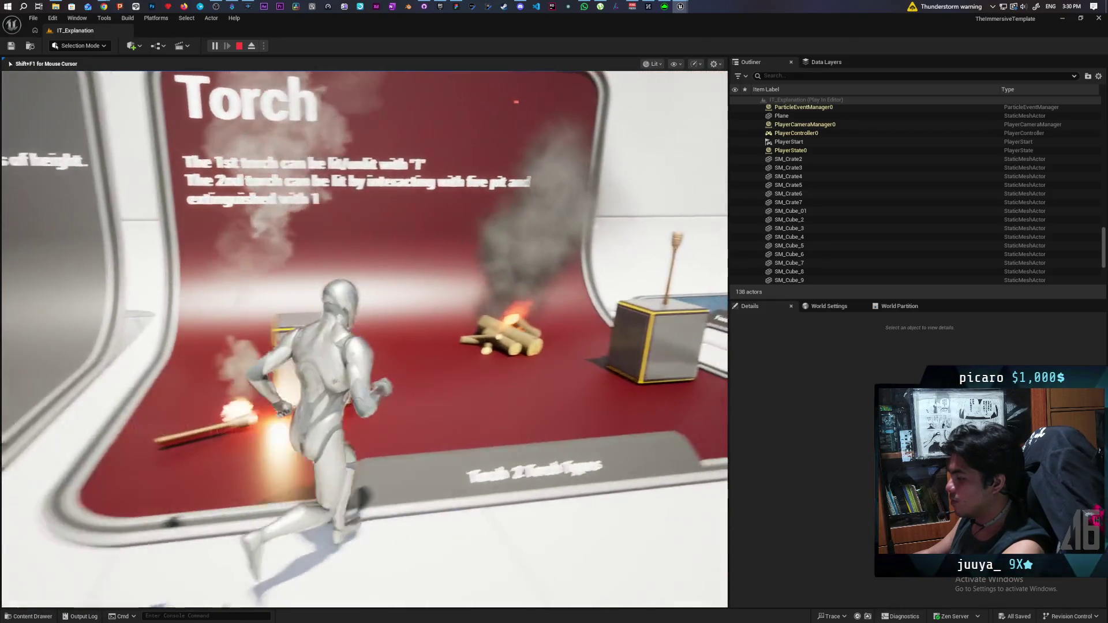
{"action": "key", "text": "w"}
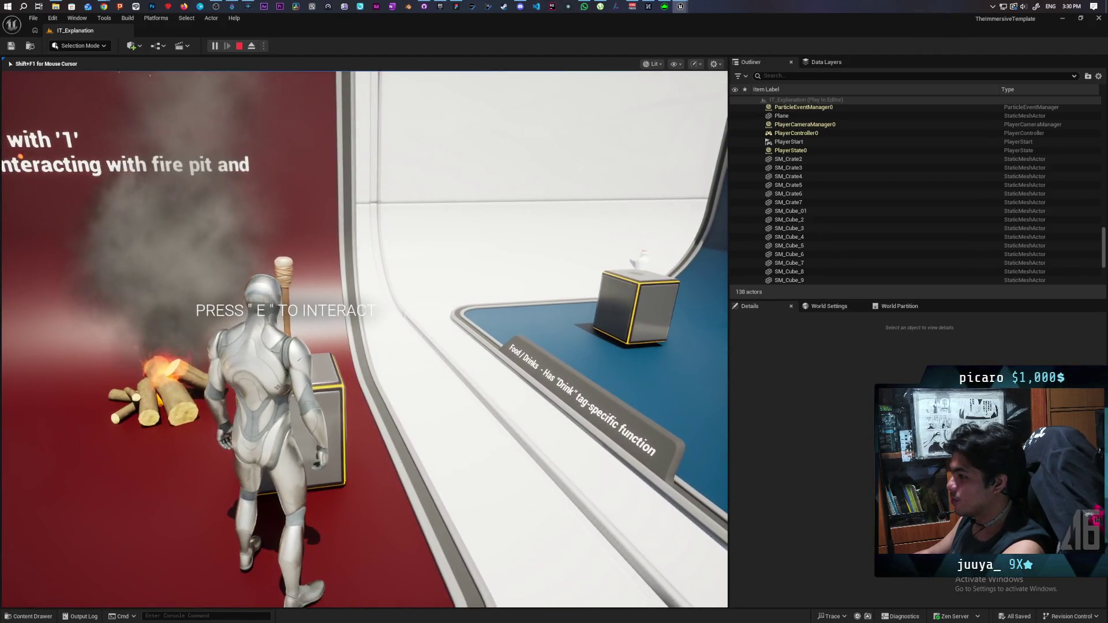
{"action": "key", "text": "w"}
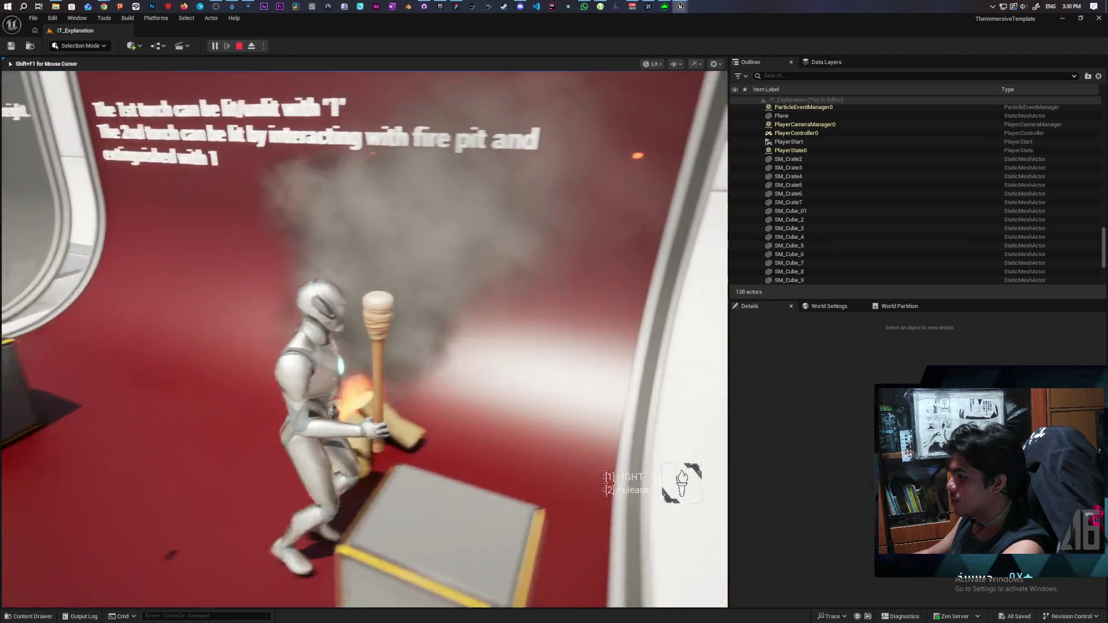
{"action": "key", "text": "w"}
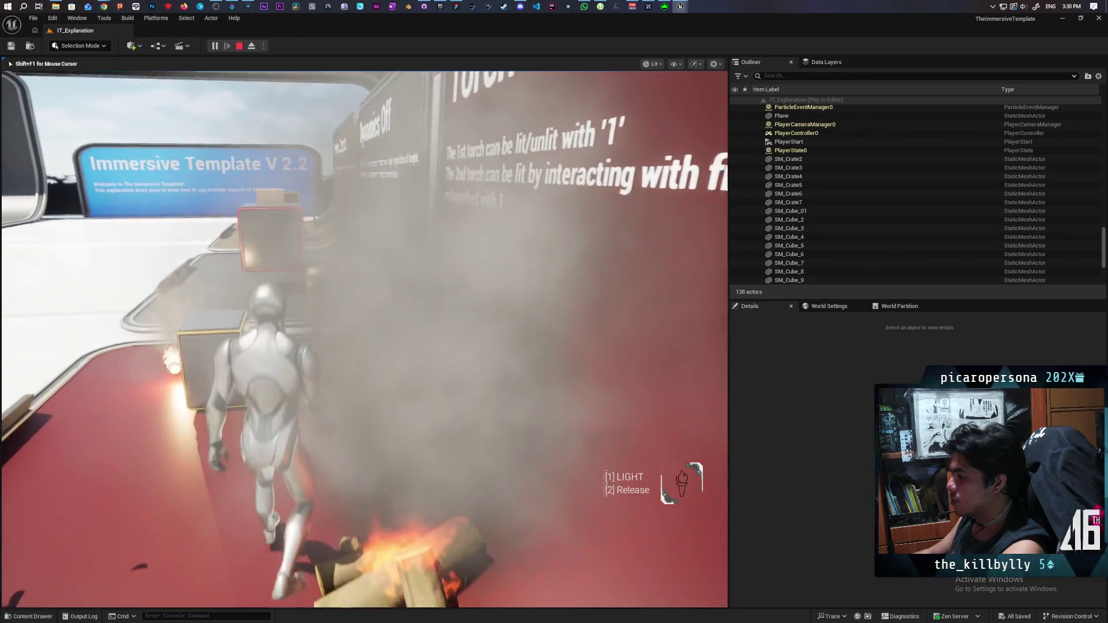
{"action": "key", "text": "s"}
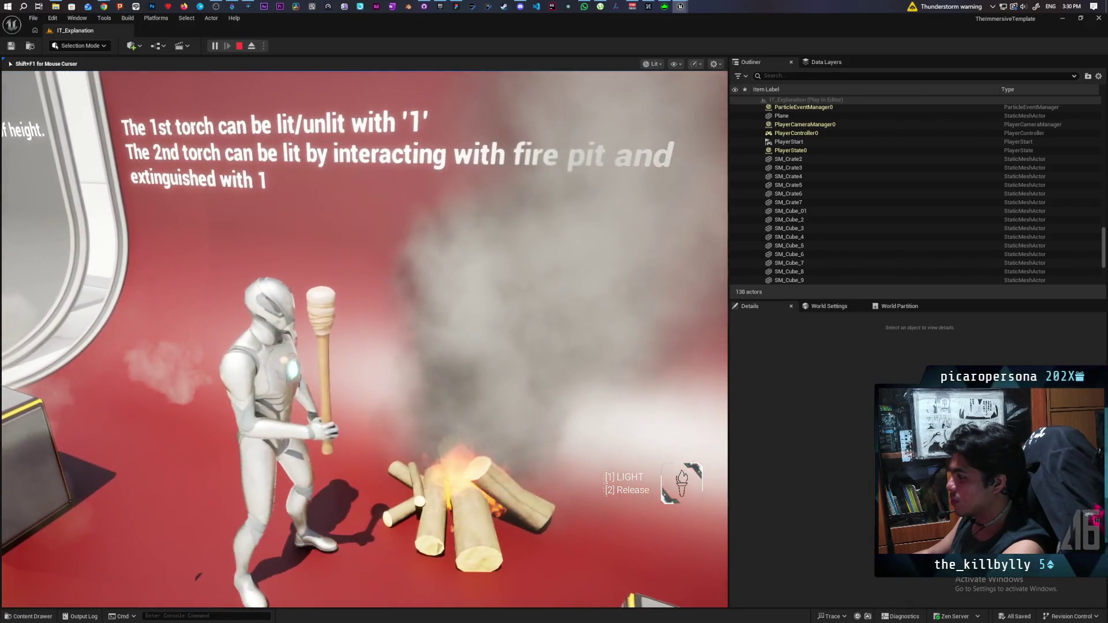
{"action": "key", "text": "e"}
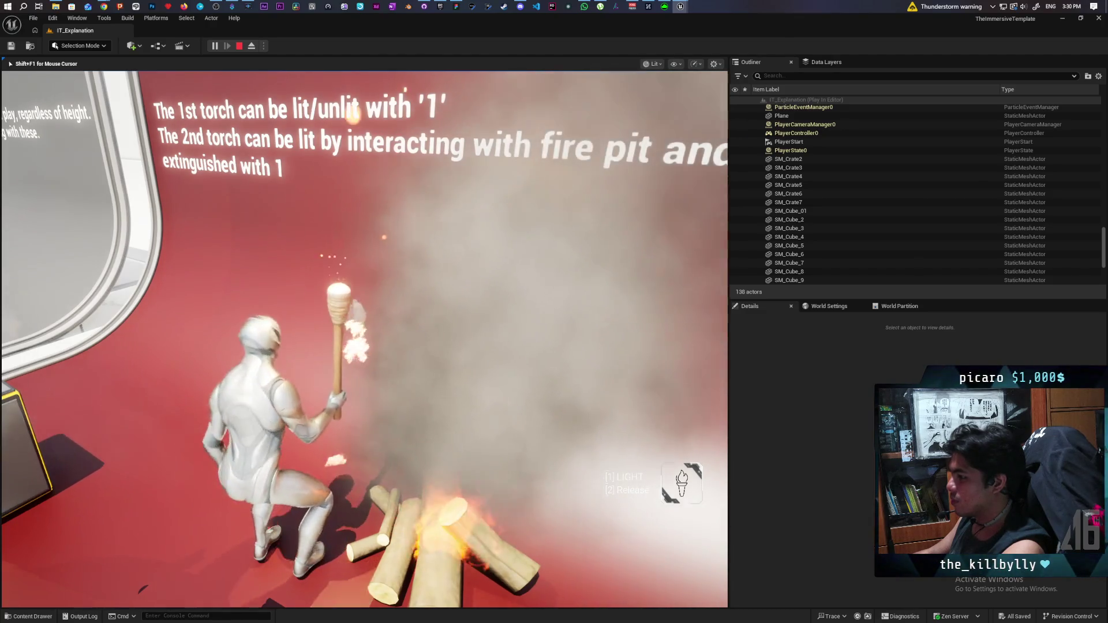
{"action": "key", "text": "s"}
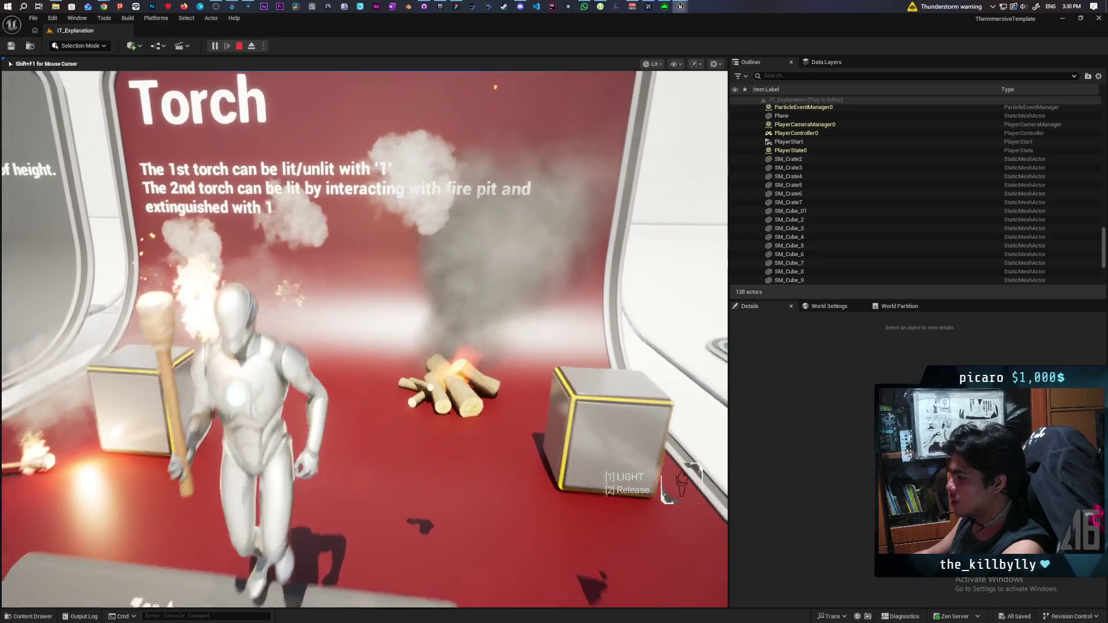
{"action": "key", "text": "1"}
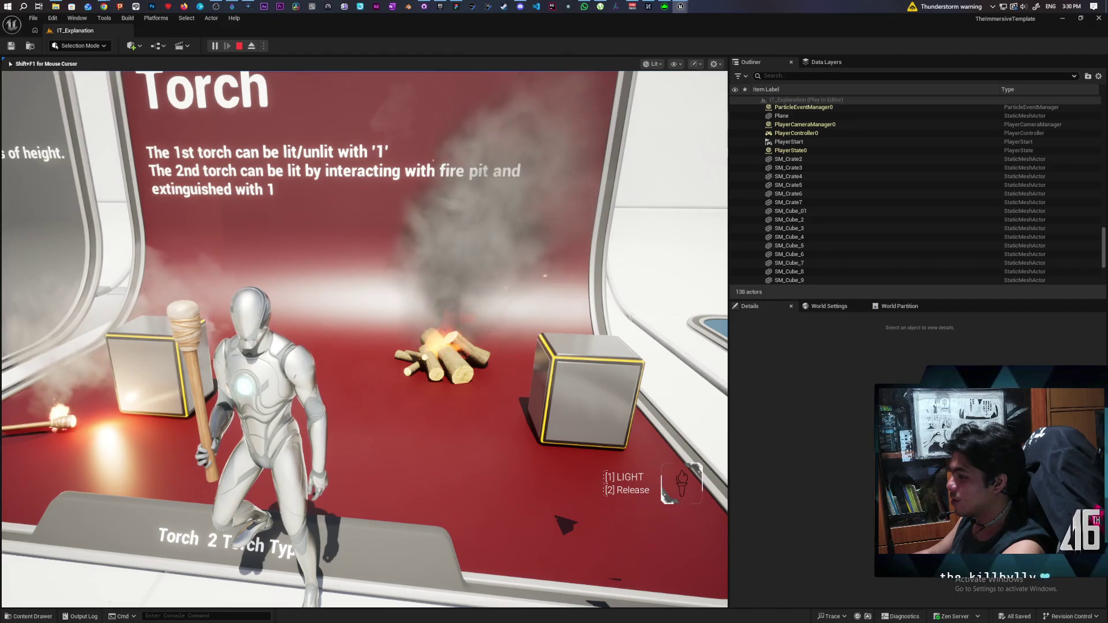
{"action": "key", "text": "w"}
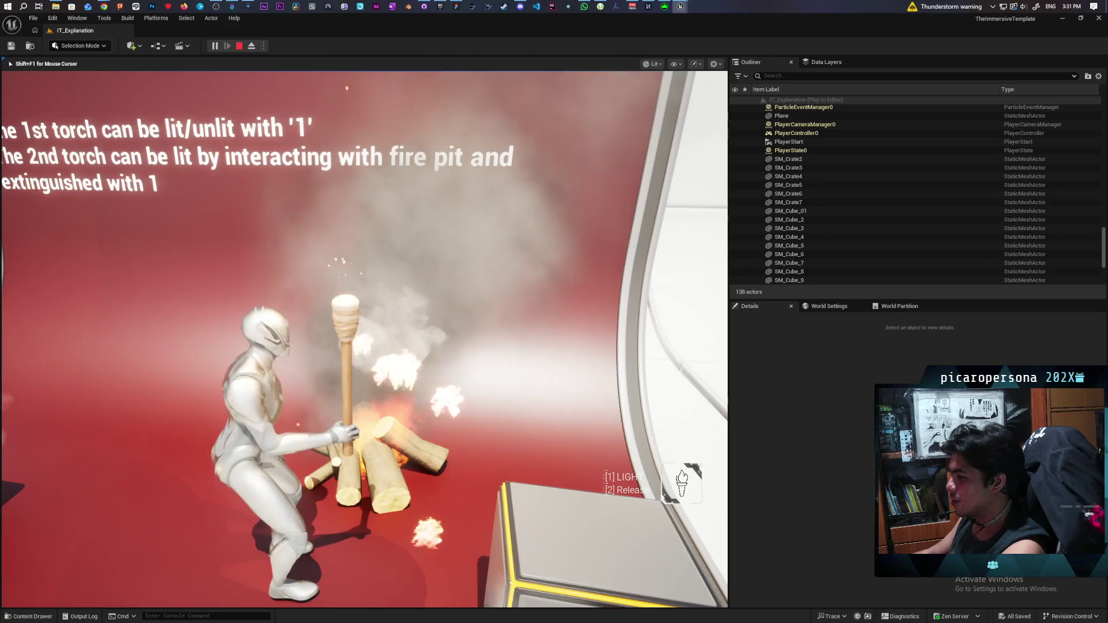
{"action": "key", "text": "w"}
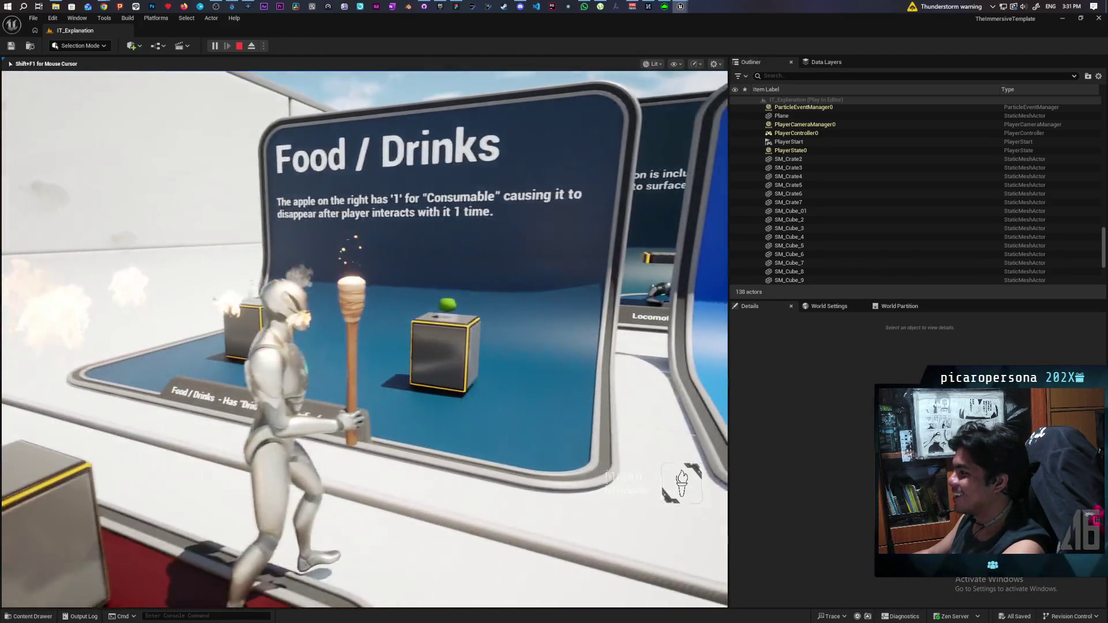
Step: Drop the torch, pick up the apple at the Food / Drinks crates and consume it
{"action": "key", "text": "e"}
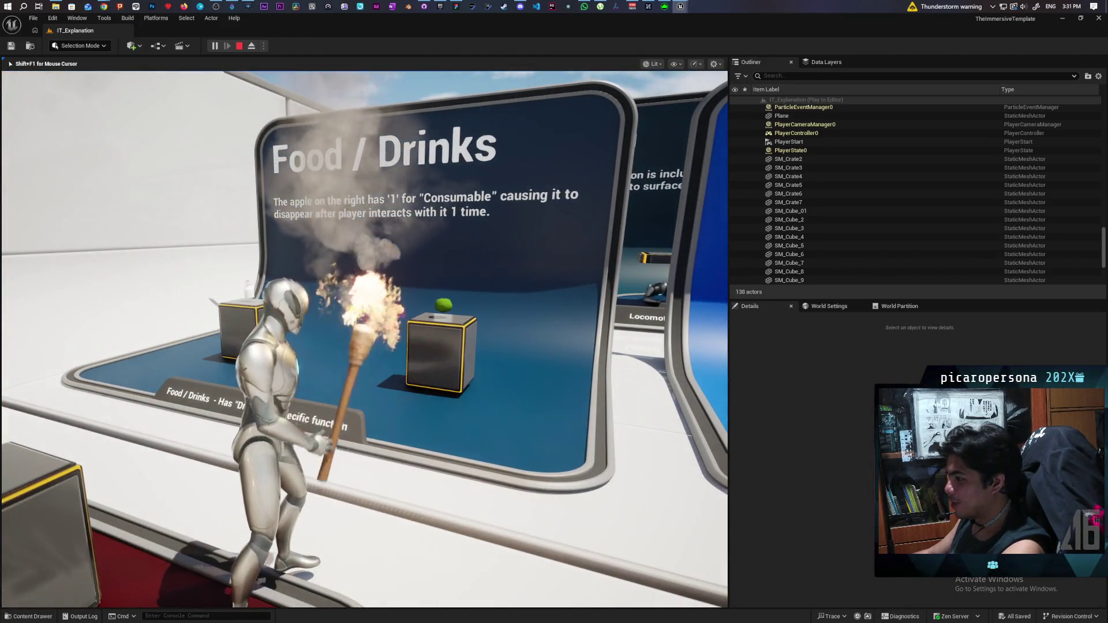
{"action": "key", "text": "w"}
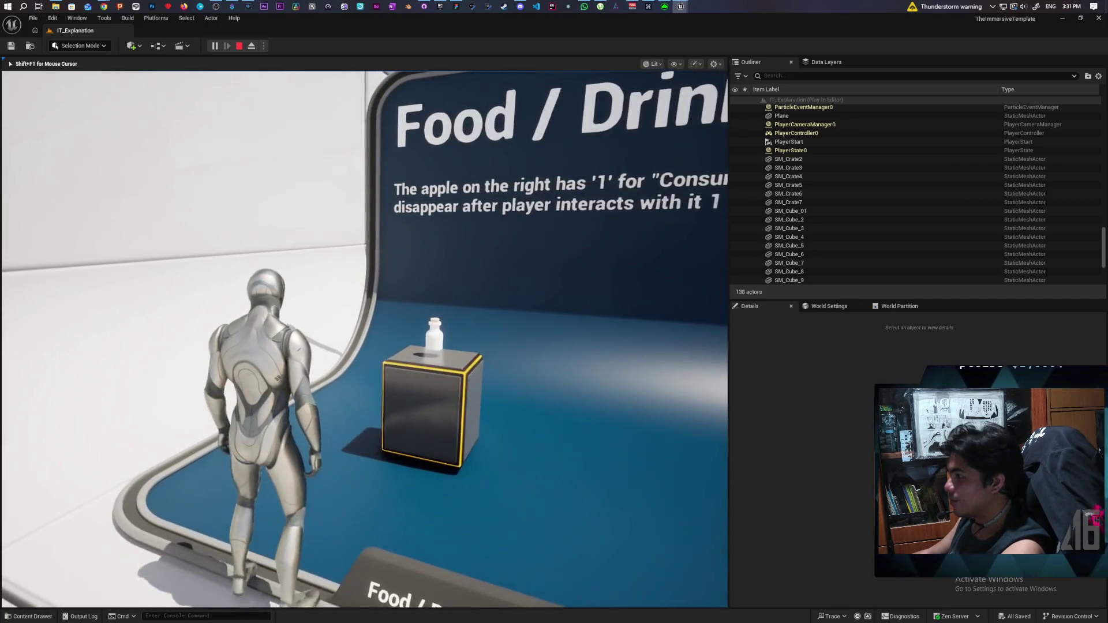
{"action": "key", "text": "w"}
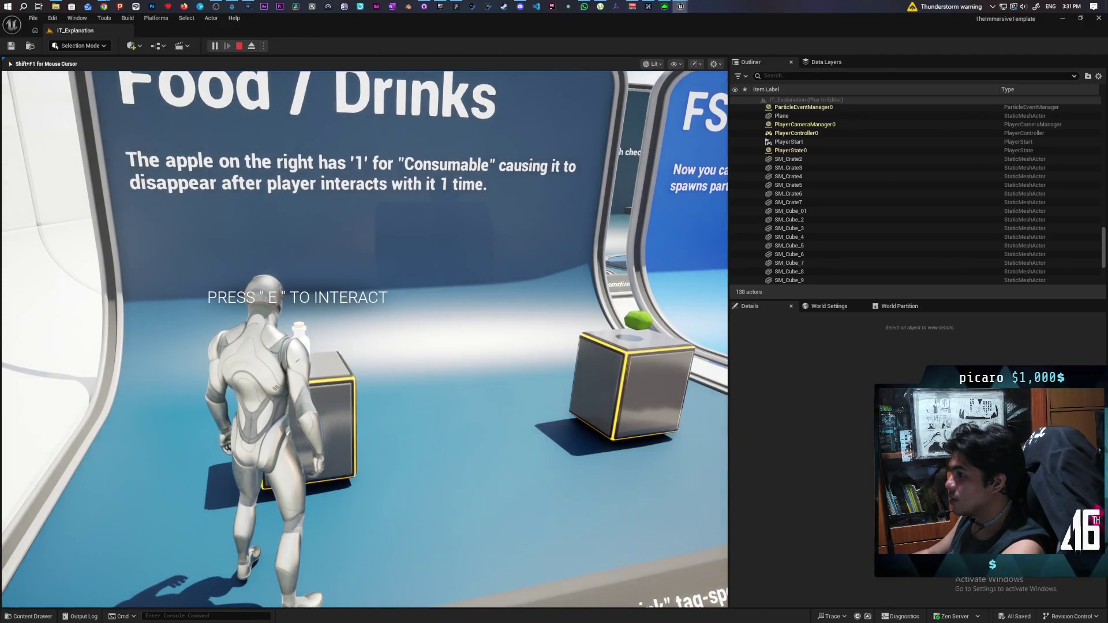
{"action": "key", "text": "w"}
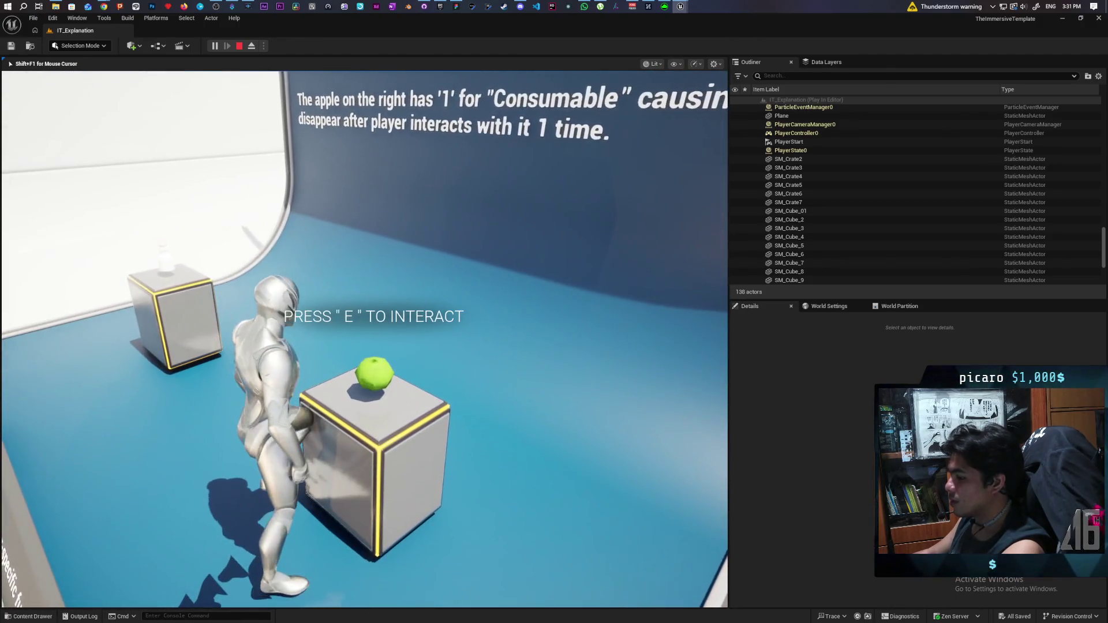
{"action": "key", "text": "e"}
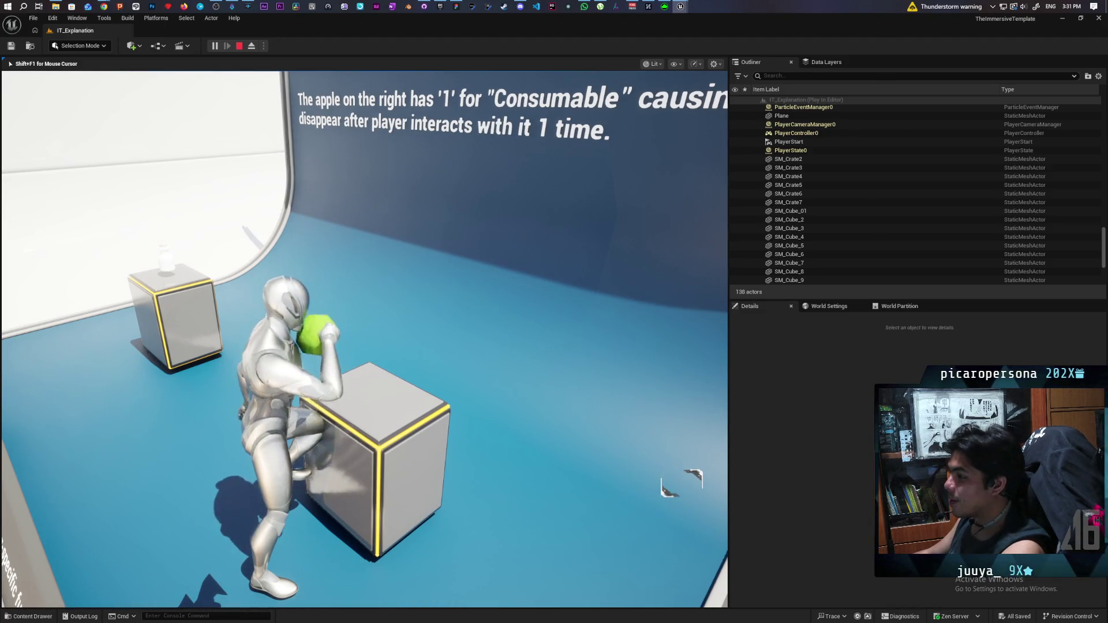
{"action": "key", "text": "w"}
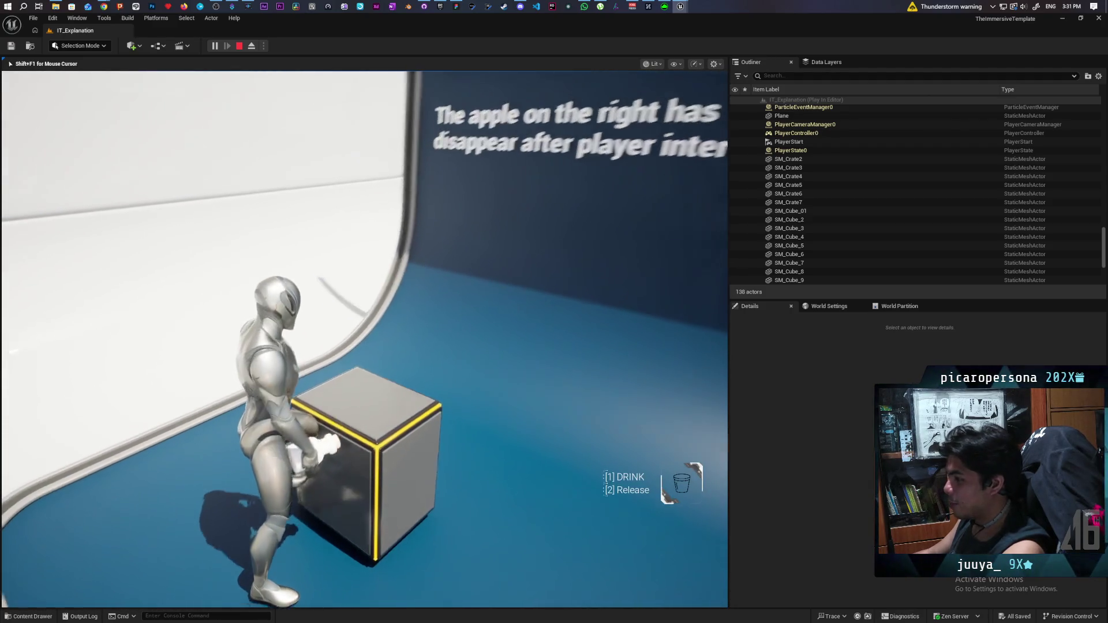
{"action": "key", "text": "1"}
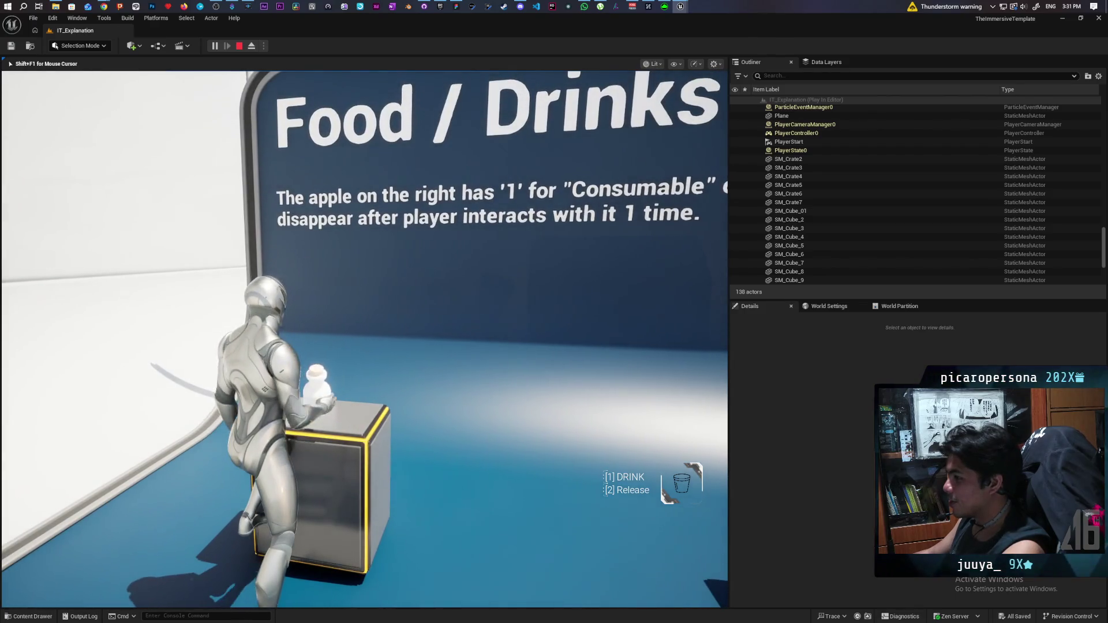
Step: Run the character across the grey and green FS Component (Lite) footstep pads toward the Doors sign
{"action": "key", "text": "w"}
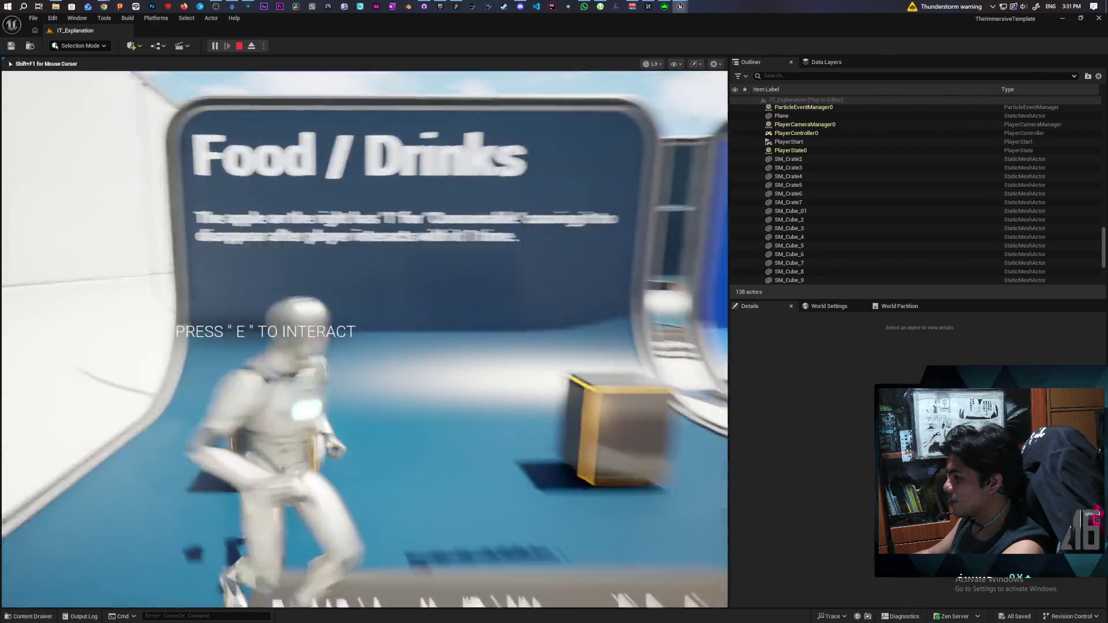
{"action": "key", "text": "w"}
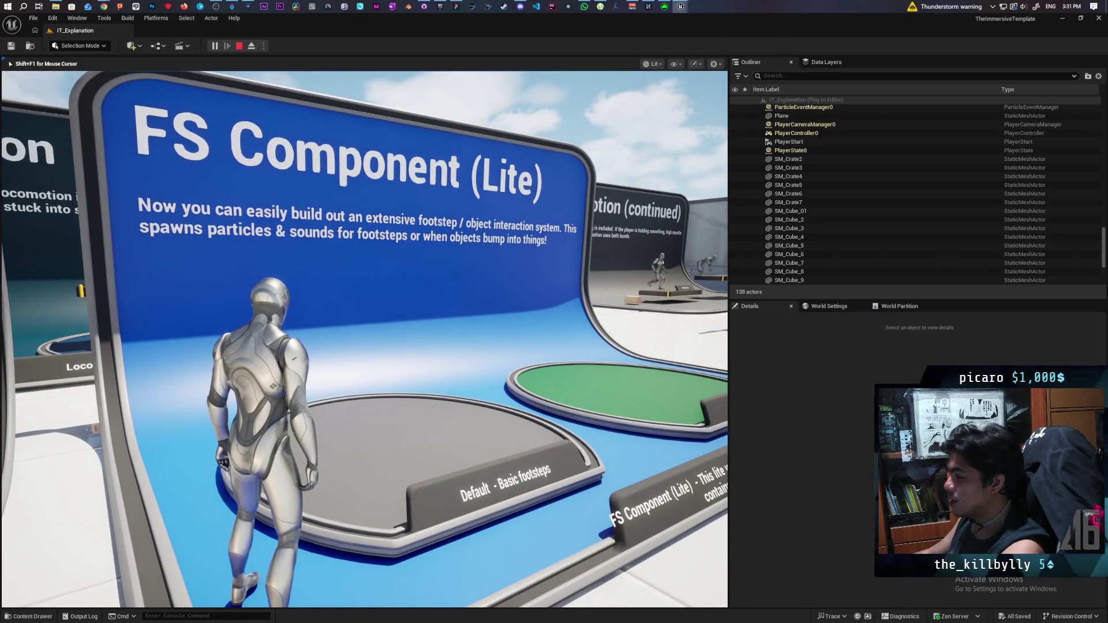
{"action": "key", "text": "d"}
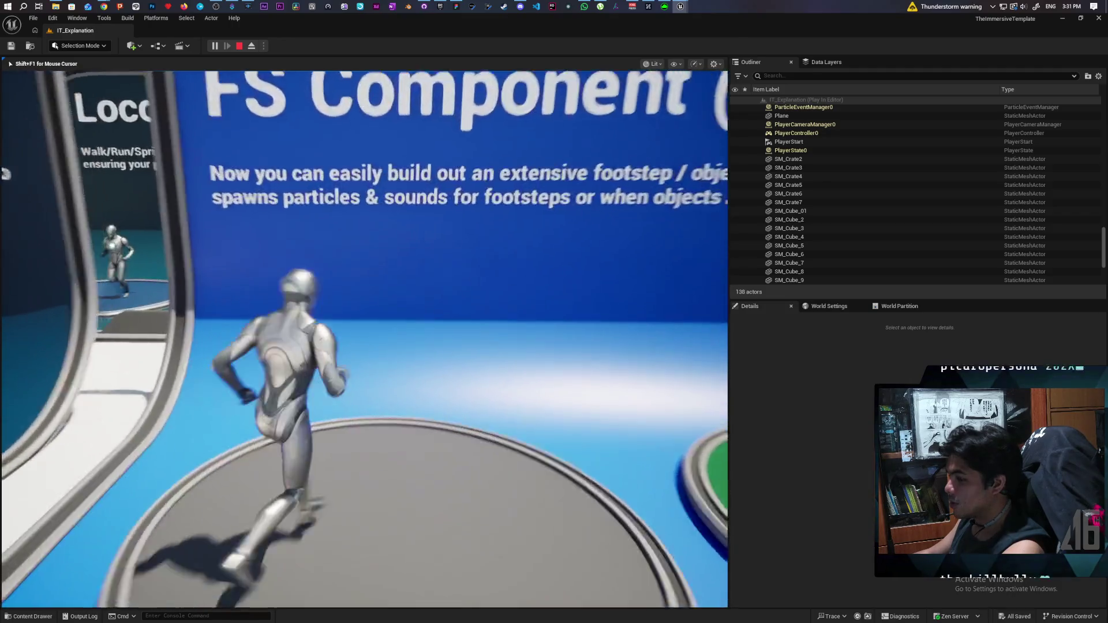
{"action": "key", "text": "d"}
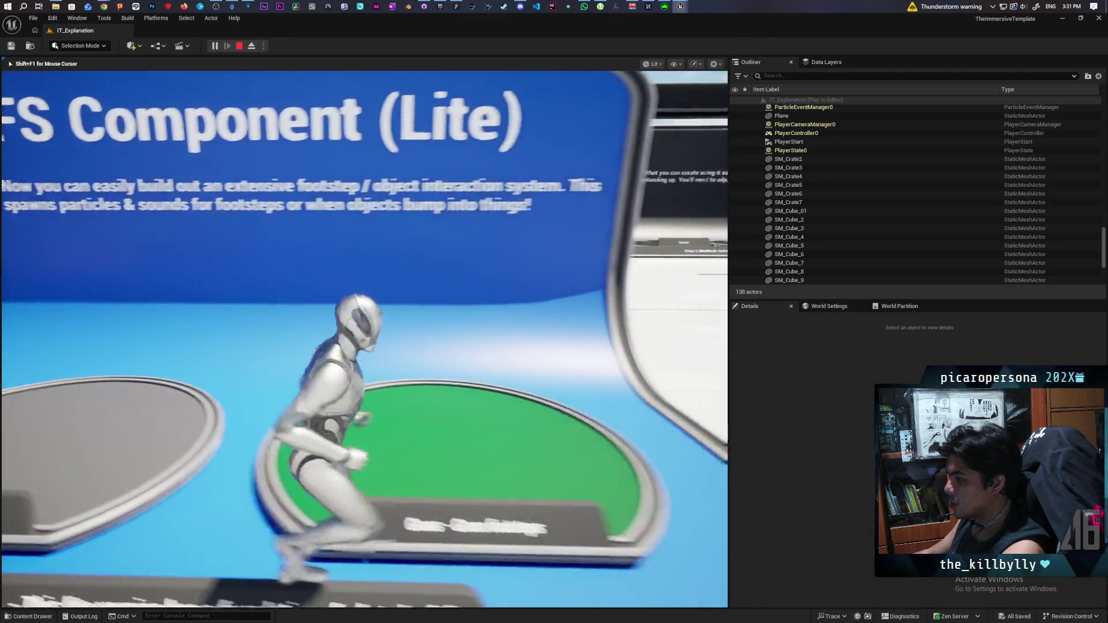
Step: Run along the blue wall and walk through the orange doors of the Doors exhibit
{"action": "key", "text": "a"}
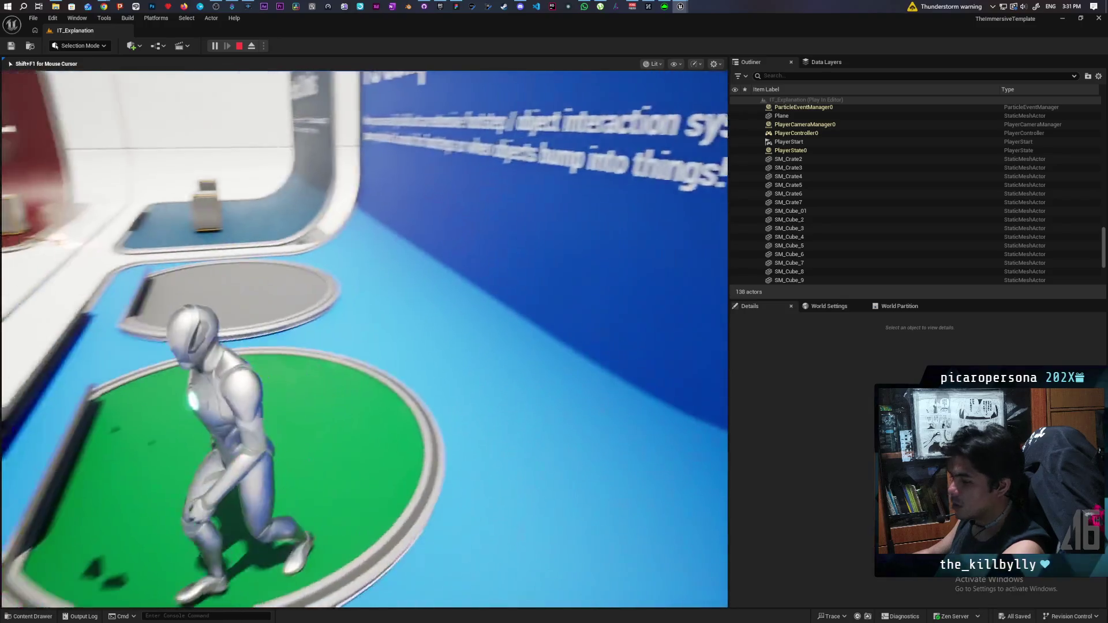
{"action": "key", "text": "w"}
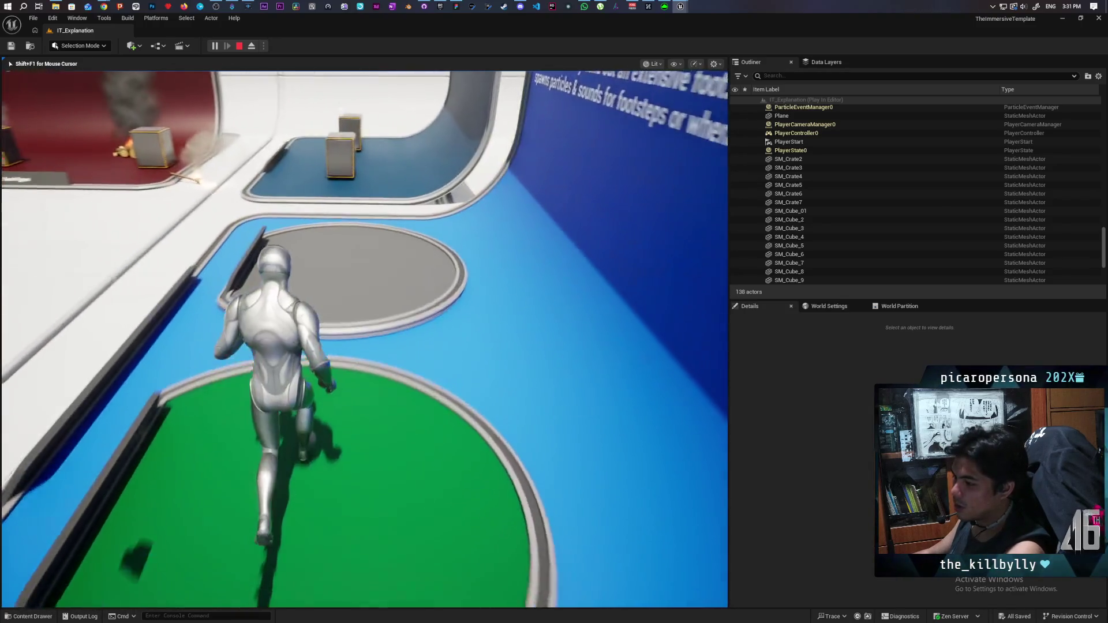
{"action": "key", "text": "d"}
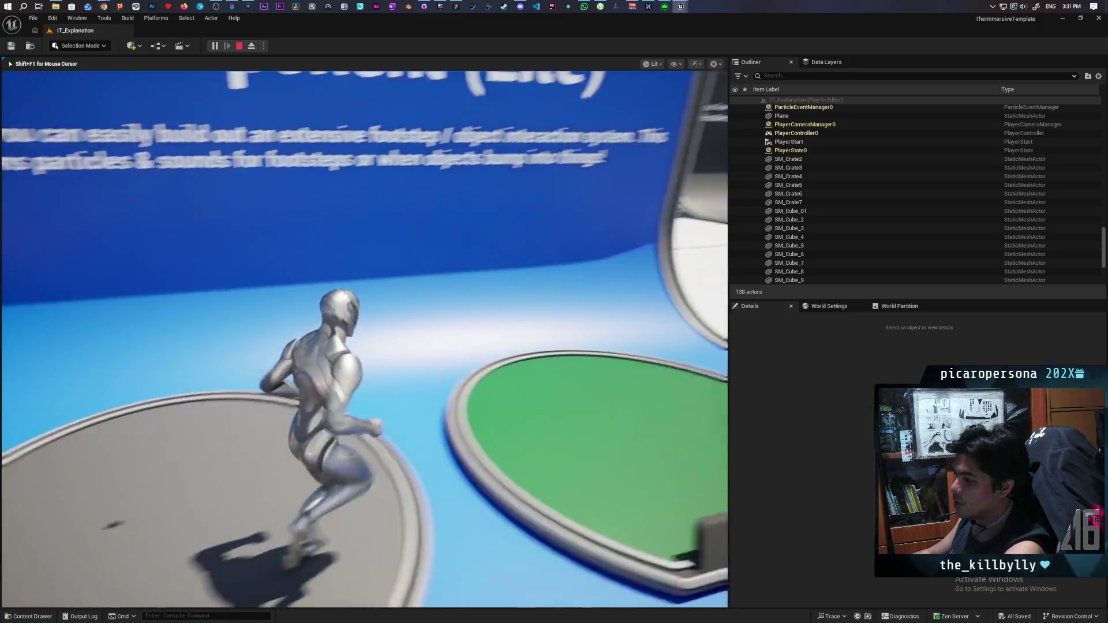
{"action": "key", "text": "w"}
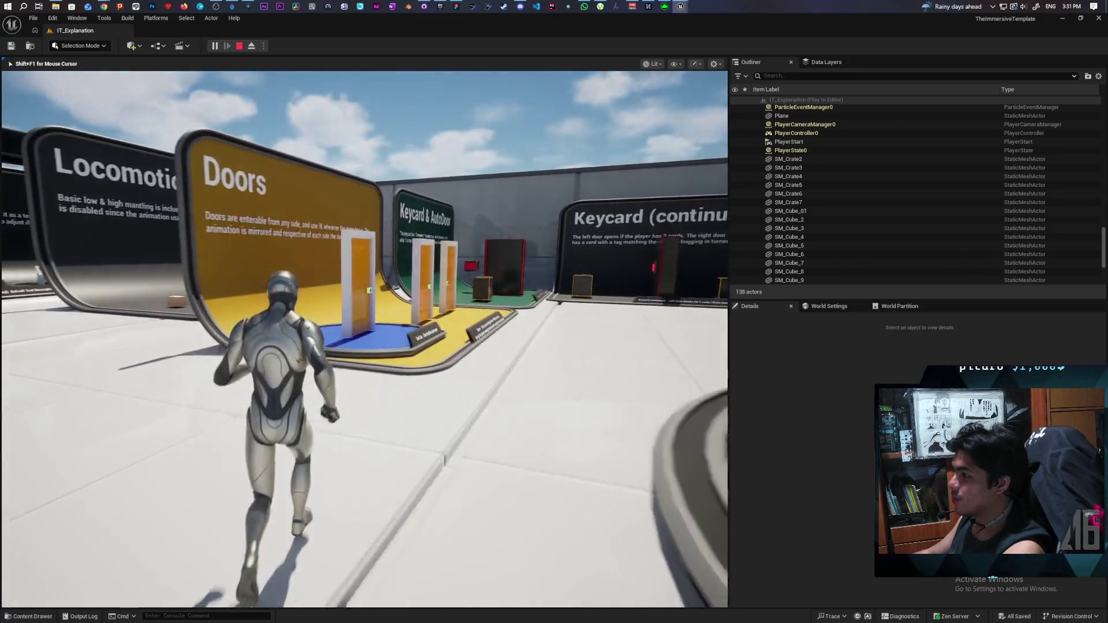
{"action": "key", "text": "w"}
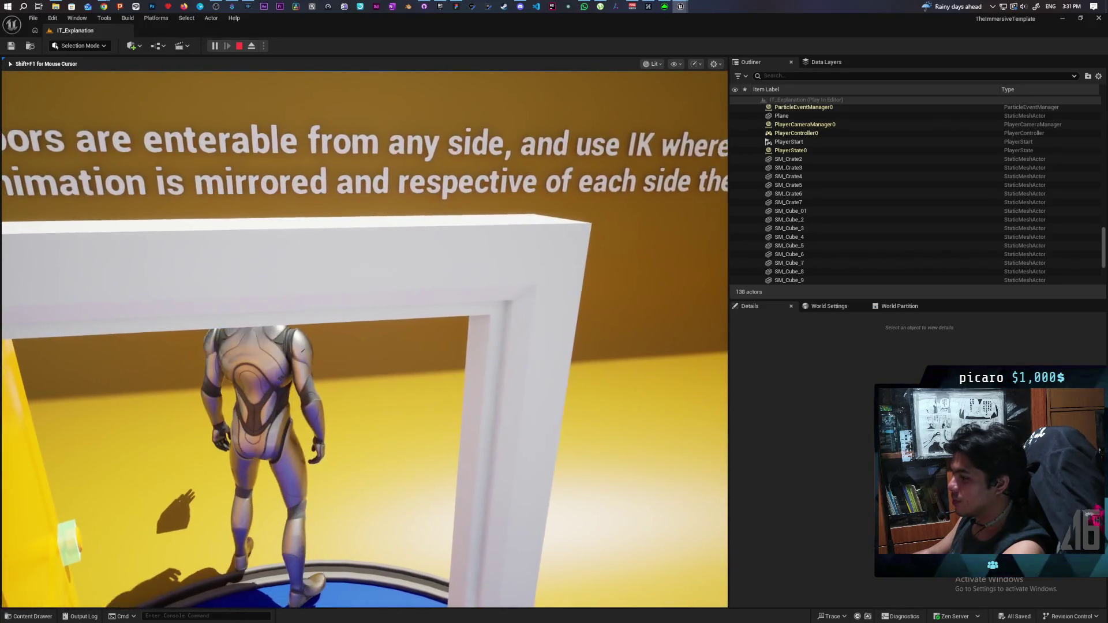
{"action": "key", "text": "w"}
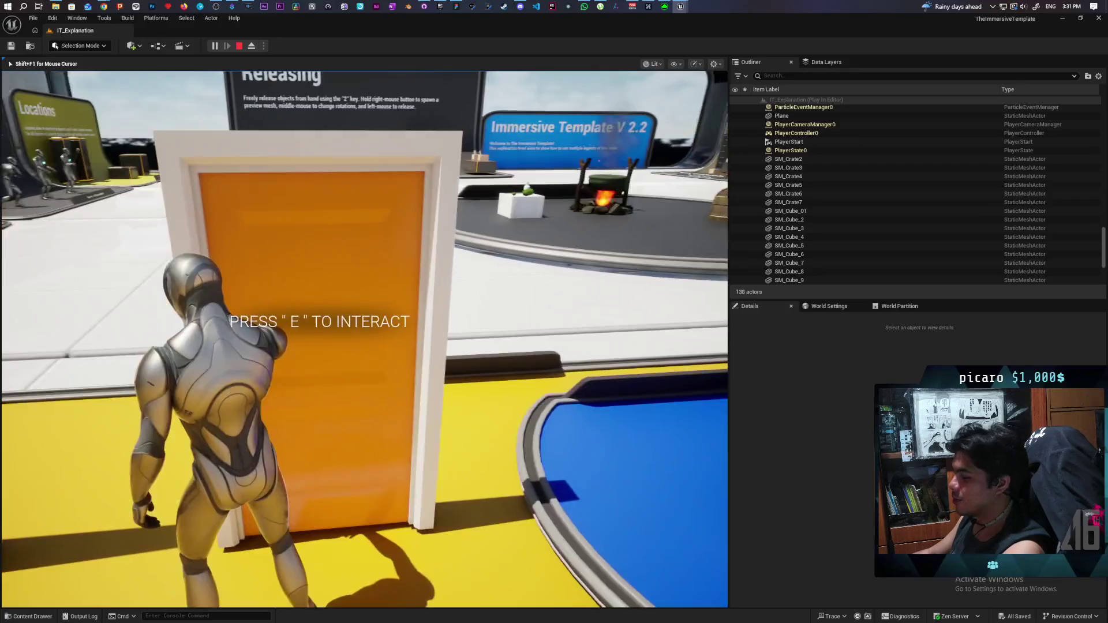
{"action": "key", "text": "w"}
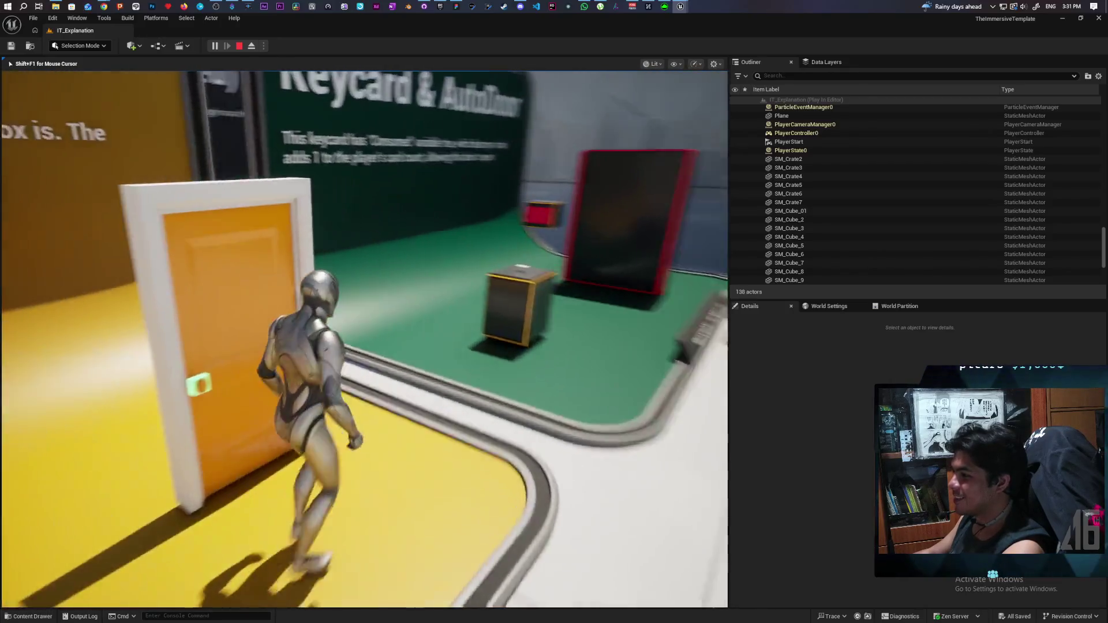
Step: Walk through the Keycard & AutoDoor area past the red-framed door, then stop the play session
{"action": "key", "text": "w"}
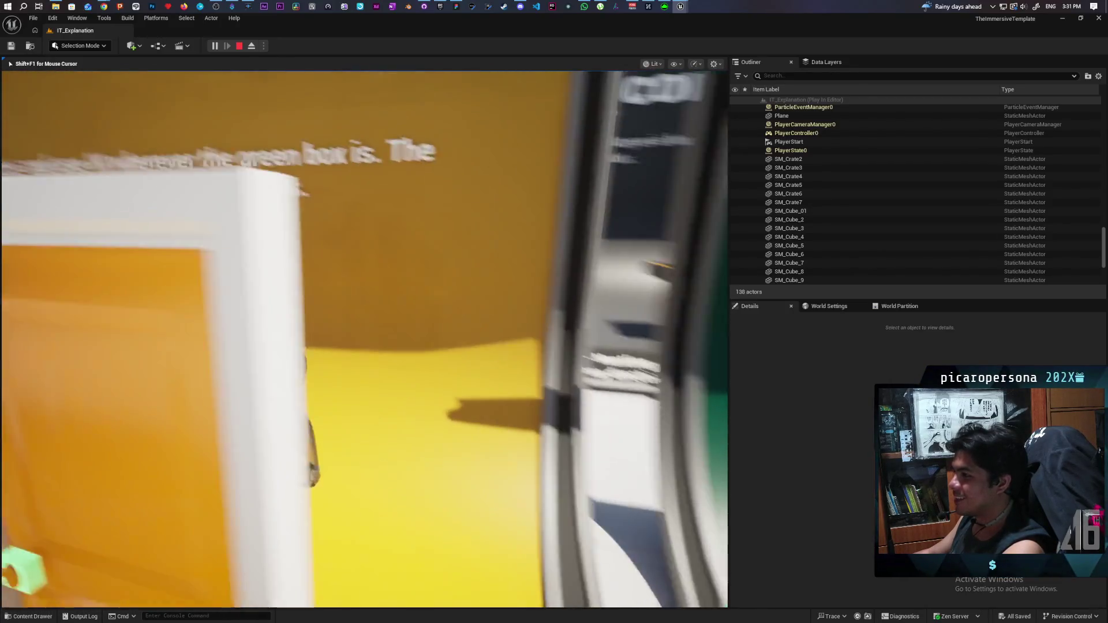
{"action": "key", "text": "w"}
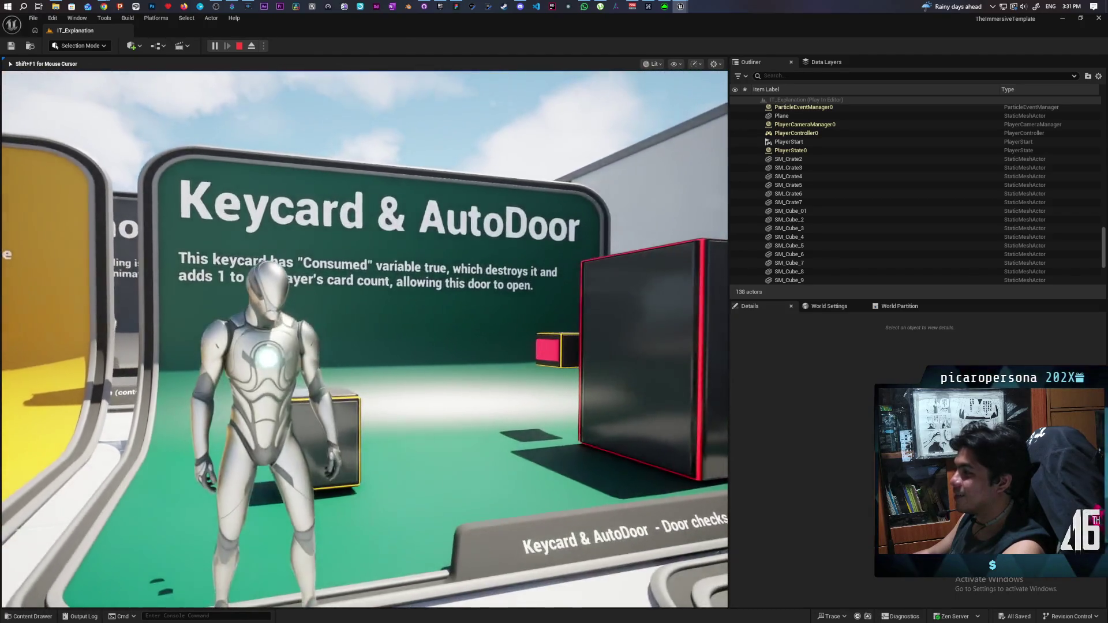
{"action": "key", "text": "w"}
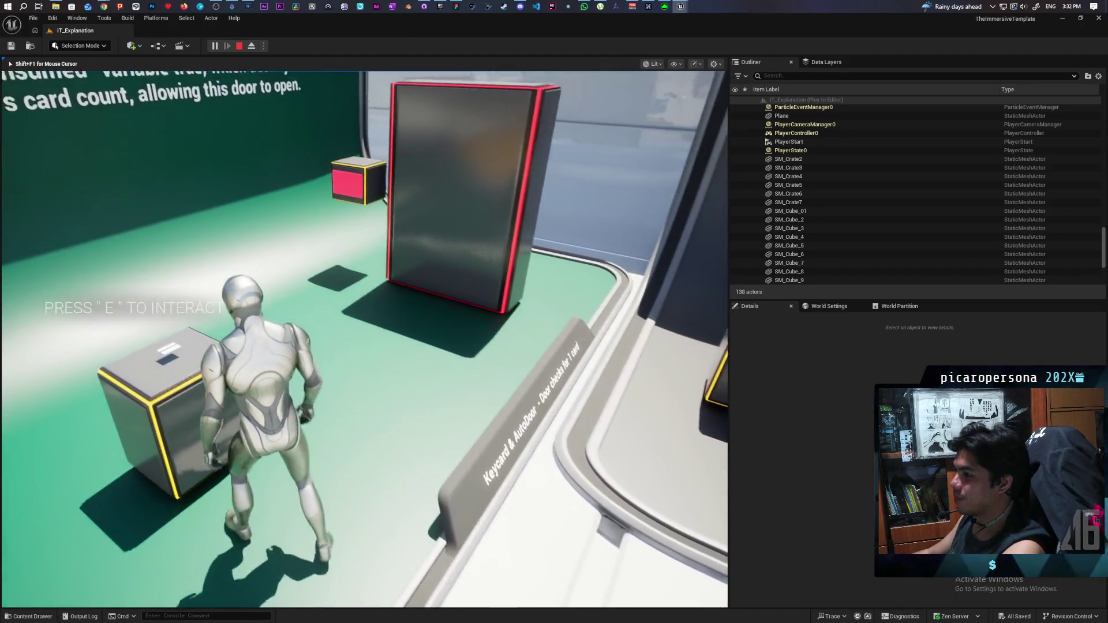
{"action": "key", "text": "w"}
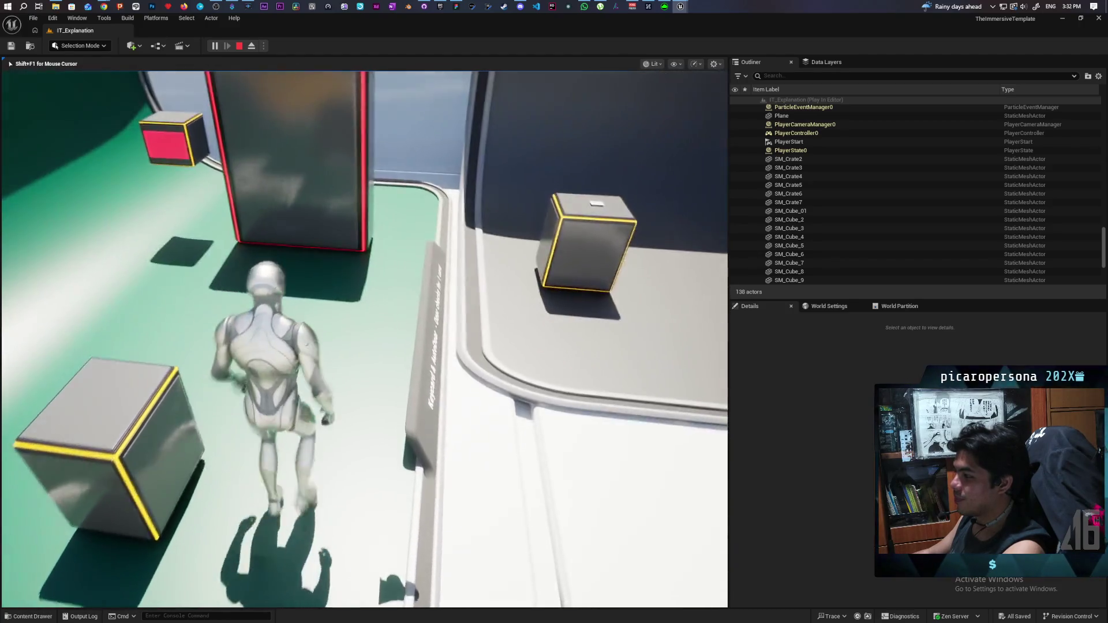
{"action": "key", "text": "w"}
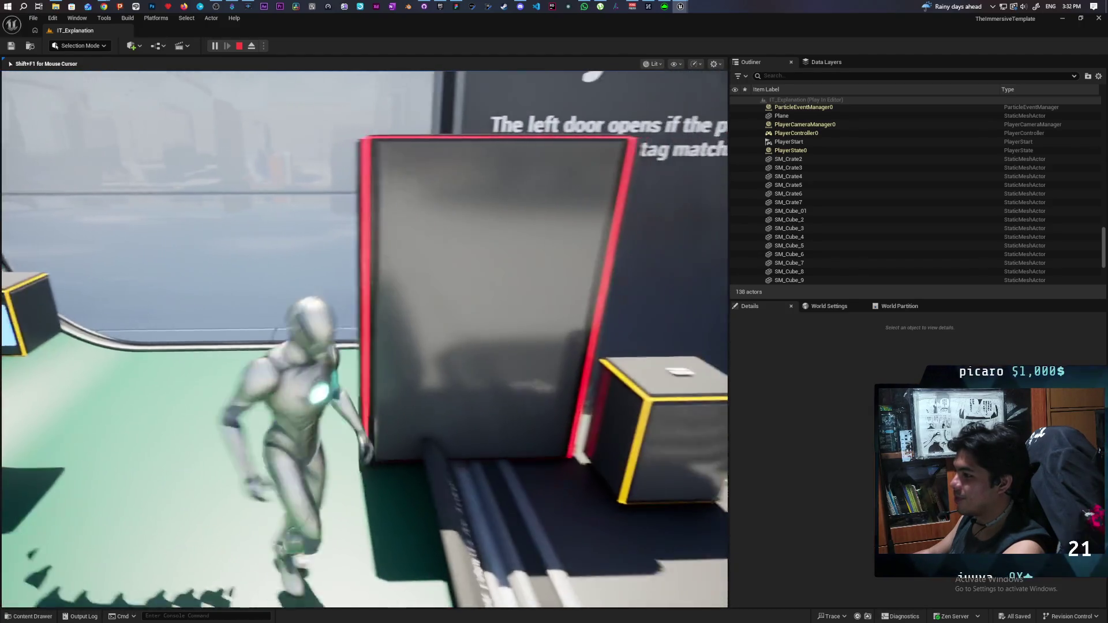
{"action": "key", "text": "w"}
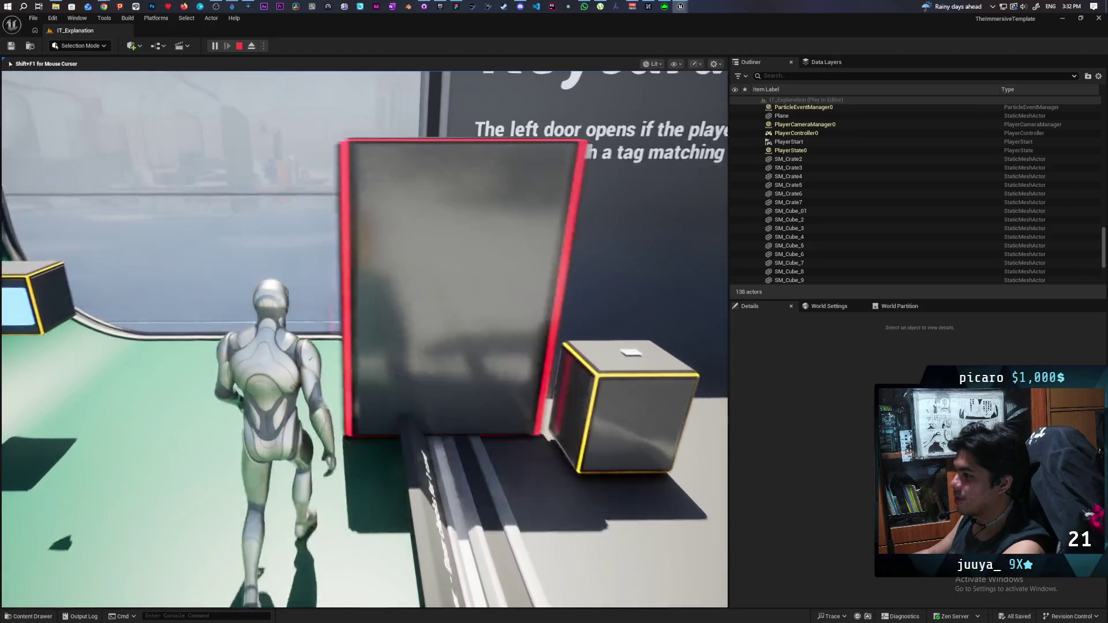
{"action": "key", "text": "w"}
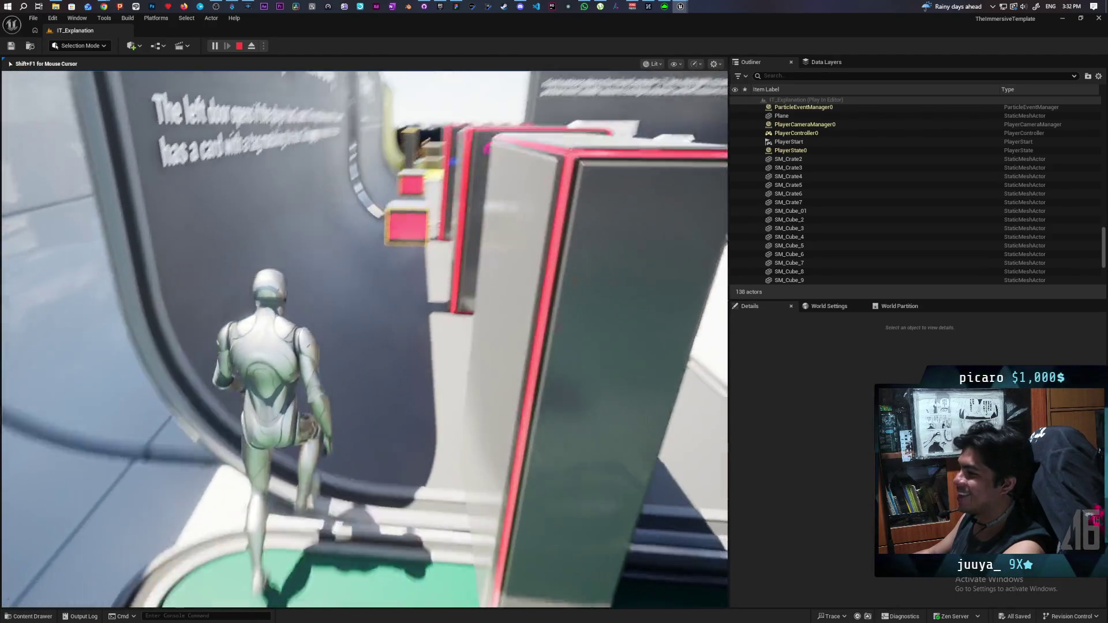
{"action": "key", "text": "Escape"}
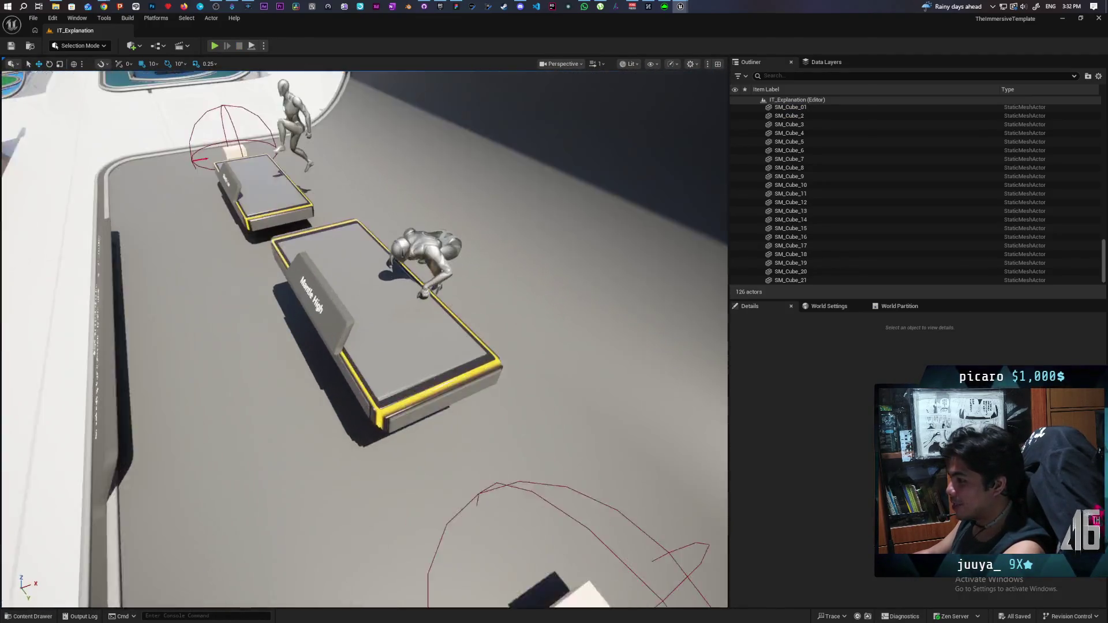
Step: Fly the viewport past the chair exhibits to the Lie Down bed, then pull back to show the Bench platform
{"action": "scroll", "coordinate": [364, 340], "scroll_direction": "up", "scroll_amount": 2}
{"action": "scroll", "coordinate": [363, 339], "scroll_direction": "down", "scroll_amount": 2}
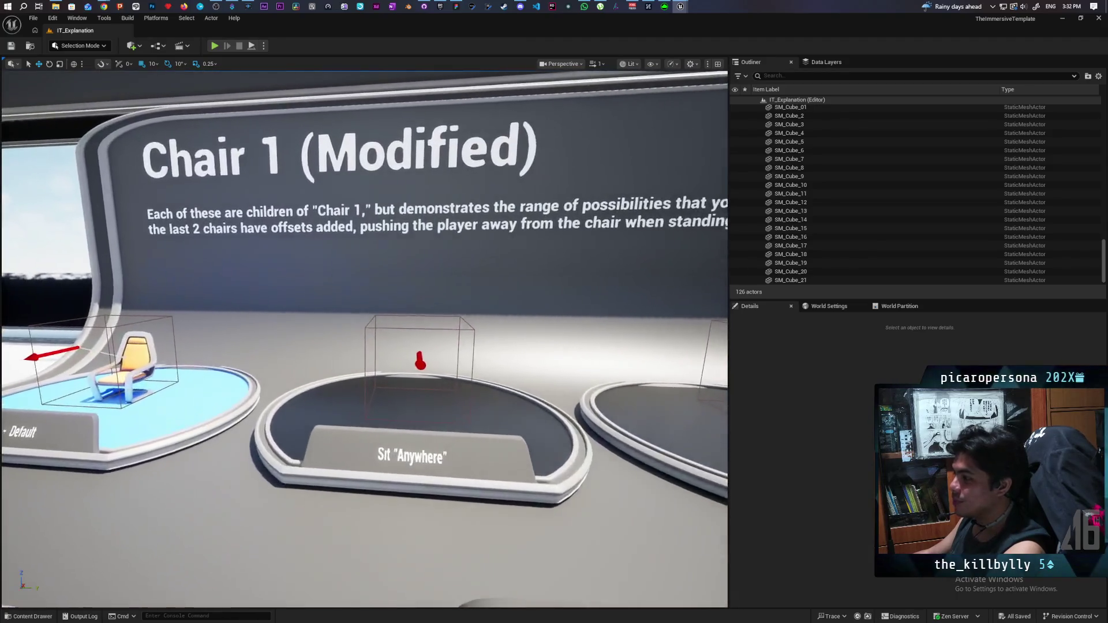
{"action": "key", "text": "a"}
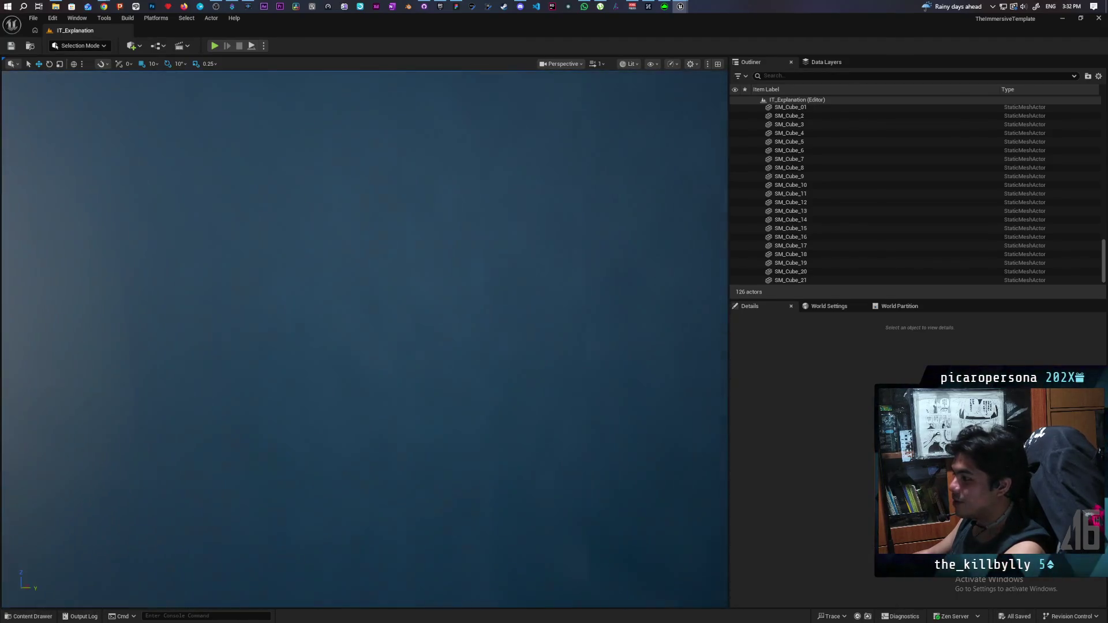
{"action": "key", "text": "d"}
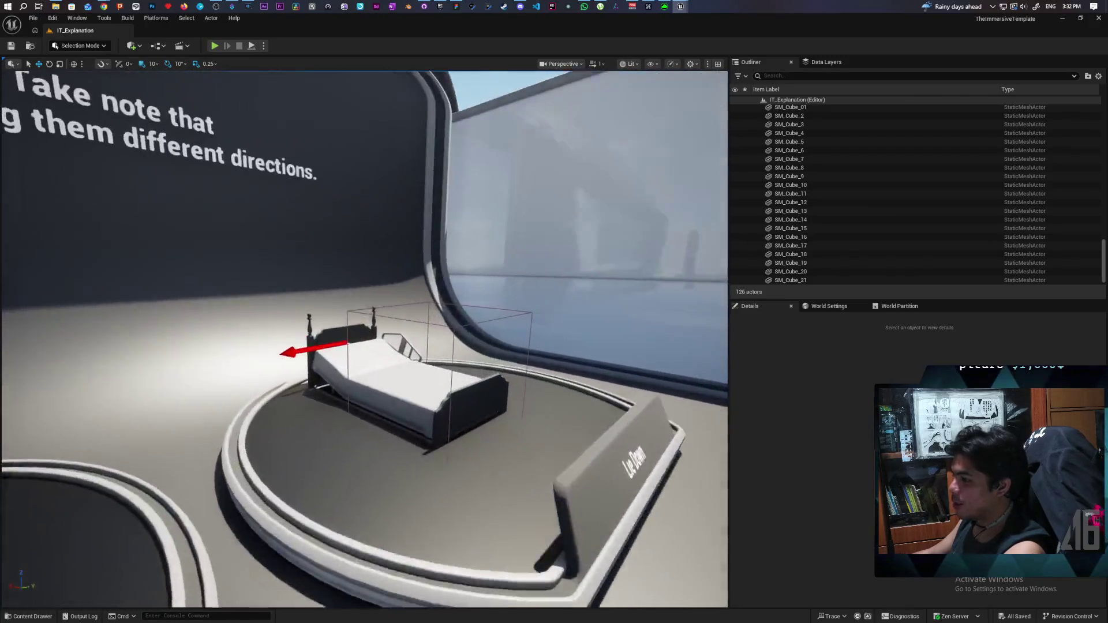
{"action": "key", "text": "w"}
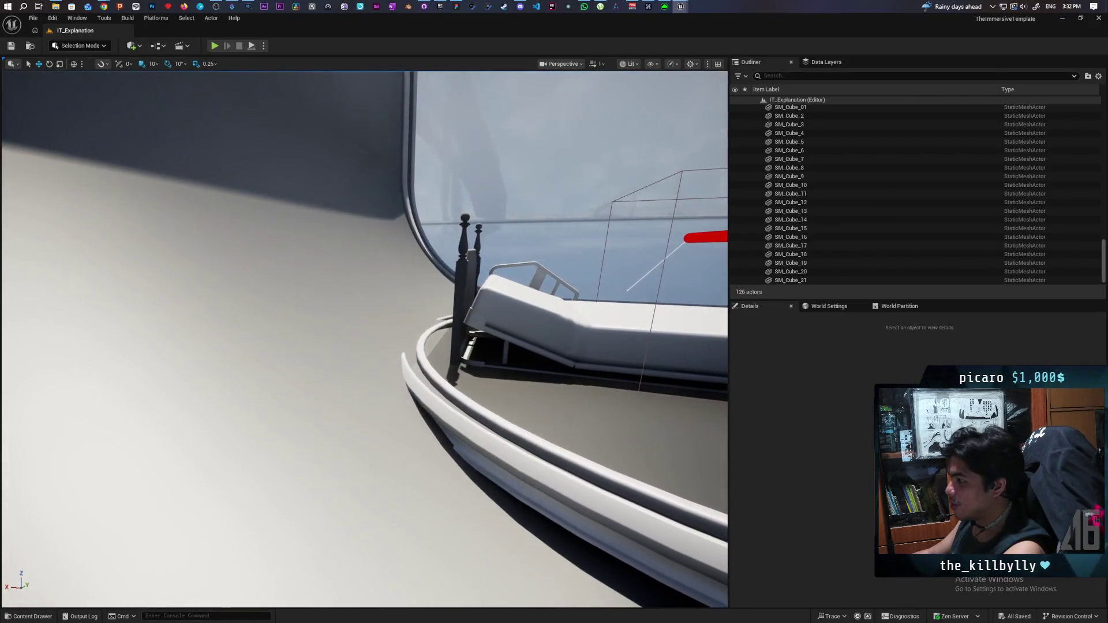
{"action": "key", "text": "a"}
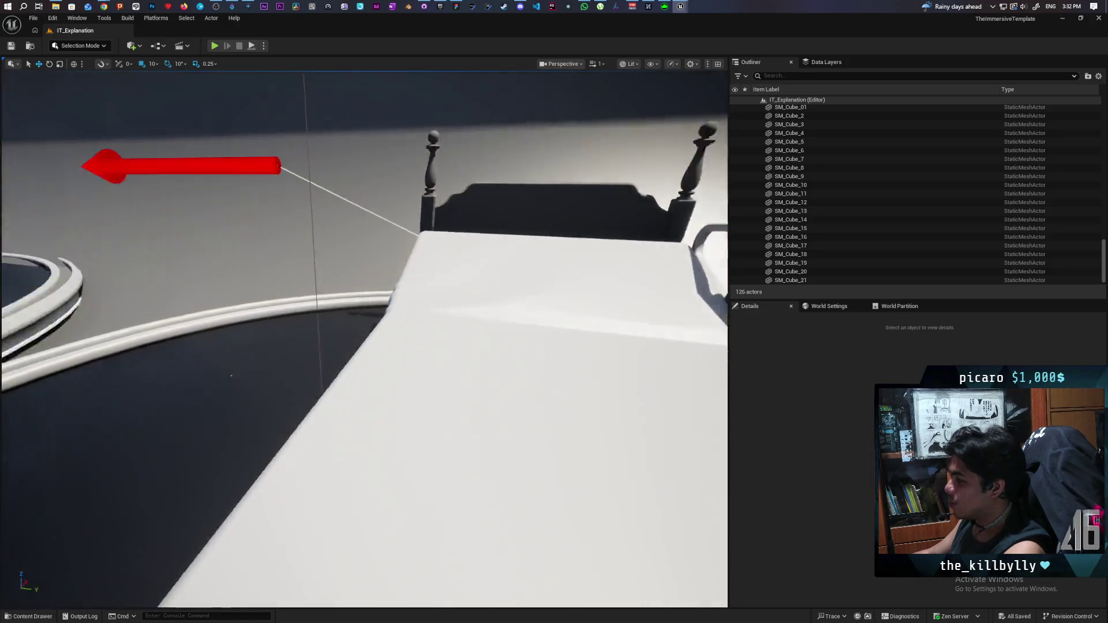
{"action": "key", "text": "s"}
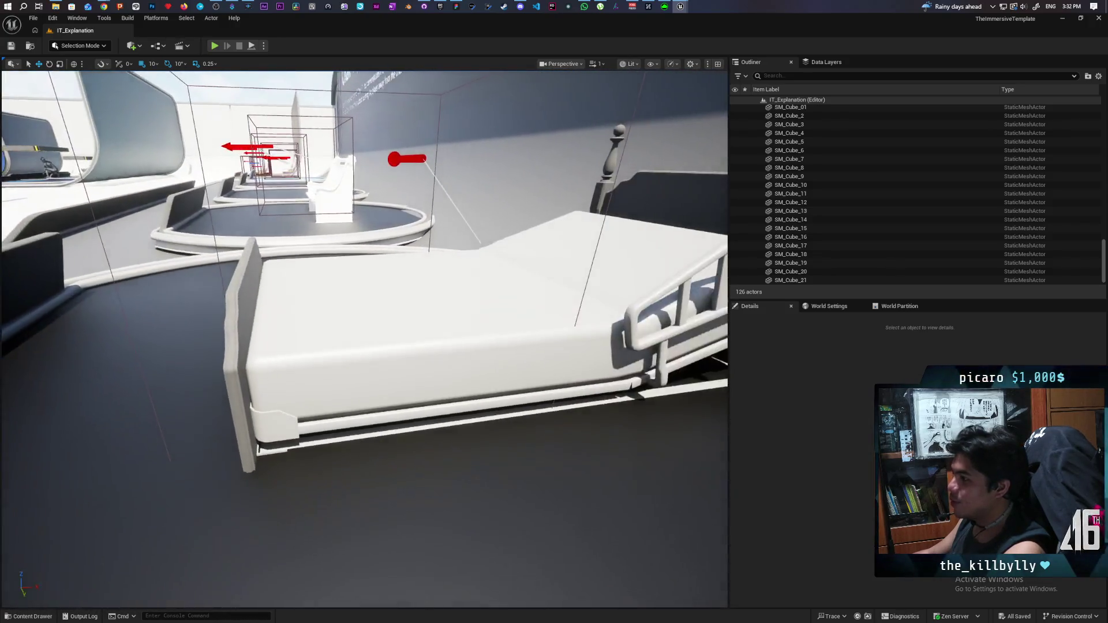
{"action": "key", "text": "s"}
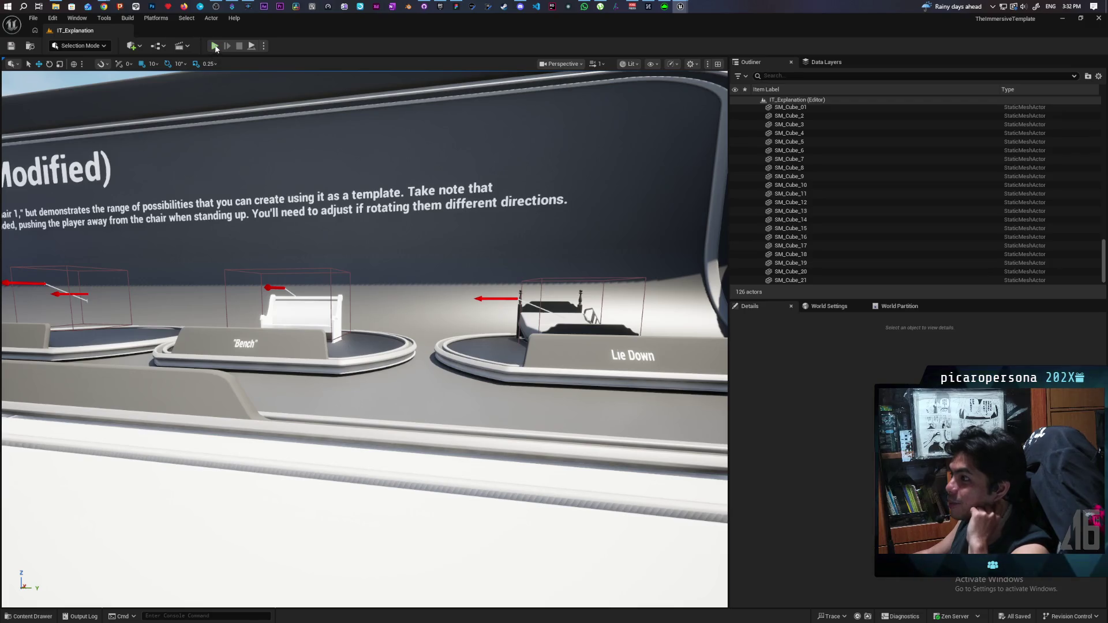
Step: Start a play session with Alt+P, run to the treasure chest and open it
{"action": "key", "text": "alt+p"}
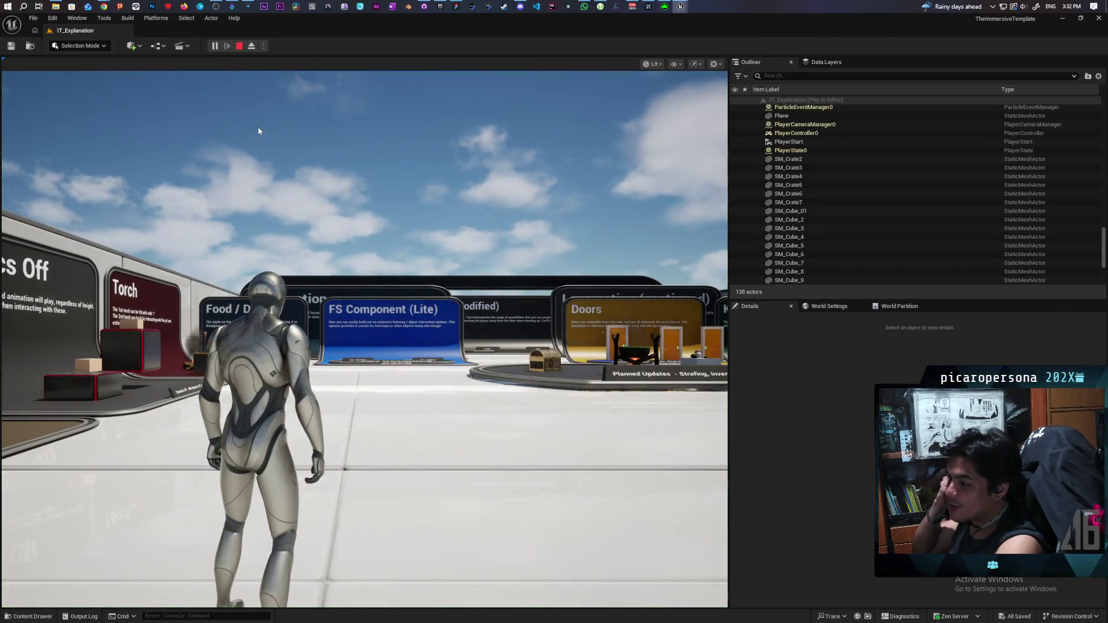
{"action": "left_click", "coordinate": [306, 116]}
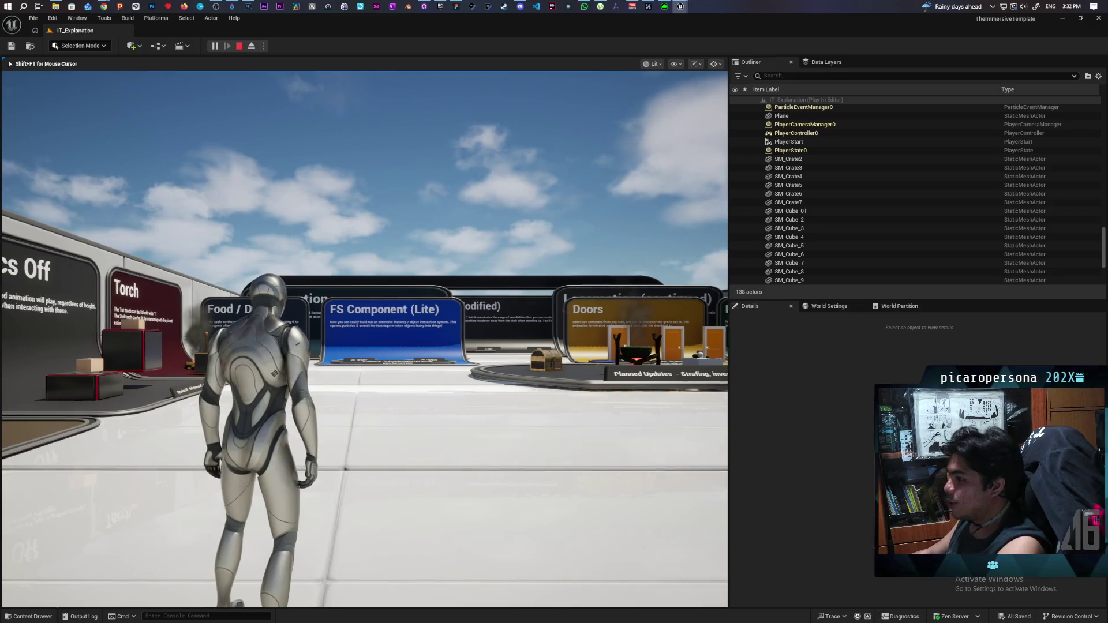
{"action": "key", "text": "w"}
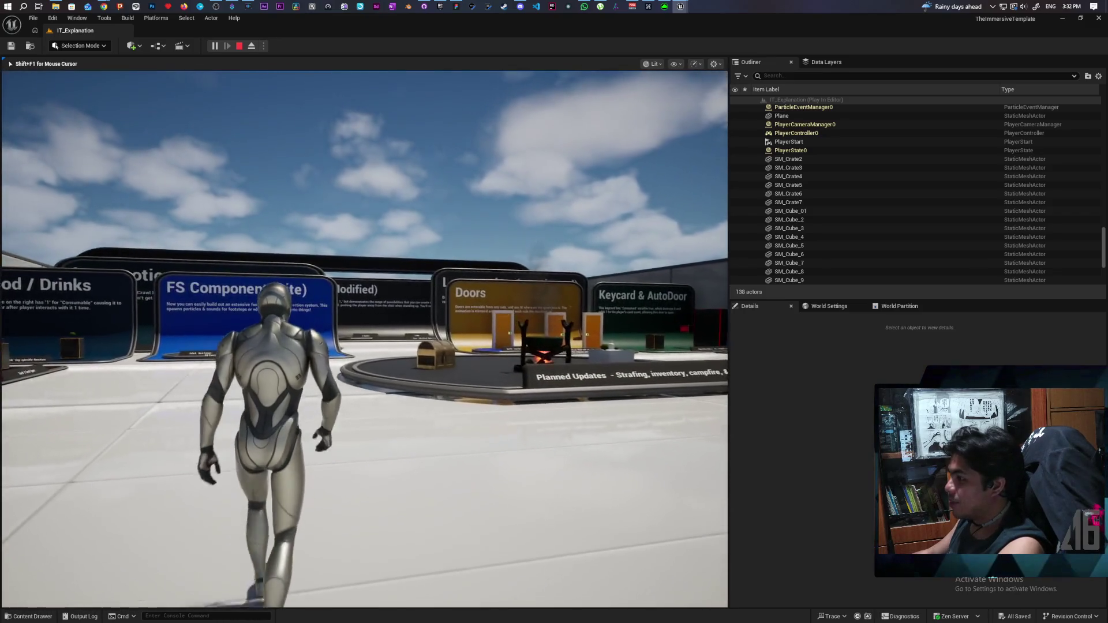
{"action": "key", "text": "w"}
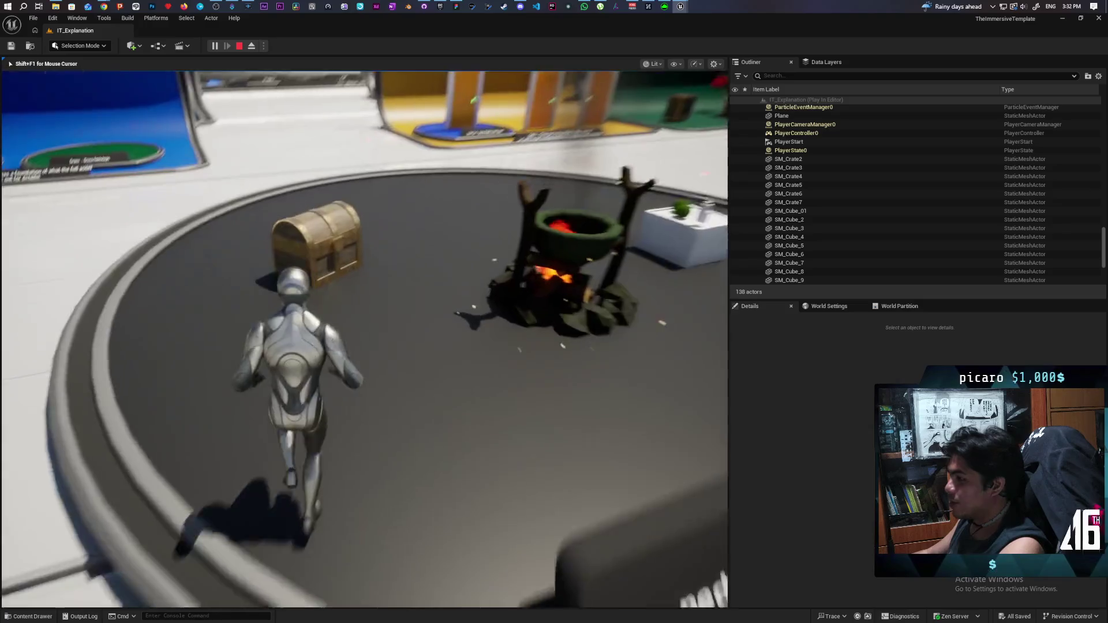
{"action": "key", "text": "w"}
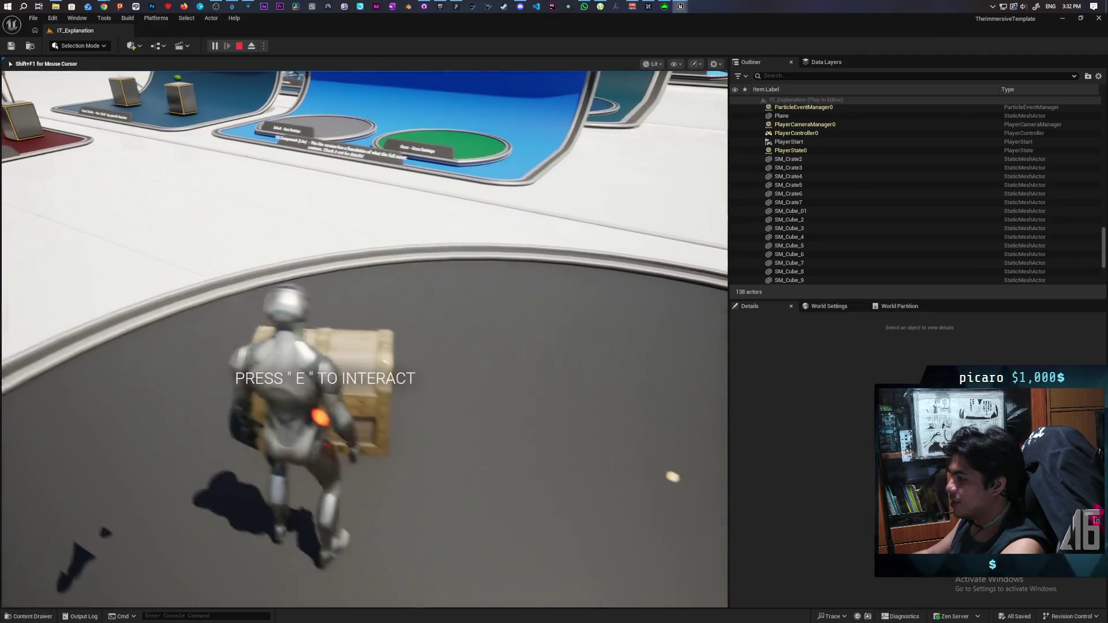
{"action": "key", "text": "e"}
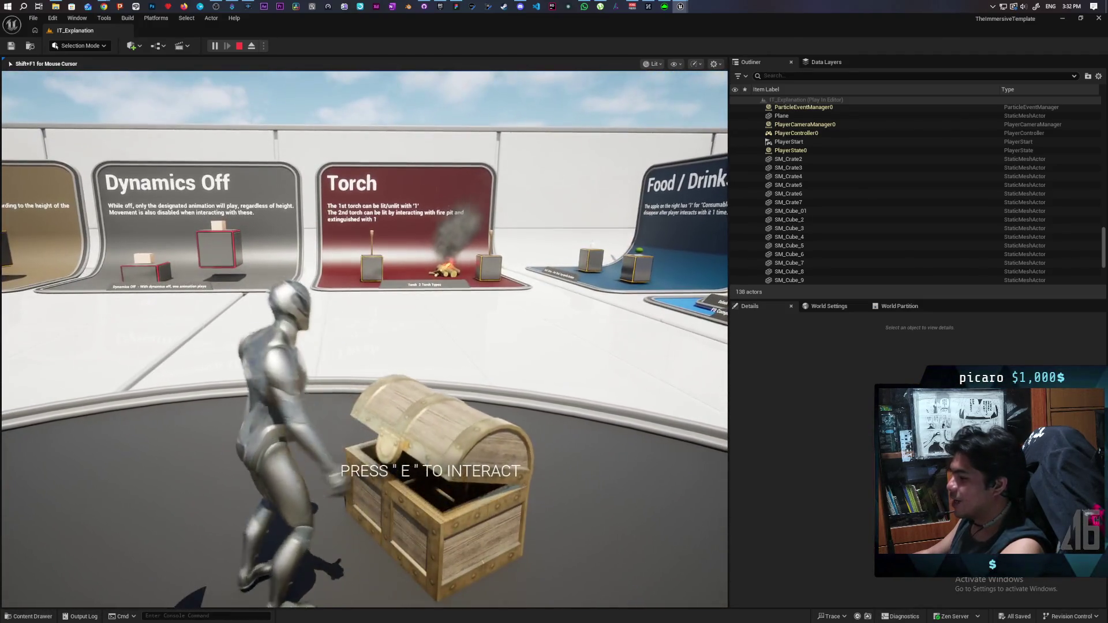
Step: Run from the chest past the campfire to the Locations board
{"action": "key", "text": "w"}
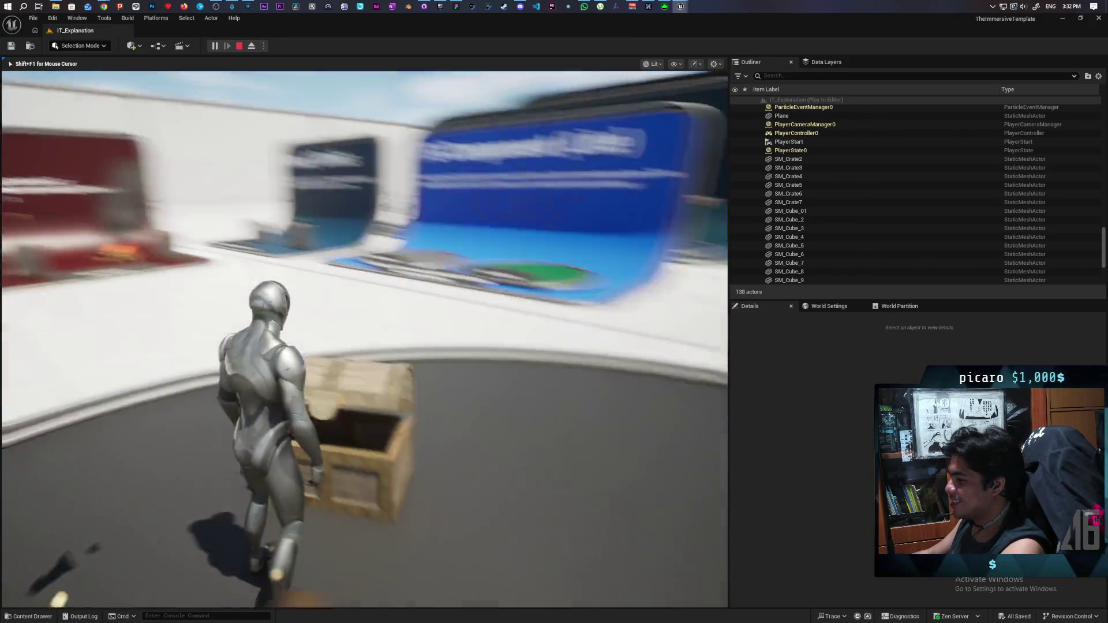
{"action": "key", "text": "w"}
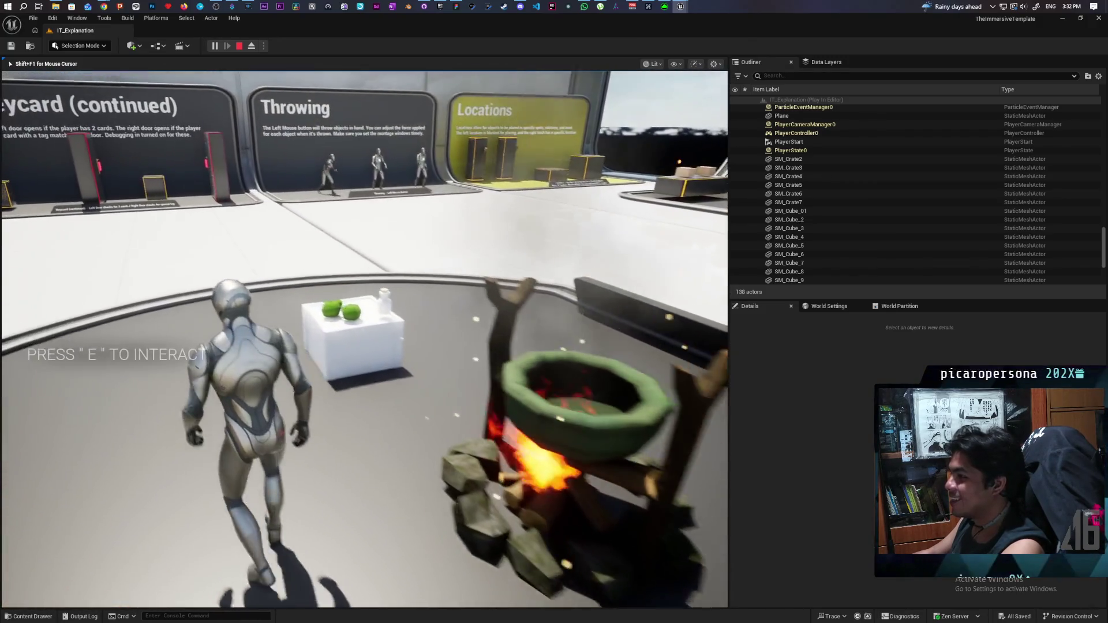
{"action": "key", "text": "w"}
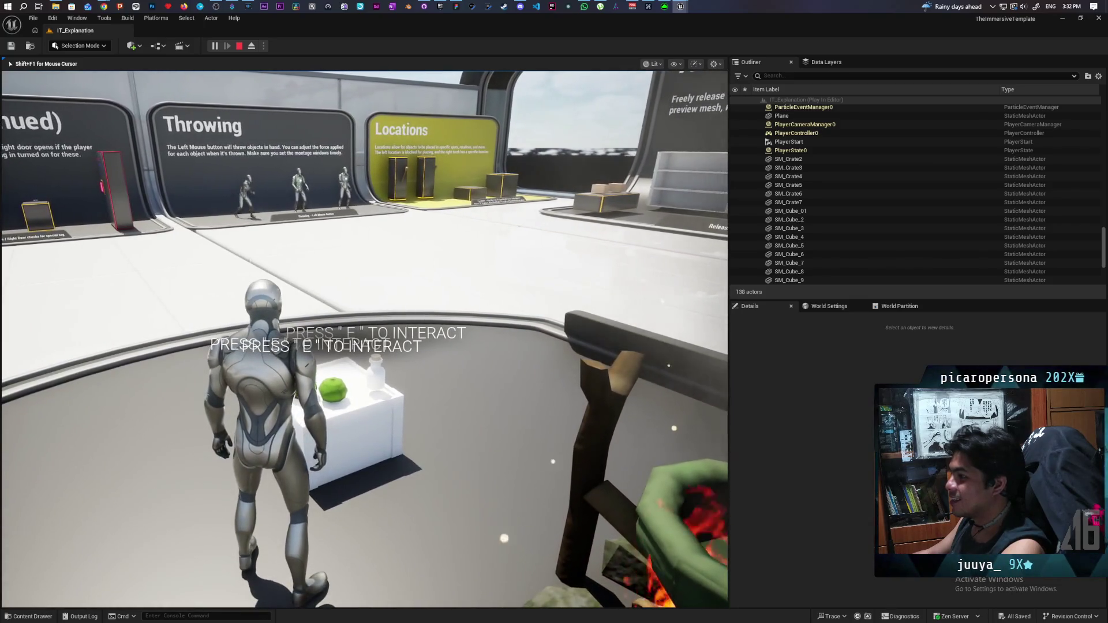
{"action": "key", "text": "w"}
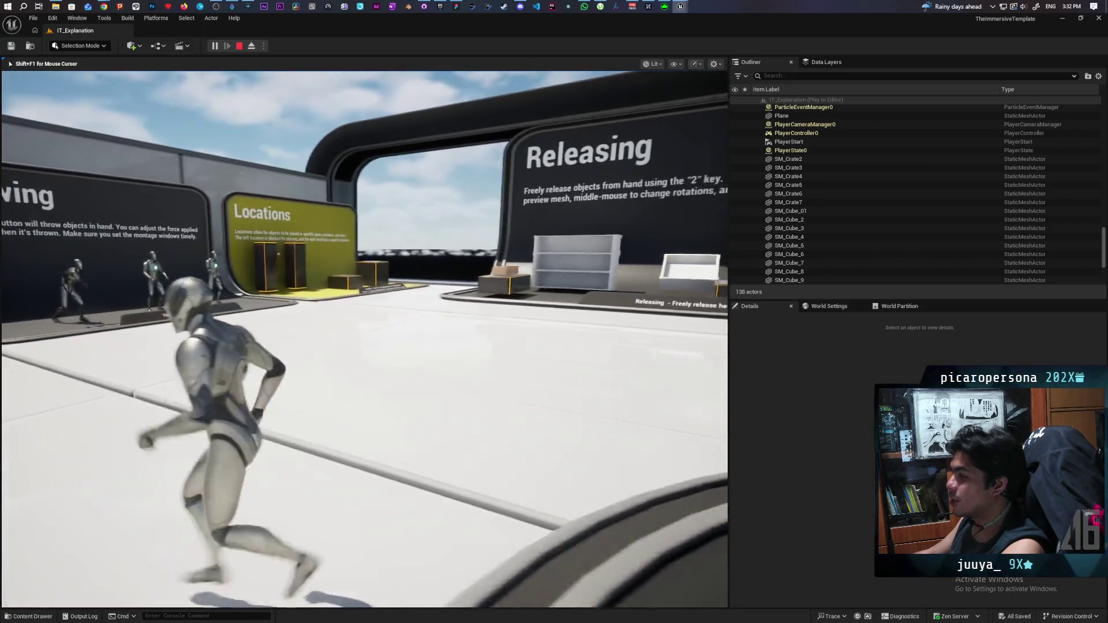
{"action": "key", "text": "w"}
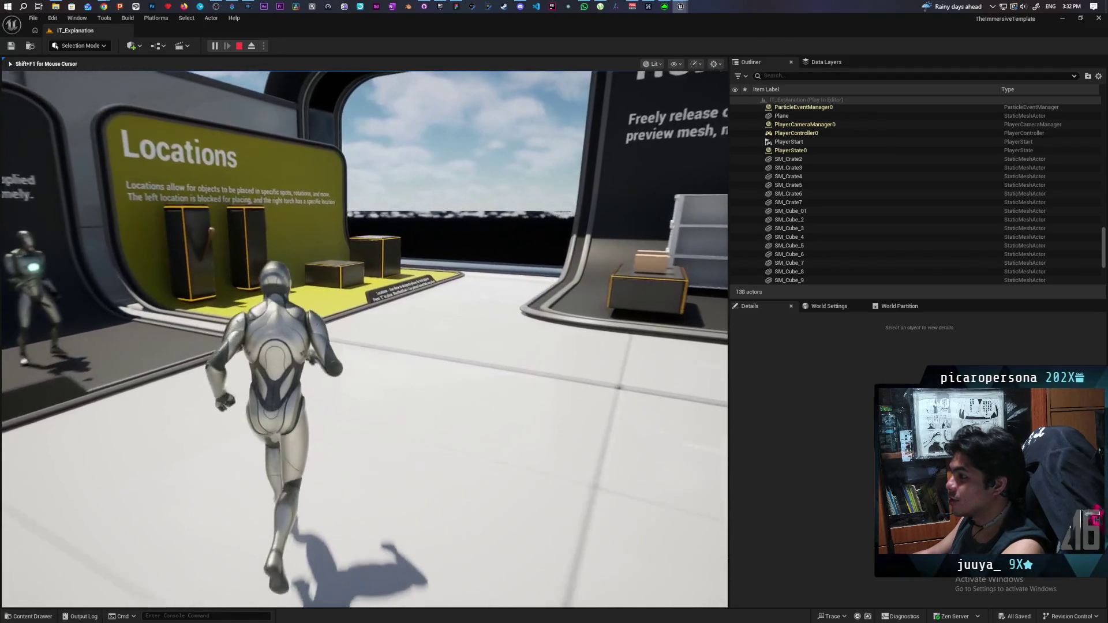
{"action": "key", "text": "w"}
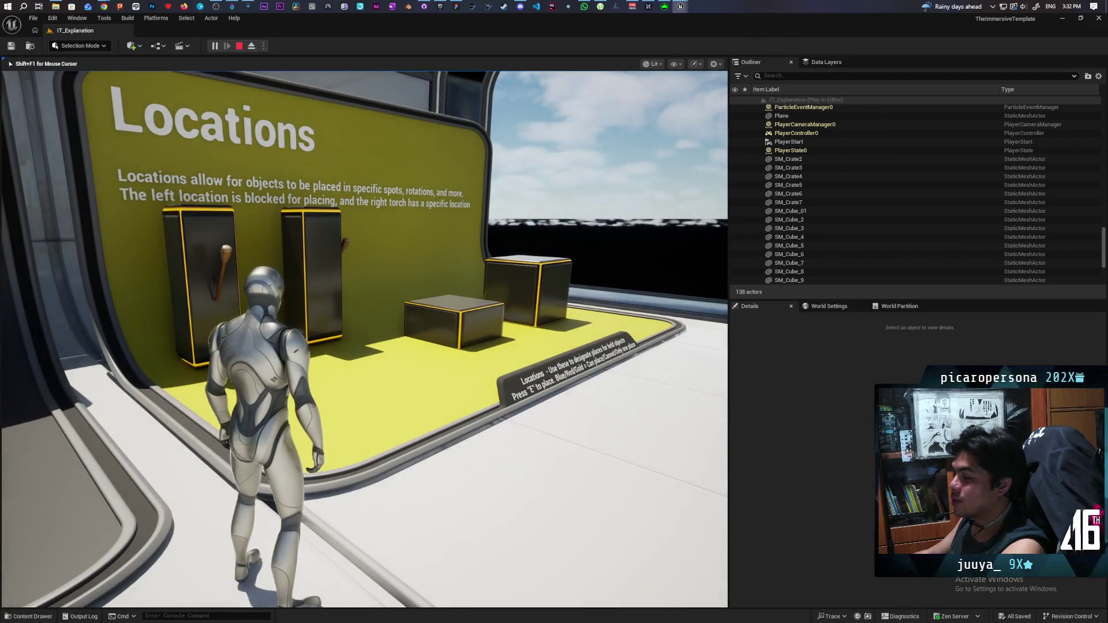
Step: Run past the Releasing, Dynamics Off and Doors boards to the Chair 1 (Modified) exhibit
{"action": "key", "text": "w"}
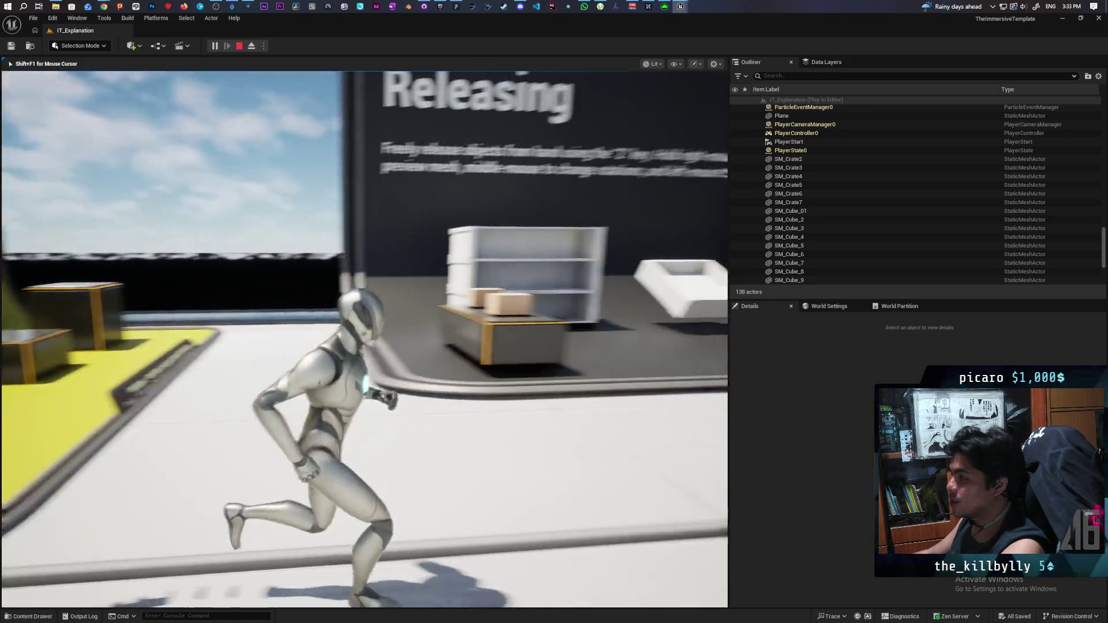
{"action": "key", "text": "w"}
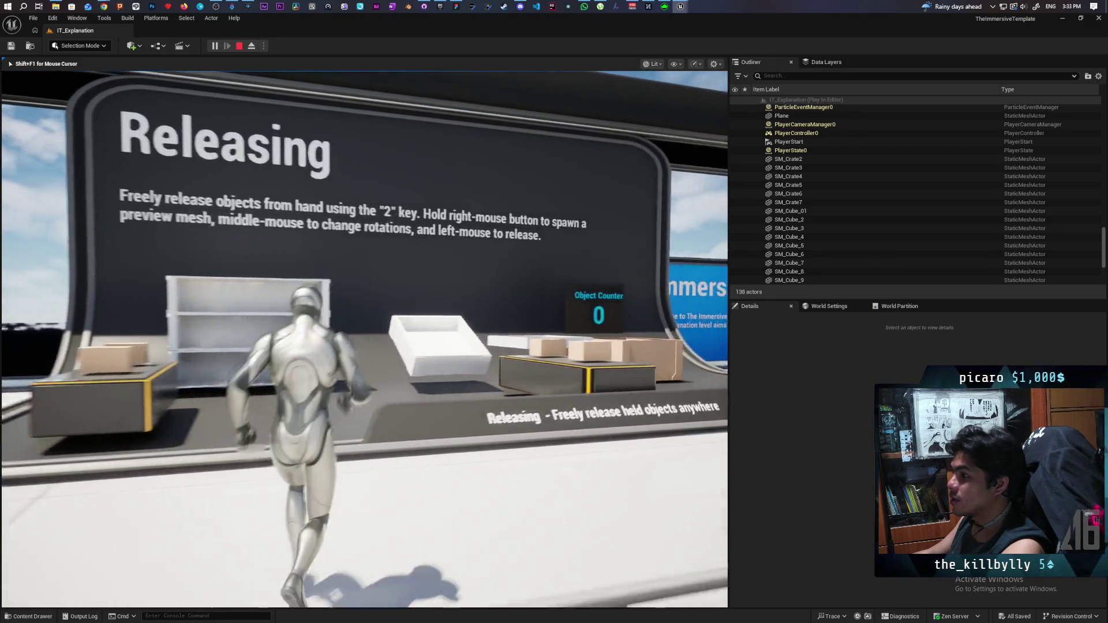
{"action": "key", "text": "w"}
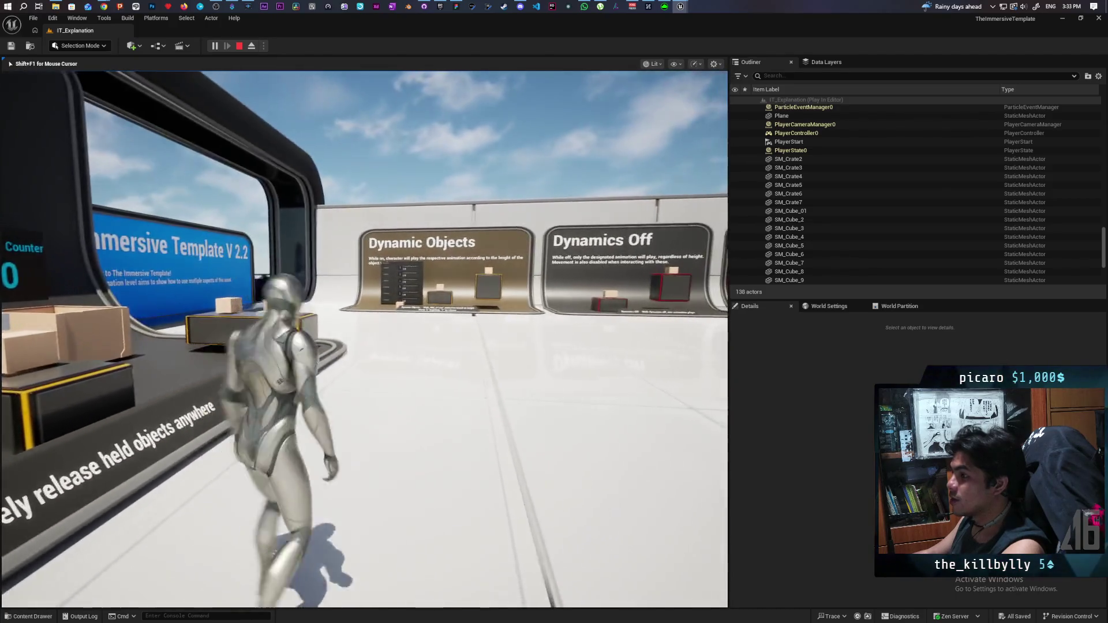
{"action": "key", "text": "w"}
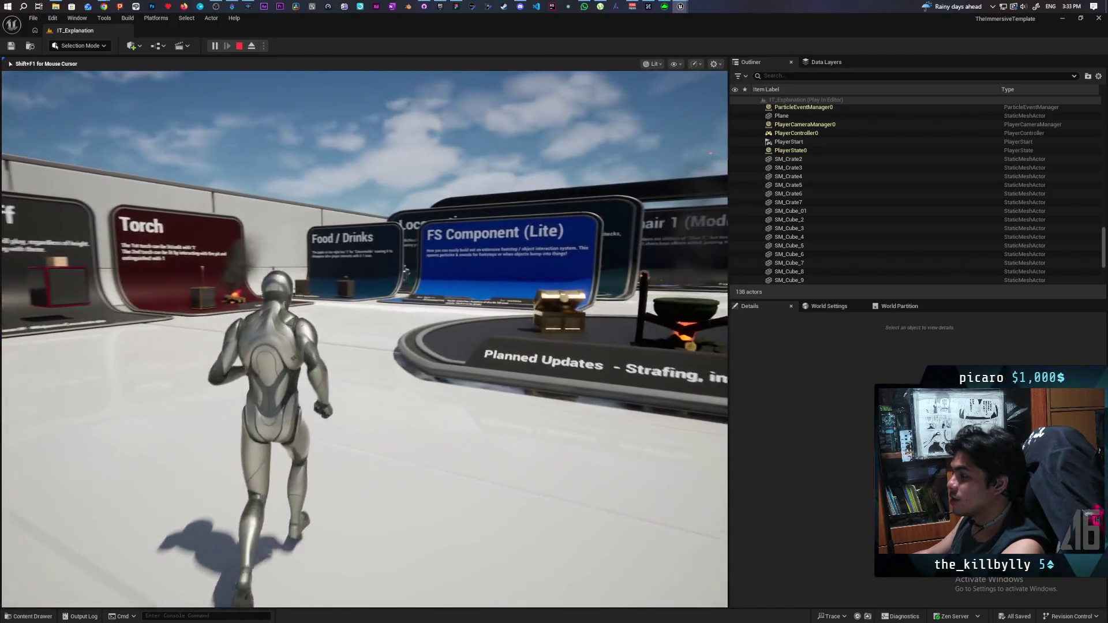
{"action": "key", "text": "w"}
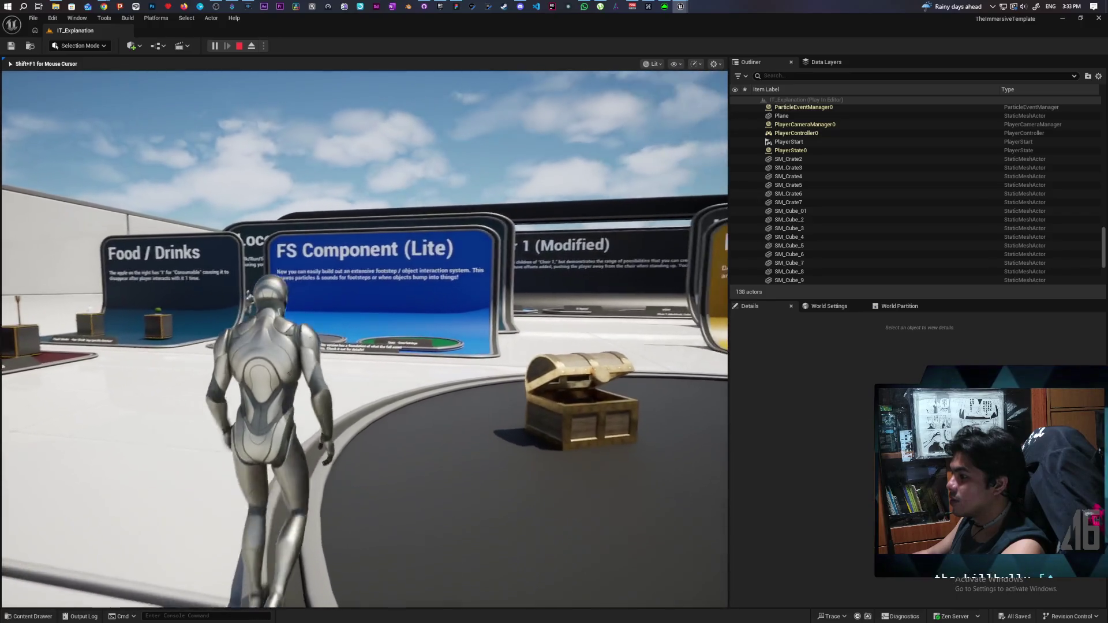
{"action": "key", "text": "w"}
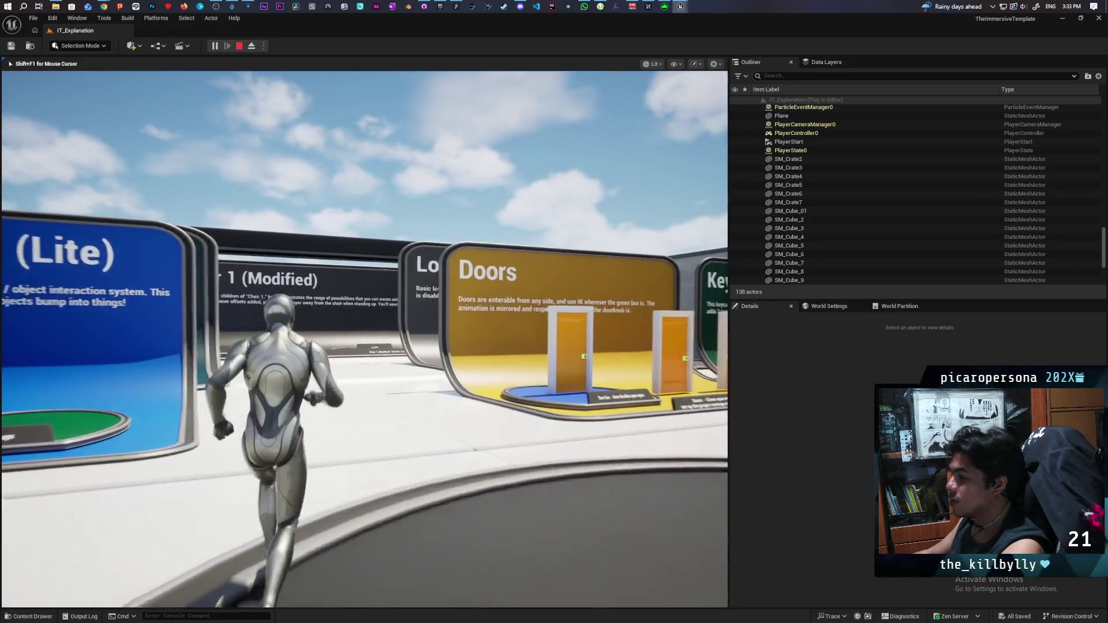
{"action": "key", "text": "w"}
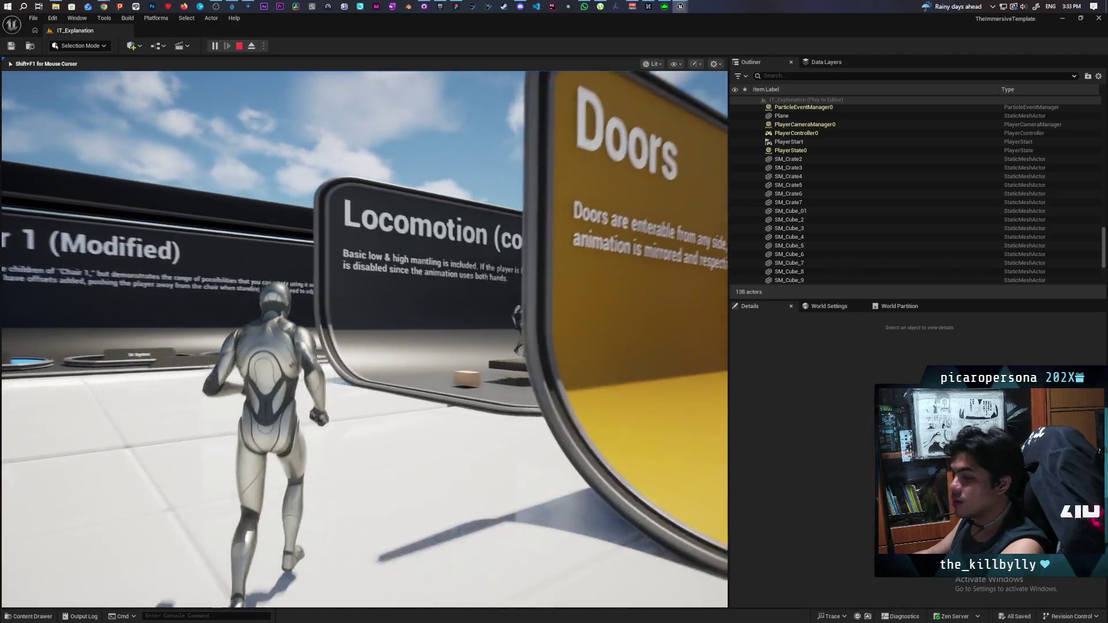
{"action": "key", "text": "w"}
{"action": "key", "text": "w"}
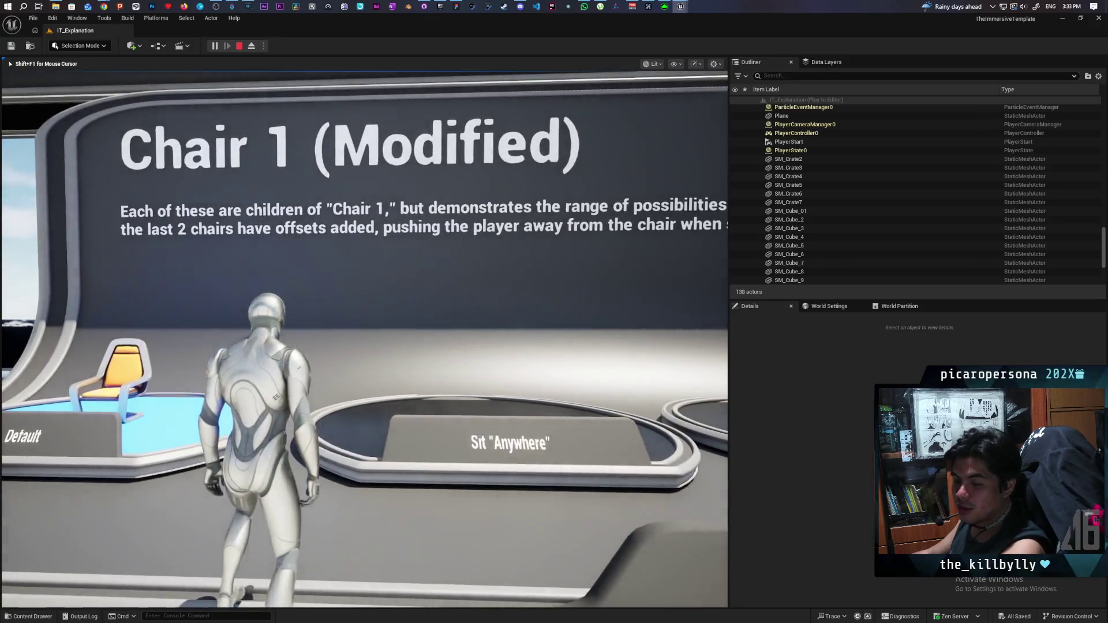
Step: Run left along the chair platforms up to the Chair 1 - Default chair
{"action": "key", "text": "a"}
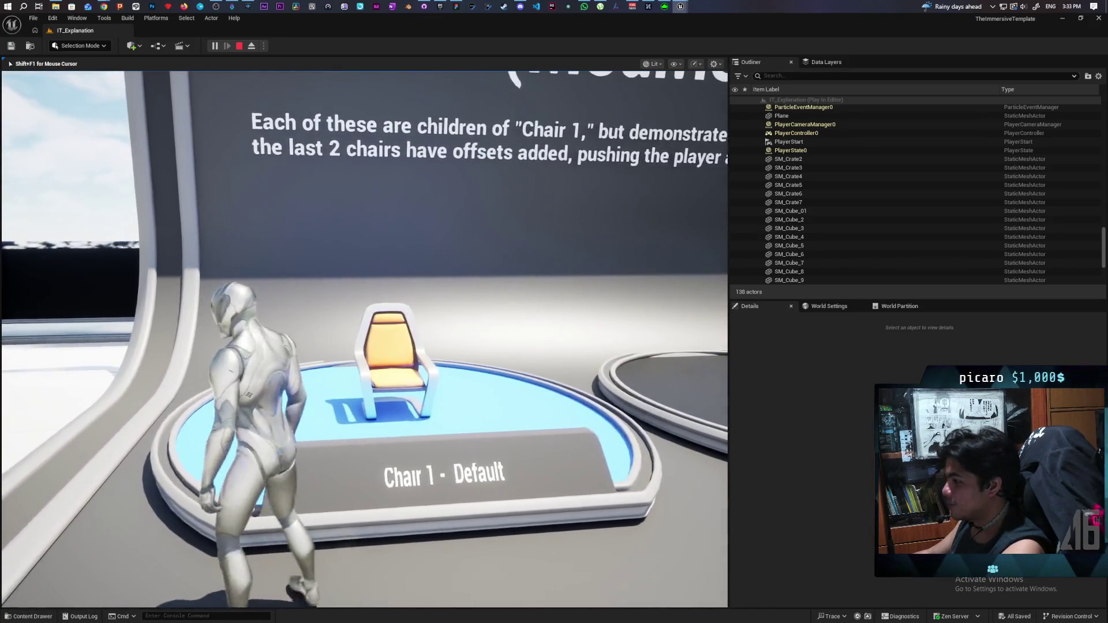
{"action": "key", "text": "a"}
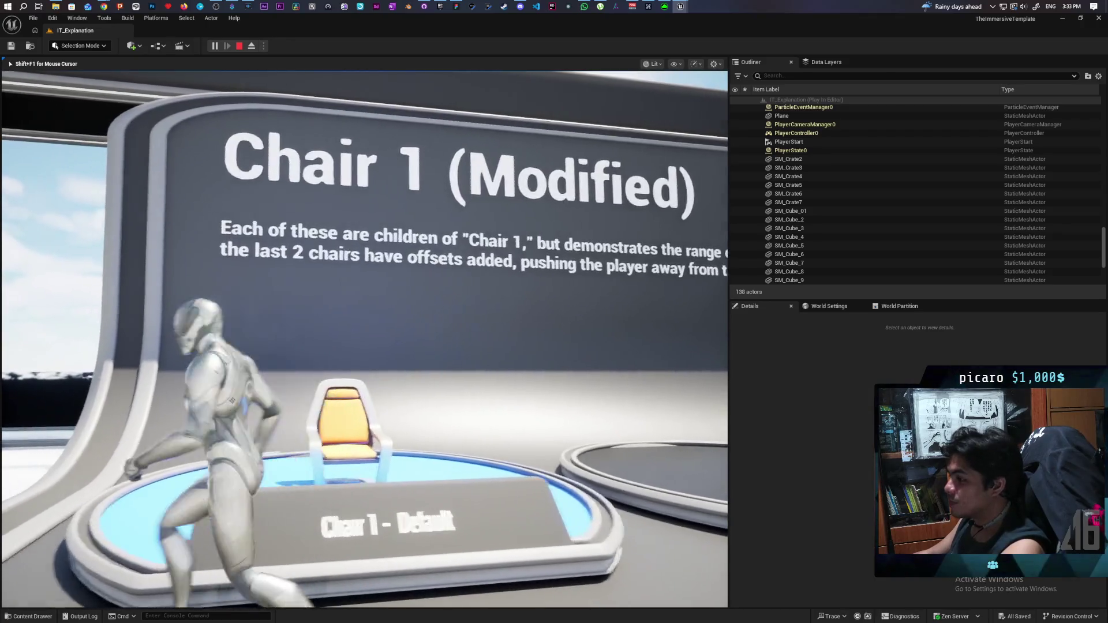
{"action": "key", "text": "w"}
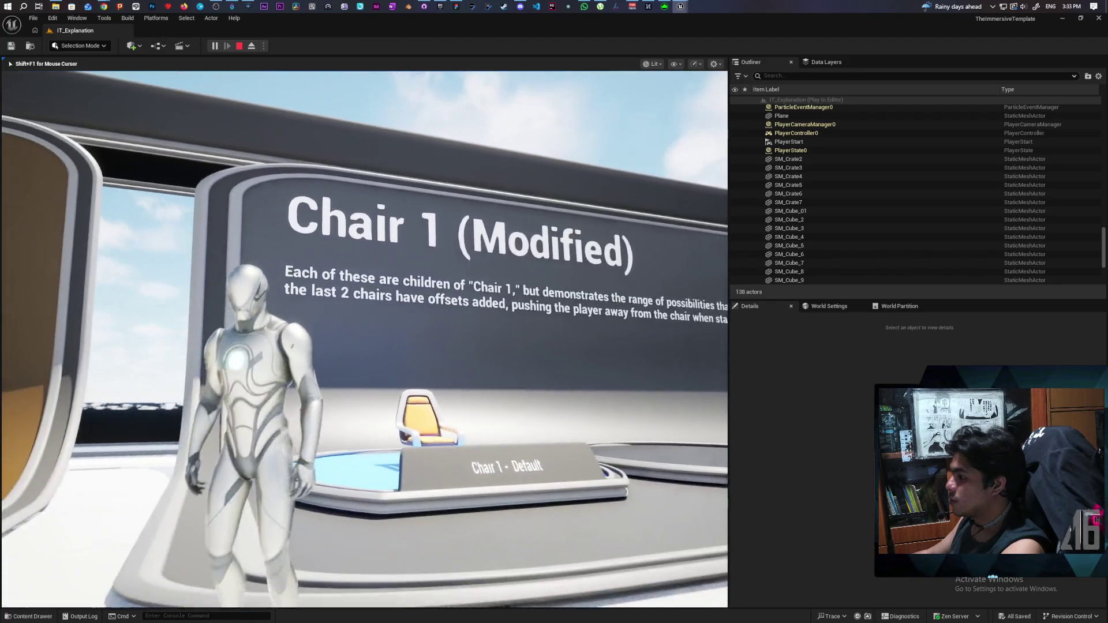
{"action": "key", "text": "w"}
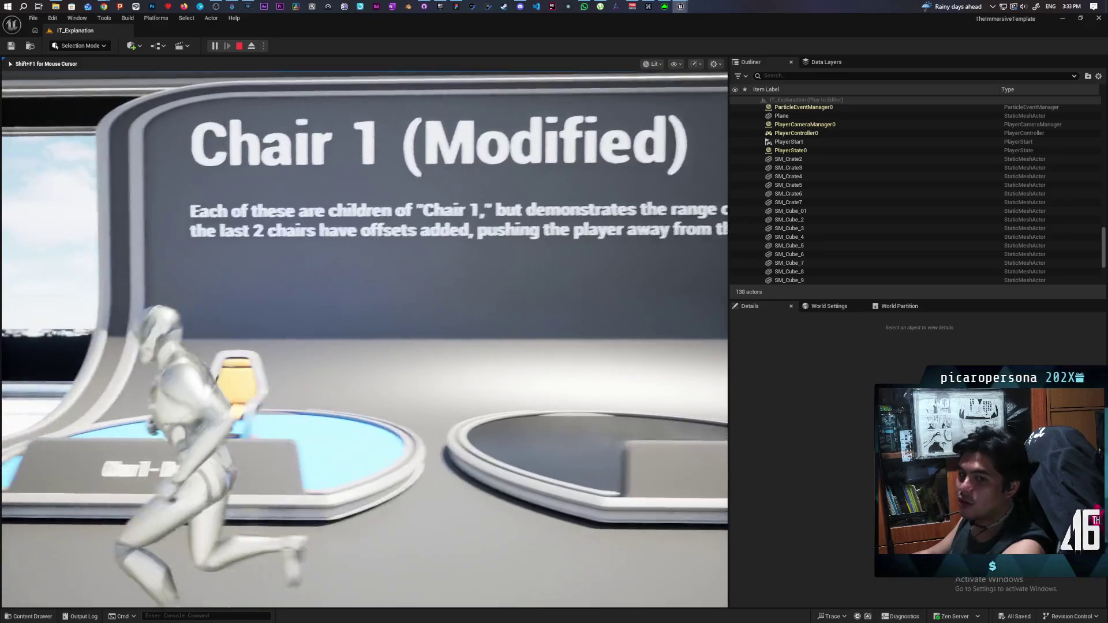
Step: Sit the character in the chair, then stand up and turn toward the next platforms
{"action": "key", "text": "e"}
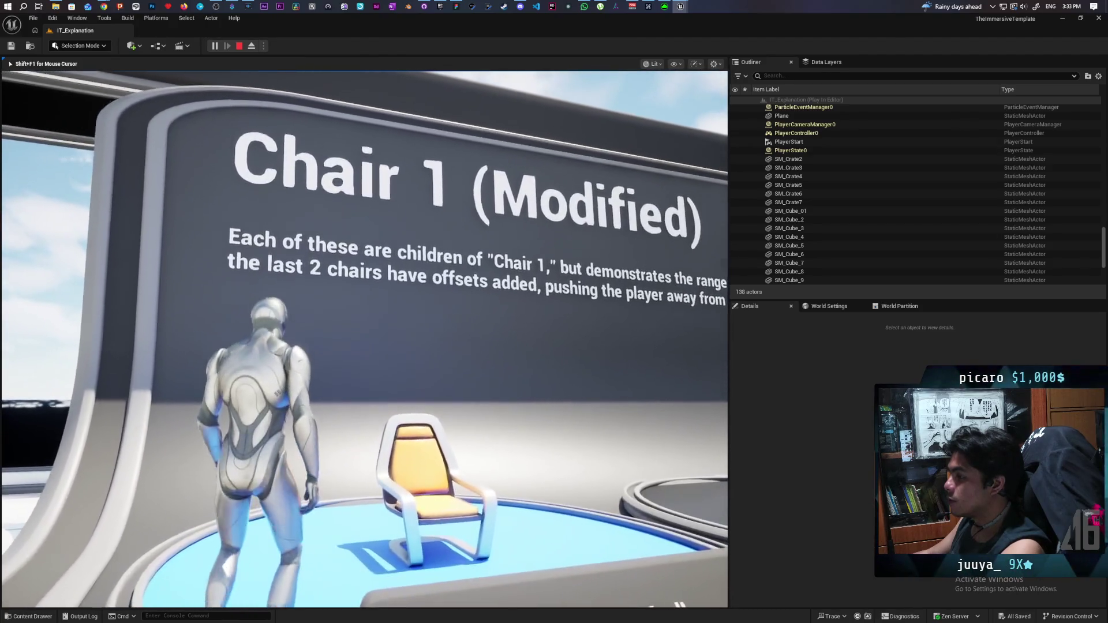
{"action": "key", "text": "e"}
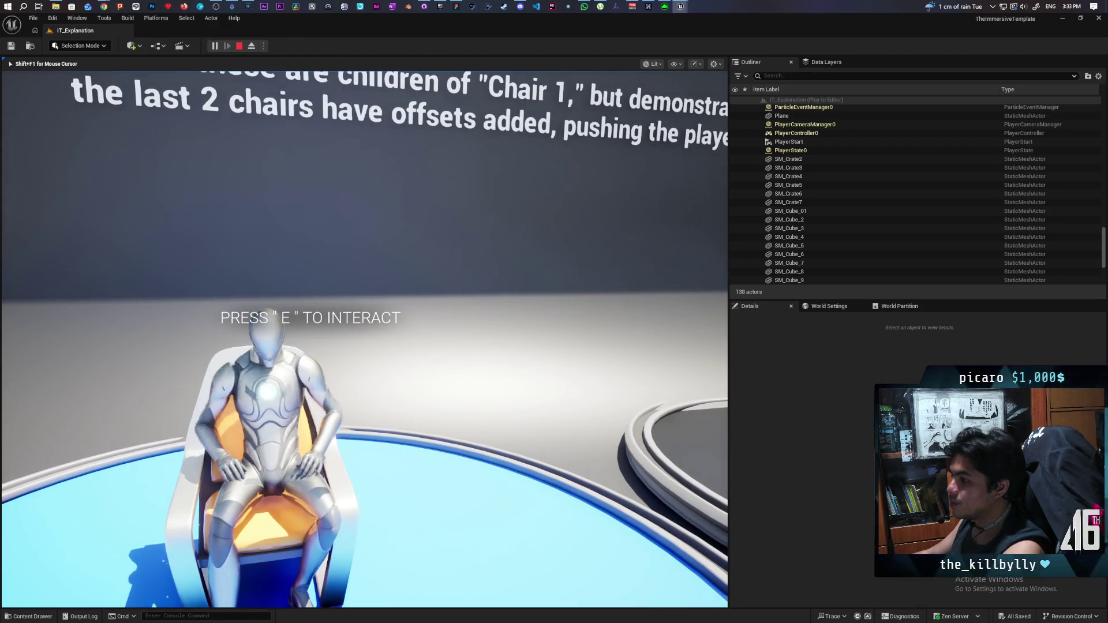
{"action": "key", "text": "w"}
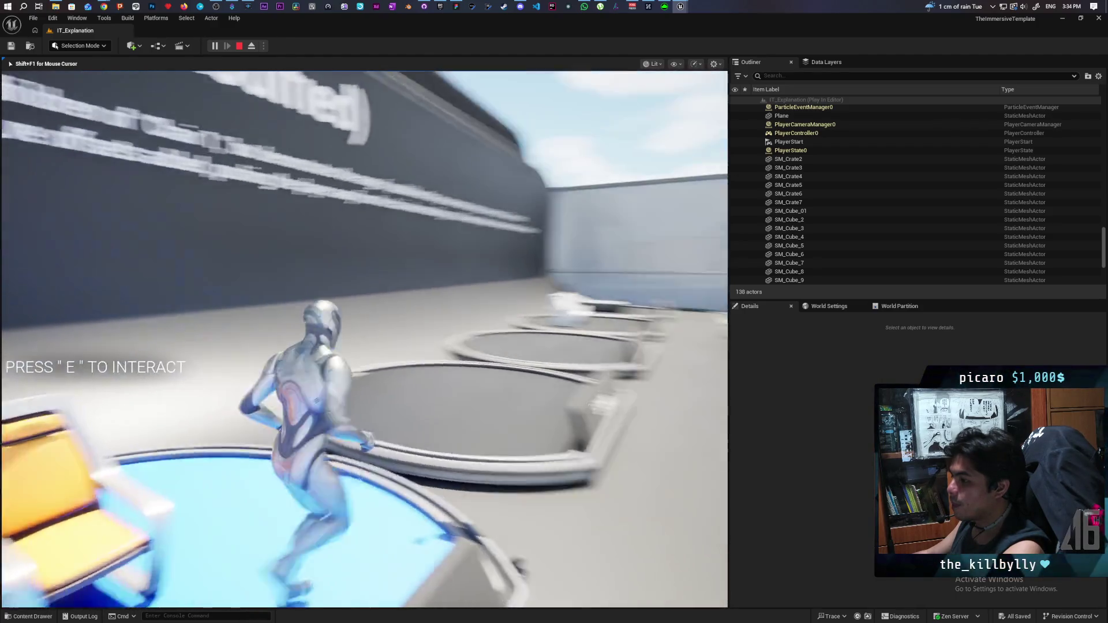
{"action": "key", "text": "a"}
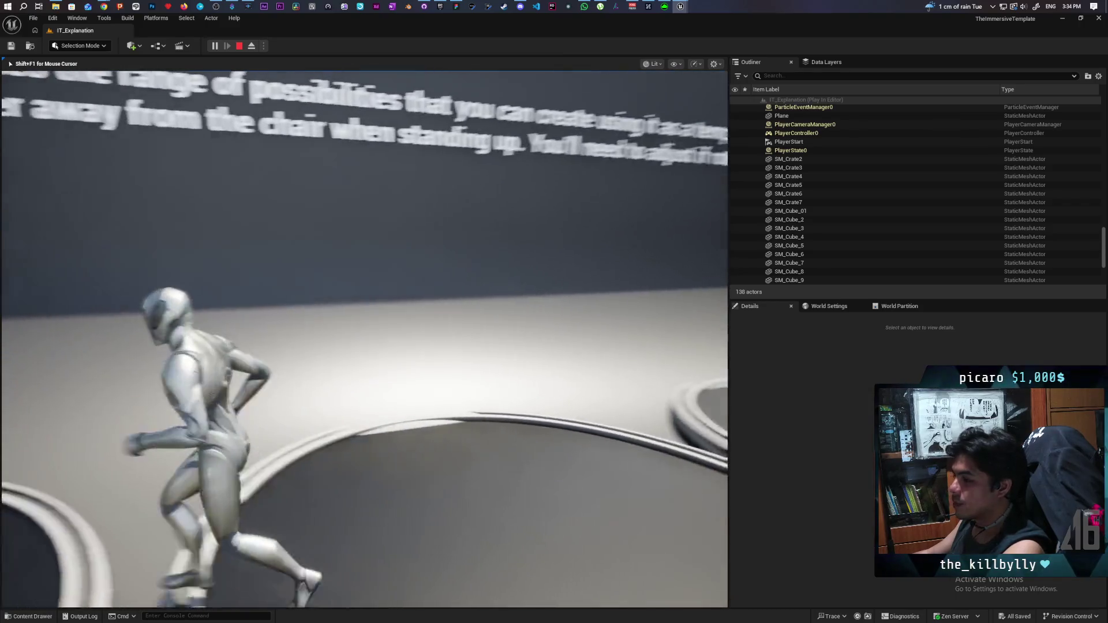
{"action": "key", "text": "s"}
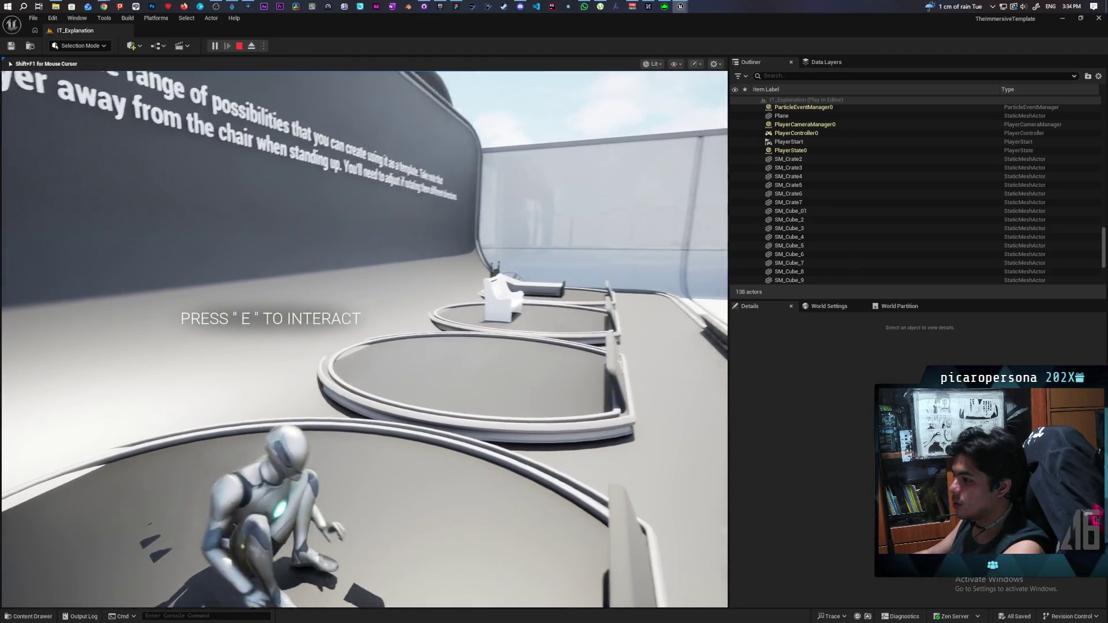
Step: Sit the character on the white bench, stand back up, and walk toward the bed
{"action": "key", "text": "w"}
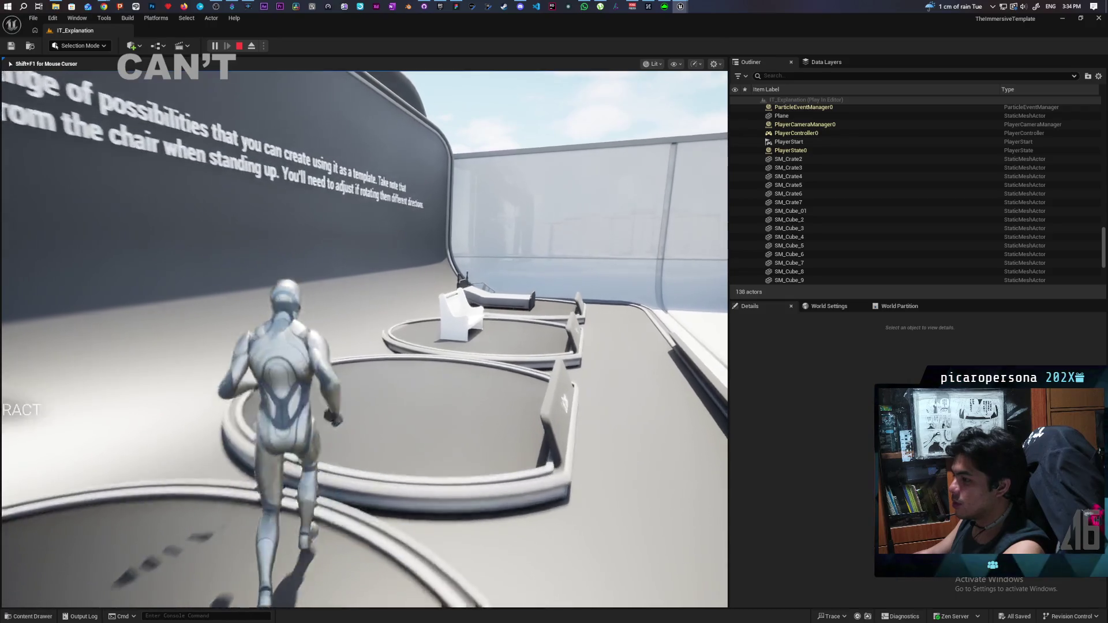
{"action": "key", "text": "e"}
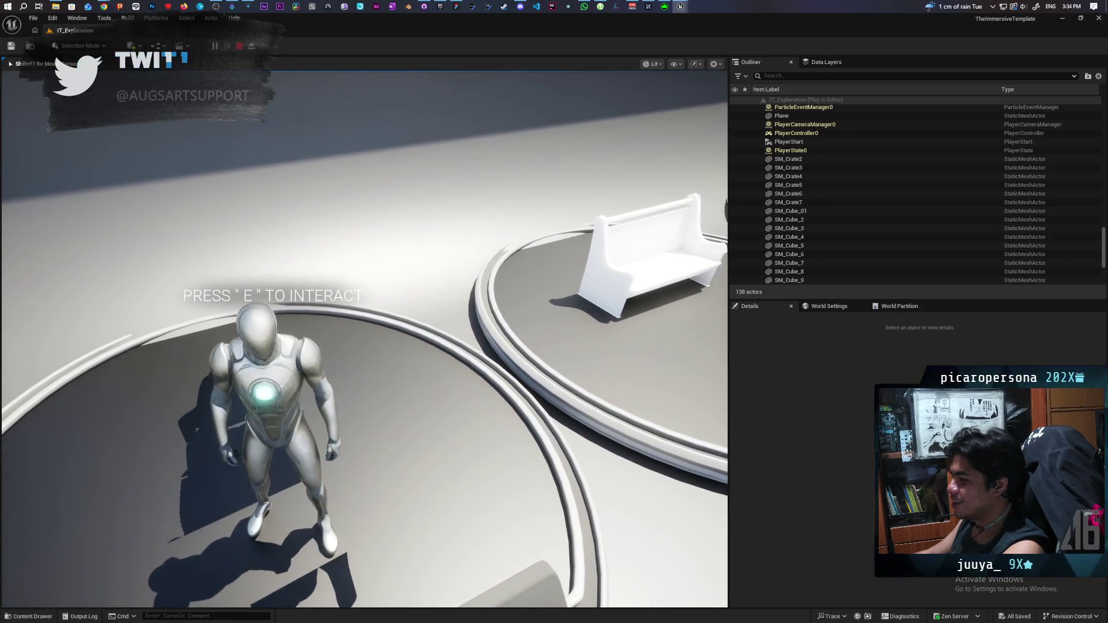
{"action": "key", "text": "w"}
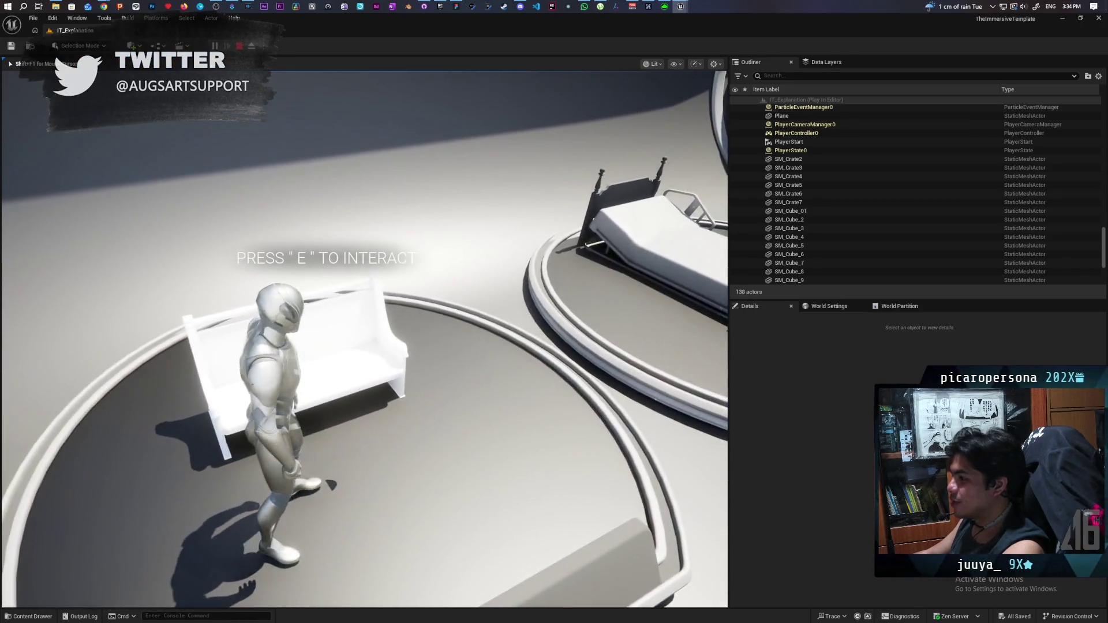
{"action": "key", "text": "e"}
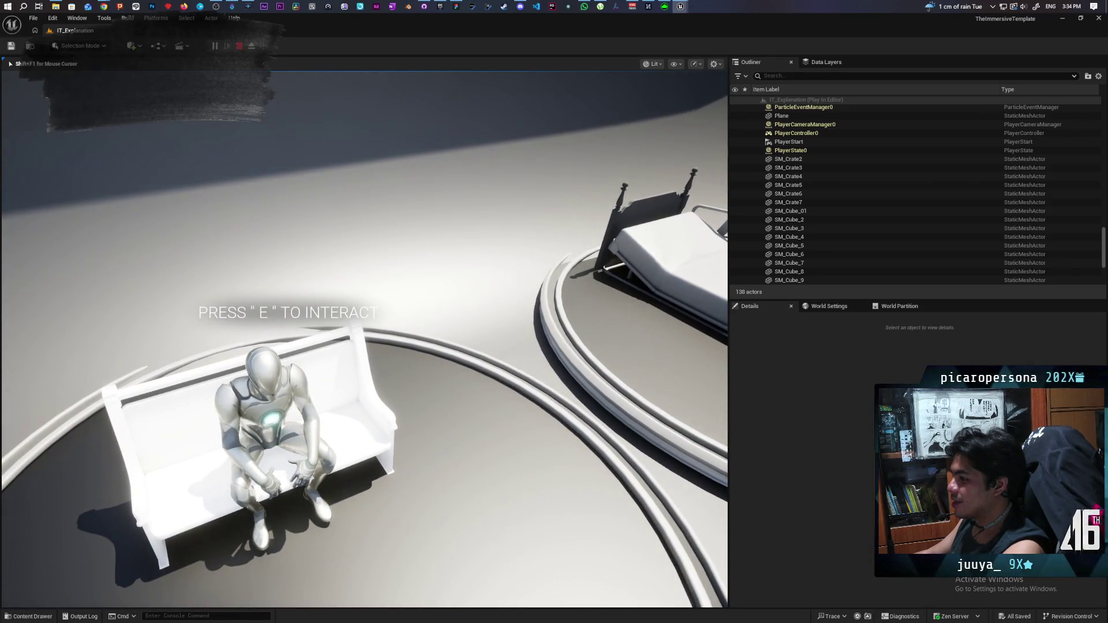
{"action": "key", "text": "e"}
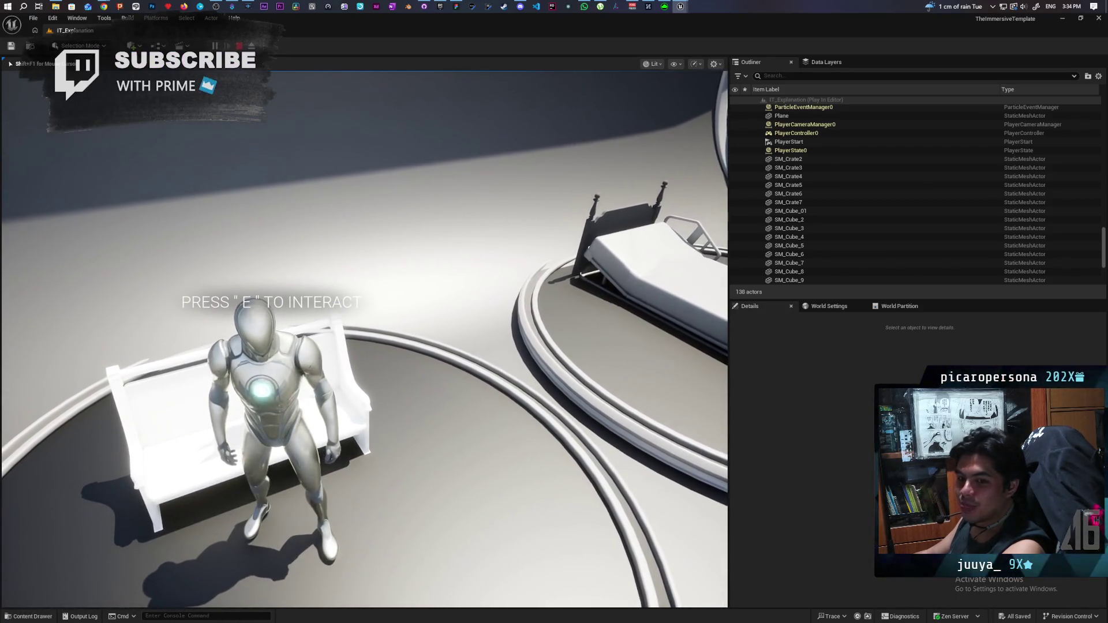
{"action": "key", "text": "w"}
{"action": "key", "text": "w"}
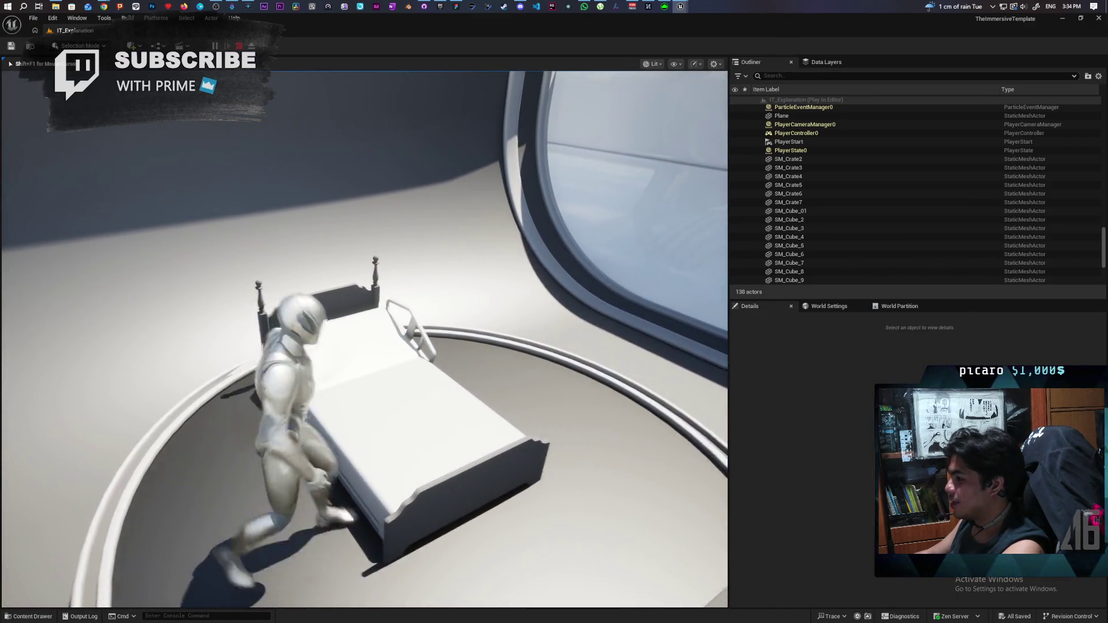
Step: Lie the character down on the bed and get up again, twice
{"action": "key", "text": "e"}
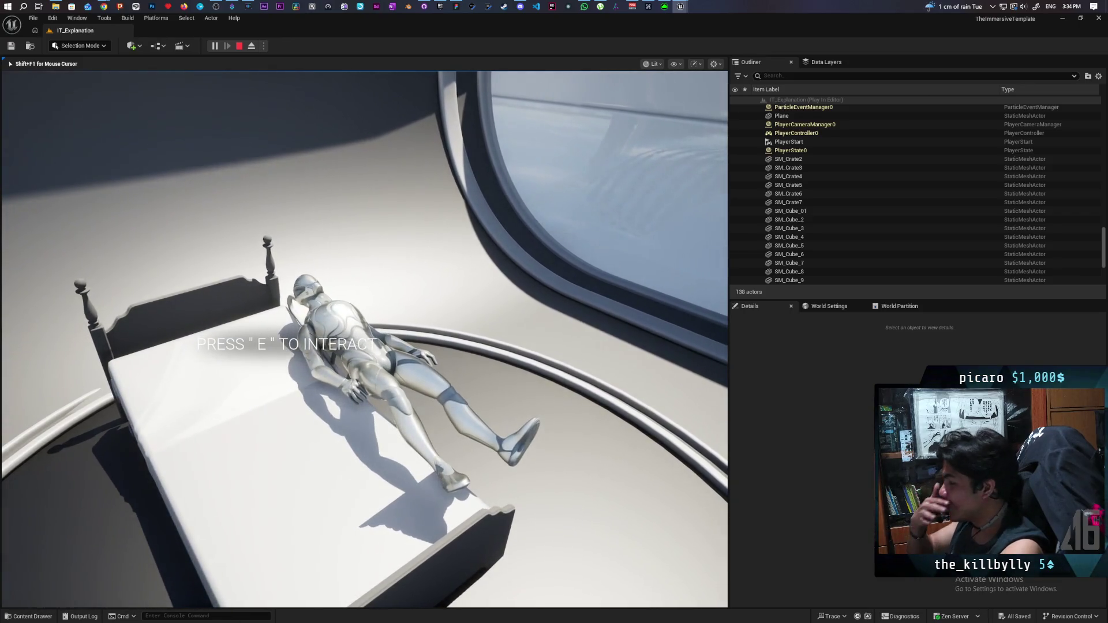
{"action": "key", "text": "e"}
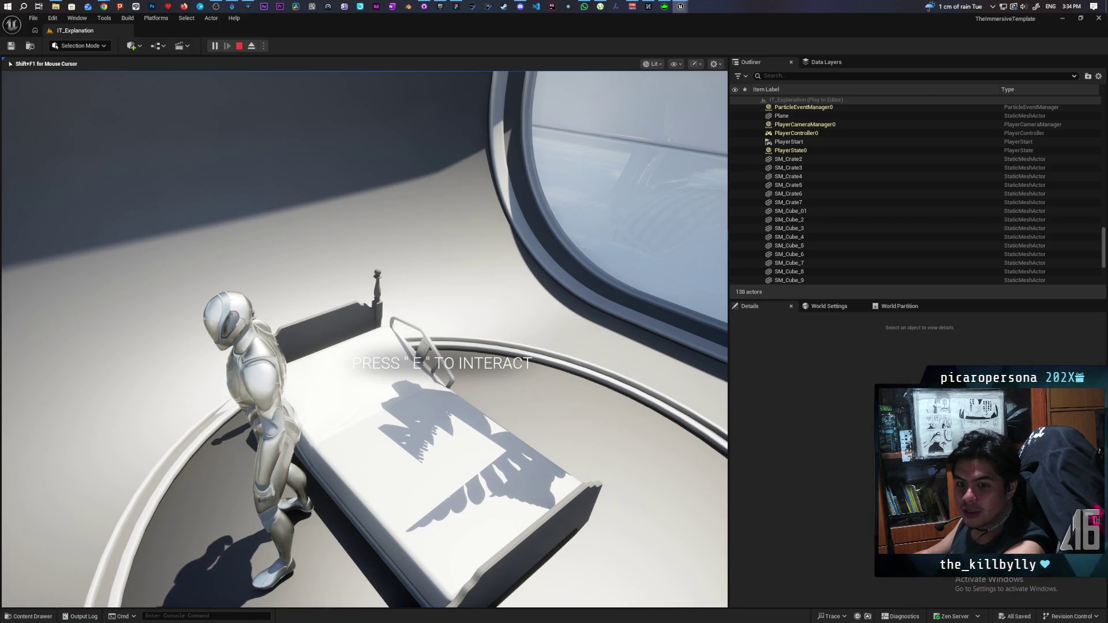
{"action": "key", "text": "w"}
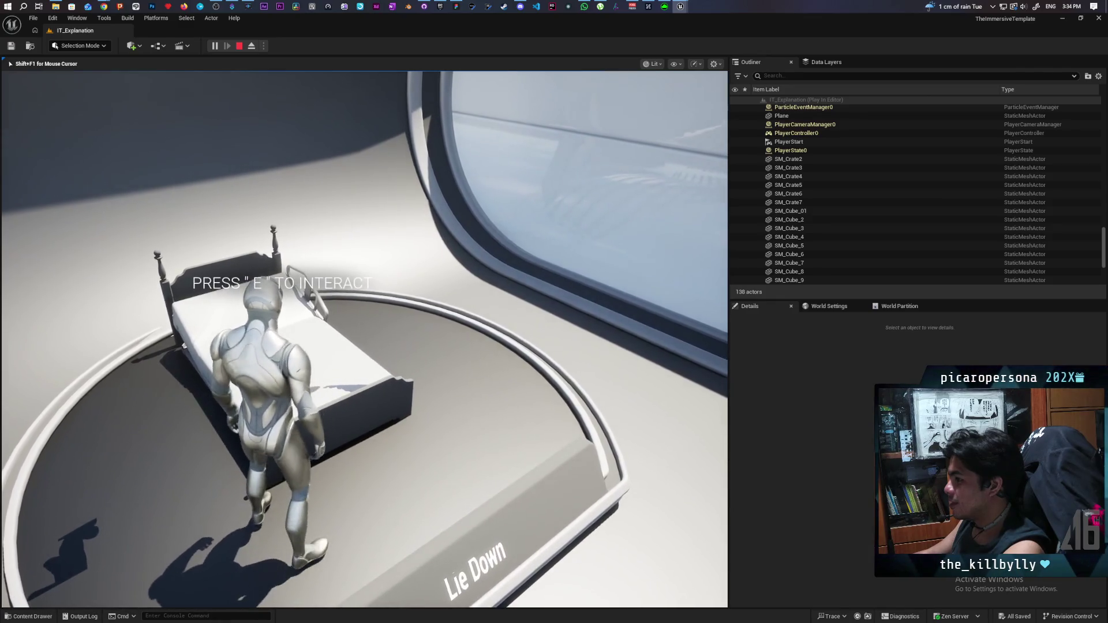
{"action": "key", "text": "e"}
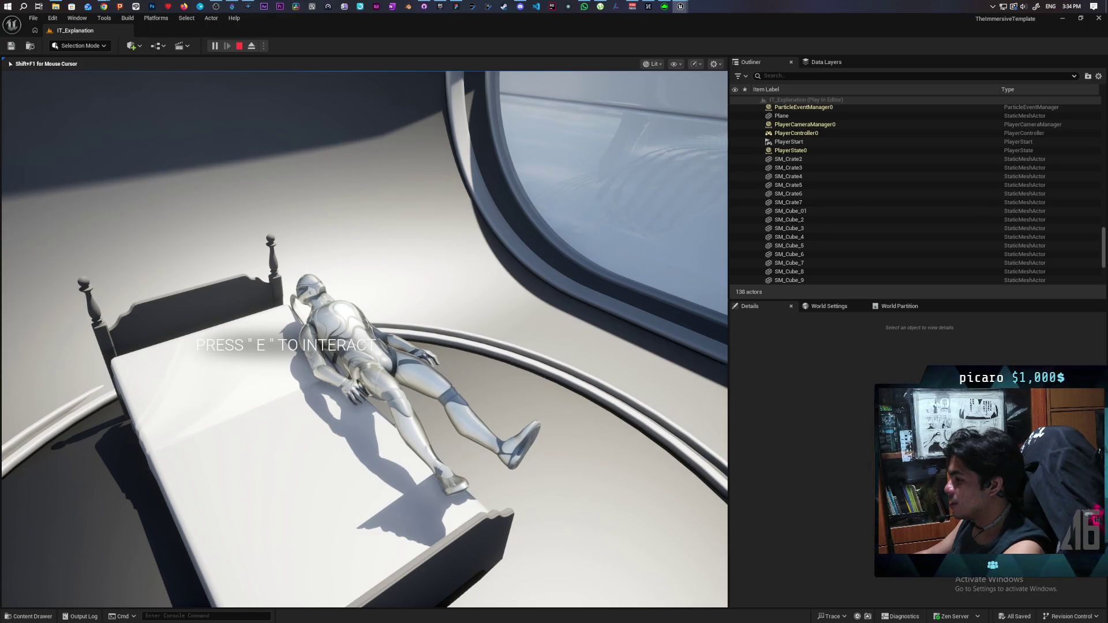
{"action": "key", "text": "e"}
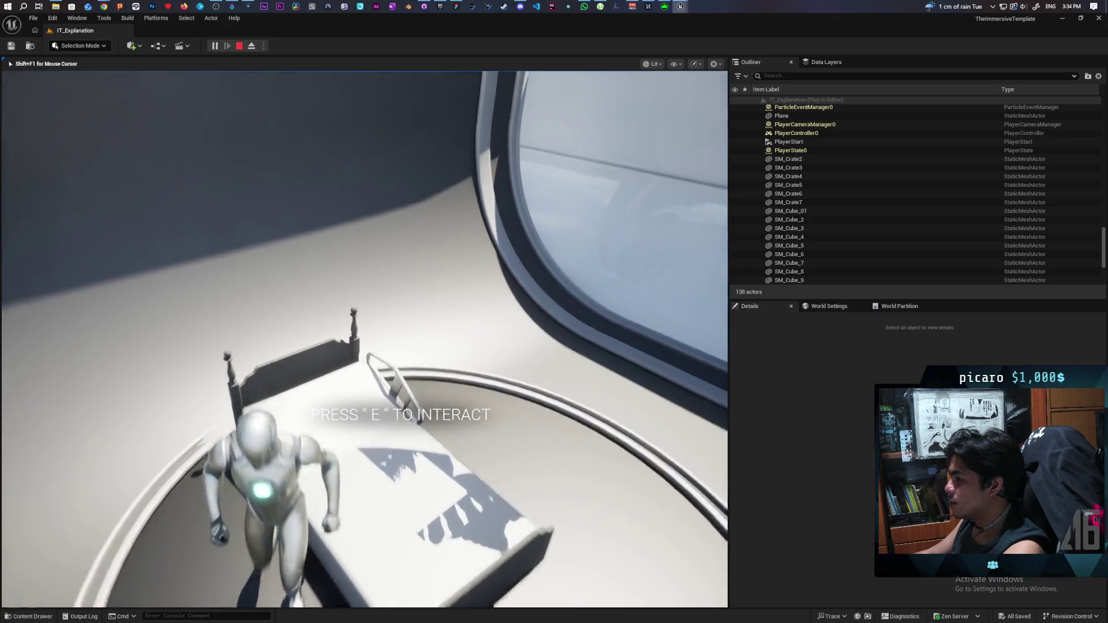
Step: Walk around the bed, climb back onto it, then get off and run away
{"action": "key", "text": "w"}
{"action": "key", "text": "w"}
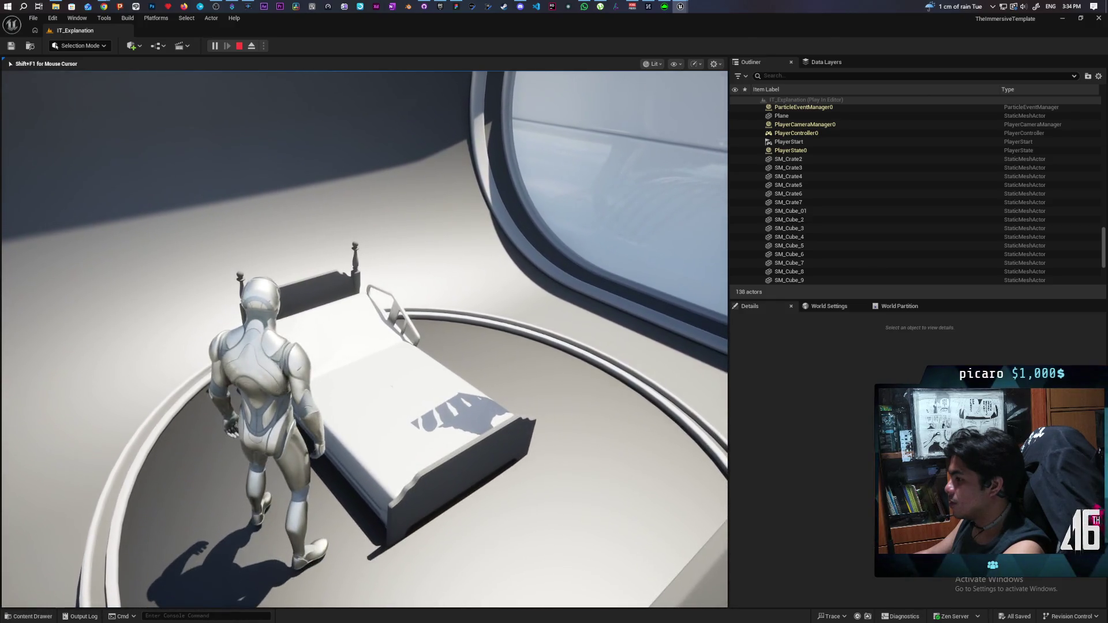
{"action": "key", "text": "w"}
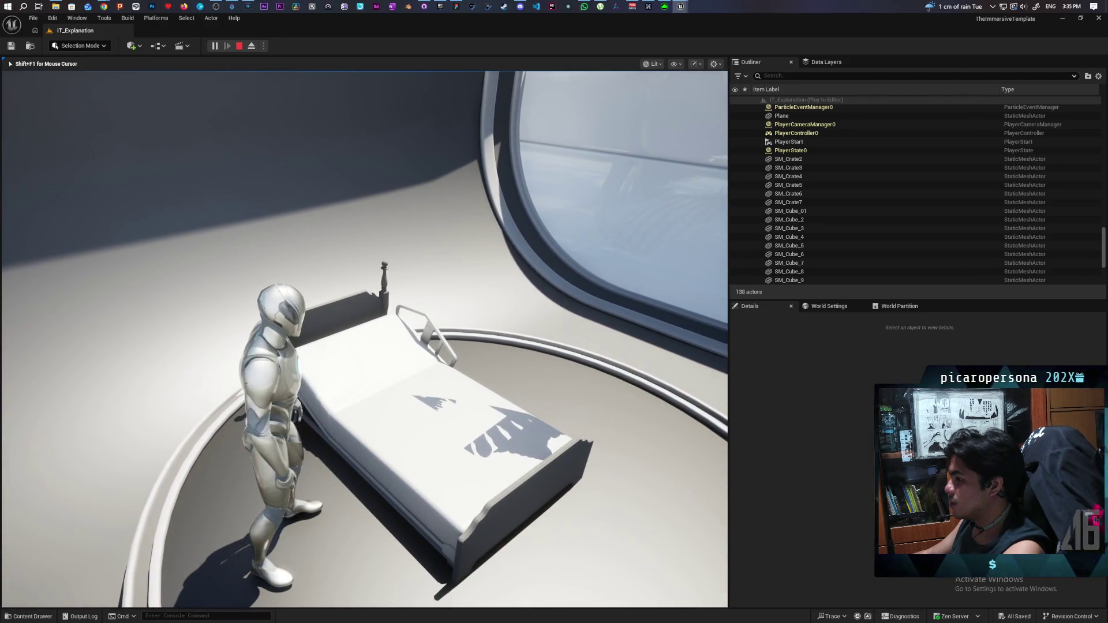
{"action": "key", "text": "w"}
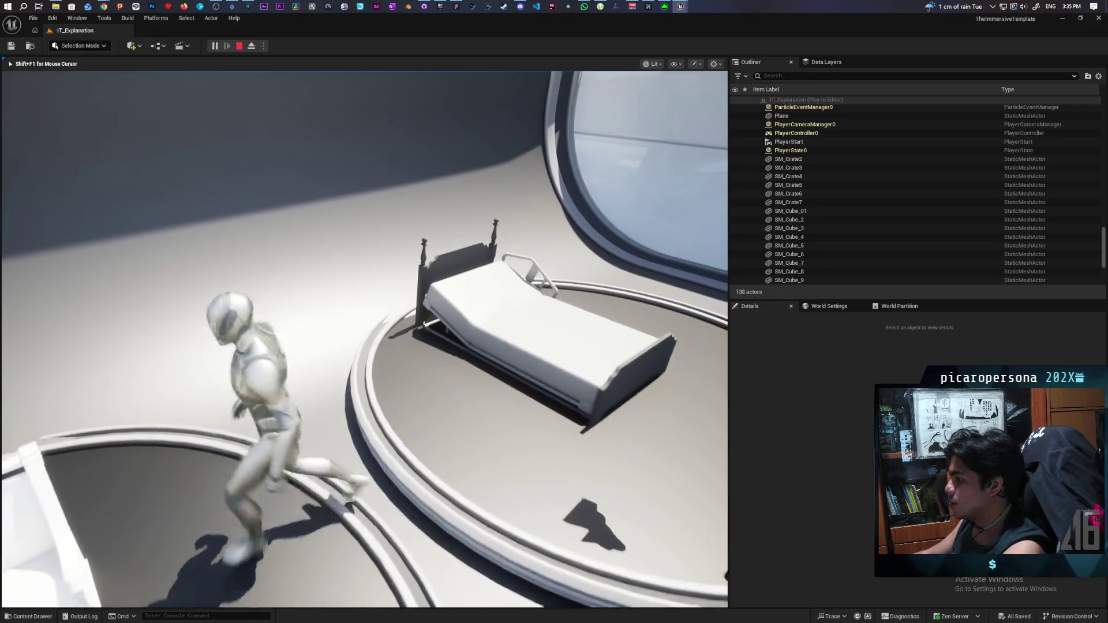
{"action": "key", "text": "w"}
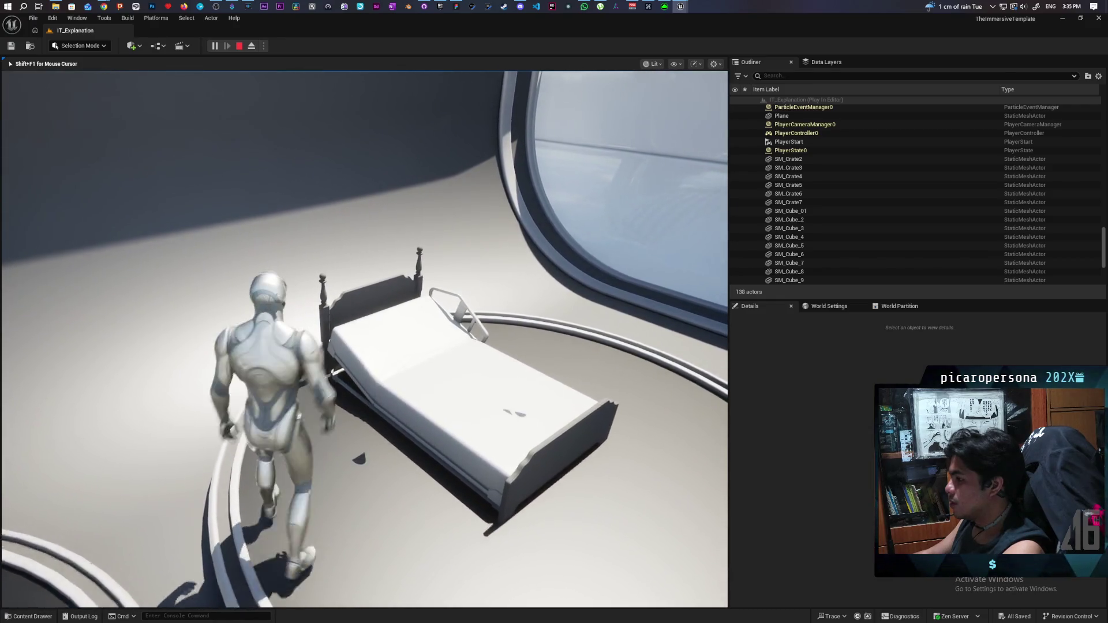
{"action": "key", "text": "w"}
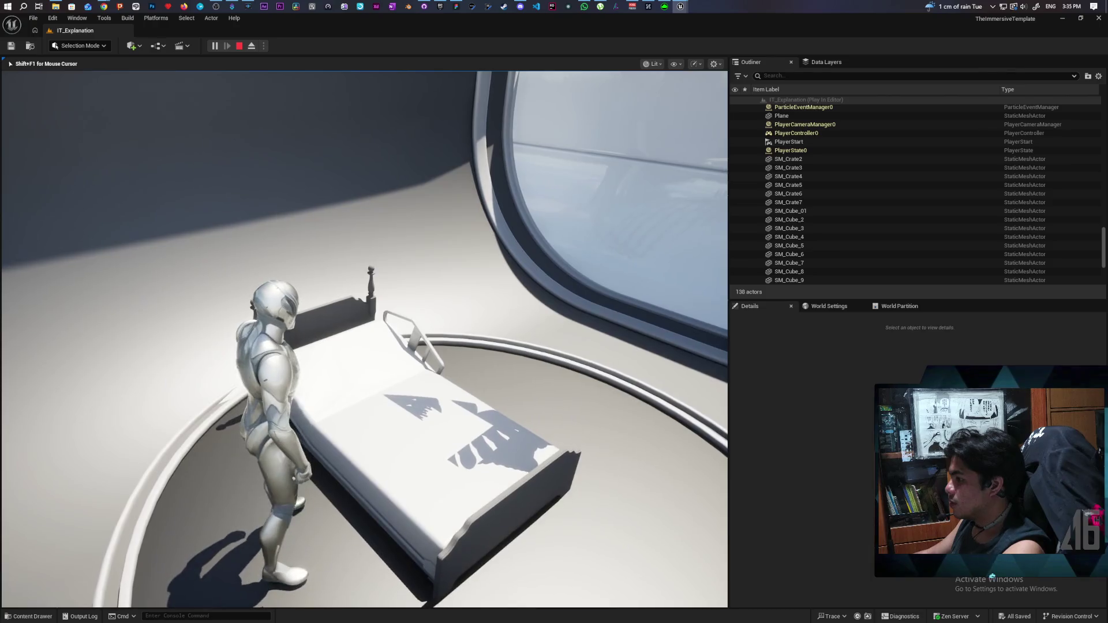
{"action": "key", "text": "e"}
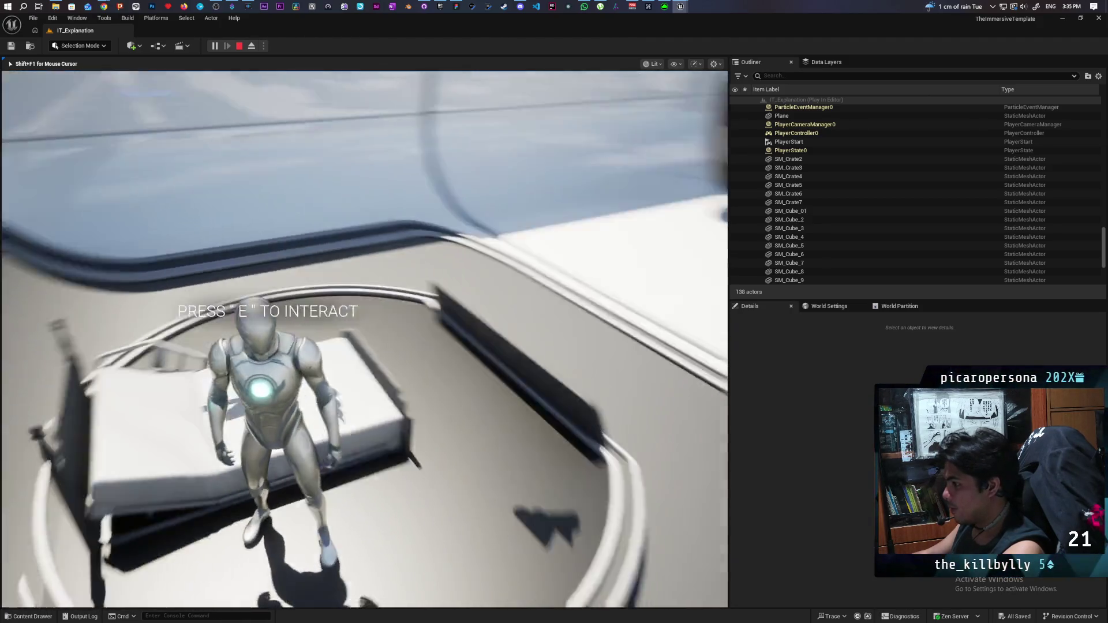
{"action": "key", "text": "w"}
Step: Return to the bed, lie on it again, and stand back up
{"action": "key", "text": "s"}
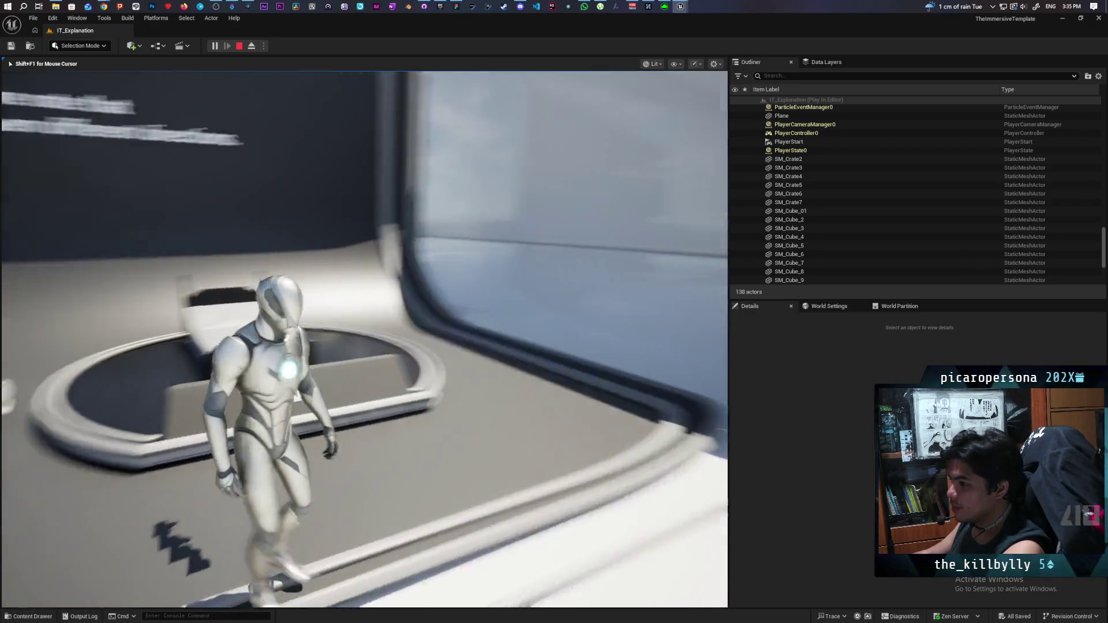
{"action": "key", "text": "w"}
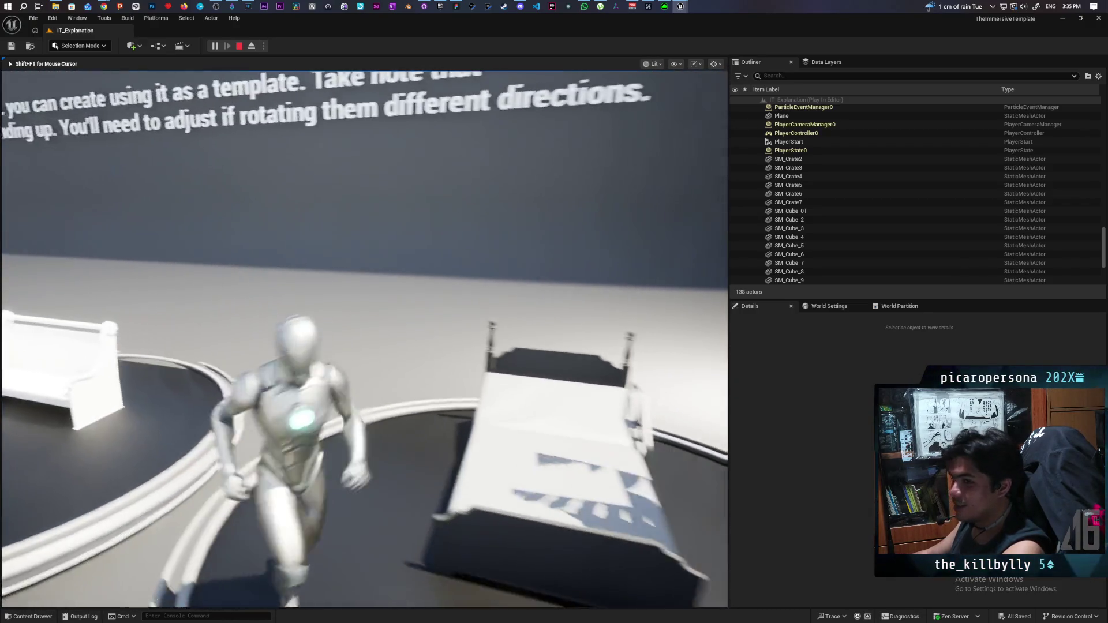
{"action": "key", "text": "w"}
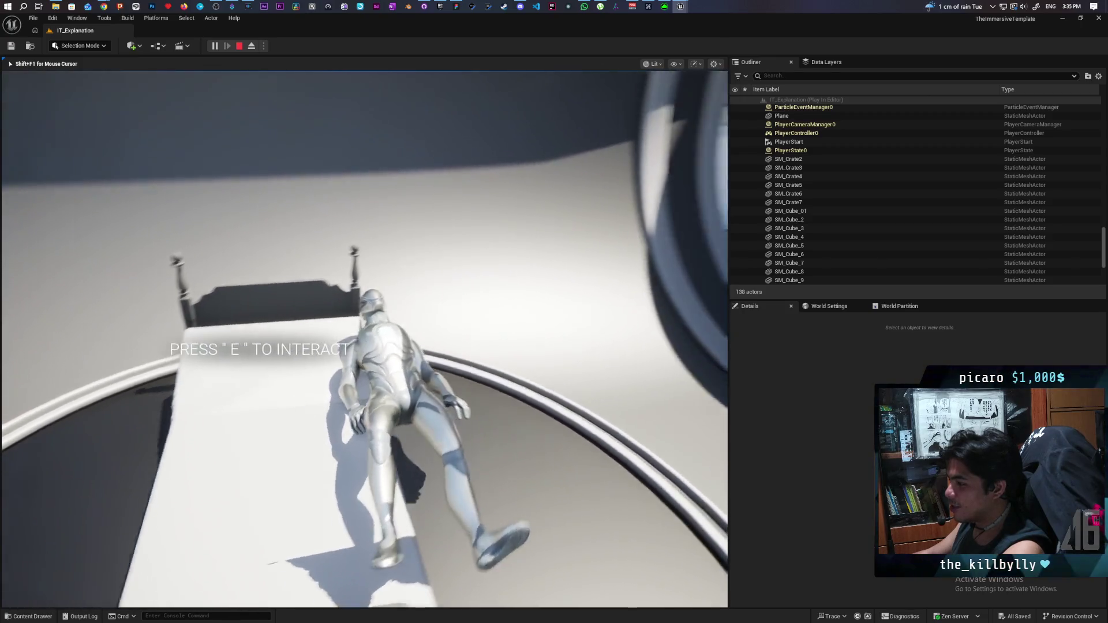
{"action": "key", "text": "w"}
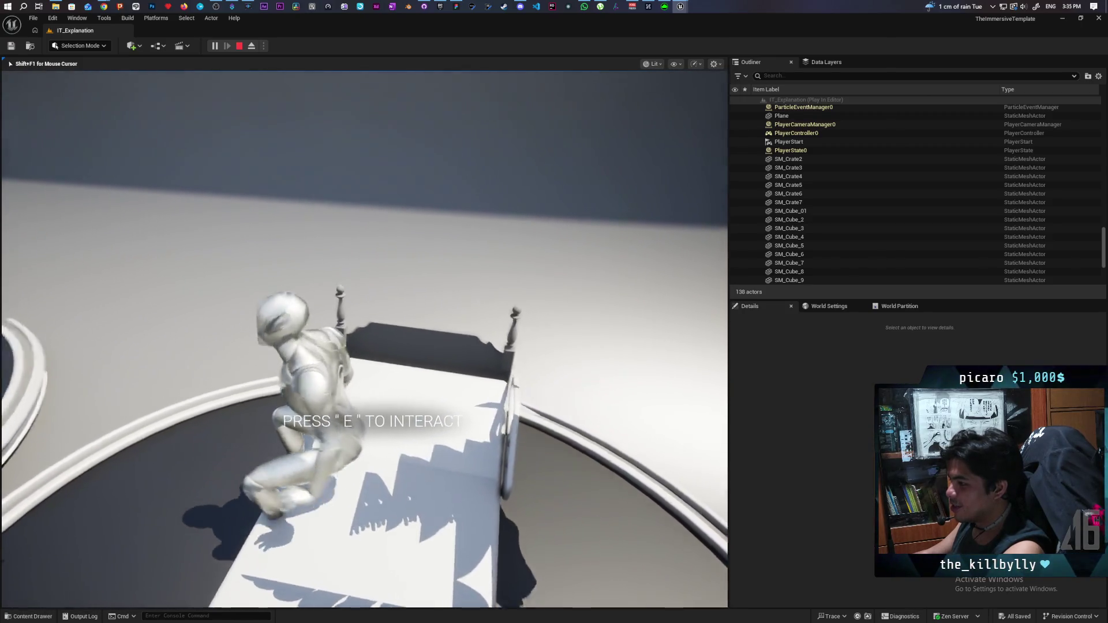
Step: Walk onto the next ring platform and make the character kneel there
{"action": "key", "text": "w"}
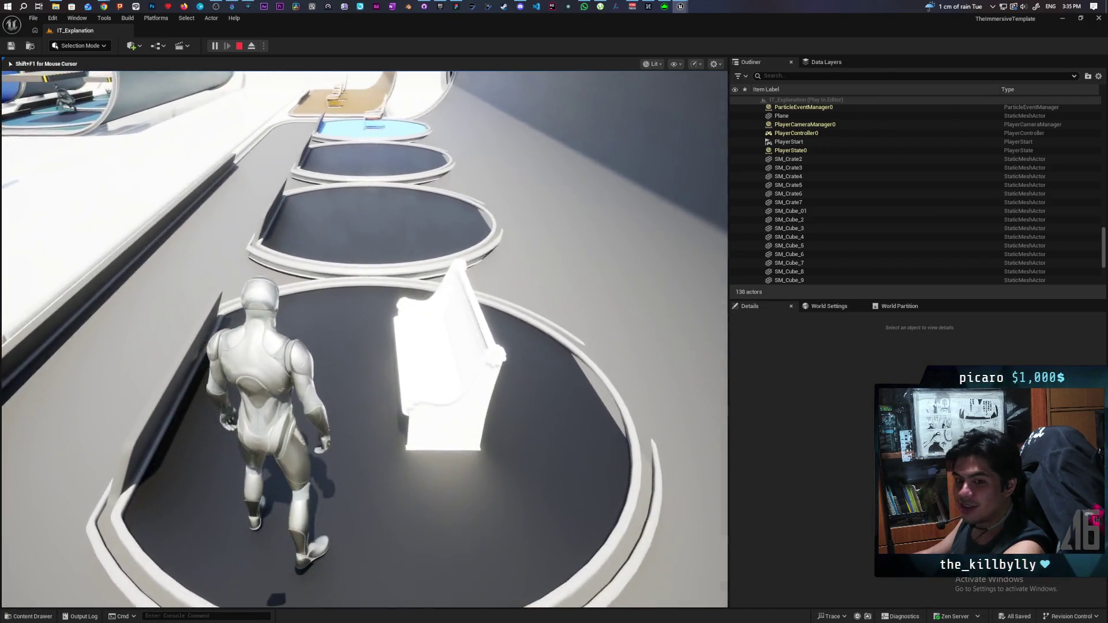
{"action": "key", "text": "w"}
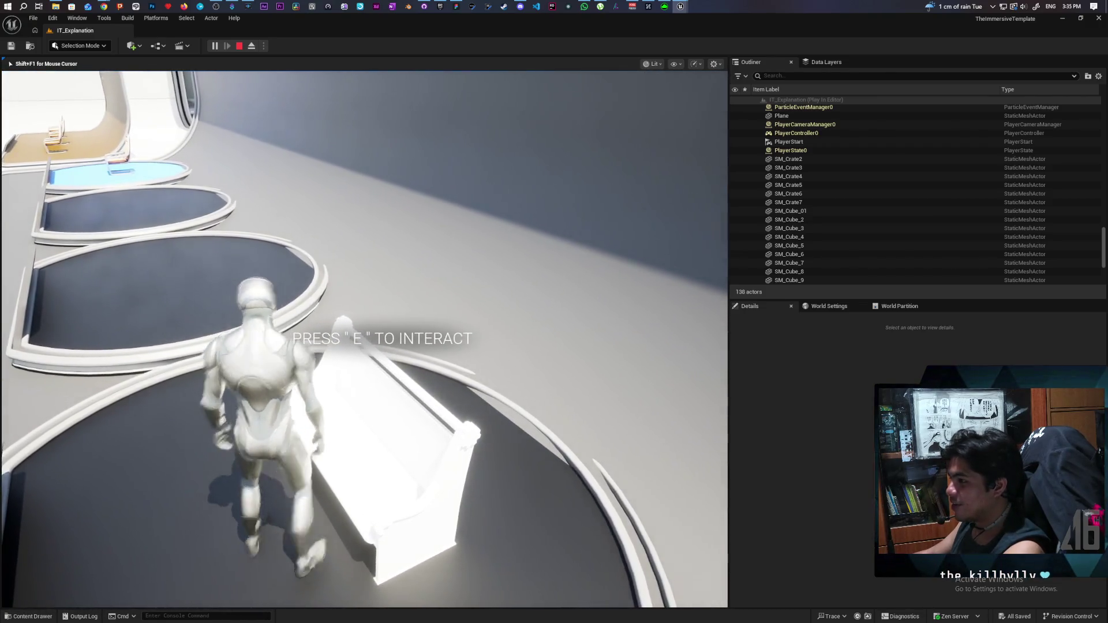
{"action": "key", "text": "w"}
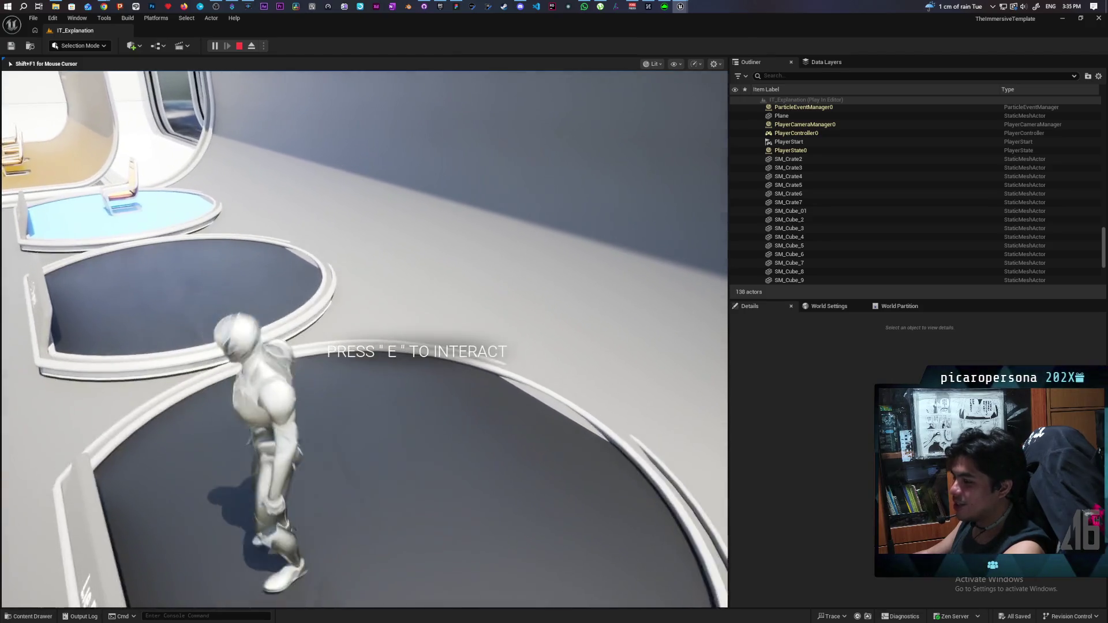
{"action": "key", "text": "e"}
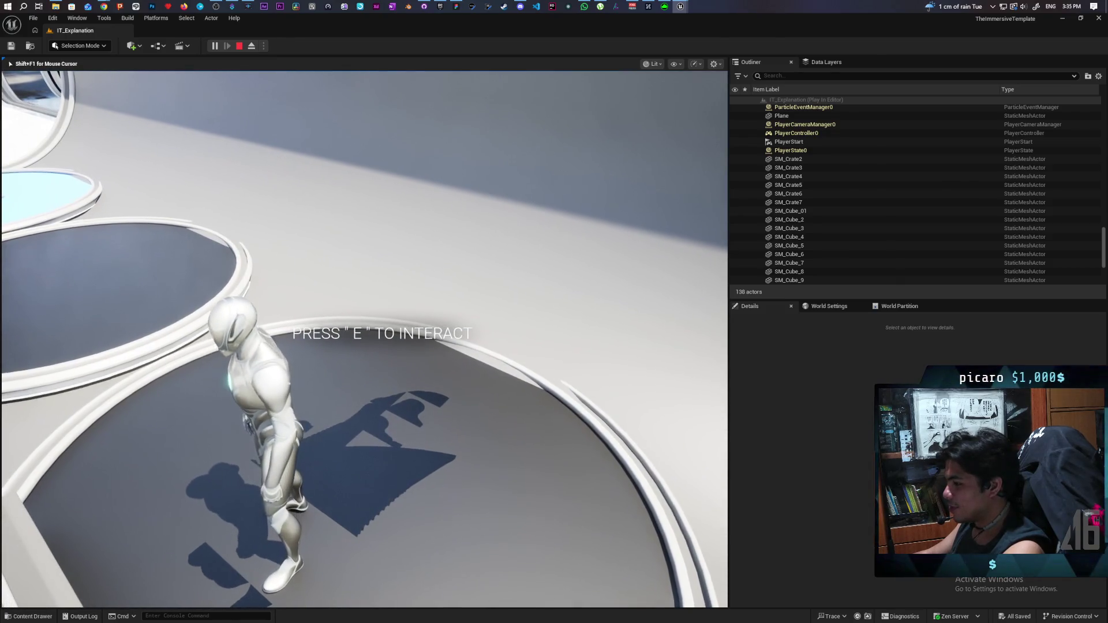
Step: Run back to the bed, lie down and get up, then sit on the bed edge
{"action": "key", "text": "w"}
{"action": "key", "text": "w"}
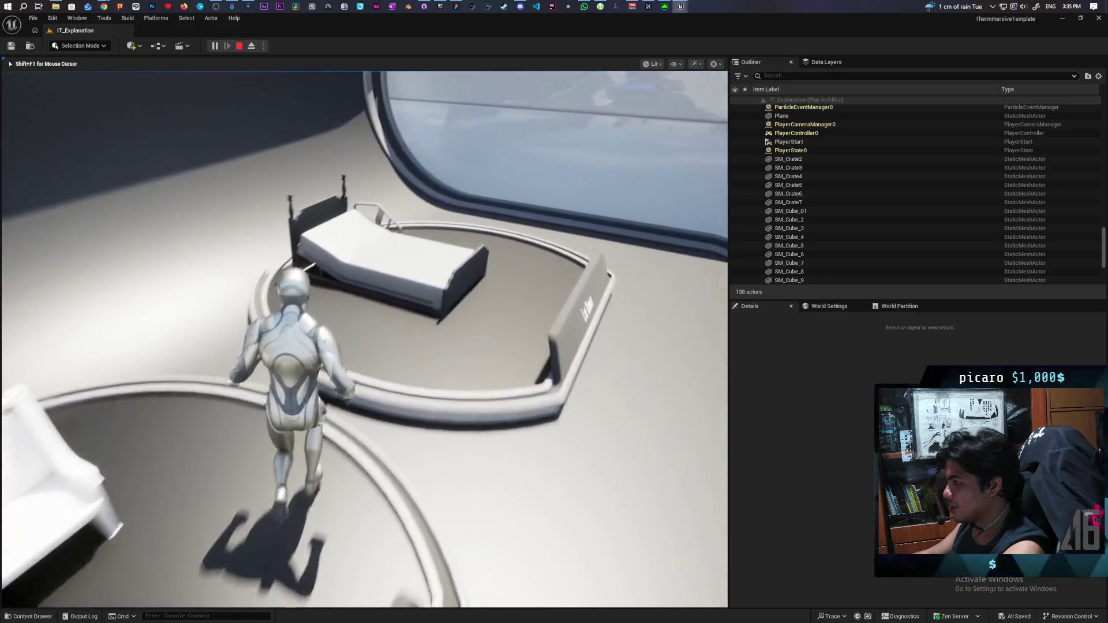
{"action": "key", "text": "e"}
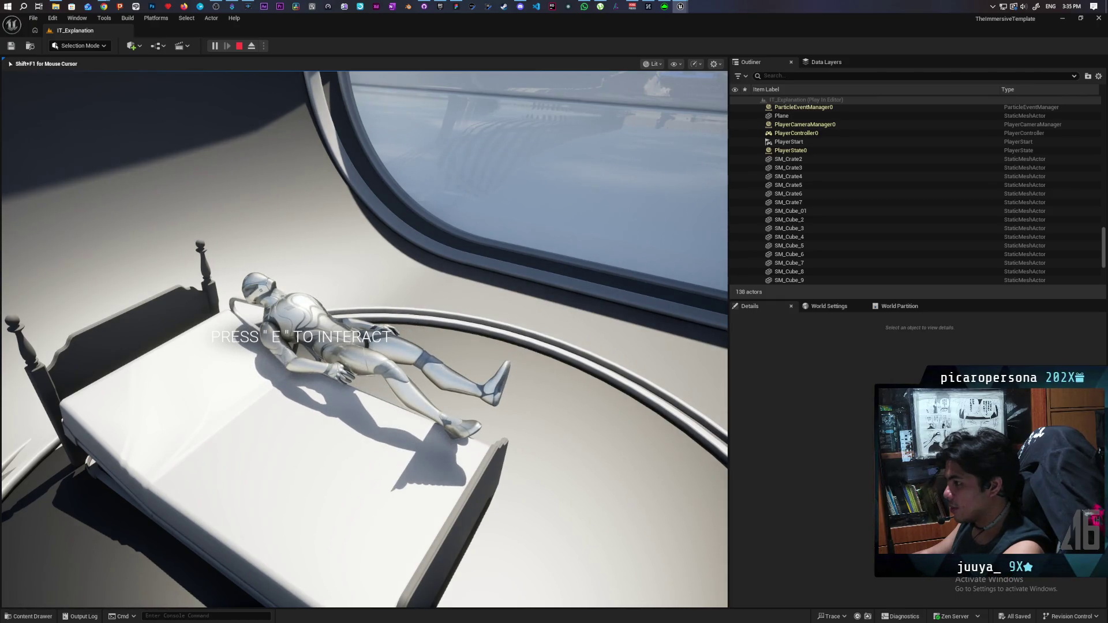
{"action": "key", "text": "e"}
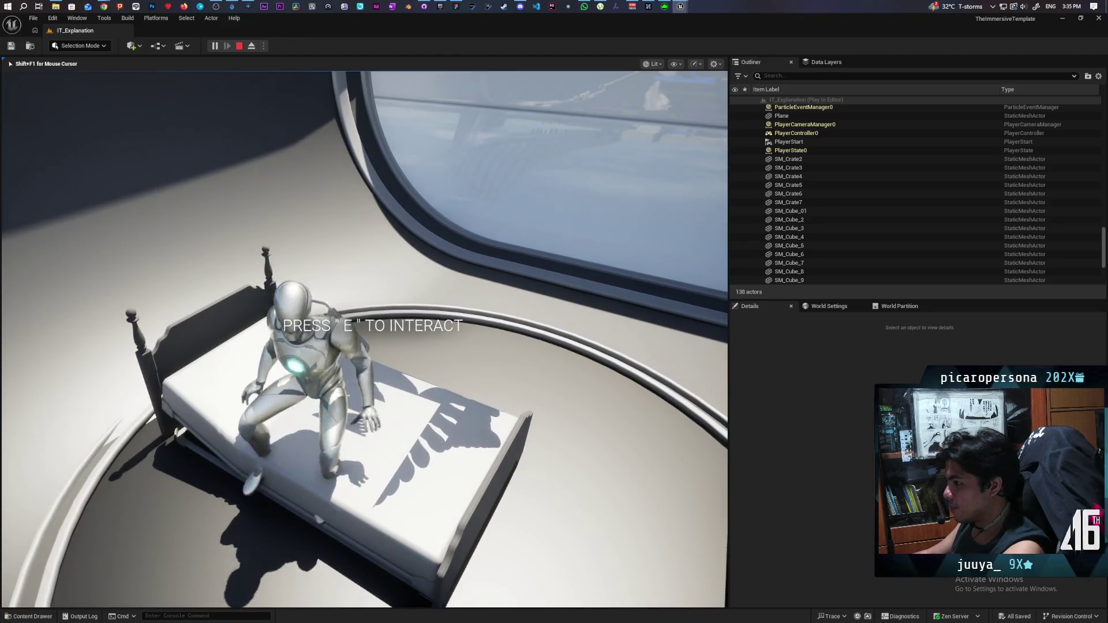
{"action": "key", "text": "w"}
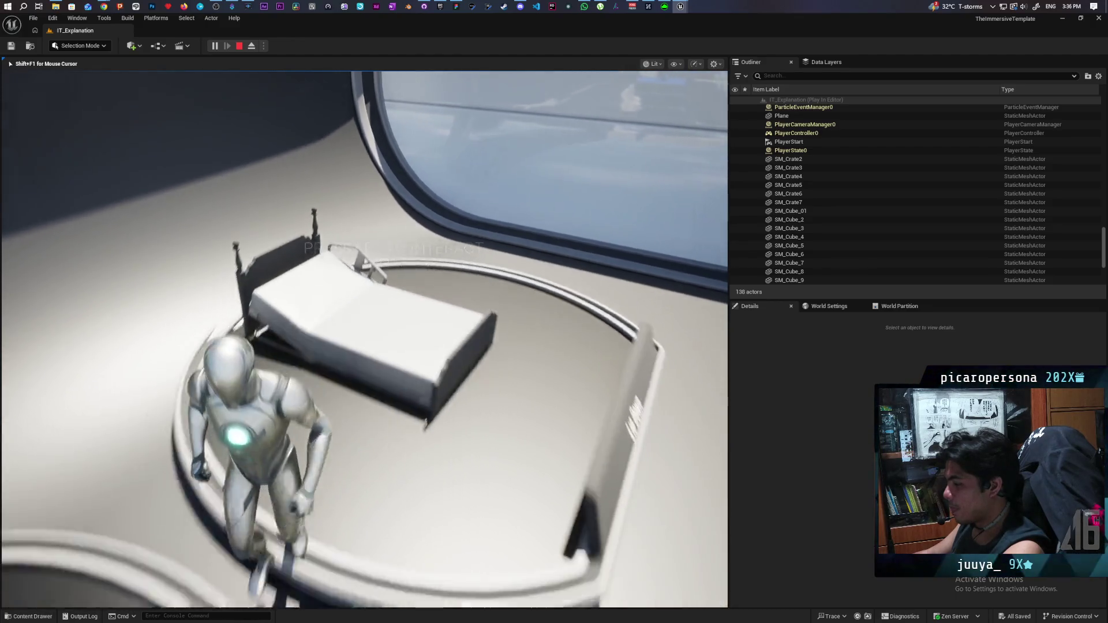
{"action": "key", "text": "s"}
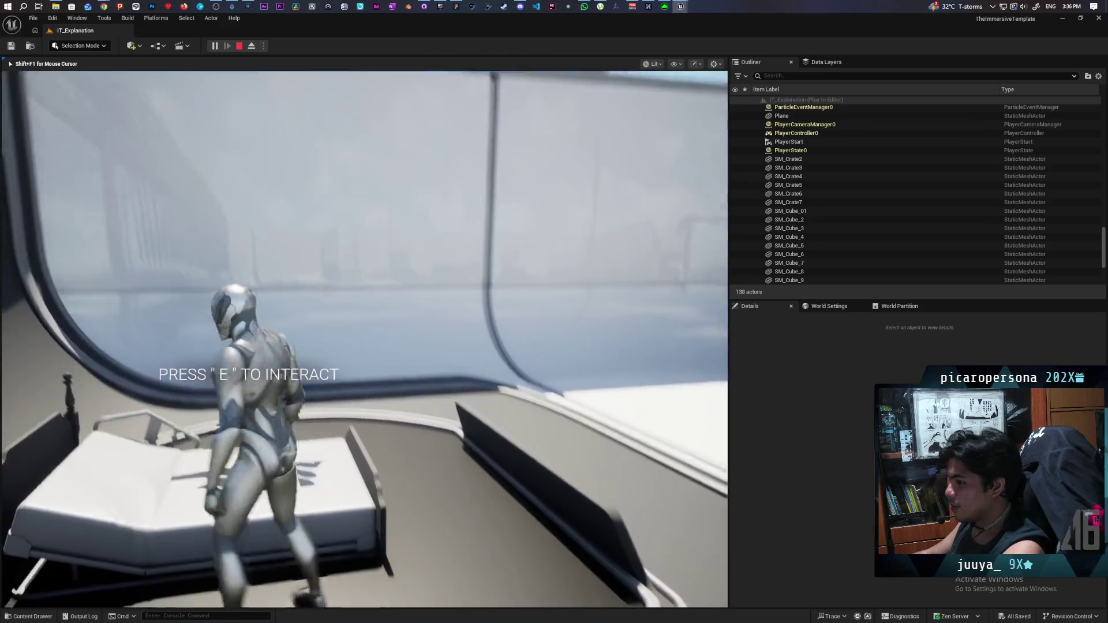
{"action": "key", "text": "s"}
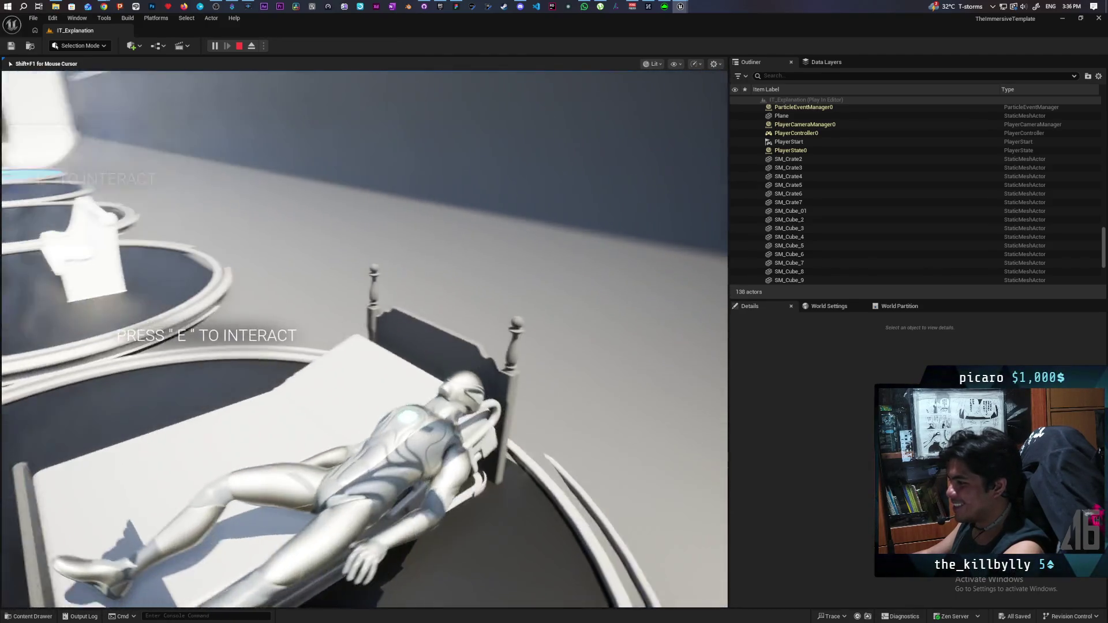
{"action": "key", "text": "e"}
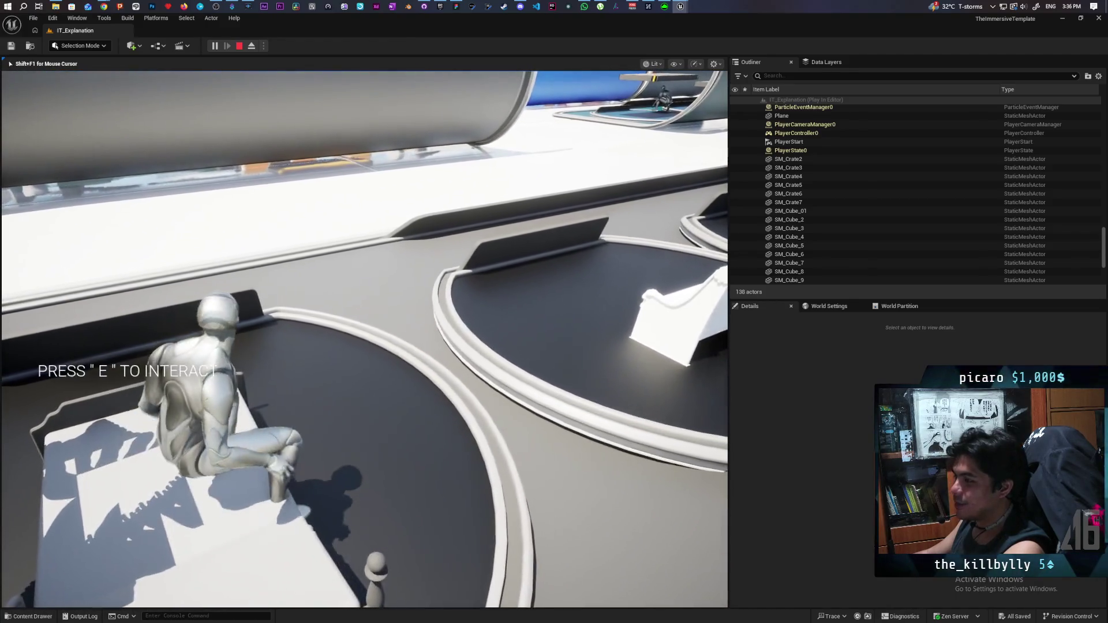
Step: Sit the character in the yellow chairs one after another, then stop the play session
{"action": "key", "text": "w"}
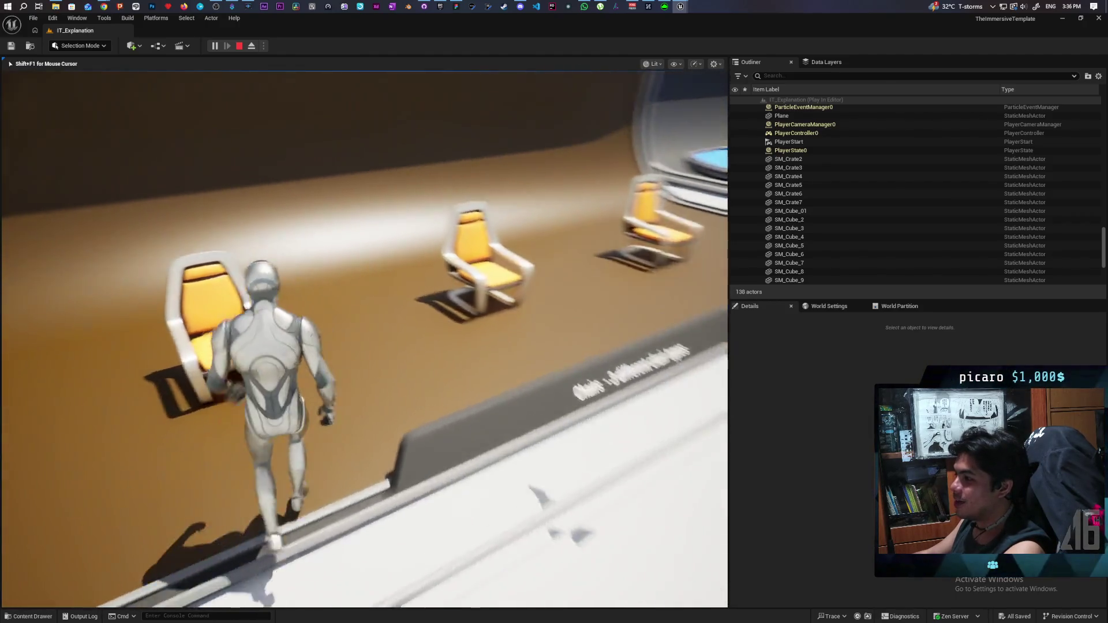
{"action": "key", "text": "e"}
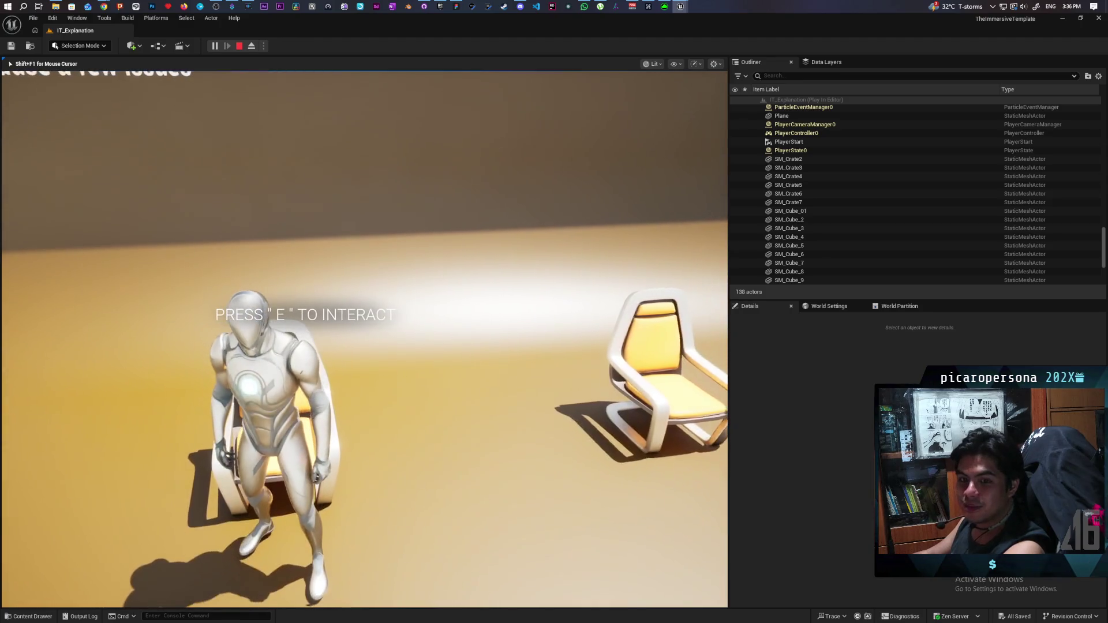
{"action": "key", "text": "e"}
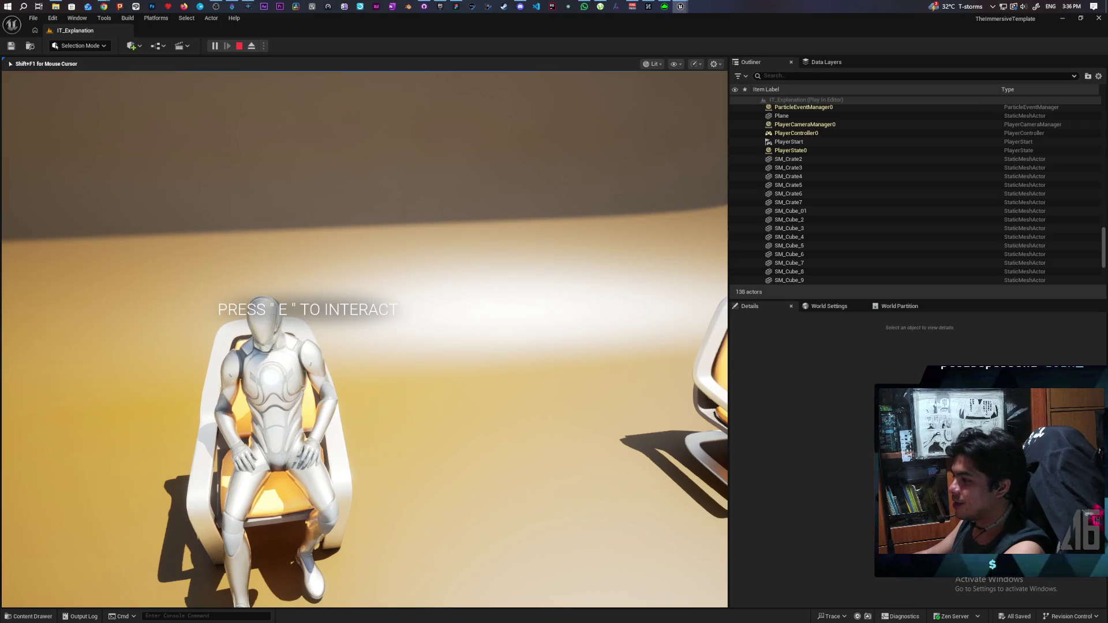
{"action": "key", "text": "e"}
{"action": "key", "text": "Escape"}
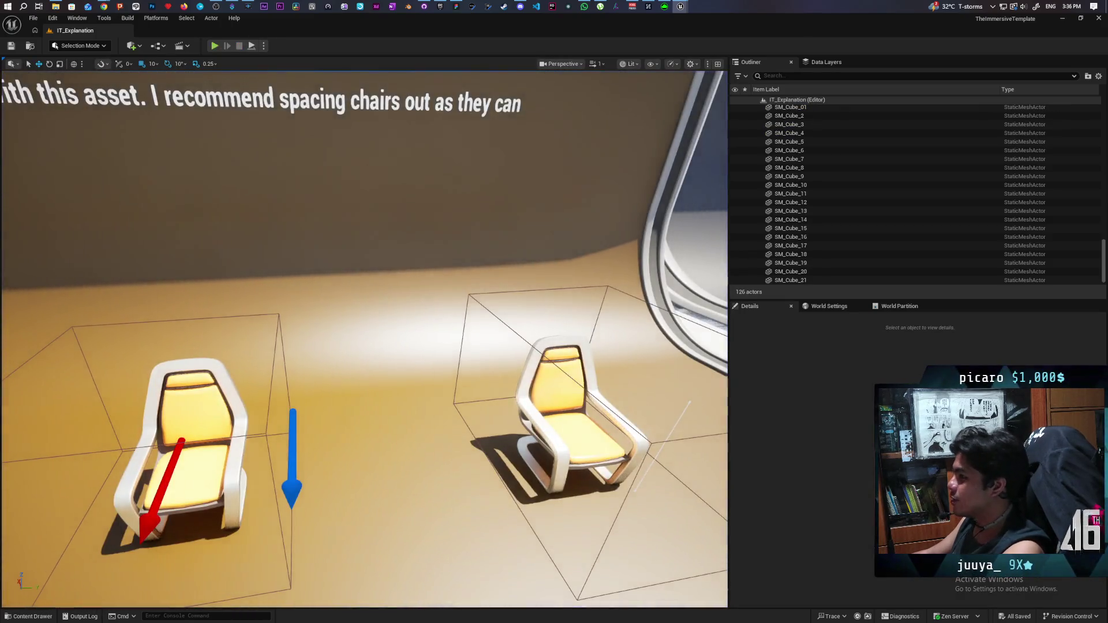
Step: Select the Lie Down actor and open its AS_Lie_Down_Ground_Loop sitting animation from Details
{"action": "key", "text": "w"}
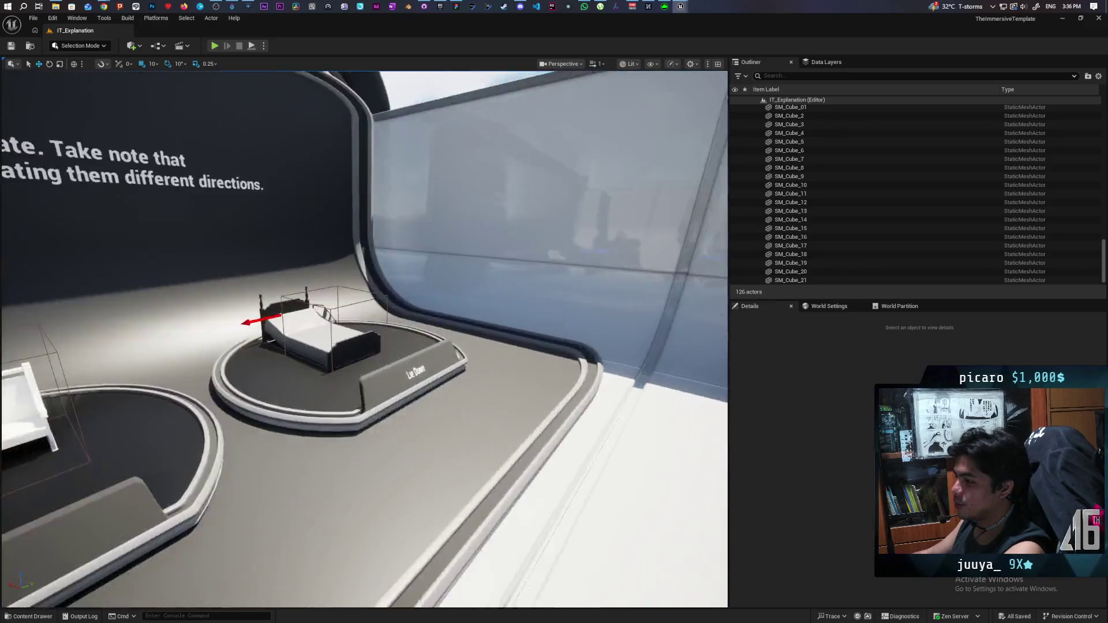
{"action": "key", "text": "w"}
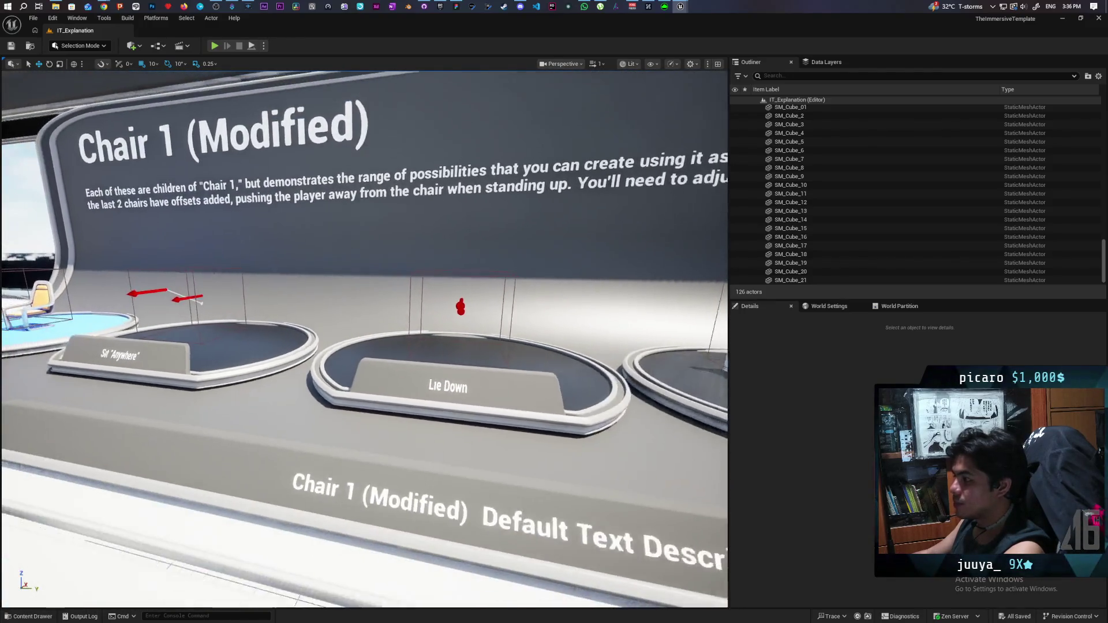
{"action": "key", "text": "d"}
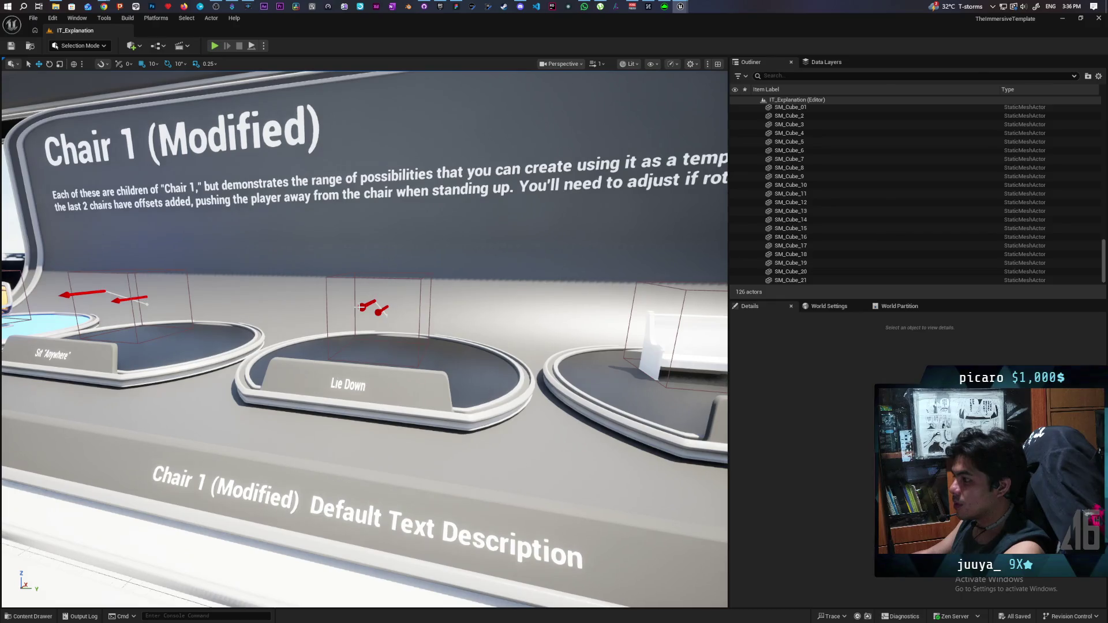
{"action": "left_click", "coordinate": [362, 307]}
{"action": "scroll", "coordinate": [805, 499], "scroll_direction": "down", "scroll_amount": 5}
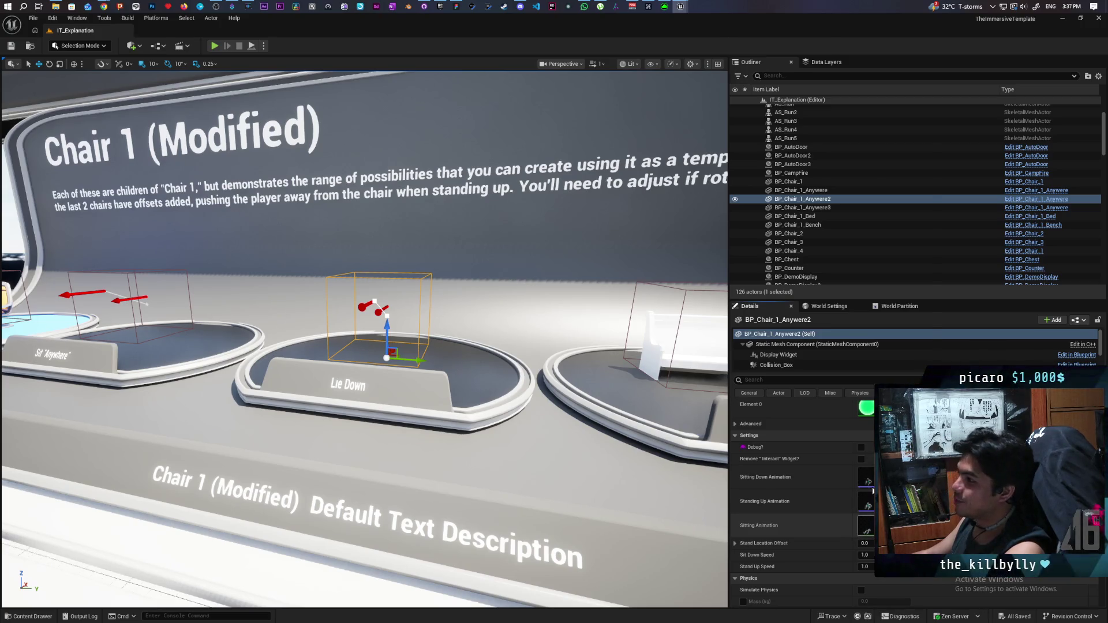
{"action": "double_click", "coordinate": [866, 526]}
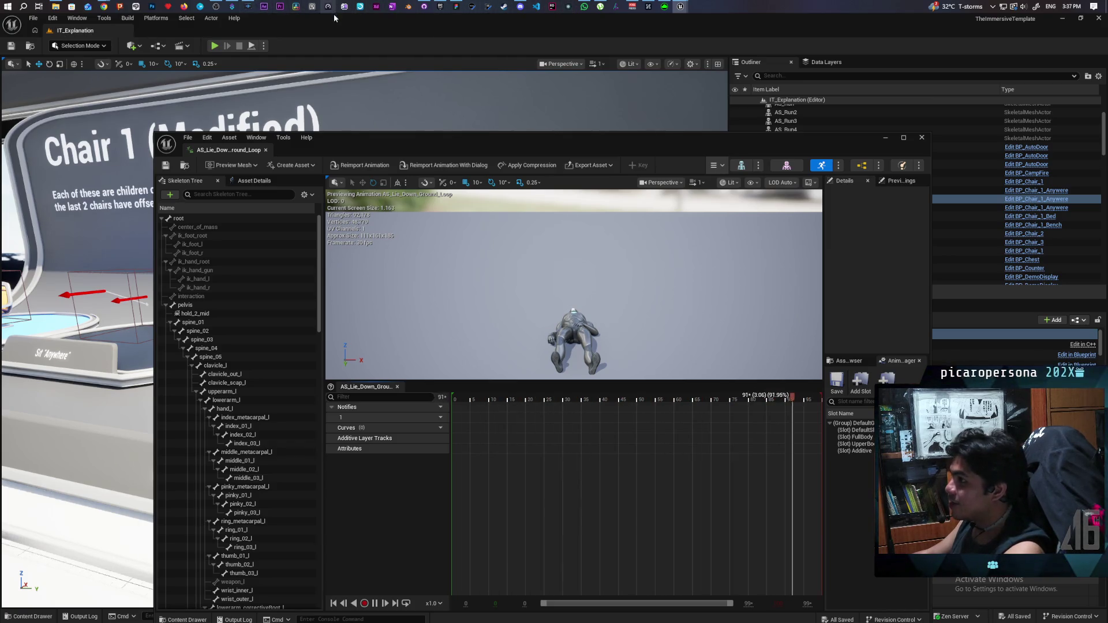
Step: Orbit the animation preview camera for a closer side-on view of the lying character
{"action": "mouse_move", "coordinate": [453, 41]}
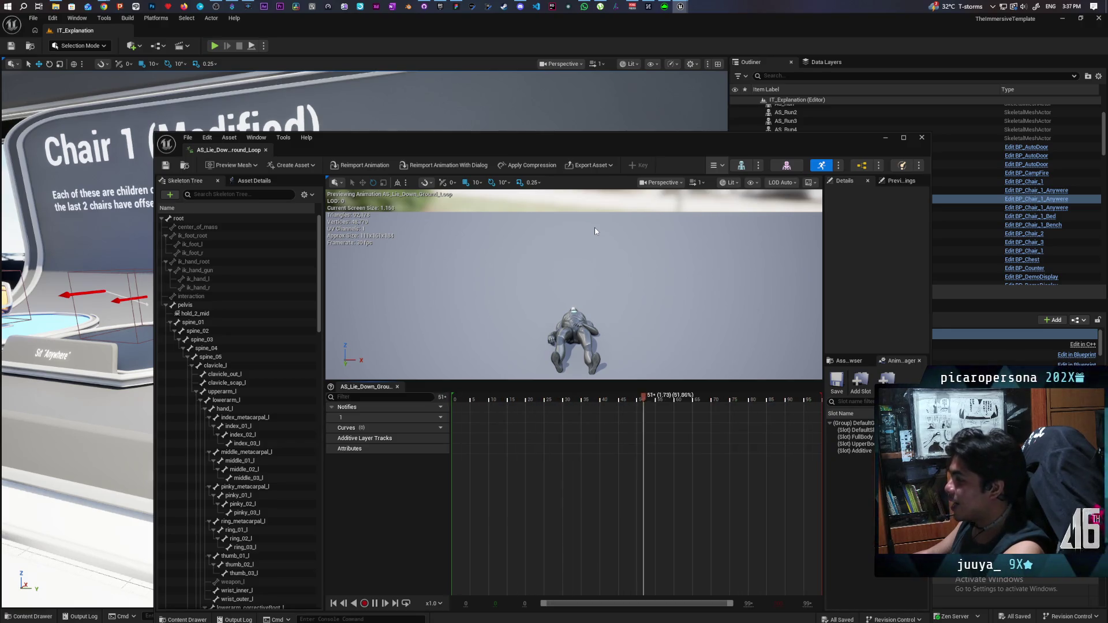
{"action": "mouse_move", "coordinate": [558, 307]}
{"action": "left_mouse_down"}
{"action": "mouse_move", "coordinate": [554, 278]}
{"action": "mouse_move", "coordinate": [560, 312]}
{"action": "mouse_move", "coordinate": [577, 288]}
{"action": "mouse_move", "coordinate": [540, 282]}
{"action": "left_mouse_up"}
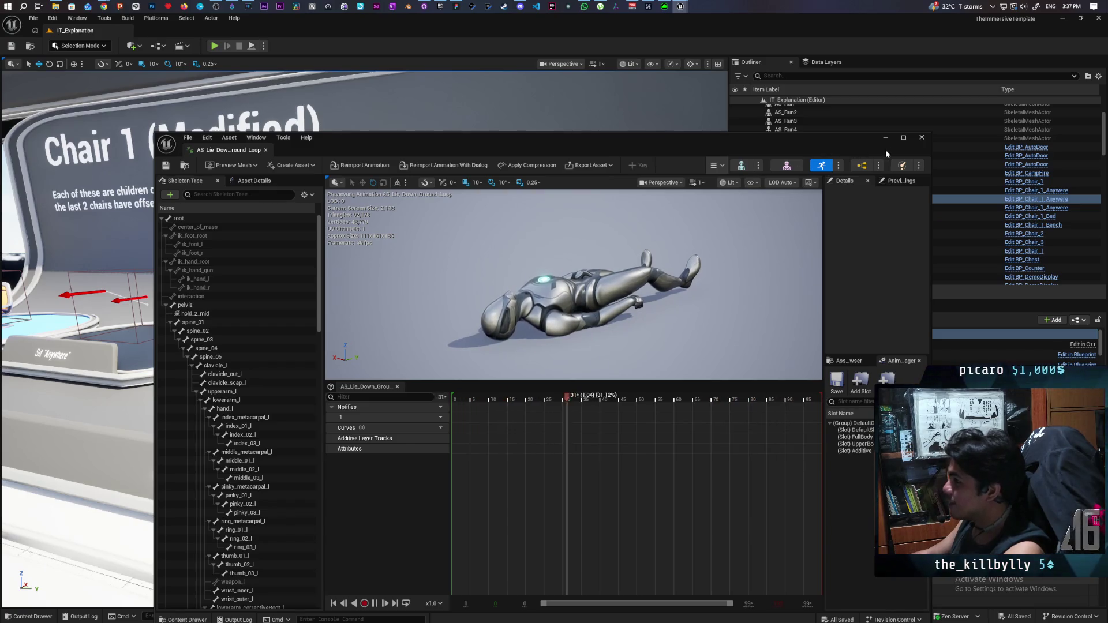
Step: Close the animation preview, select the hospital bed and inspect its Interact Component
{"action": "left_click", "coordinate": [922, 138]}
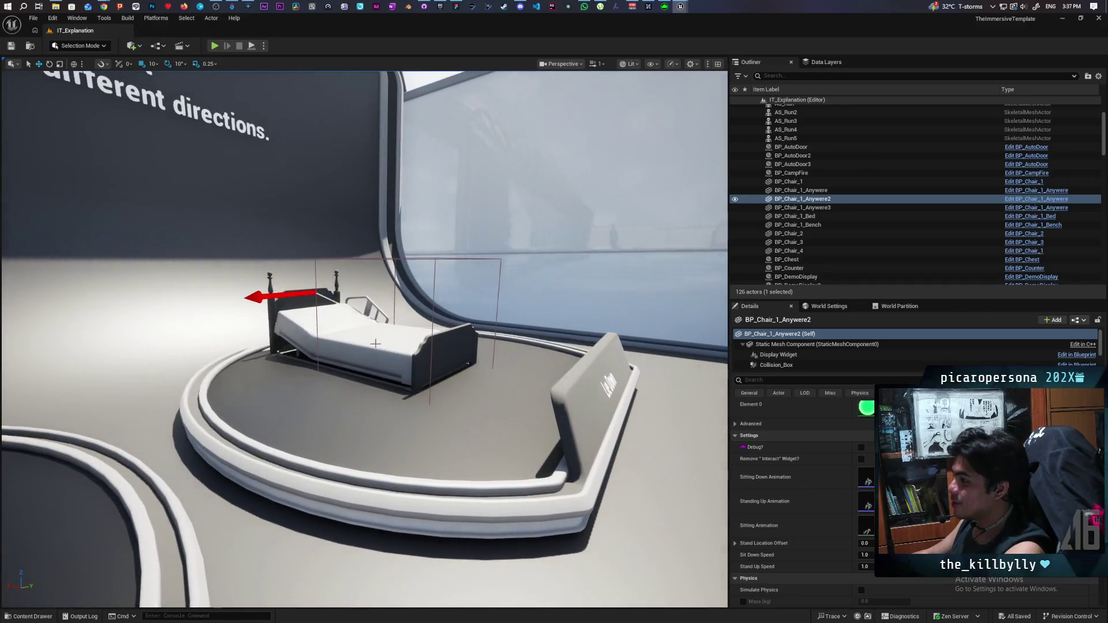
{"action": "left_click", "coordinate": [372, 343]}
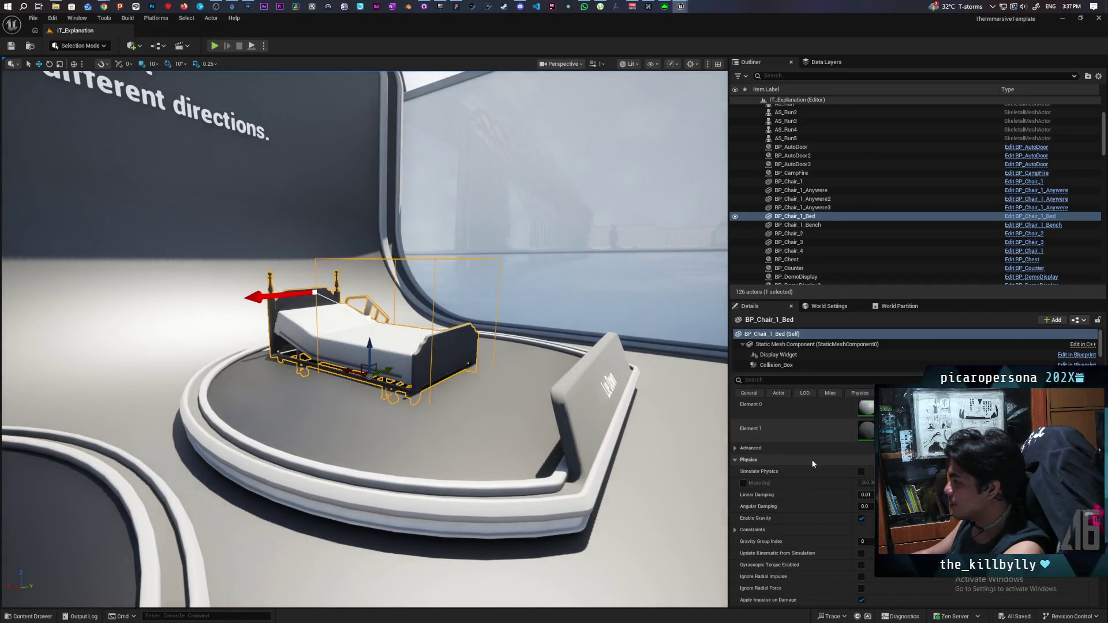
{"action": "scroll", "coordinate": [805, 459], "scroll_direction": "up", "scroll_amount": 3}
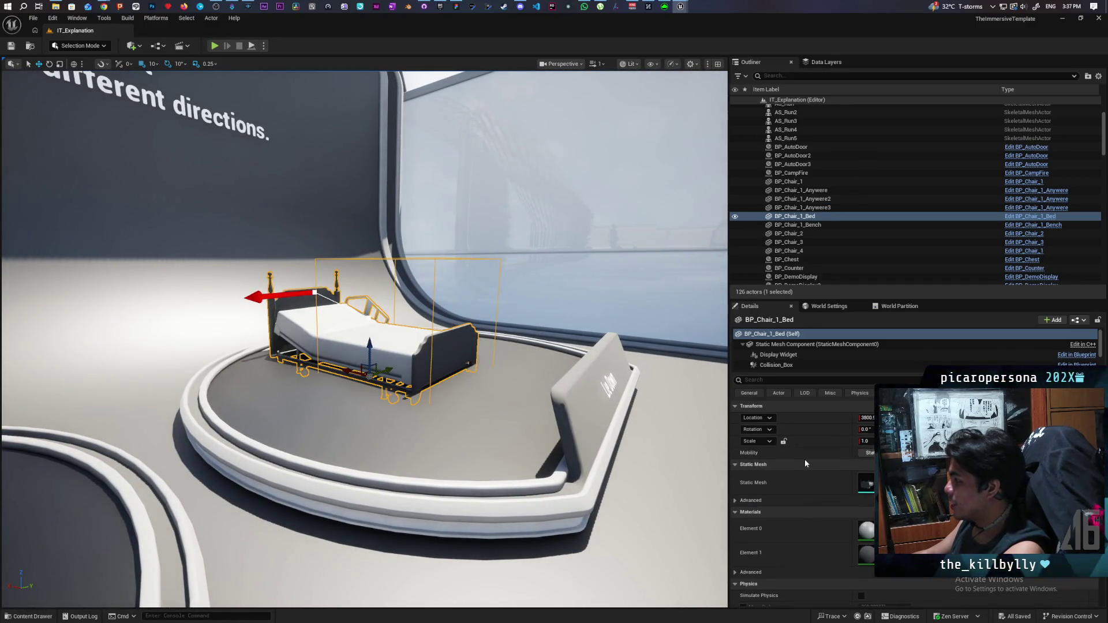
{"action": "scroll", "coordinate": [805, 459], "scroll_direction": "down", "scroll_amount": 10}
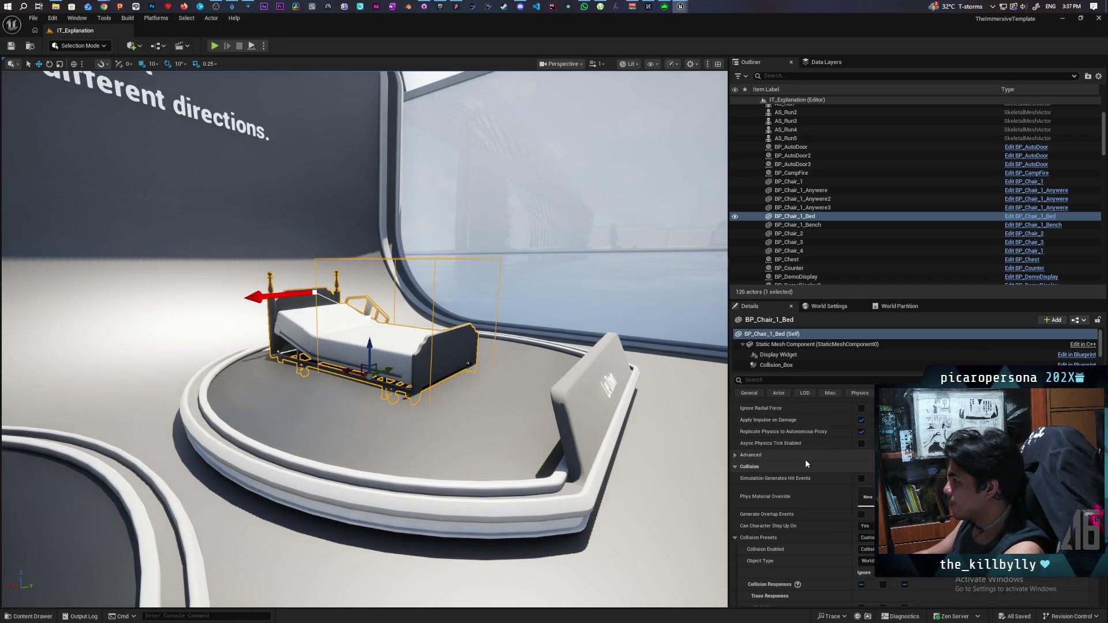
{"action": "scroll", "coordinate": [823, 443], "scroll_direction": "down", "scroll_amount": 10}
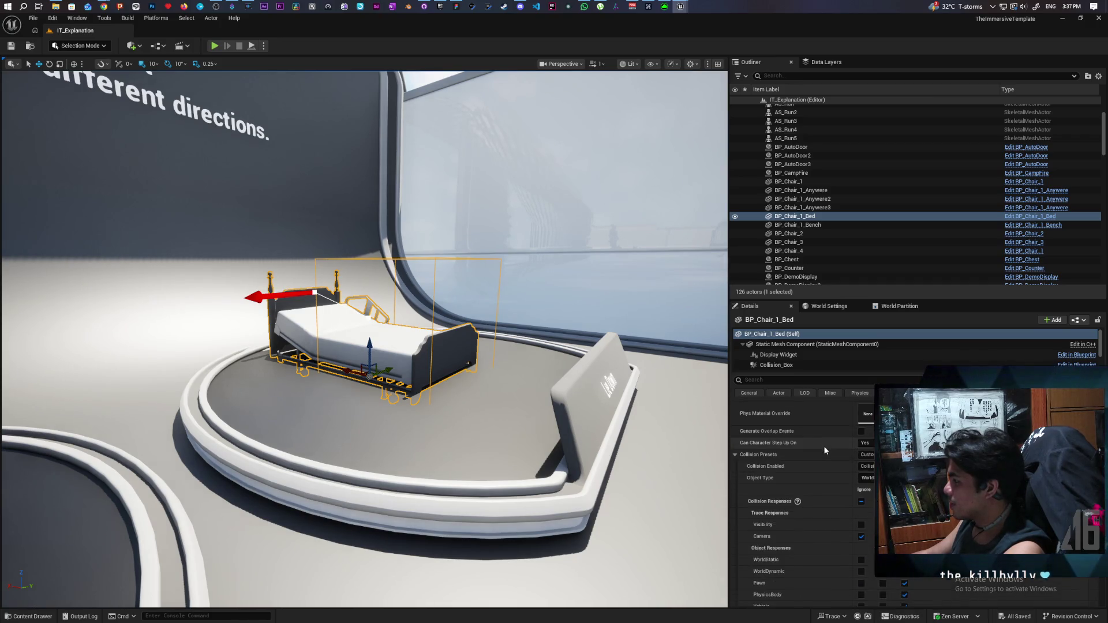
{"action": "scroll", "coordinate": [822, 446], "scroll_direction": "down", "scroll_amount": 4}
{"action": "scroll", "coordinate": [802, 355], "scroll_direction": "down", "scroll_amount": 2}
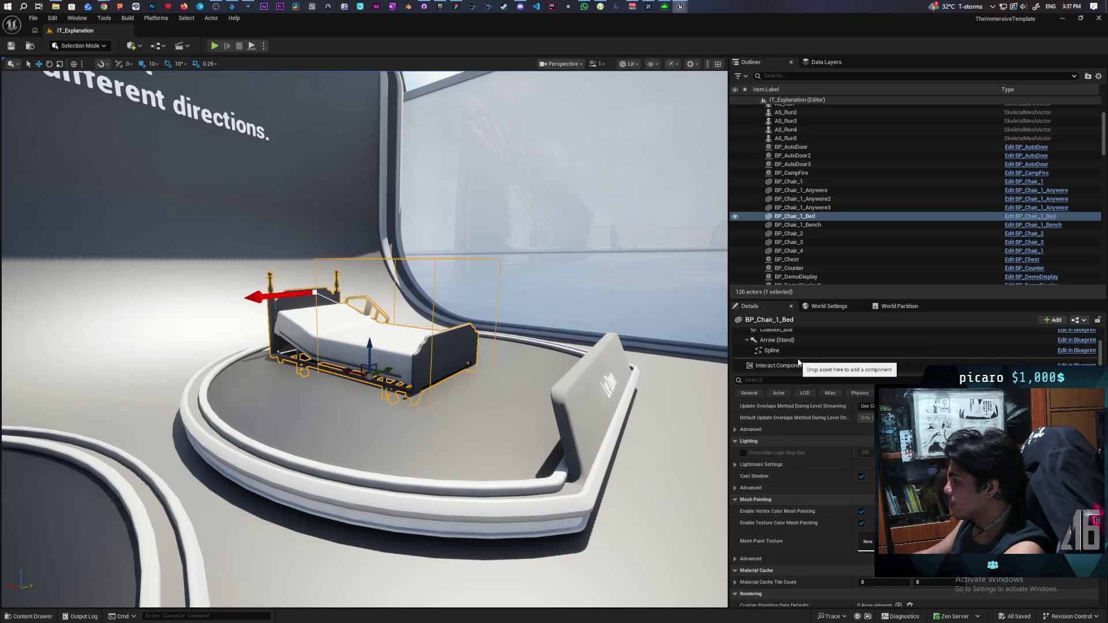
{"action": "left_click", "coordinate": [800, 368]}
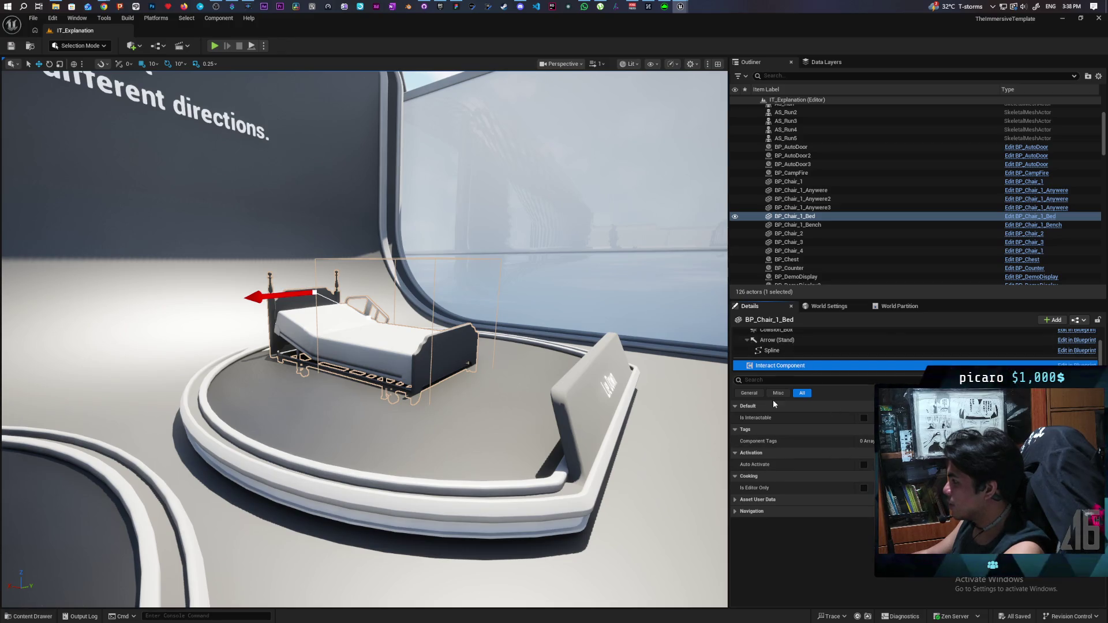
Step: Compare with BP_Chair_1_Anywere2, then reselect BP_Chair_1_Bed and scroll to its animation Settings
{"action": "left_click_drag", "start_coordinate": [421, 343], "coordinate": [359, 325]}
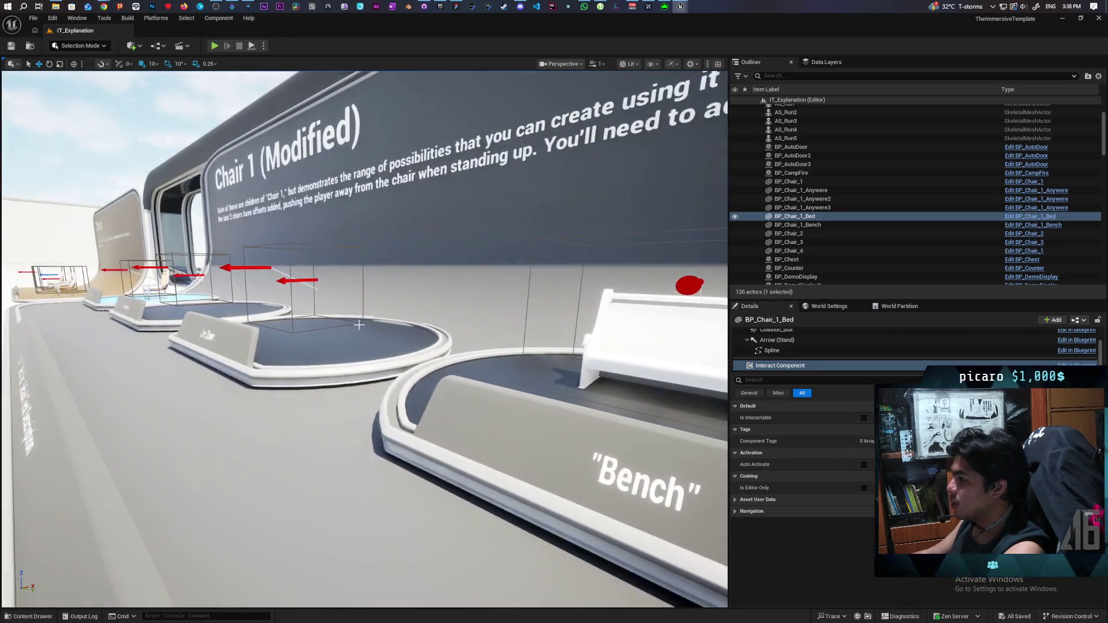
{"action": "left_click", "coordinate": [292, 280]}
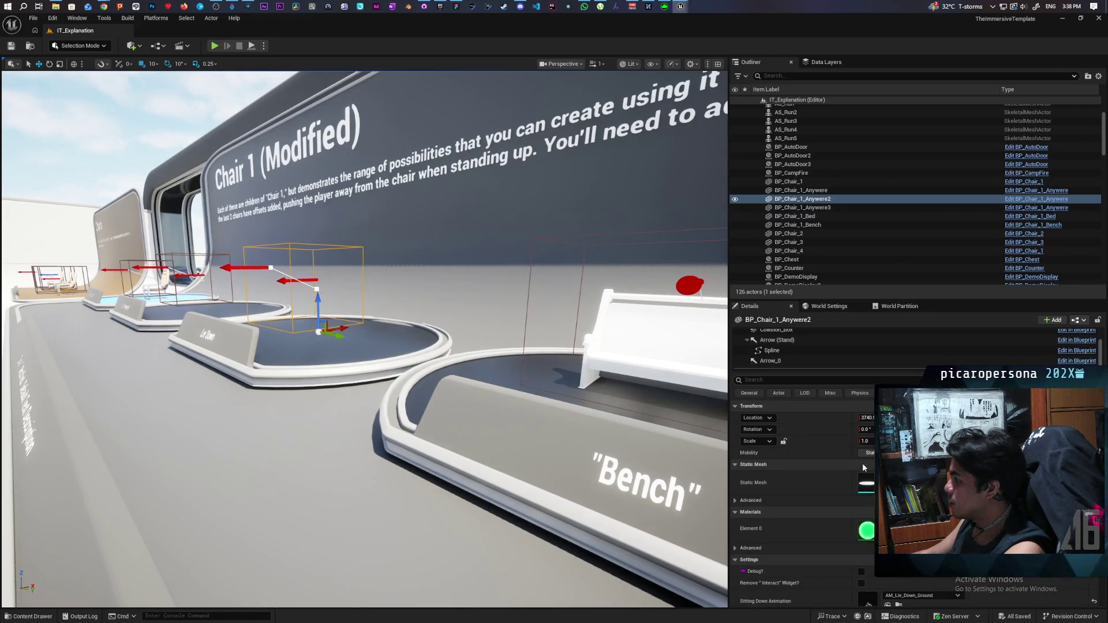
{"action": "scroll", "coordinate": [844, 491], "scroll_direction": "down", "scroll_amount": 3}
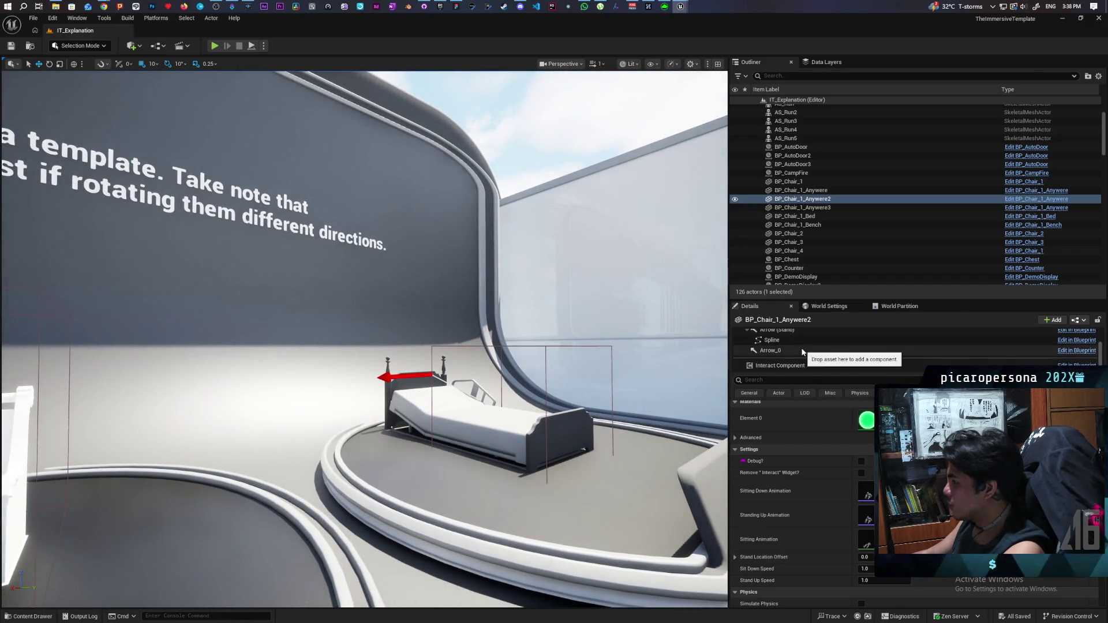
{"action": "left_click", "coordinate": [474, 429]}
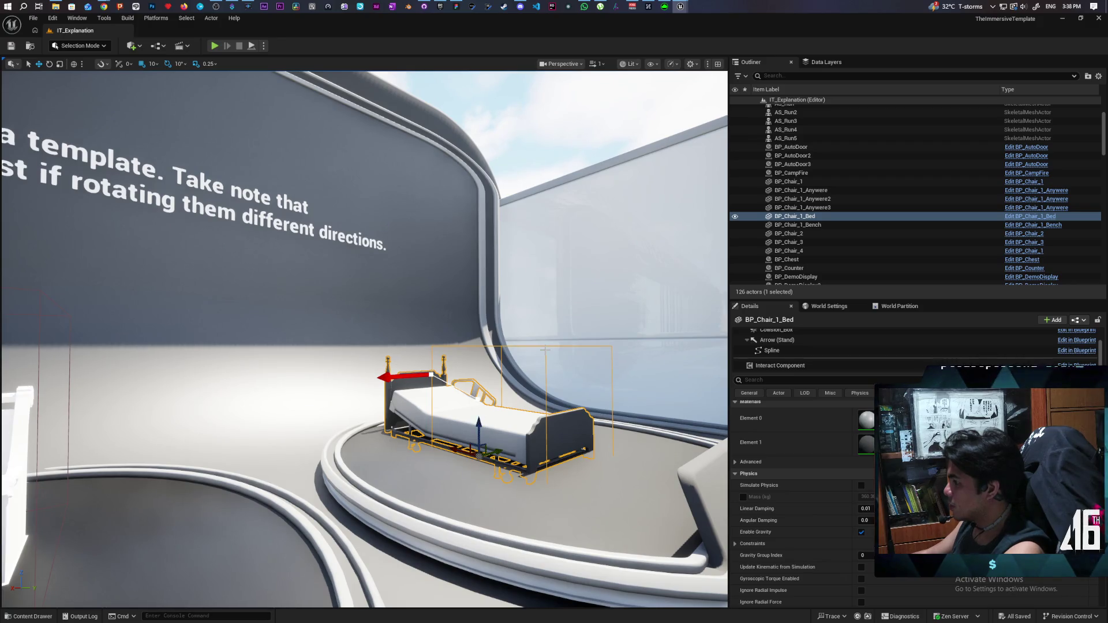
{"action": "scroll", "coordinate": [779, 346], "scroll_direction": "up", "scroll_amount": 1}
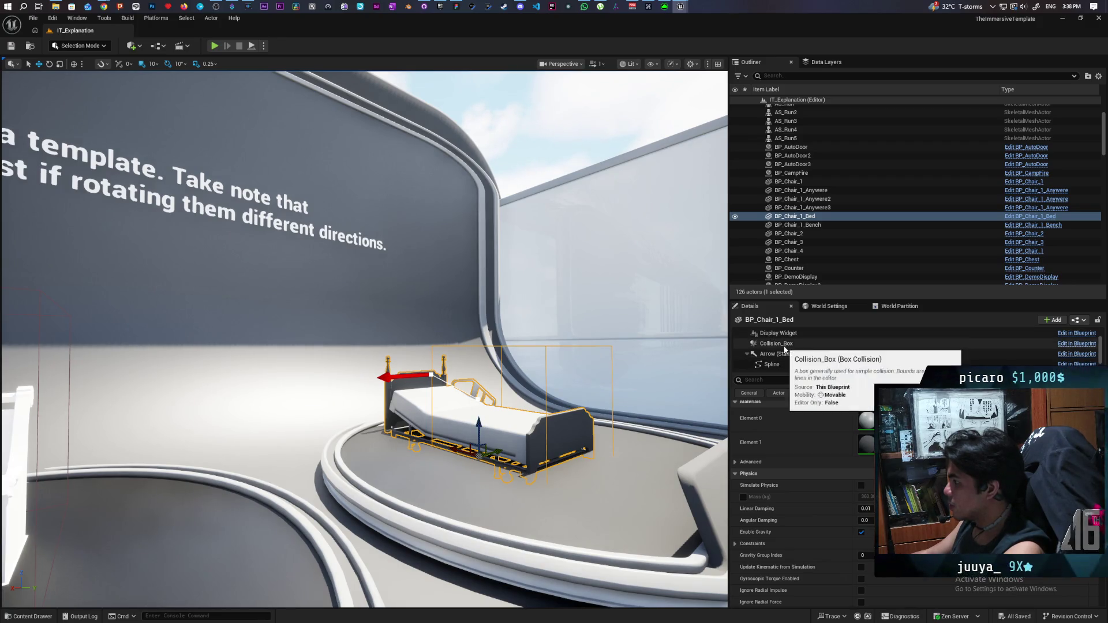
{"action": "scroll", "coordinate": [802, 503], "scroll_direction": "down", "scroll_amount": 3}
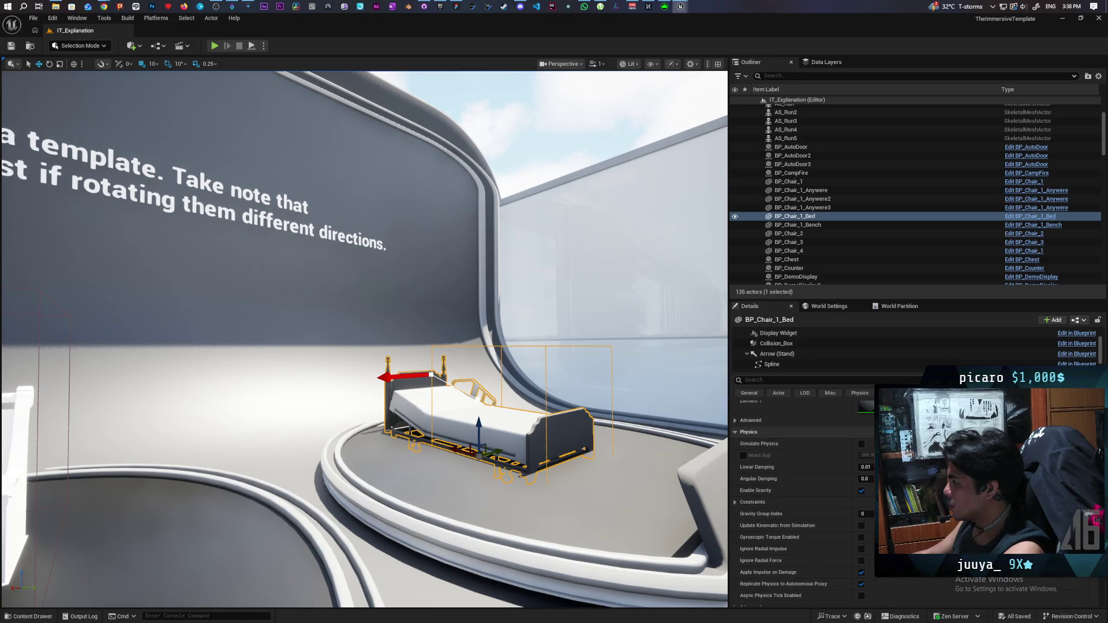
{"action": "scroll", "coordinate": [802, 502], "scroll_direction": "down", "scroll_amount": 10}
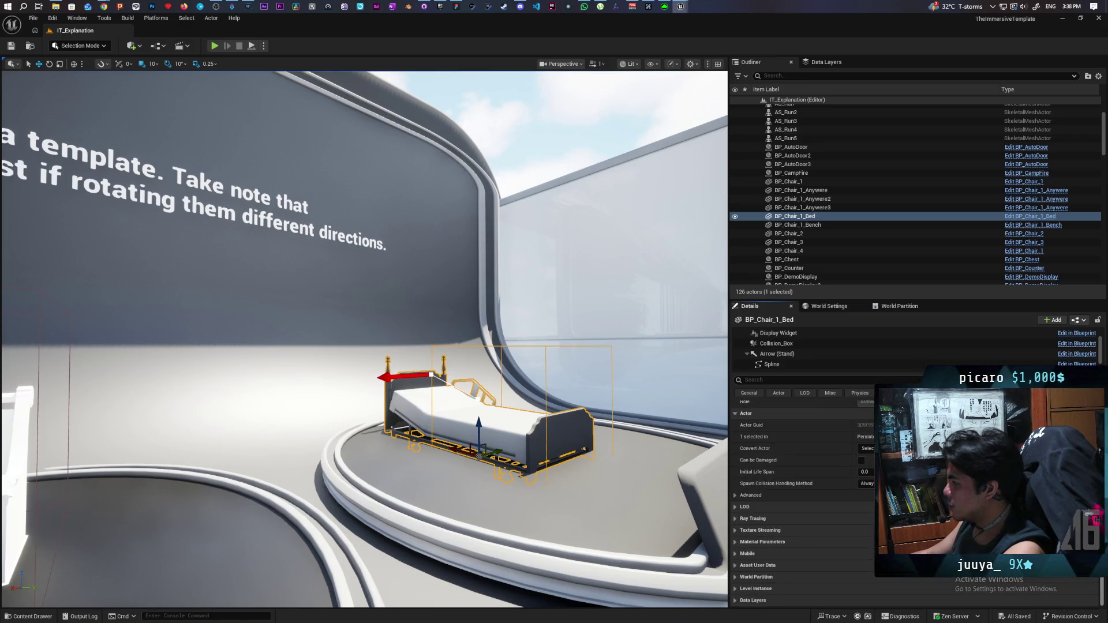
{"action": "scroll", "coordinate": [803, 502], "scroll_direction": "up", "scroll_amount": 5}
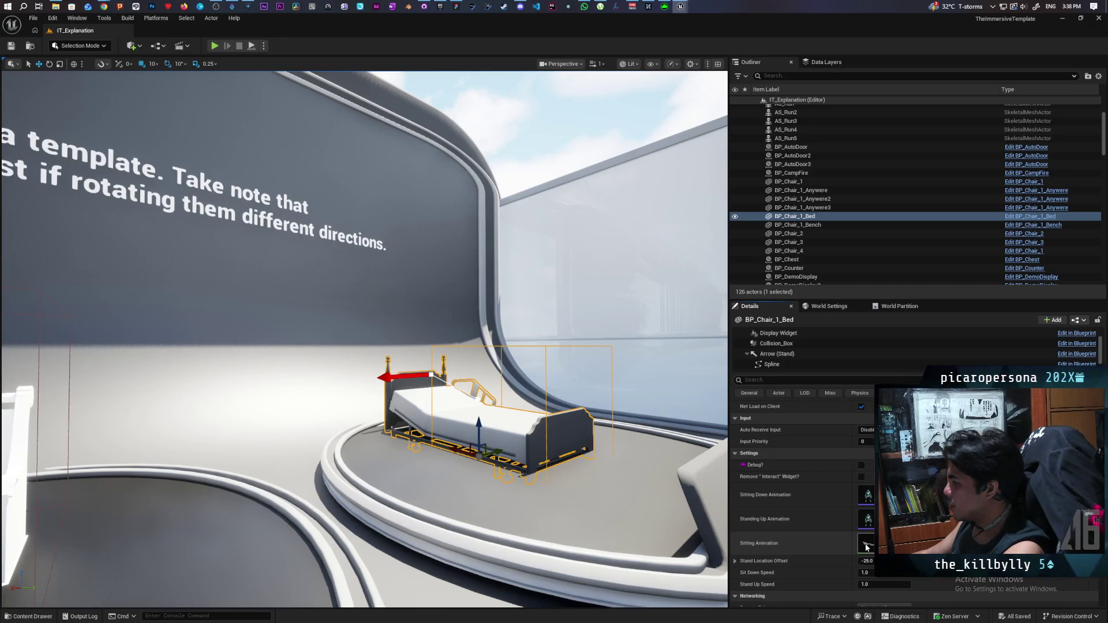
Step: Open AS_Lie_Down_Bed_Loop from the bed's Sitting Animation slot and preview it
{"action": "double_click", "coordinate": [866, 546]}
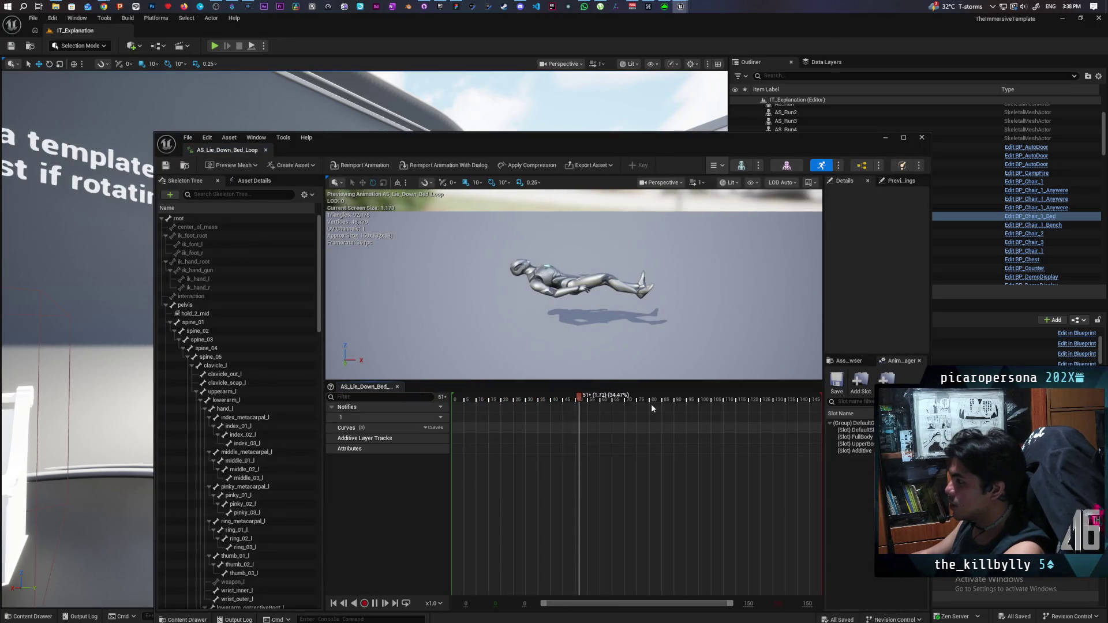
{"action": "scroll", "coordinate": [535, 273], "scroll_direction": "up", "scroll_amount": 4}
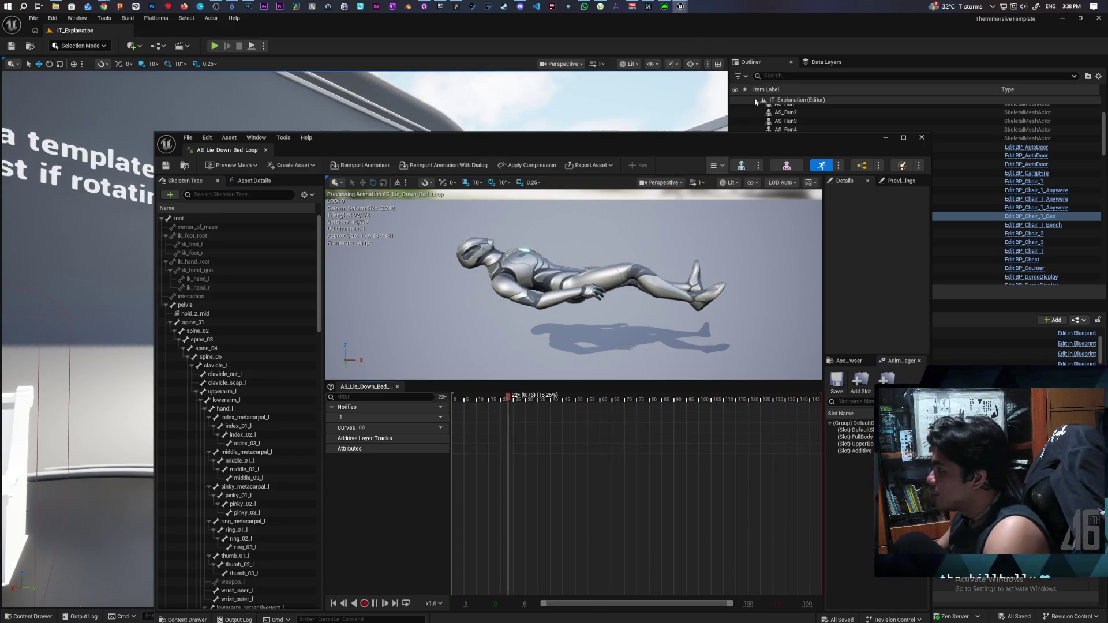
Step: Close the bed animation preview, frame the bed, and show its Static Mesh Component details
{"action": "left_click", "coordinate": [921, 138]}
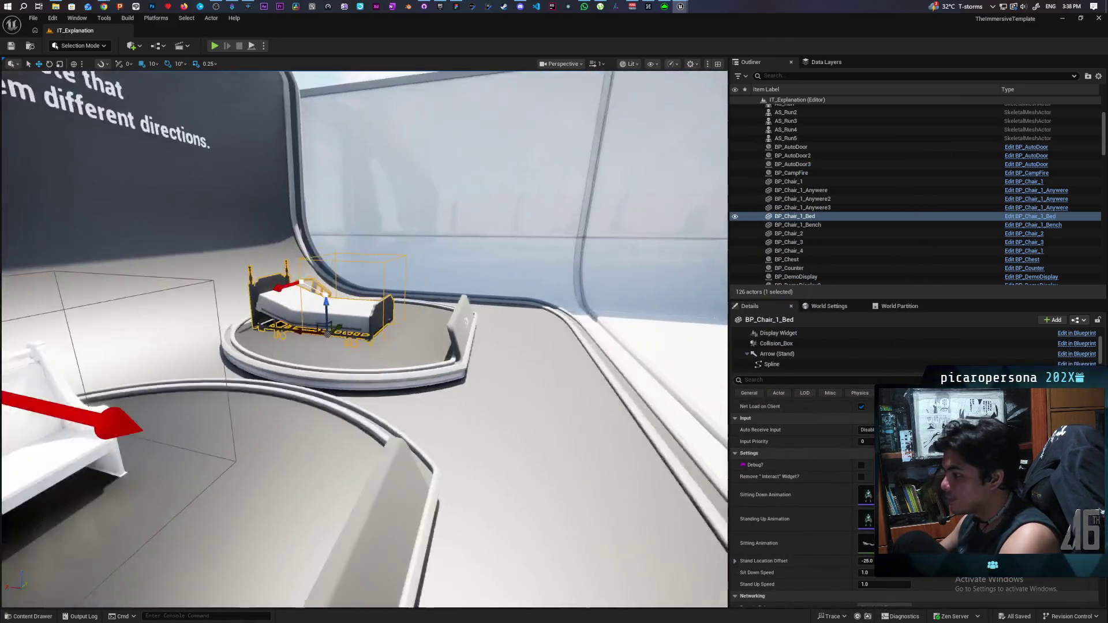
{"action": "key", "text": "f"}
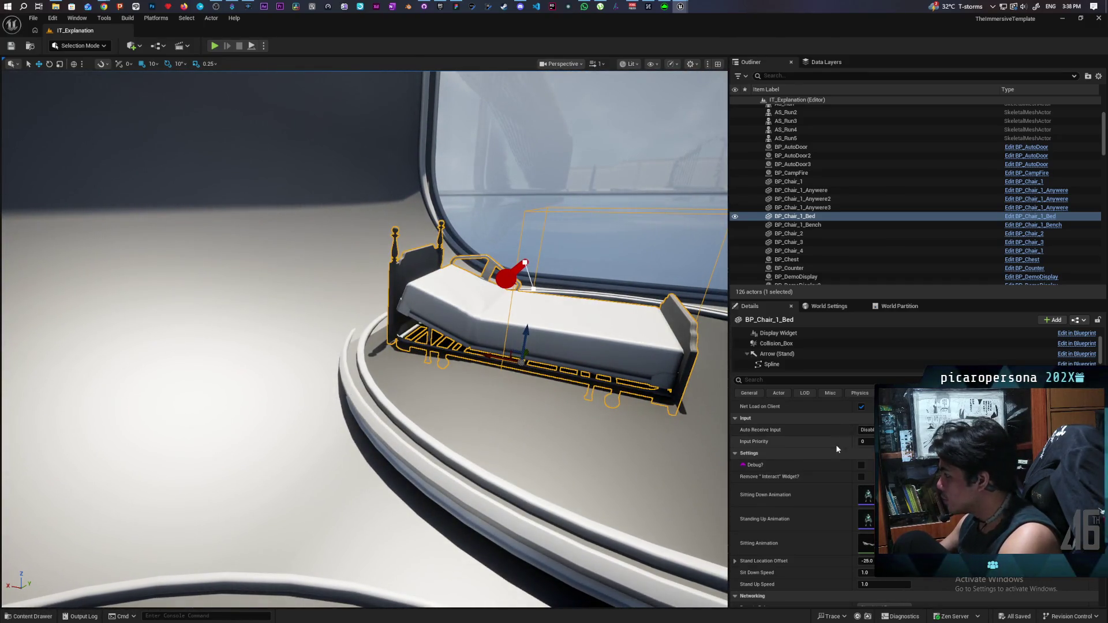
{"action": "scroll", "coordinate": [836, 449], "scroll_direction": "down", "scroll_amount": 5}
{"action": "scroll", "coordinate": [779, 353], "scroll_direction": "up", "scroll_amount": 2}
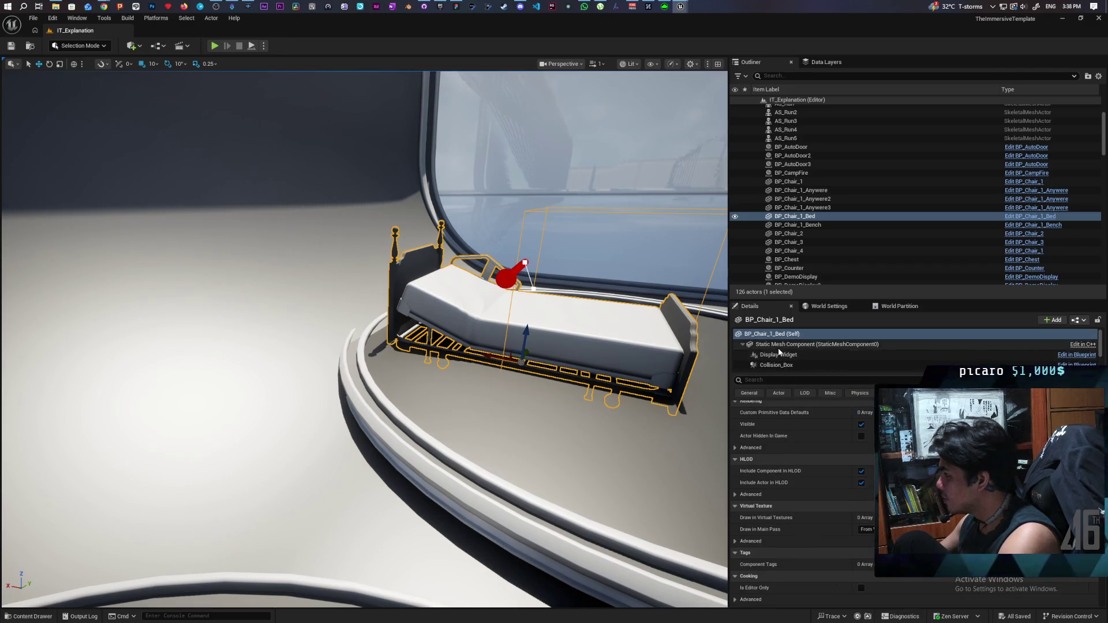
{"action": "left_click", "coordinate": [779, 346]}
{"action": "scroll", "coordinate": [814, 482], "scroll_direction": "up", "scroll_amount": 4}
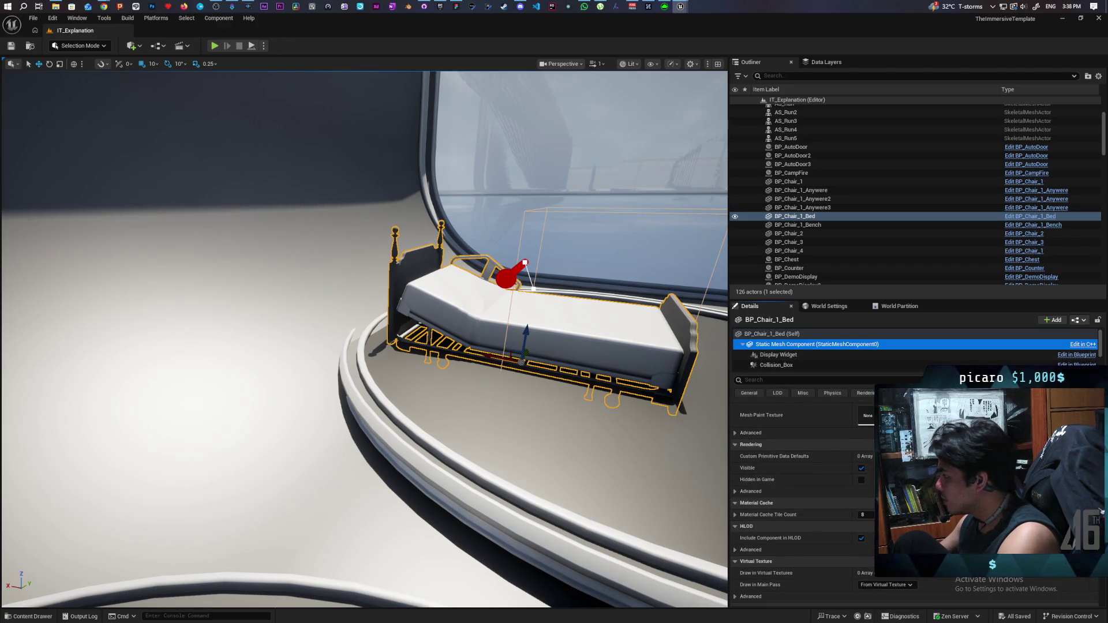
Step: Reveal the hospital bed mesh with Ctrl+B, search Content for 'bed', then switch to the Epic Games Launcher
{"action": "scroll", "coordinate": [802, 491], "scroll_direction": "up", "scroll_amount": 10}
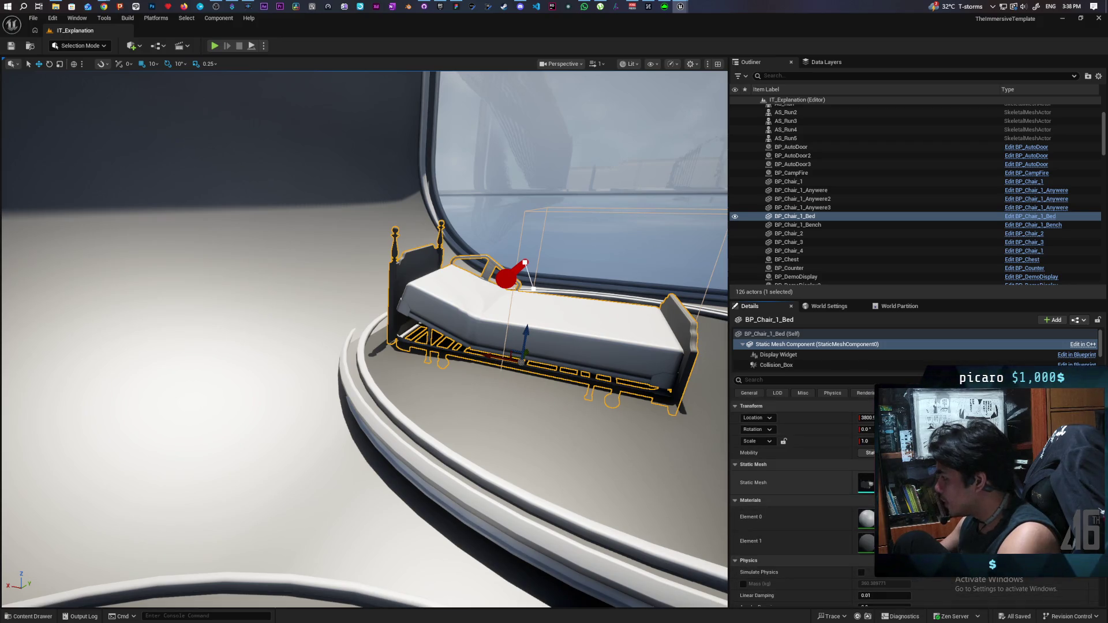
{"action": "key", "text": "ctrl+b"}
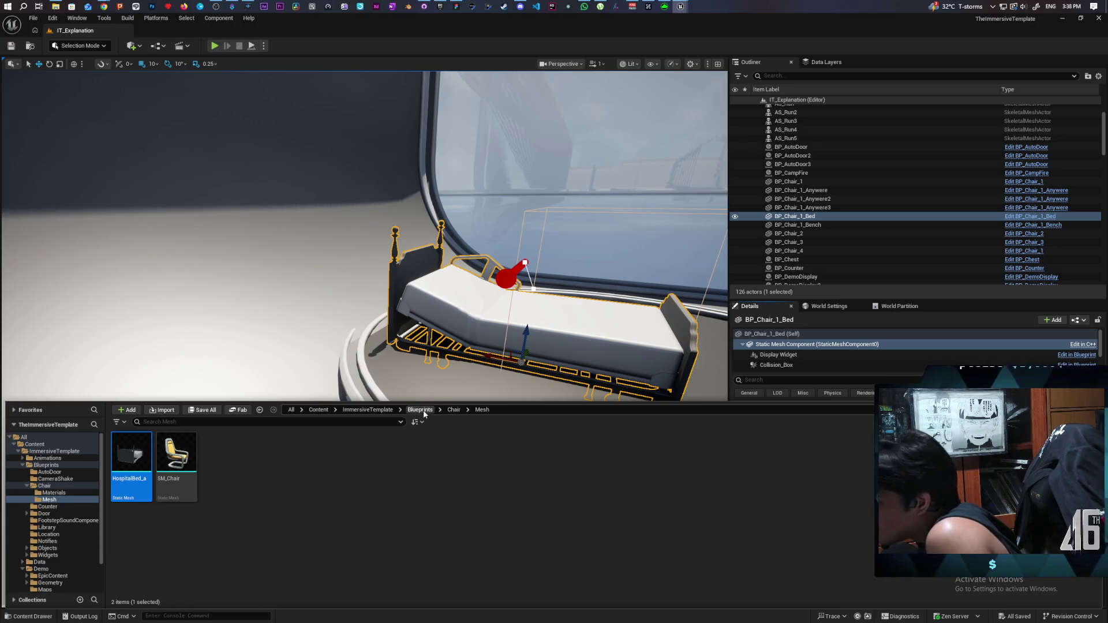
{"action": "left_click", "coordinate": [318, 410]}
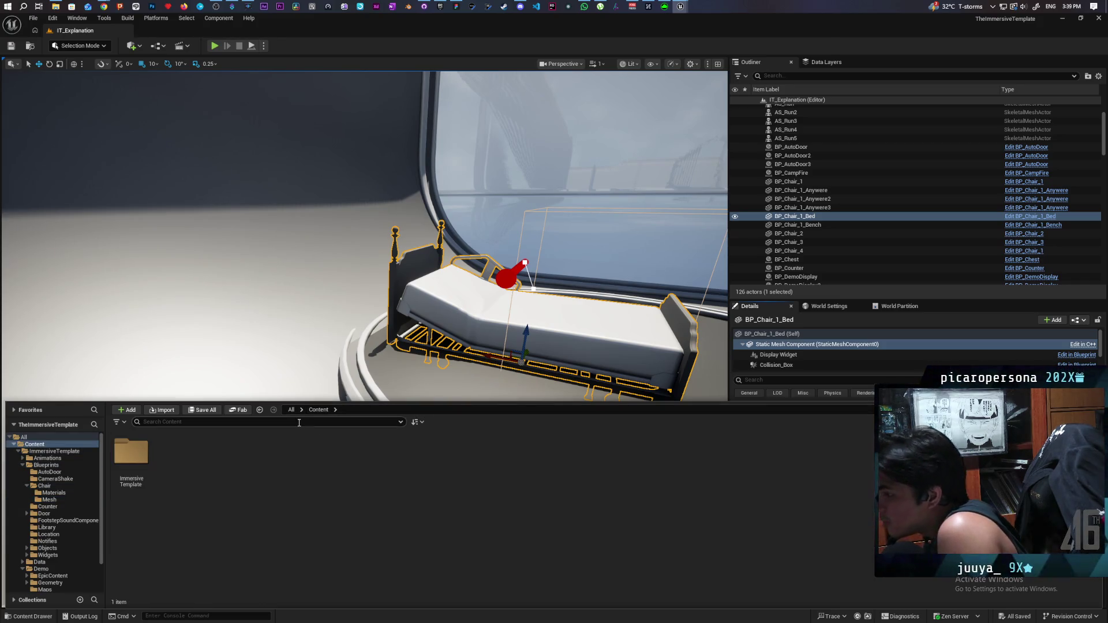
{"action": "type", "text": "bed"}
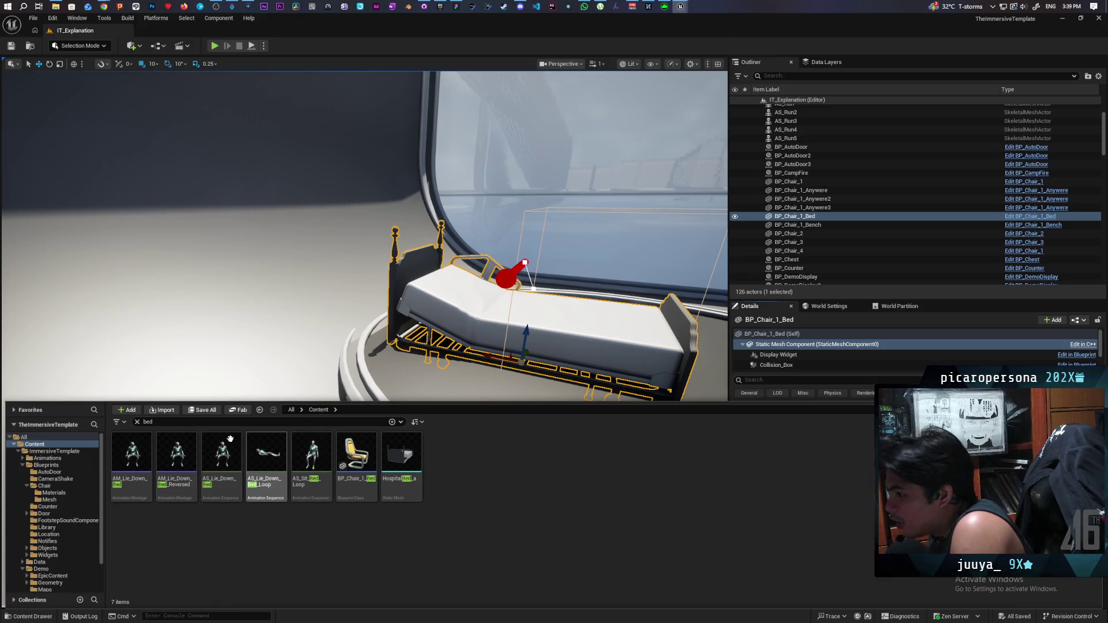
{"action": "left_click", "coordinate": [138, 422]}
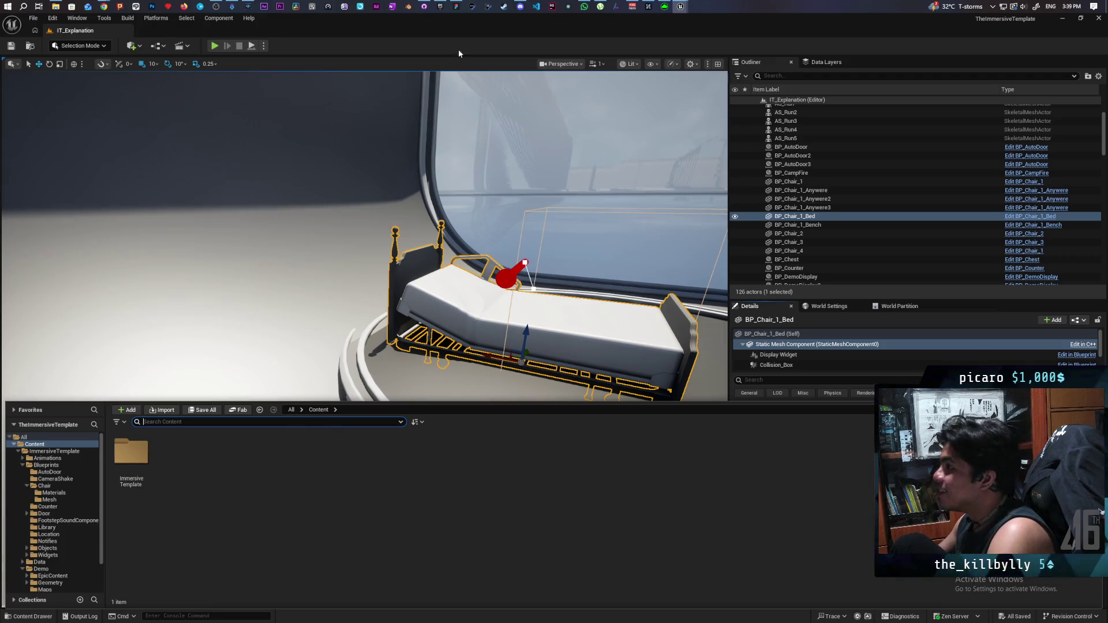
{"action": "left_click", "coordinate": [443, 8]}
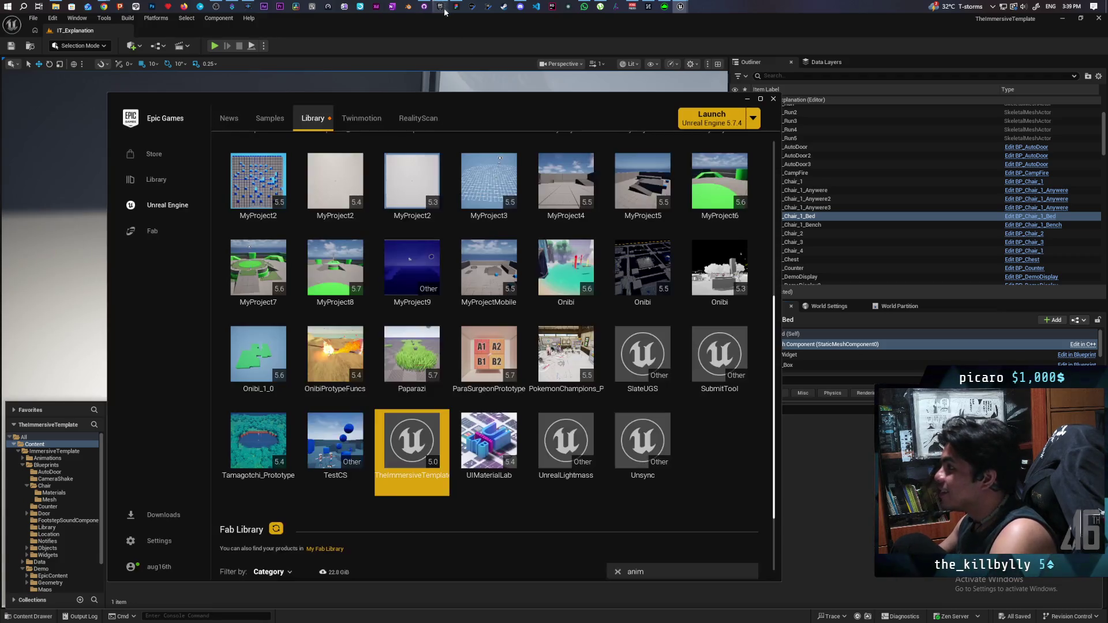
Step: Search the Fab store for 'bed'
{"action": "left_click", "coordinate": [151, 232]}
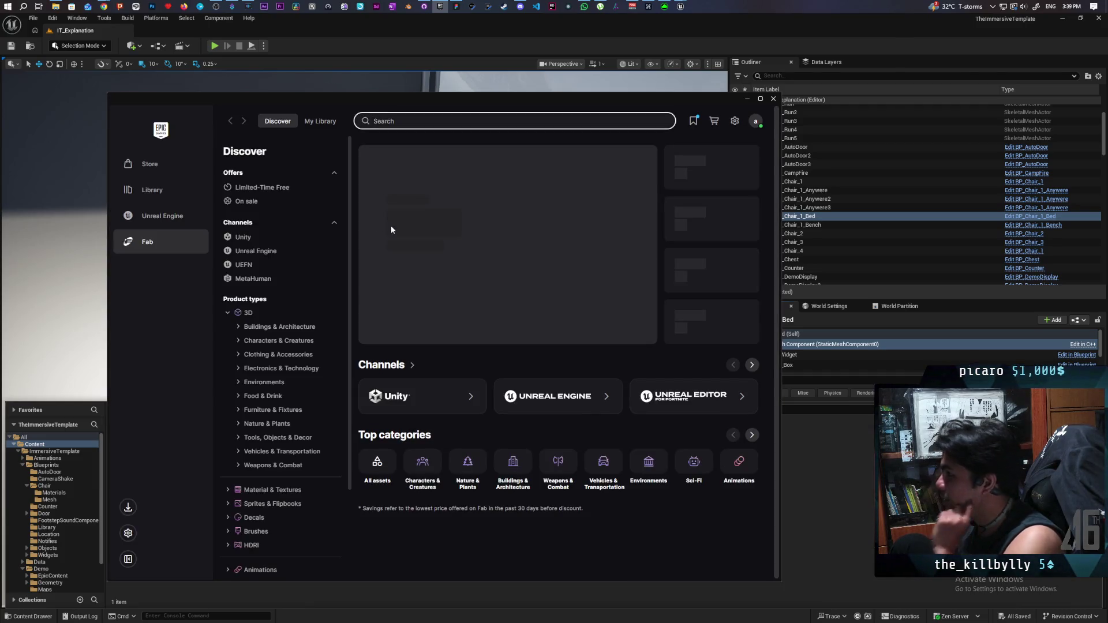
{"action": "type", "text": "bed"}
{"action": "key", "text": "Return"}
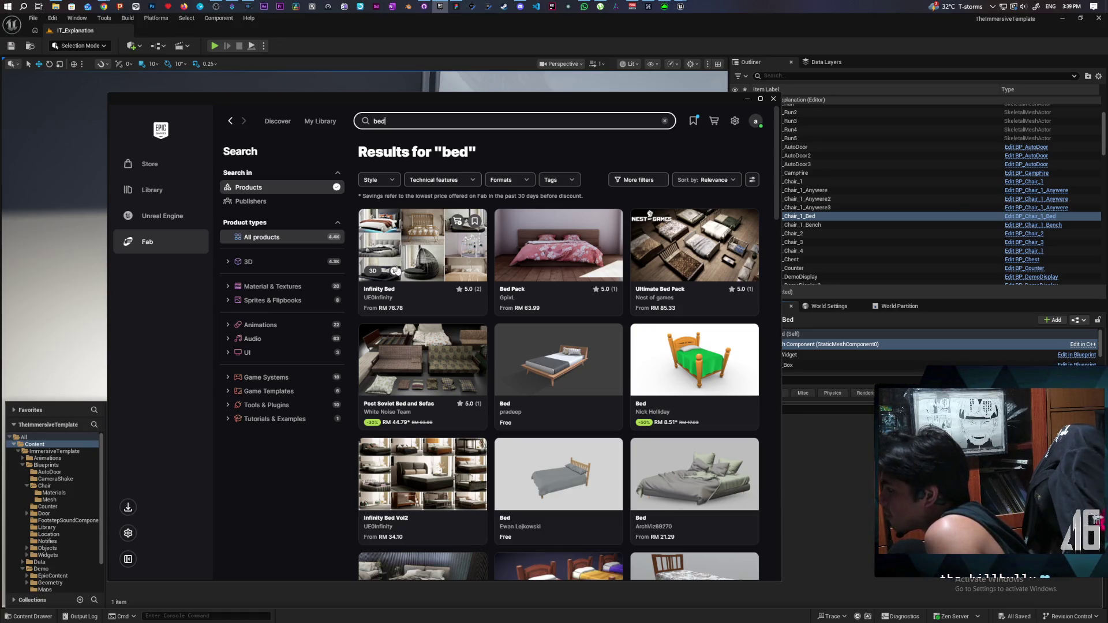
{"action": "scroll", "coordinate": [588, 276], "scroll_direction": "down", "scroll_amount": 3}
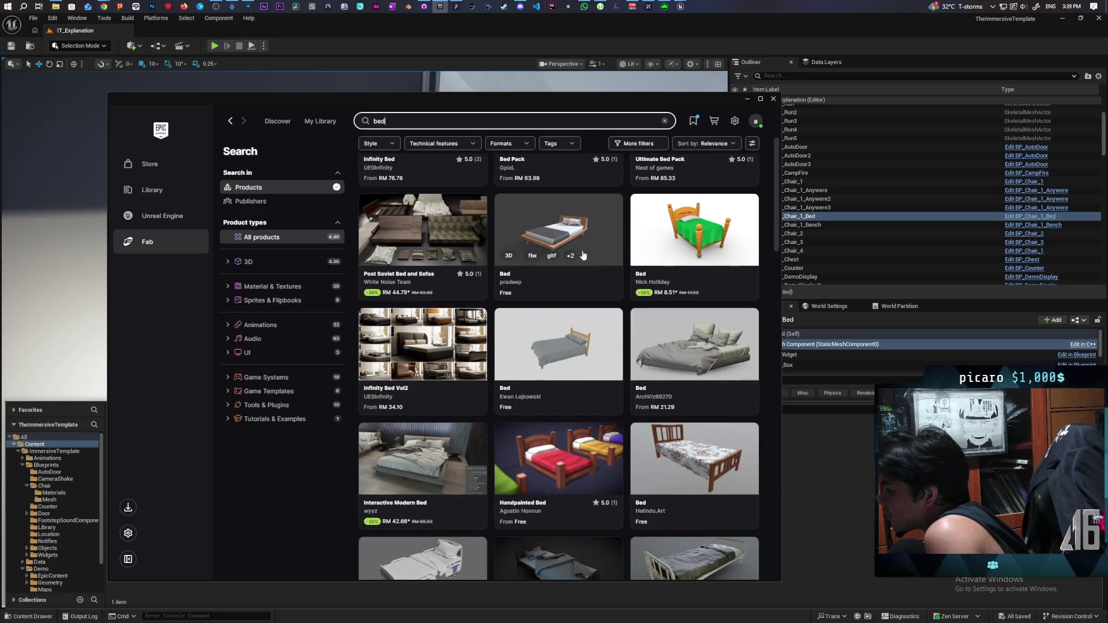
{"action": "scroll", "coordinate": [652, 153], "scroll_direction": "up", "scroll_amount": 3}
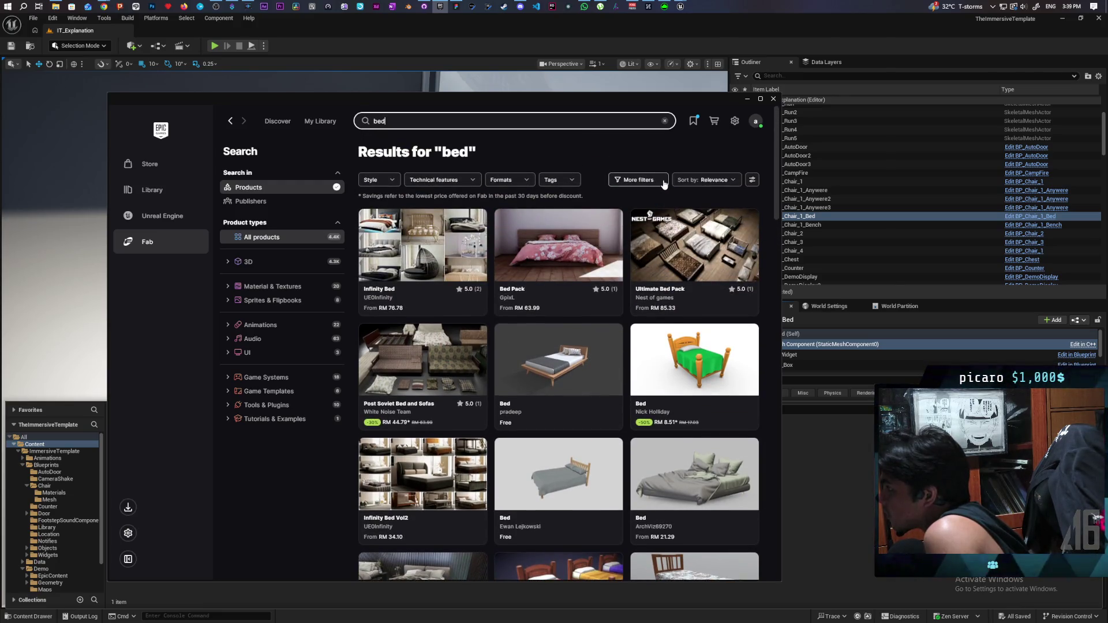
Step: Filter the bed results to 'Only show free products' and scroll through the free beds
{"action": "left_click", "coordinate": [639, 180]}
{"action": "left_click", "coordinate": [595, 202]}
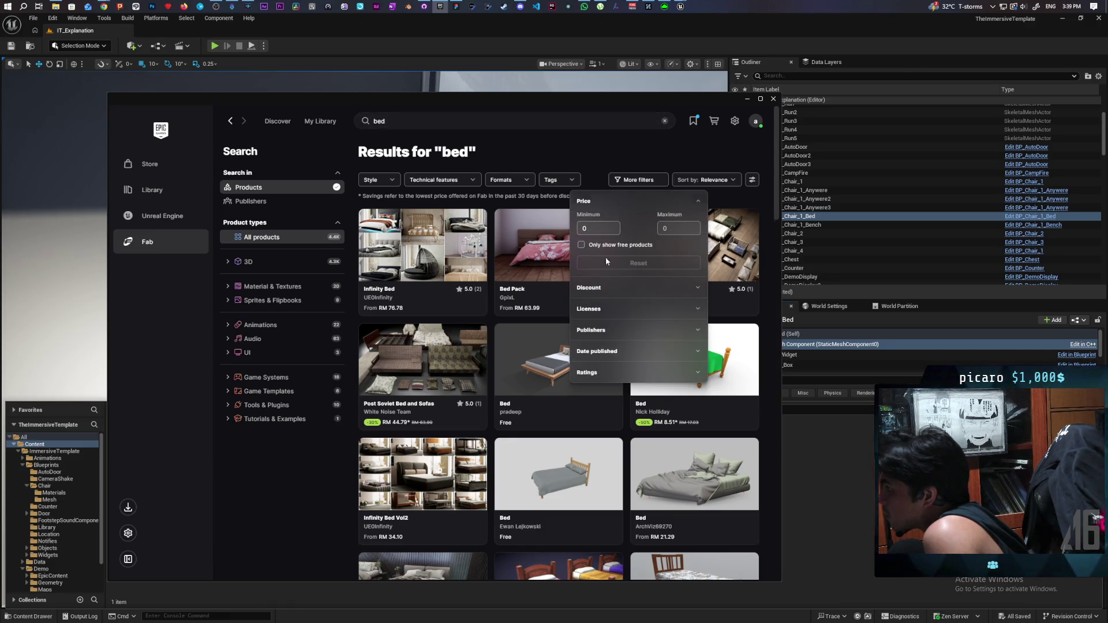
{"action": "left_click", "coordinate": [582, 245]}
{"action": "left_click", "coordinate": [577, 142]}
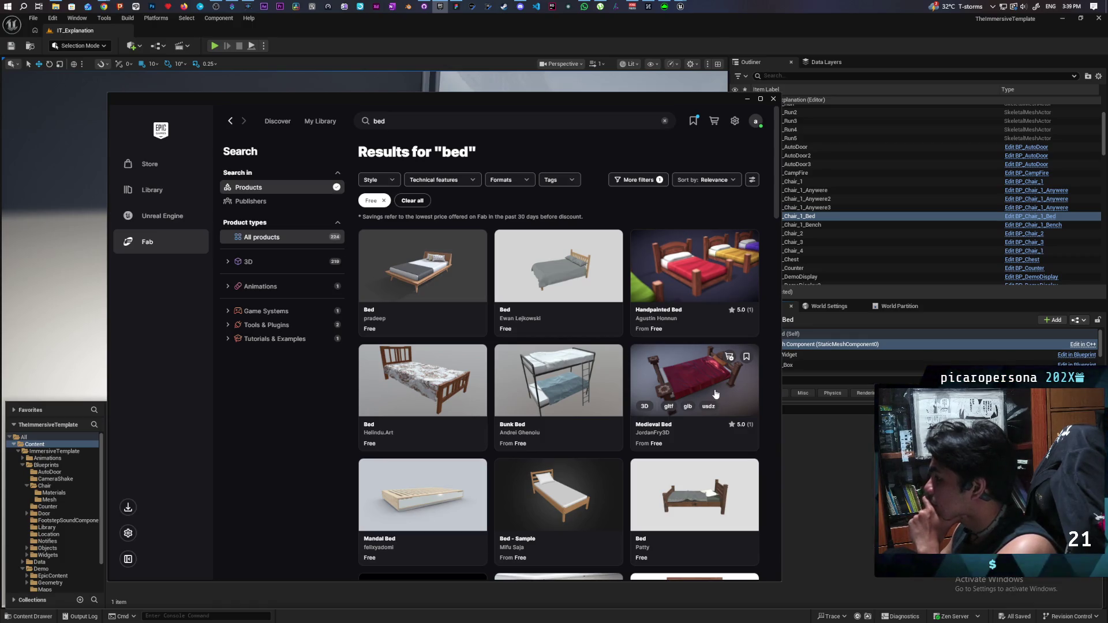
{"action": "scroll", "coordinate": [719, 392], "scroll_direction": "down", "scroll_amount": 3}
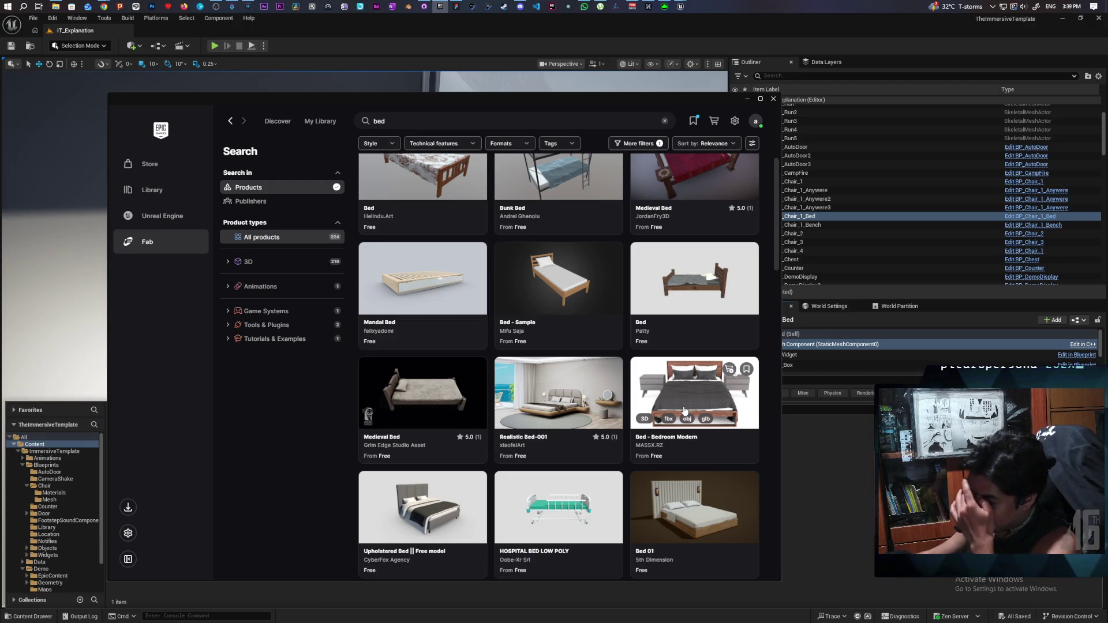
{"action": "scroll", "coordinate": [629, 434], "scroll_direction": "down", "scroll_amount": 3}
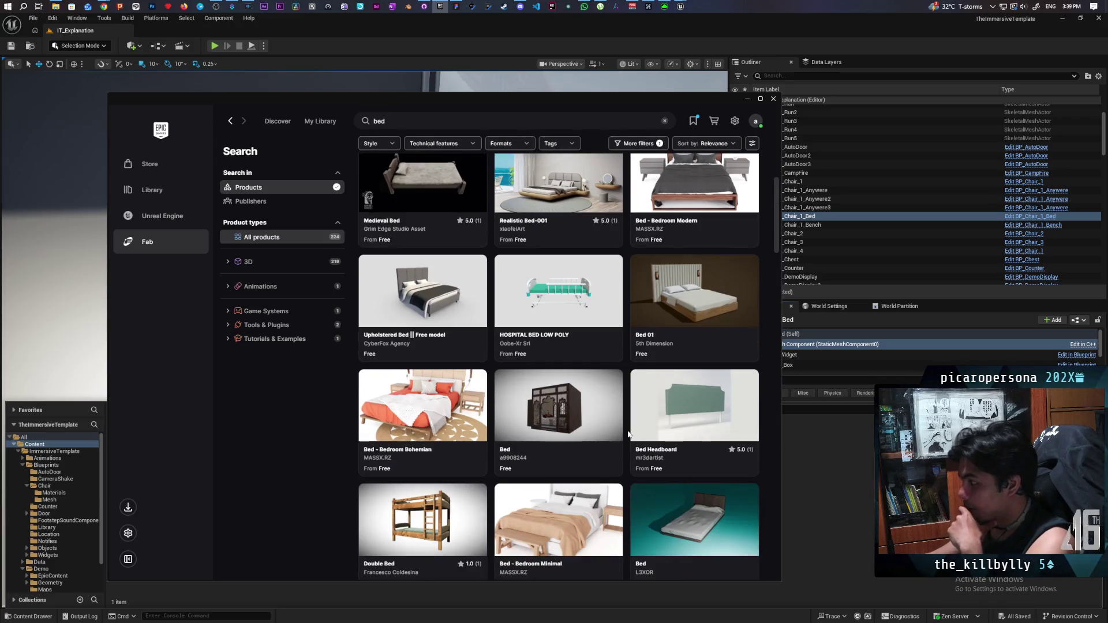
{"action": "scroll", "coordinate": [629, 434], "scroll_direction": "down", "scroll_amount": 3}
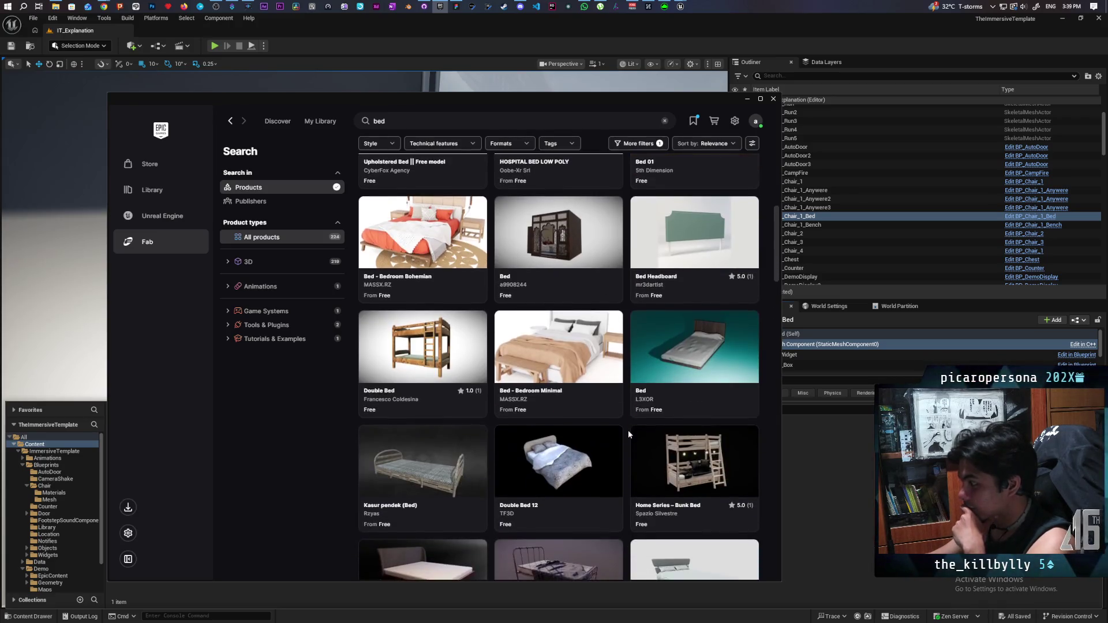
{"action": "scroll", "coordinate": [629, 433], "scroll_direction": "down", "scroll_amount": 3}
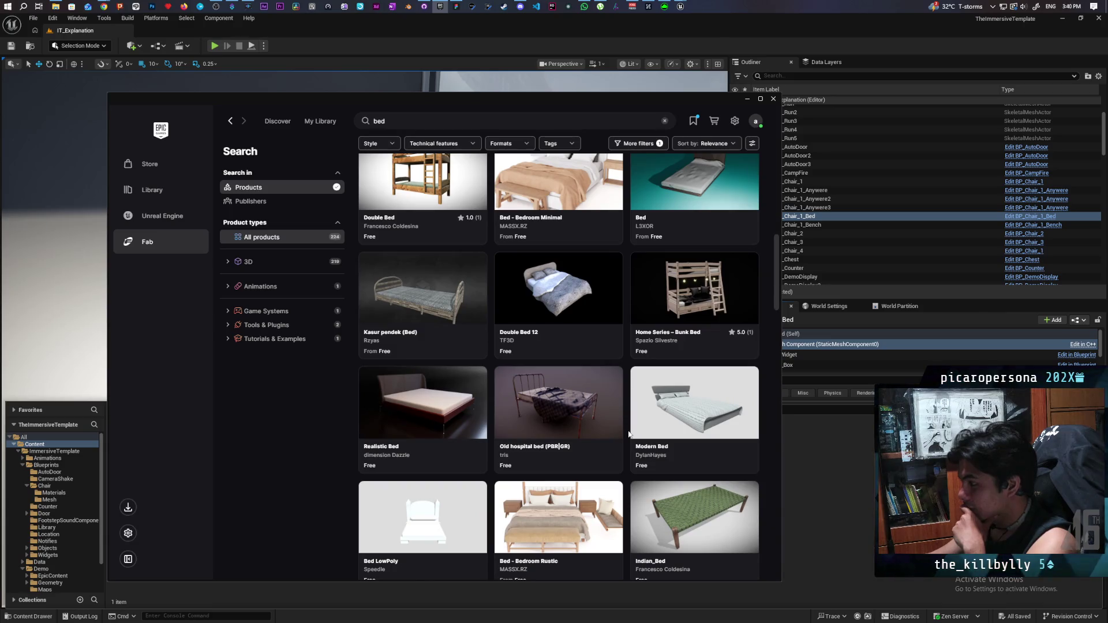
{"action": "scroll", "coordinate": [628, 434], "scroll_direction": "down", "scroll_amount": 7}
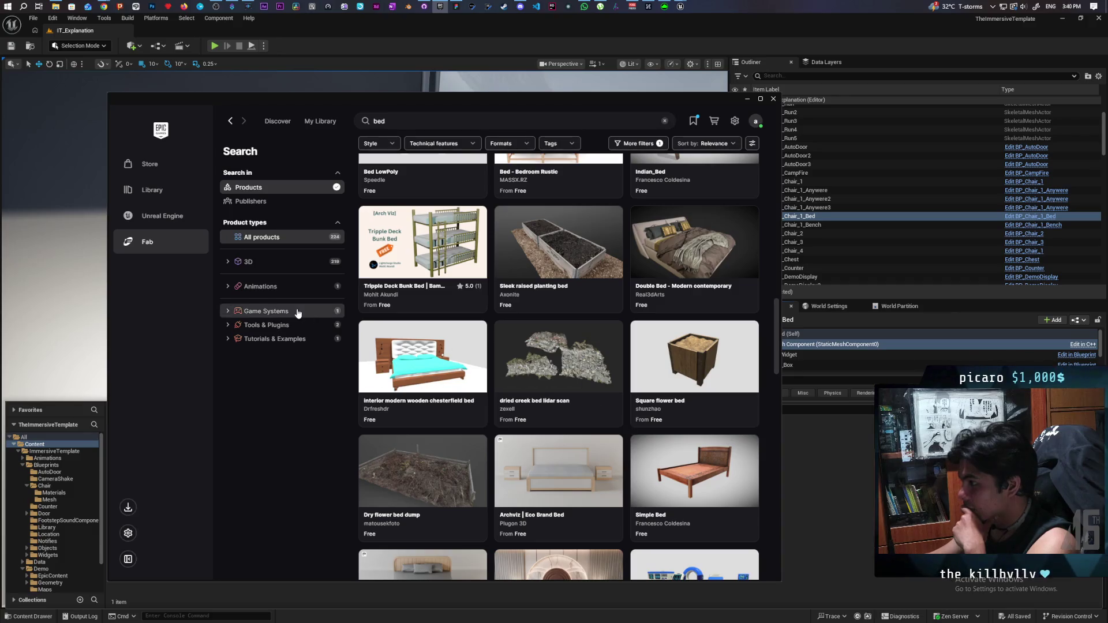
{"action": "left_click", "coordinate": [147, 237]}
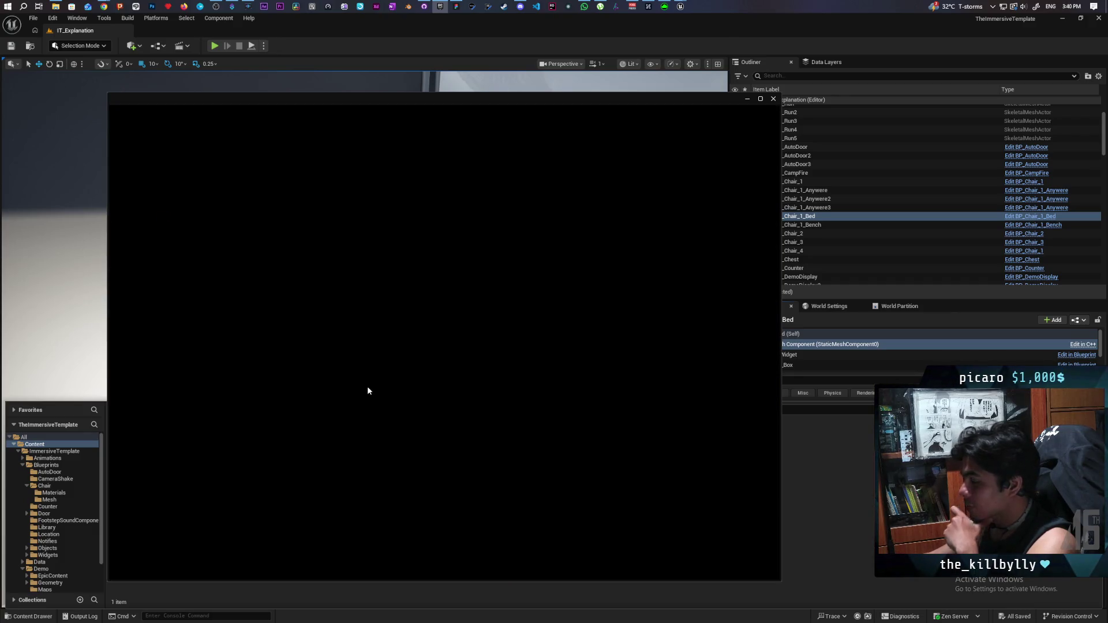
Step: Search the owned Fab Library for 'bed', find no matches, and return to Fab
{"action": "scroll", "coordinate": [485, 410], "scroll_direction": "down", "scroll_amount": 2}
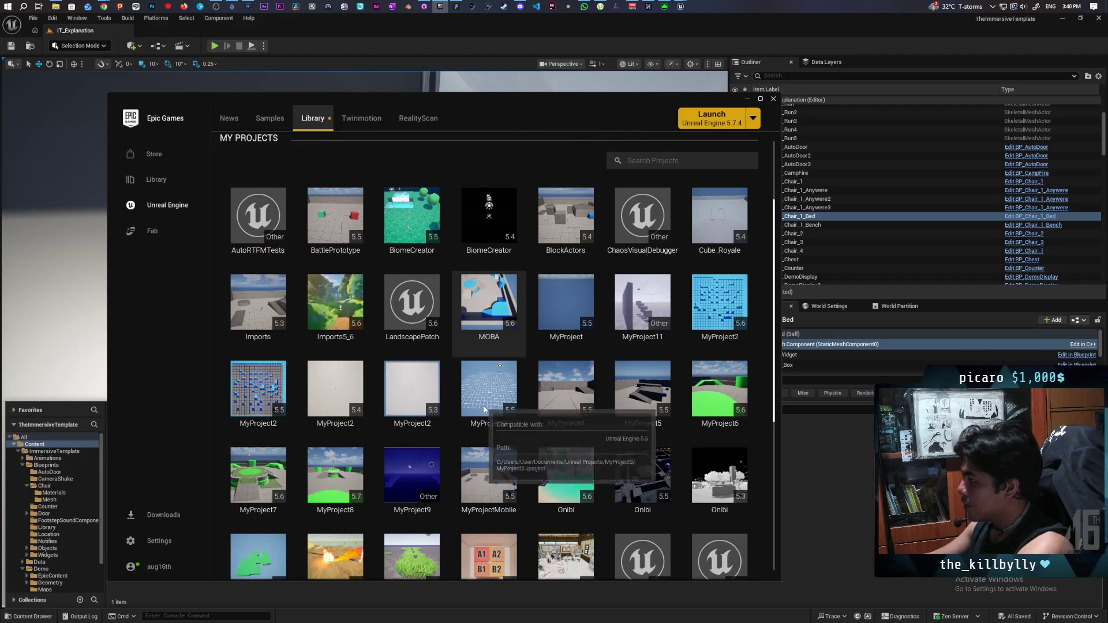
{"action": "scroll", "coordinate": [484, 409], "scroll_direction": "down", "scroll_amount": 5}
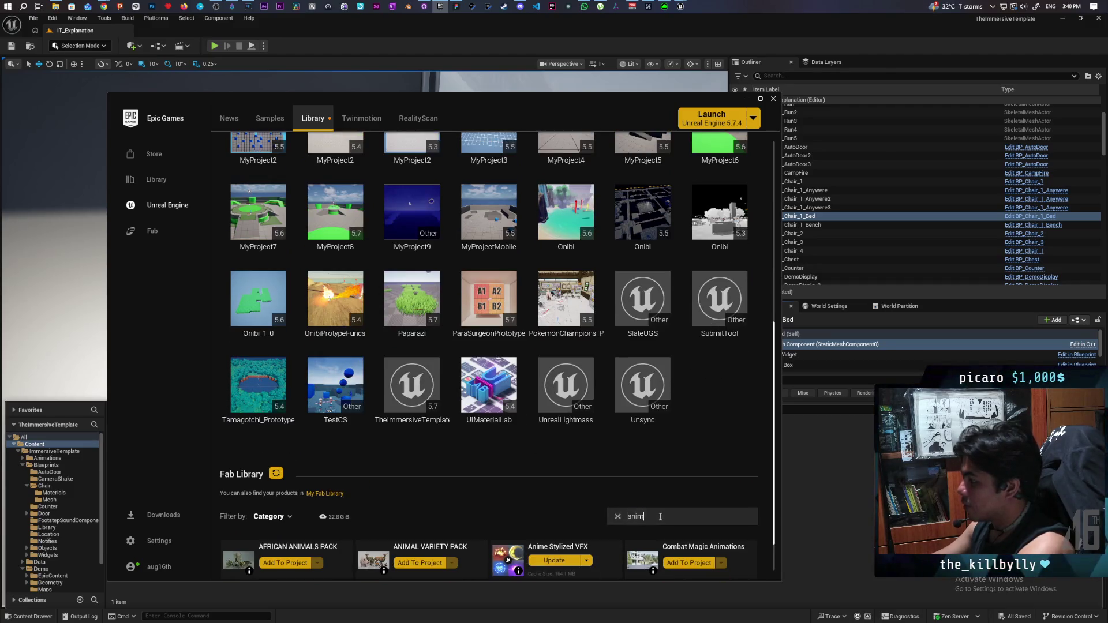
{"action": "type", "text": "bed"}
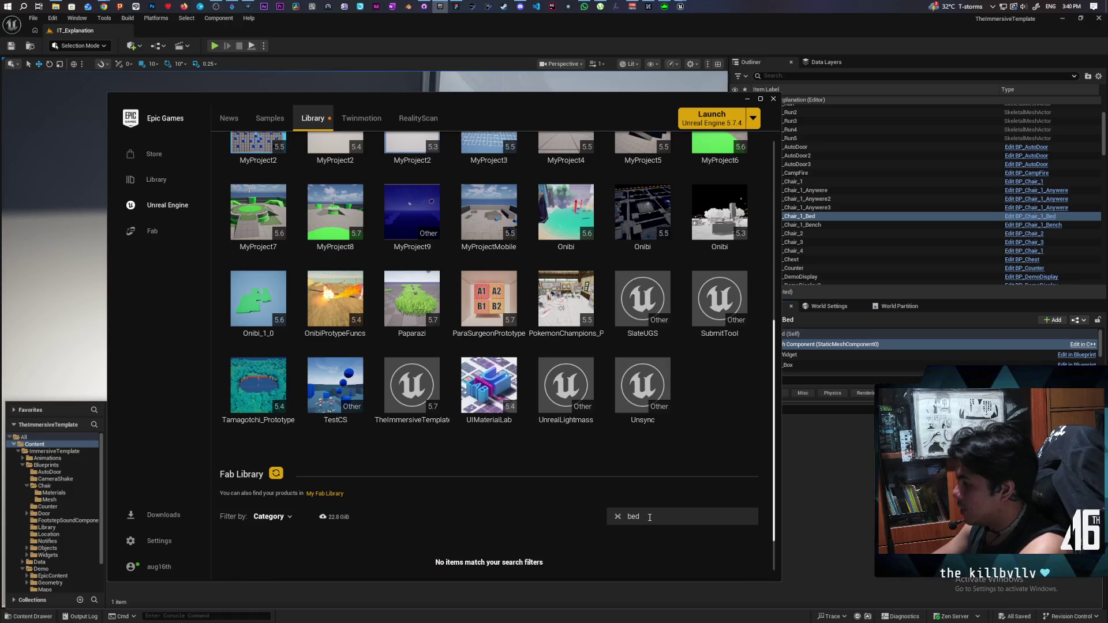
{"action": "left_click", "coordinate": [619, 518]}
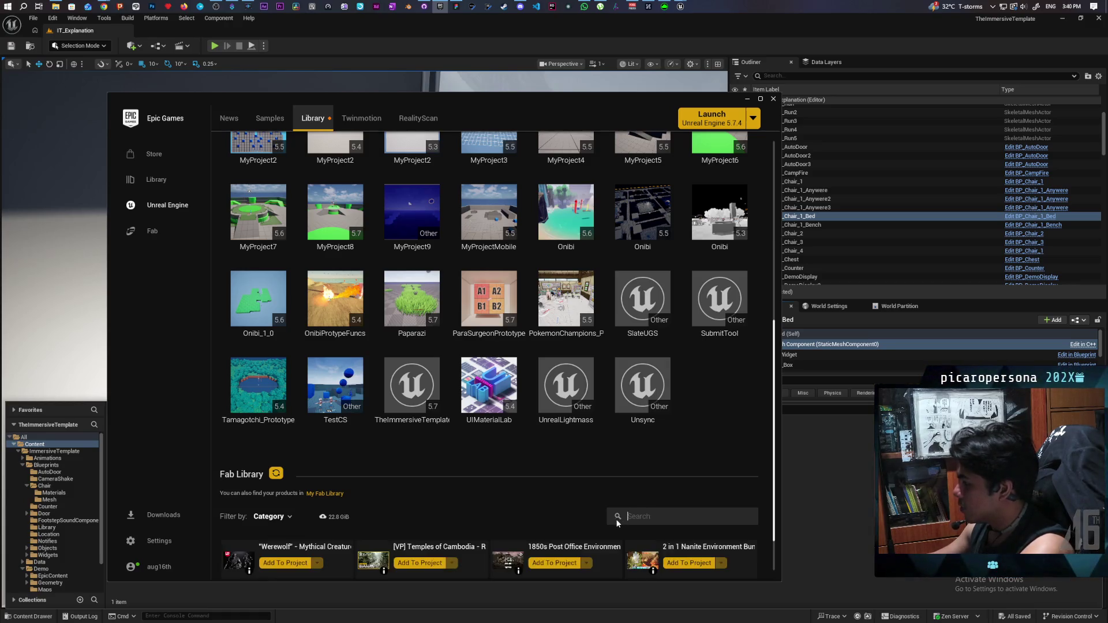
{"action": "left_click", "coordinate": [154, 231]}
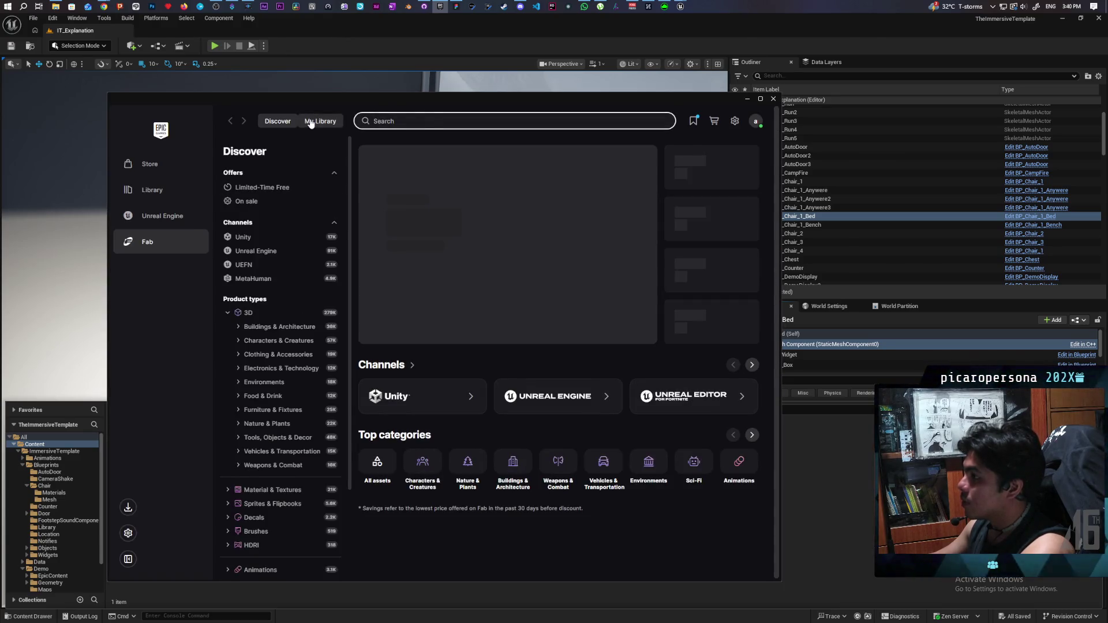
Step: Search My Library for 'bed' and 'sleep', then clear the search
{"action": "left_click", "coordinate": [320, 121]}
{"action": "type", "text": "bed"}
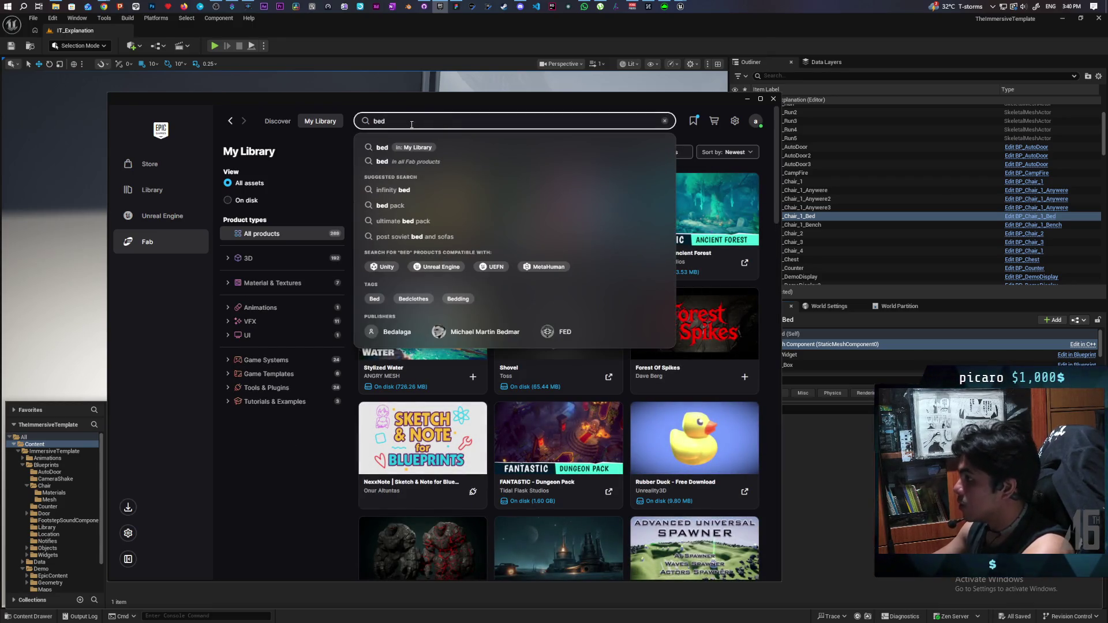
{"action": "left_click", "coordinate": [461, 148]}
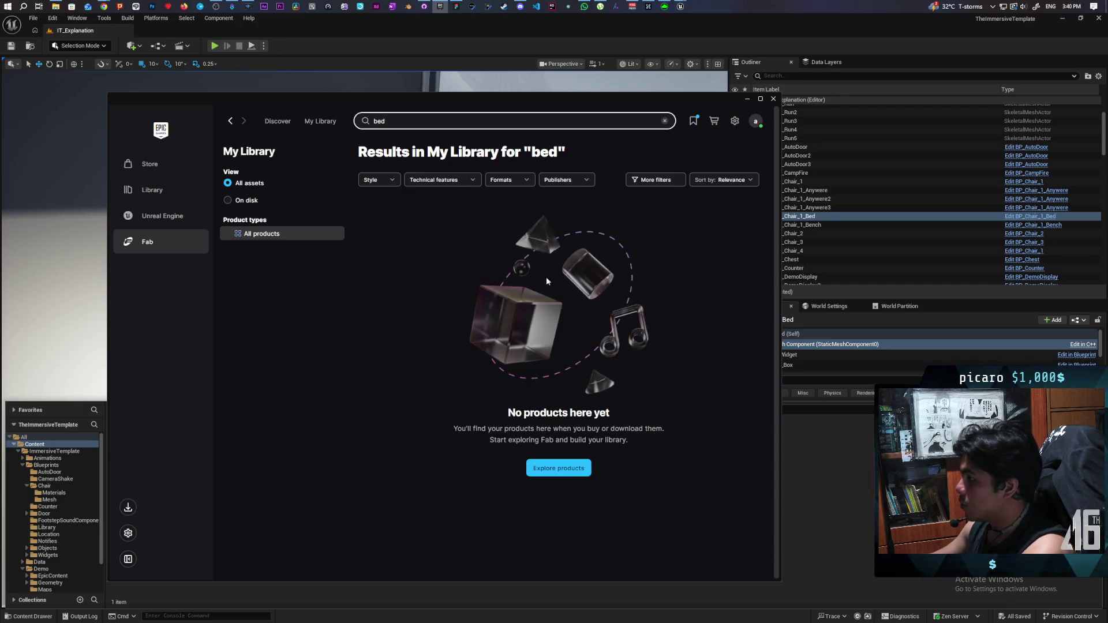
{"action": "key", "text": "BackSpace"}
{"action": "key", "text": "BackSpace"}
{"action": "key", "text": "BackSpace"}
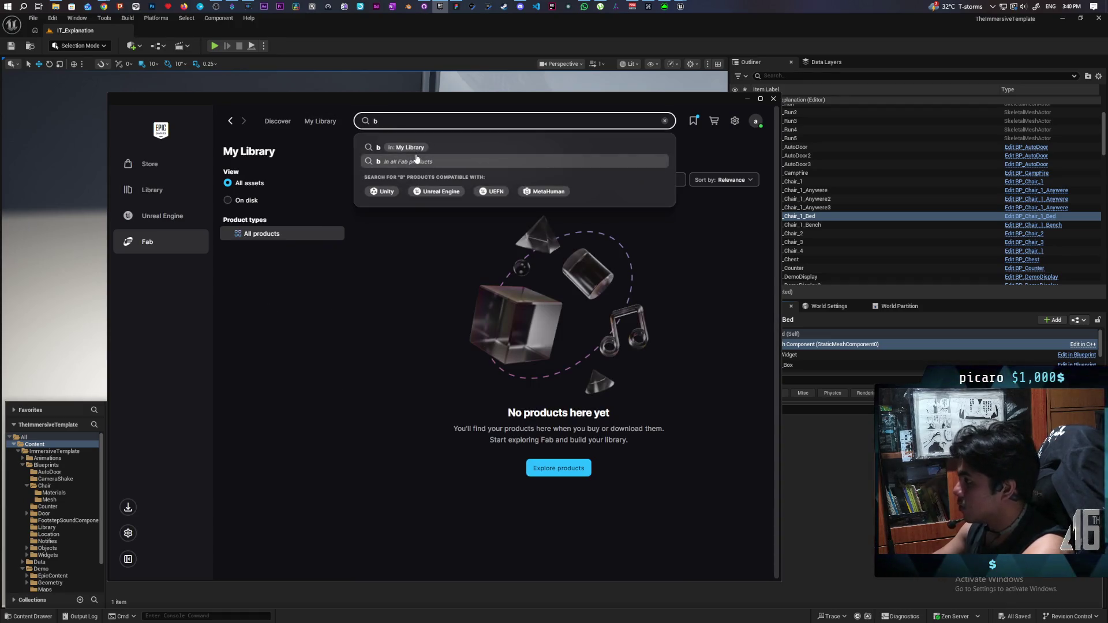
{"action": "type", "text": "sleep"}
{"action": "key", "text": "Return"}
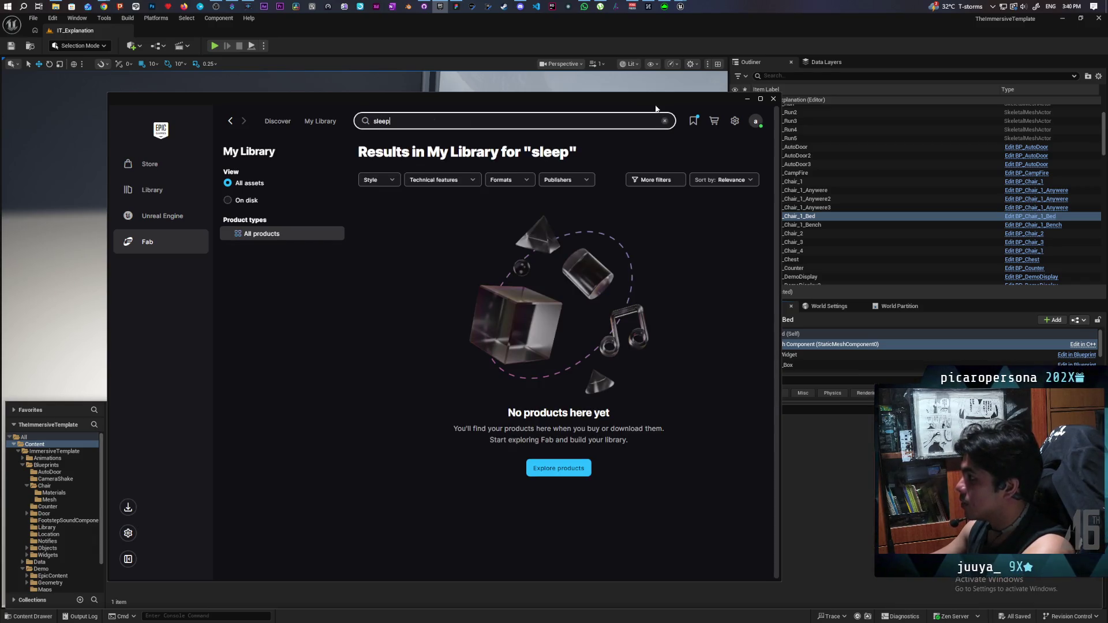
{"action": "left_click", "coordinate": [665, 122]}
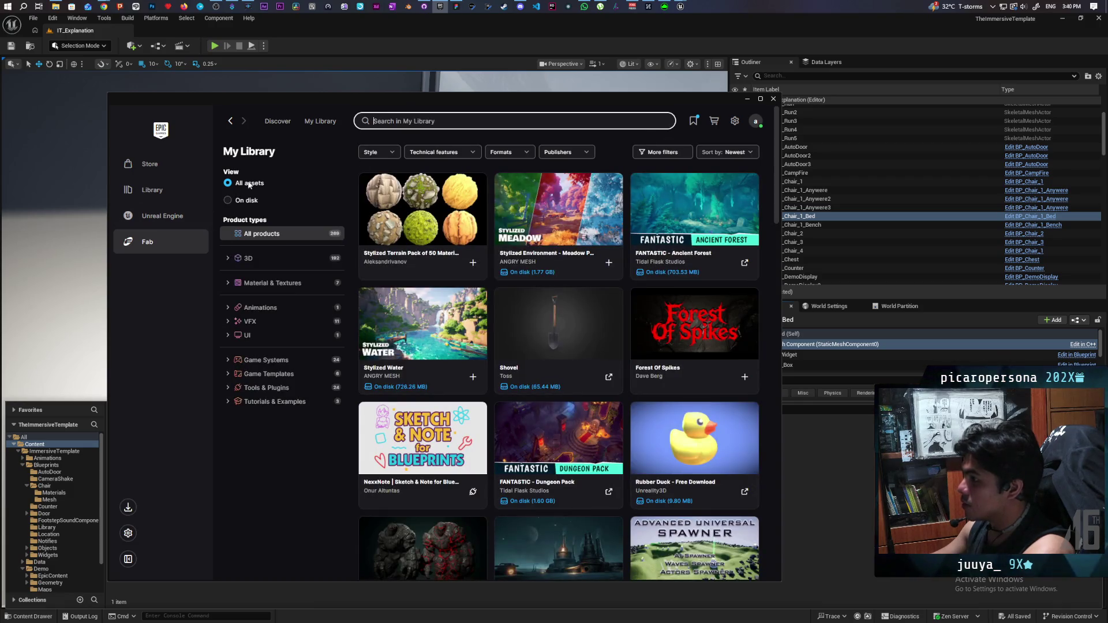
Step: Search all Fab products for 'bed', browse the results, and close the Fab window
{"action": "left_click", "coordinate": [278, 121]}
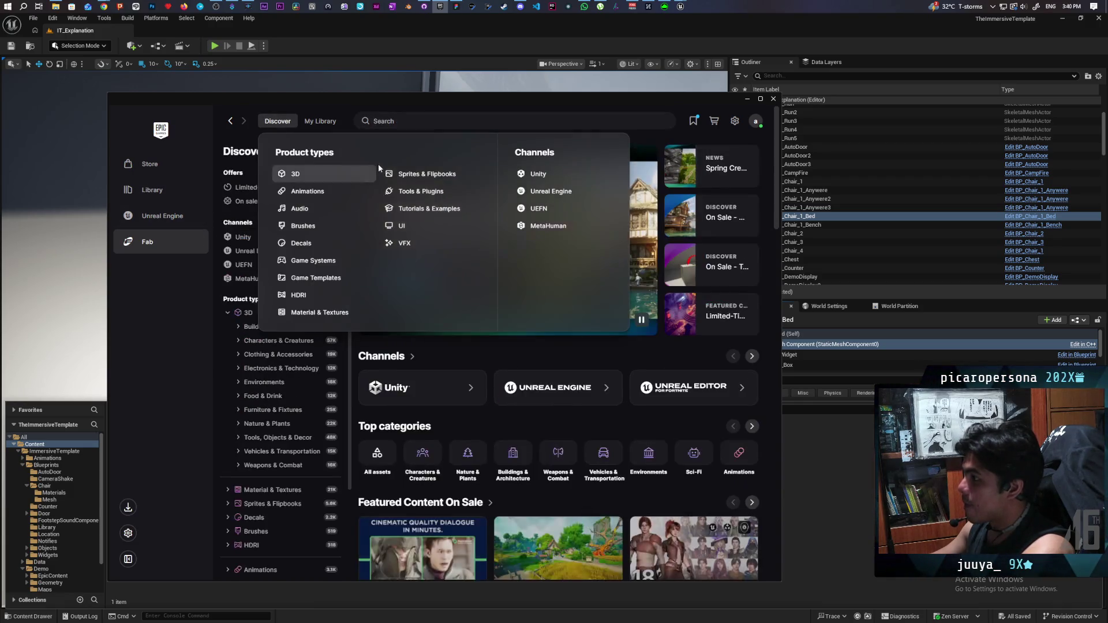
{"action": "type", "text": "bed"}
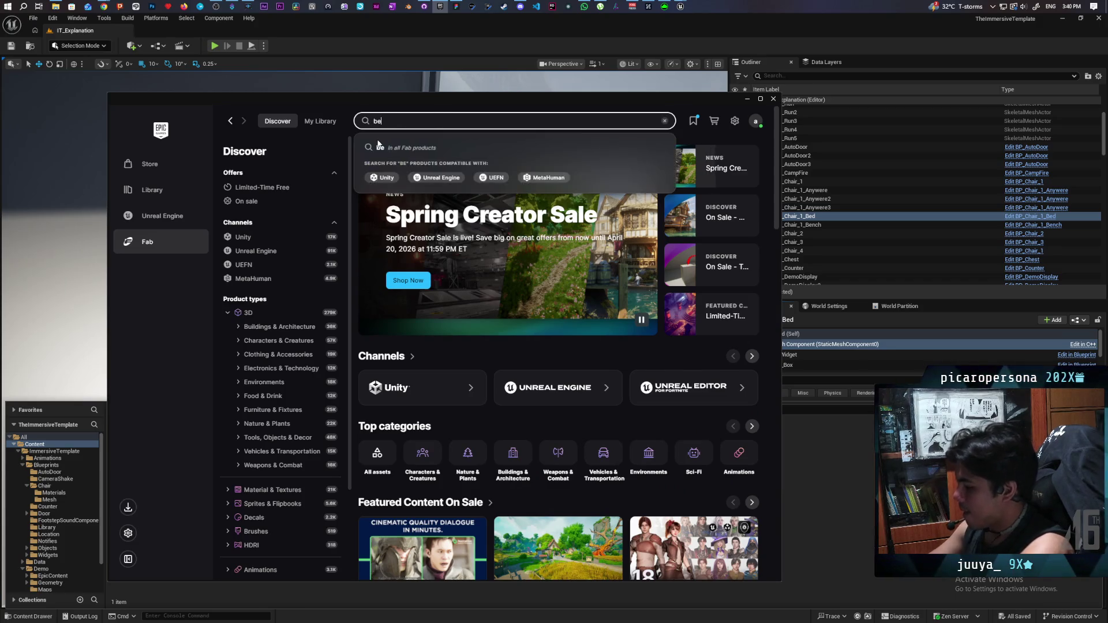
{"action": "key", "text": "Return"}
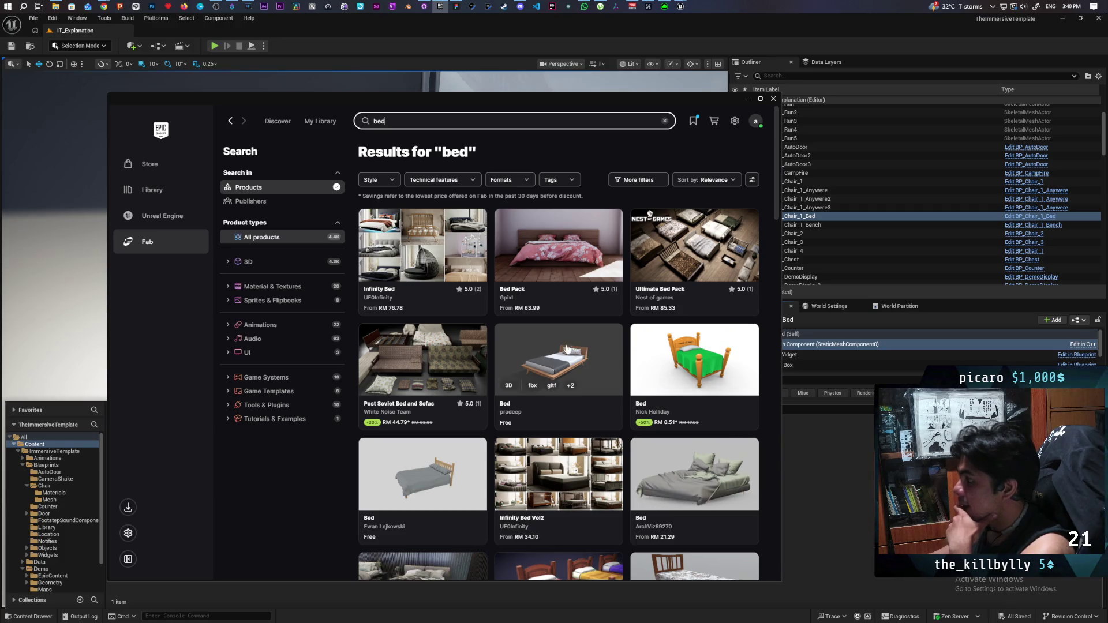
{"action": "scroll", "coordinate": [629, 312], "scroll_direction": "down", "scroll_amount": 3}
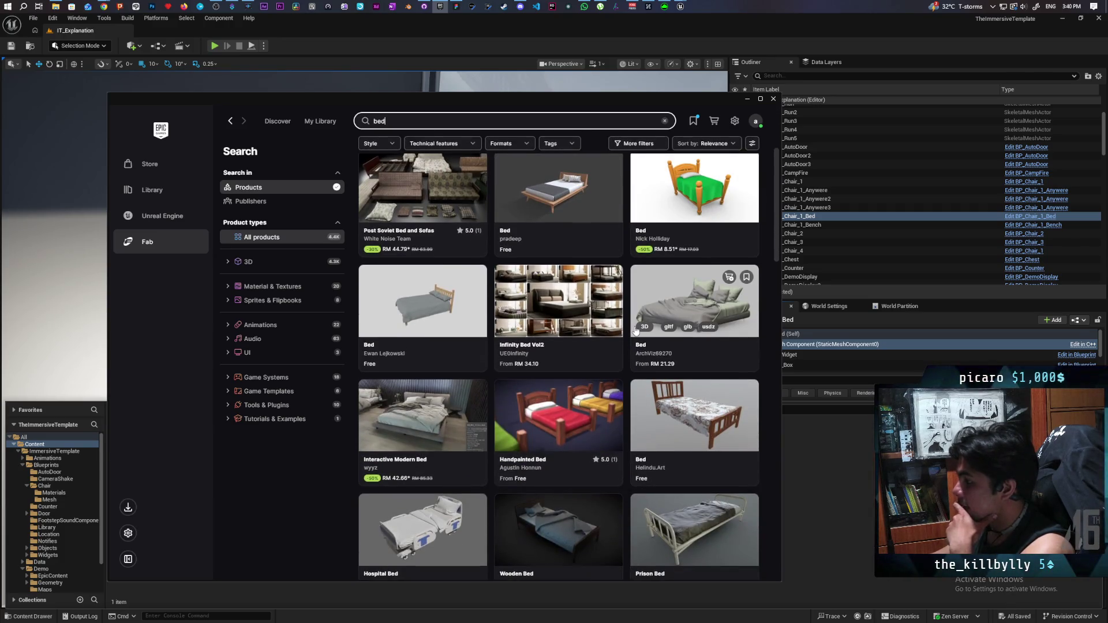
{"action": "scroll", "coordinate": [635, 330], "scroll_direction": "down", "scroll_amount": 2}
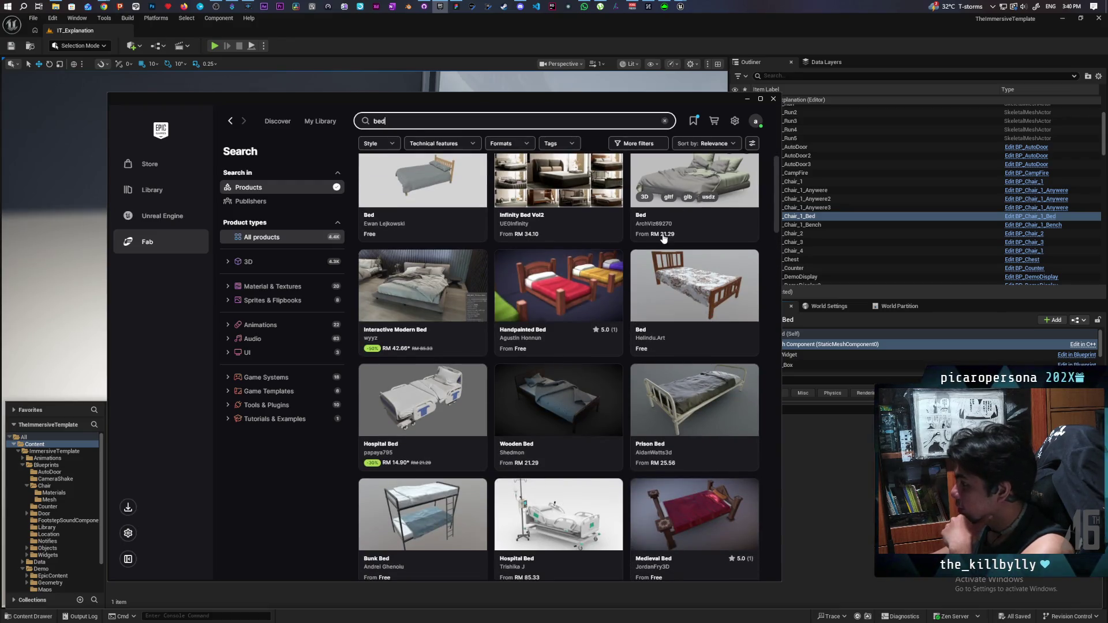
{"action": "scroll", "coordinate": [663, 241], "scroll_direction": "up", "scroll_amount": 5}
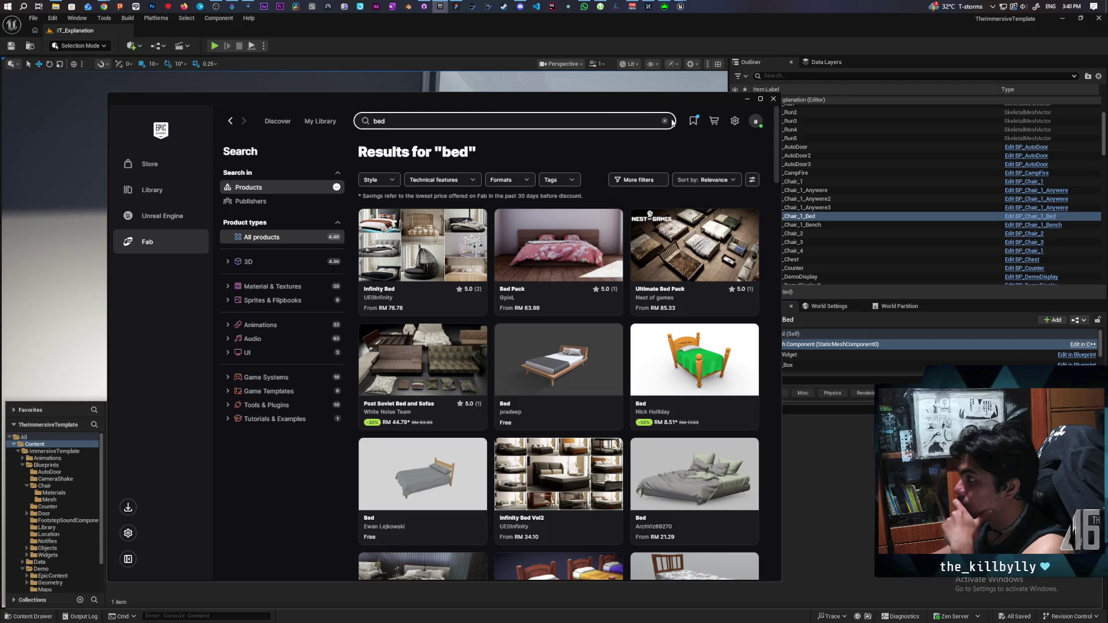
{"action": "left_click", "coordinate": [774, 99]}
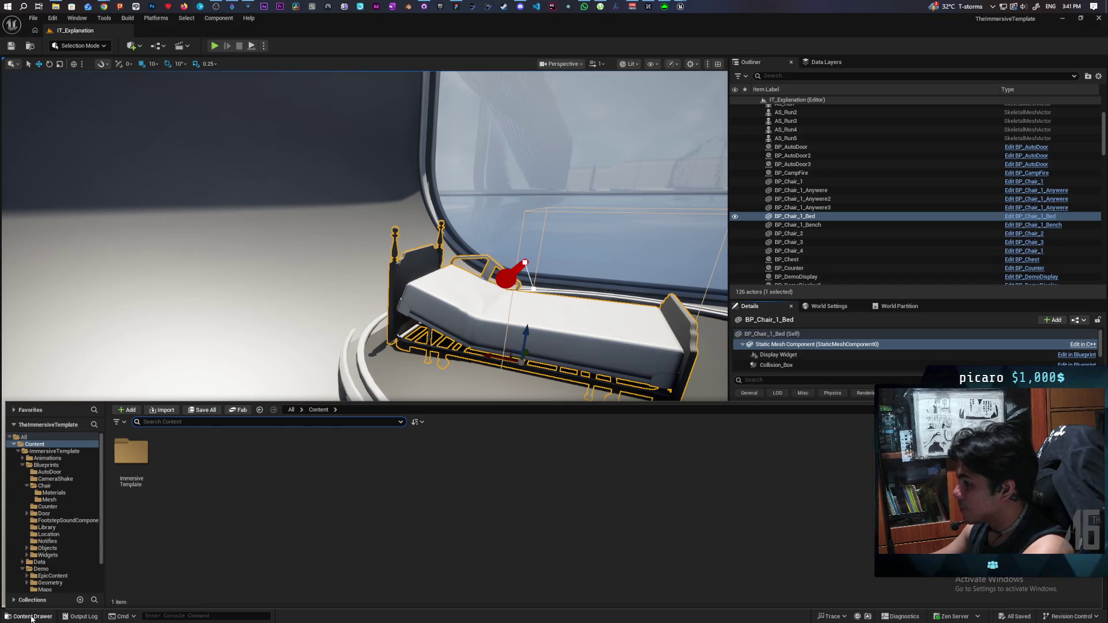
Step: Select the Lie Down display chair and browse to its Sitting Animation in the LieDown folder
{"action": "left_click", "coordinate": [375, 358]}
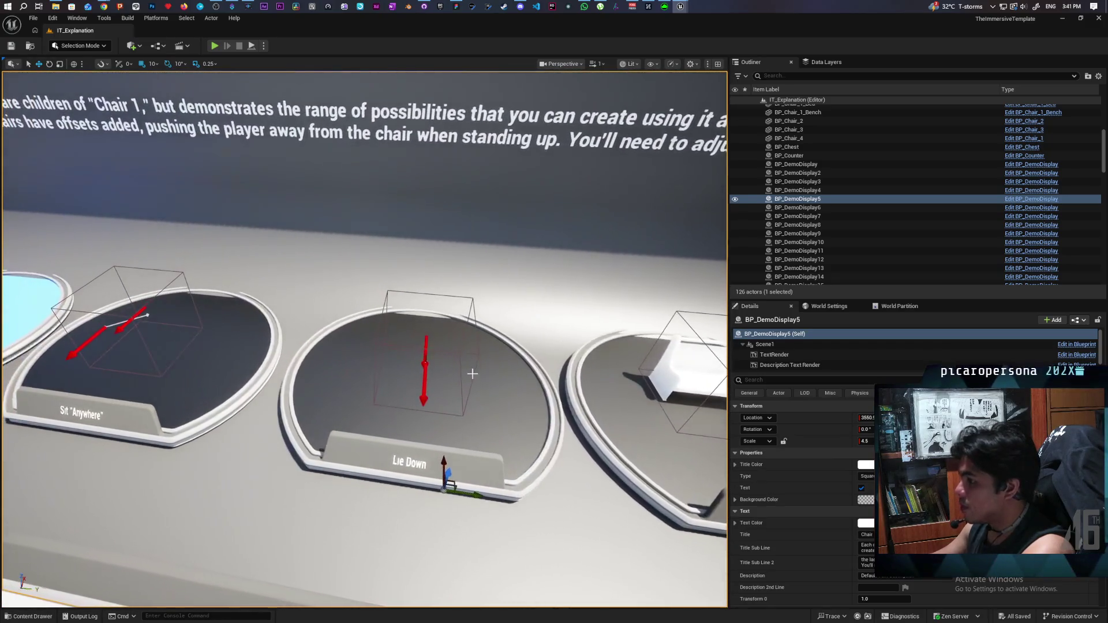
{"action": "left_click", "coordinate": [425, 376]}
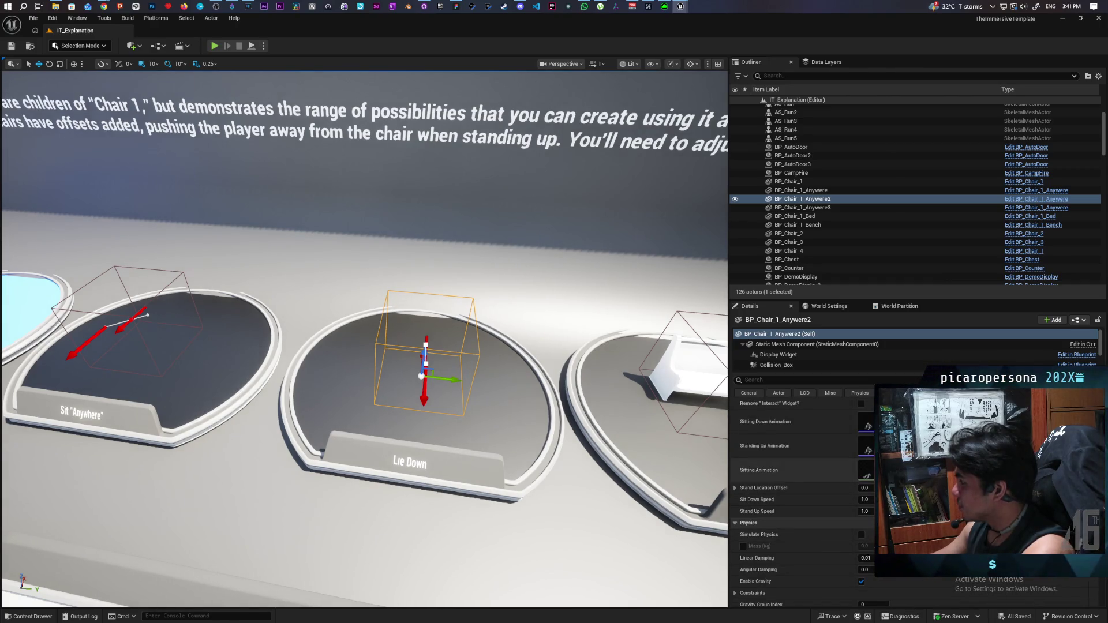
{"action": "left_click", "coordinate": [892, 471]}
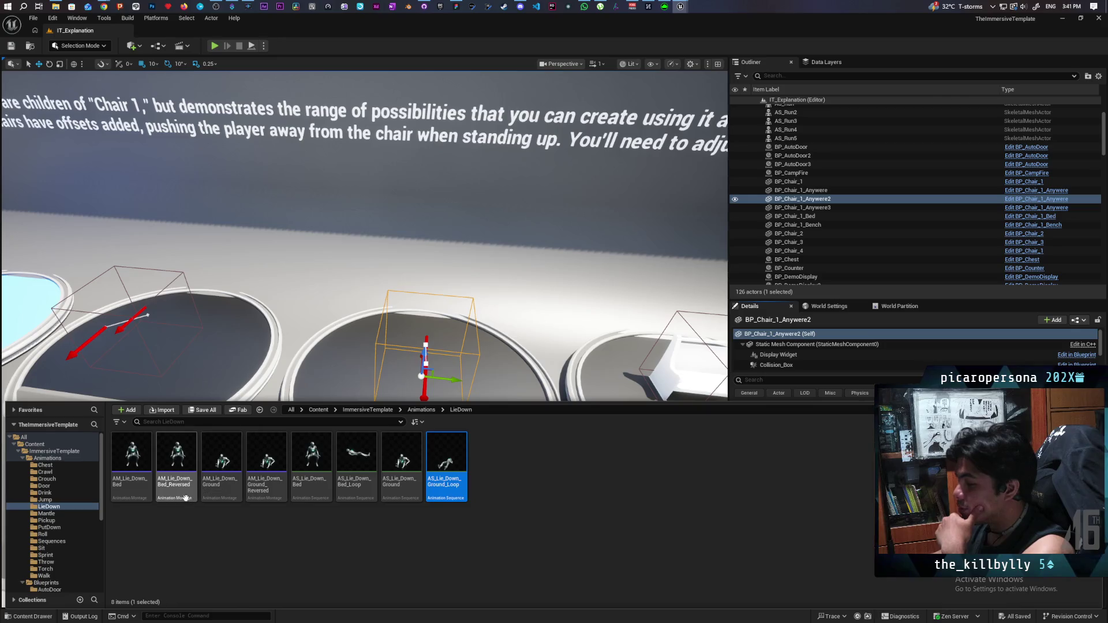
Step: Open the AM_Lie_Down_Bed montage from the Content Drawer to preview it
{"action": "left_click", "coordinate": [139, 468]}
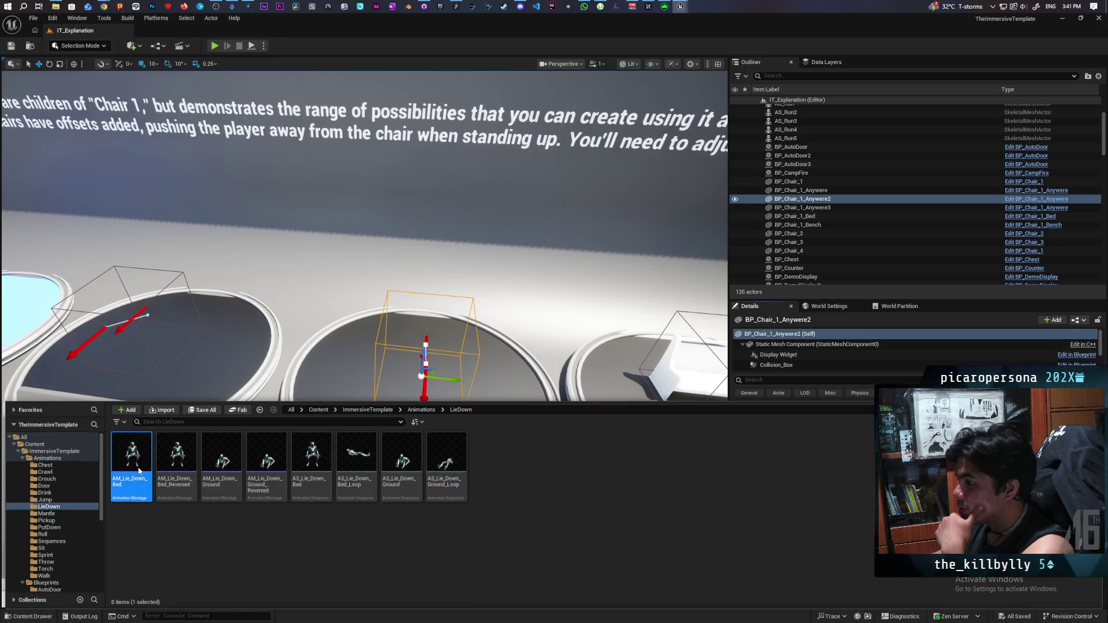
{"action": "double_click", "coordinate": [139, 471]}
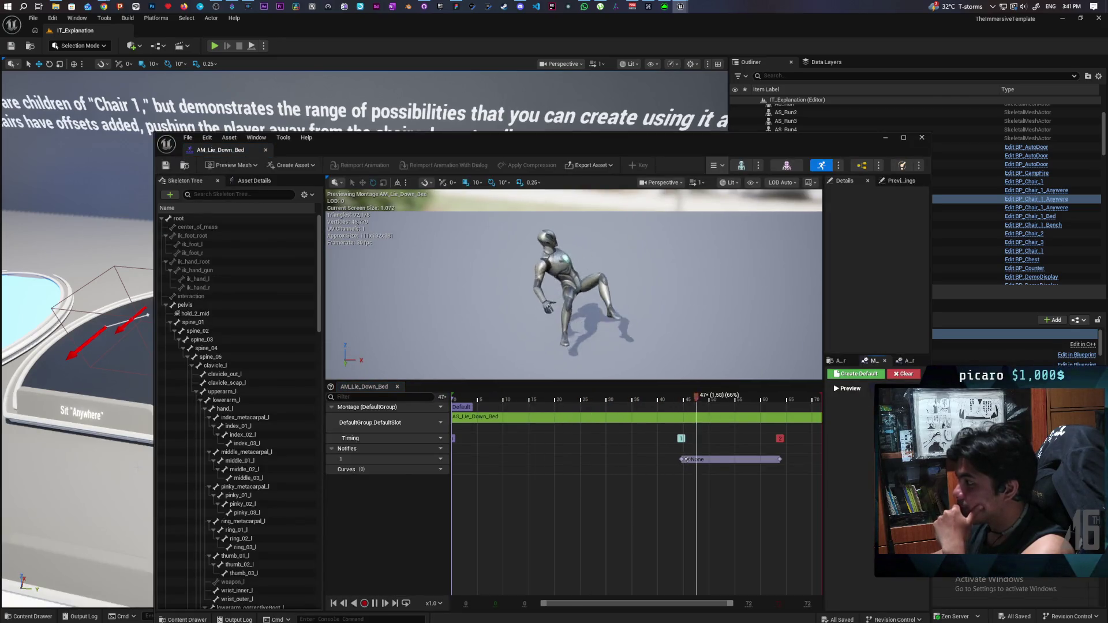
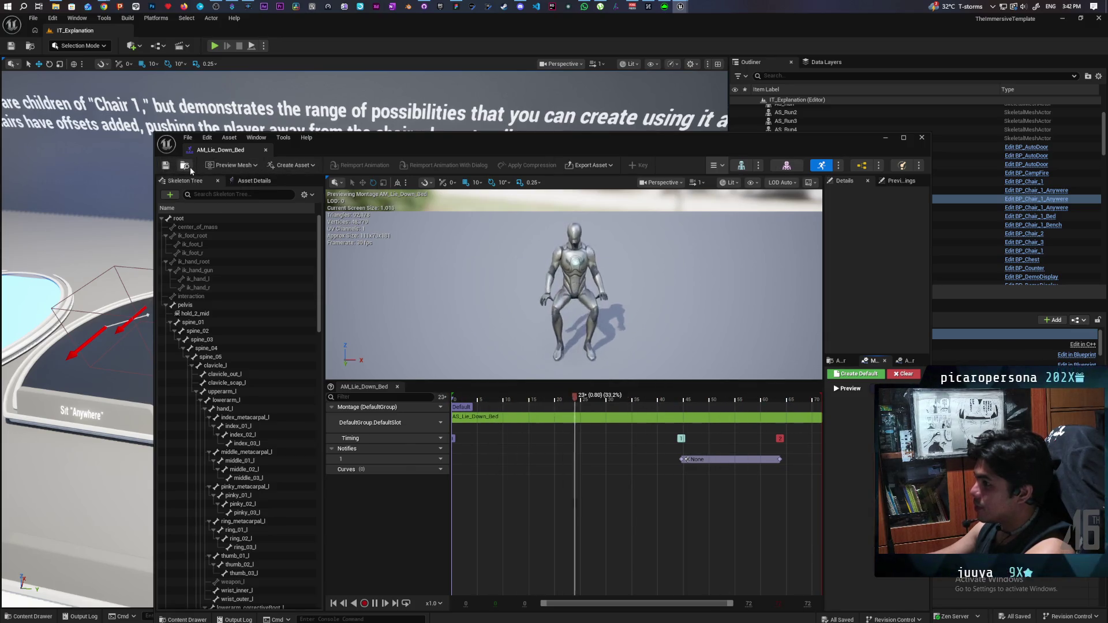
Step: Preview the AM_Lie_Down_Bed_Reversed and AM_Lie_Down_Bed montages and enlarge the asset browser area
{"action": "key", "text": "ctrl+space"}
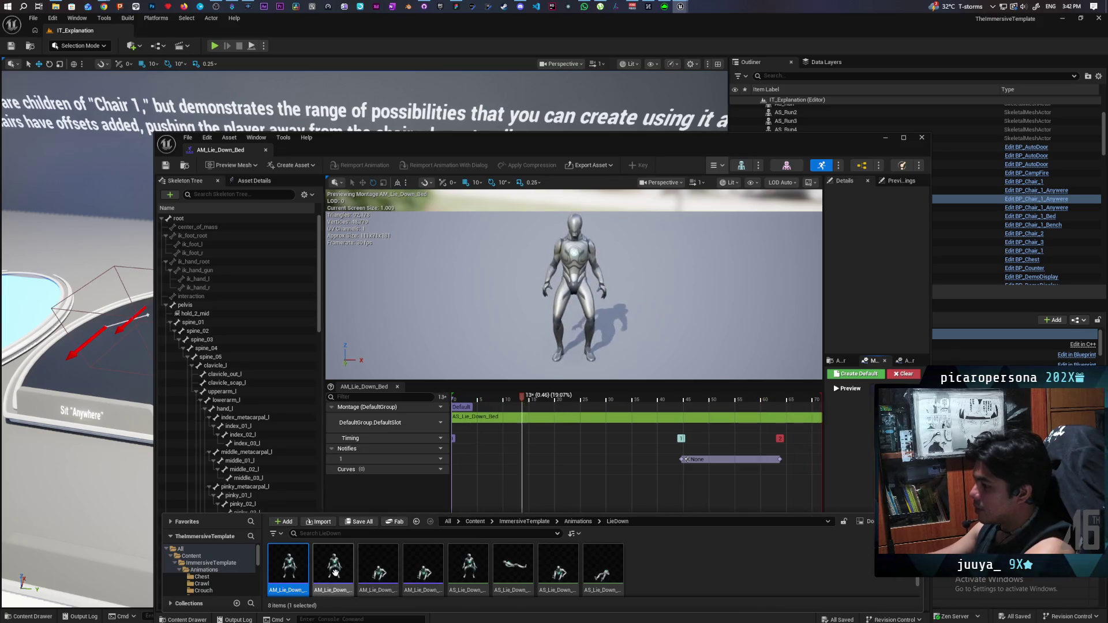
{"action": "double_click", "coordinate": [333, 570]}
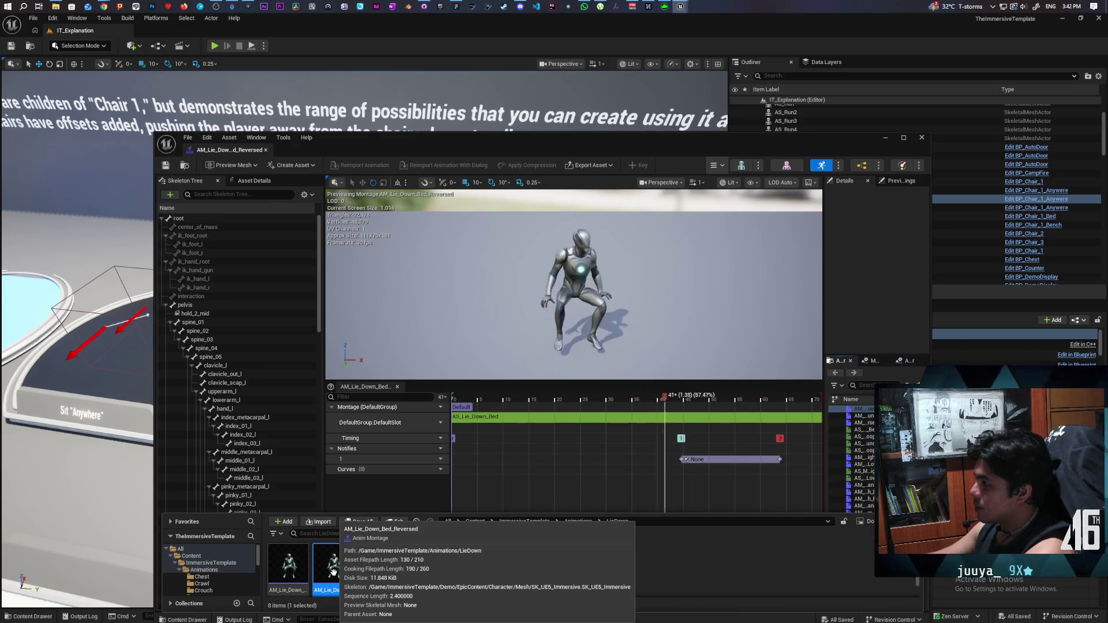
{"action": "double_click", "coordinate": [288, 577]}
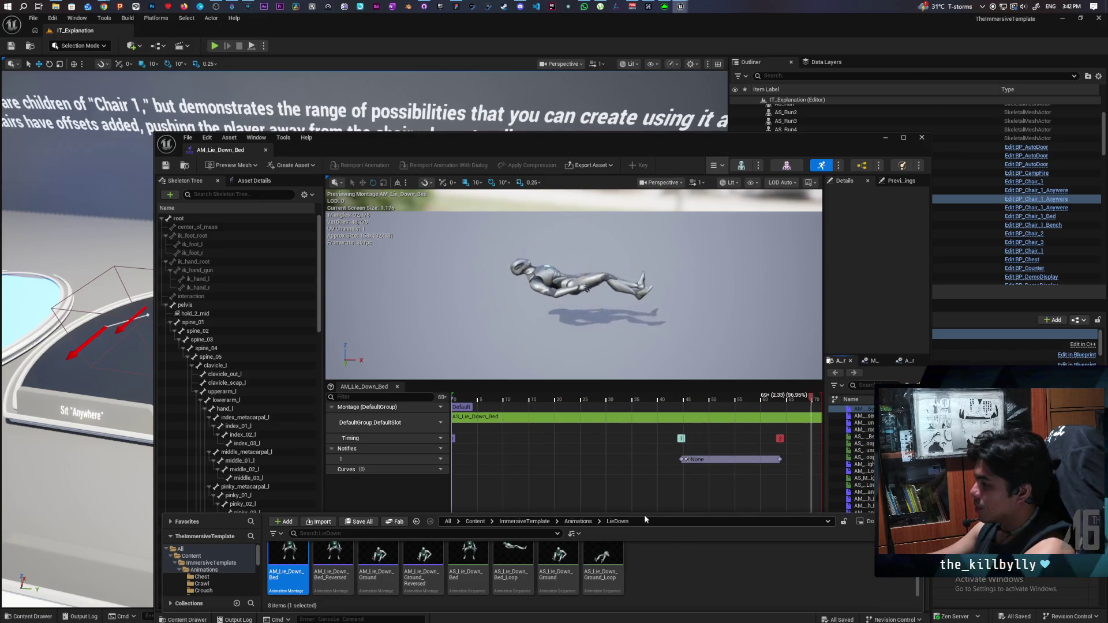
{"action": "left_click_drag", "start_coordinate": [652, 512], "coordinate": [652, 374]}
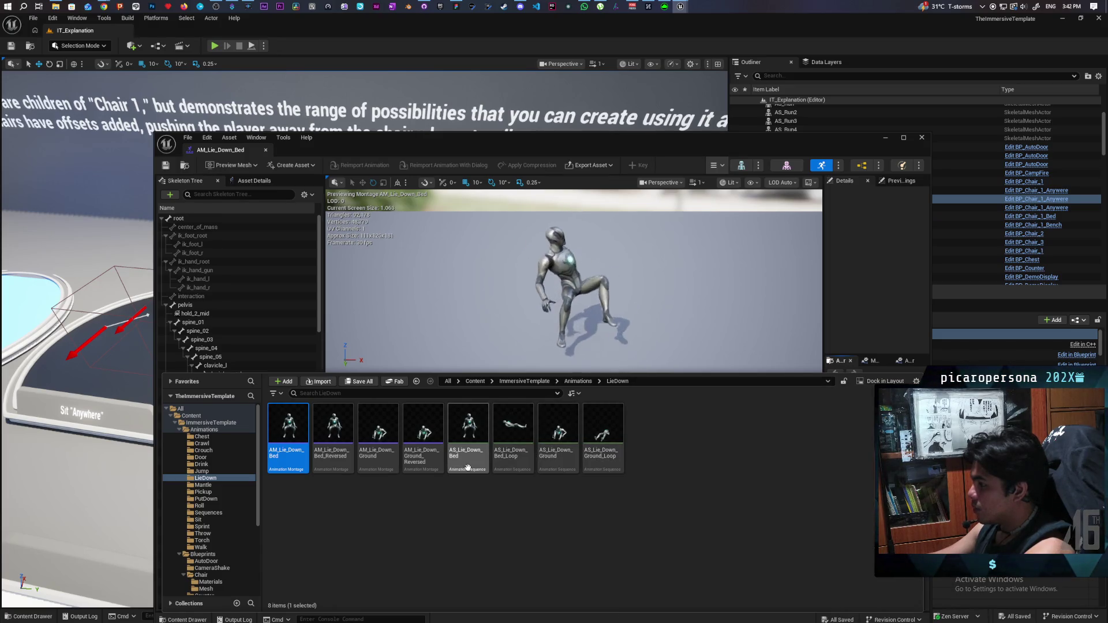
Step: Preview the AS_Lie_Down_Bed and AS_Lie_Down_Bed_Loop sequences twice each
{"action": "double_click", "coordinate": [468, 466]}
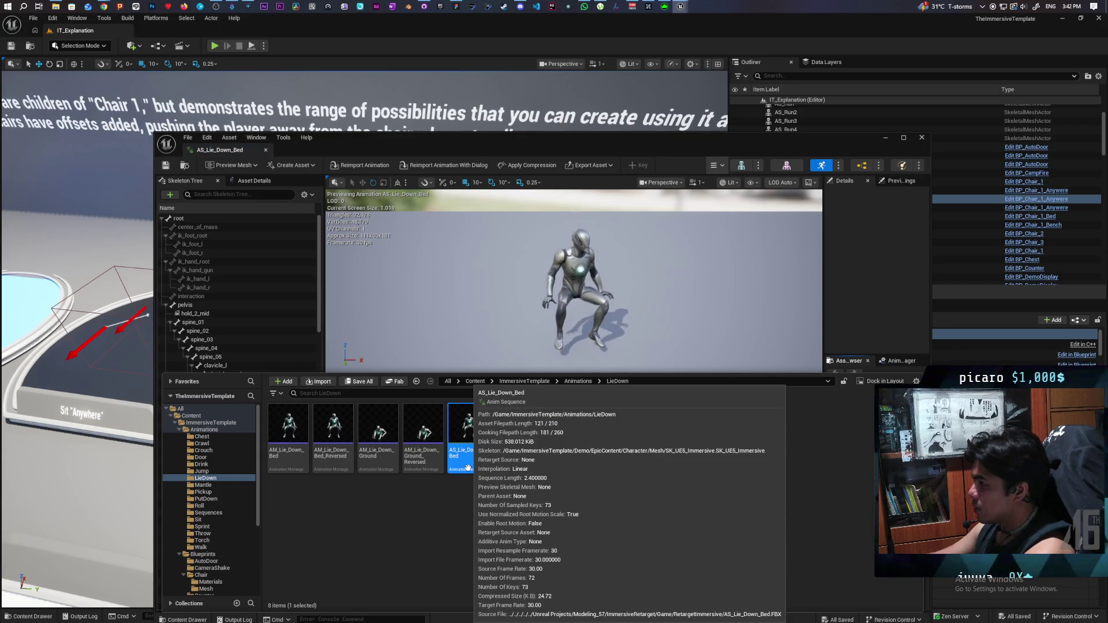
{"action": "double_click", "coordinate": [508, 454]}
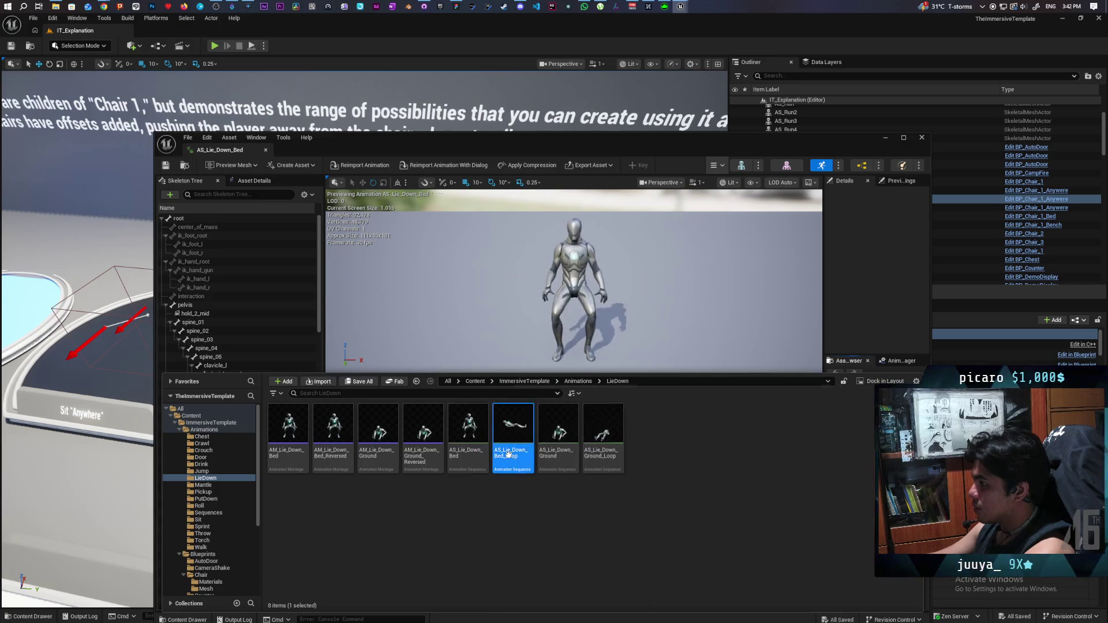
{"action": "double_click", "coordinate": [474, 457]}
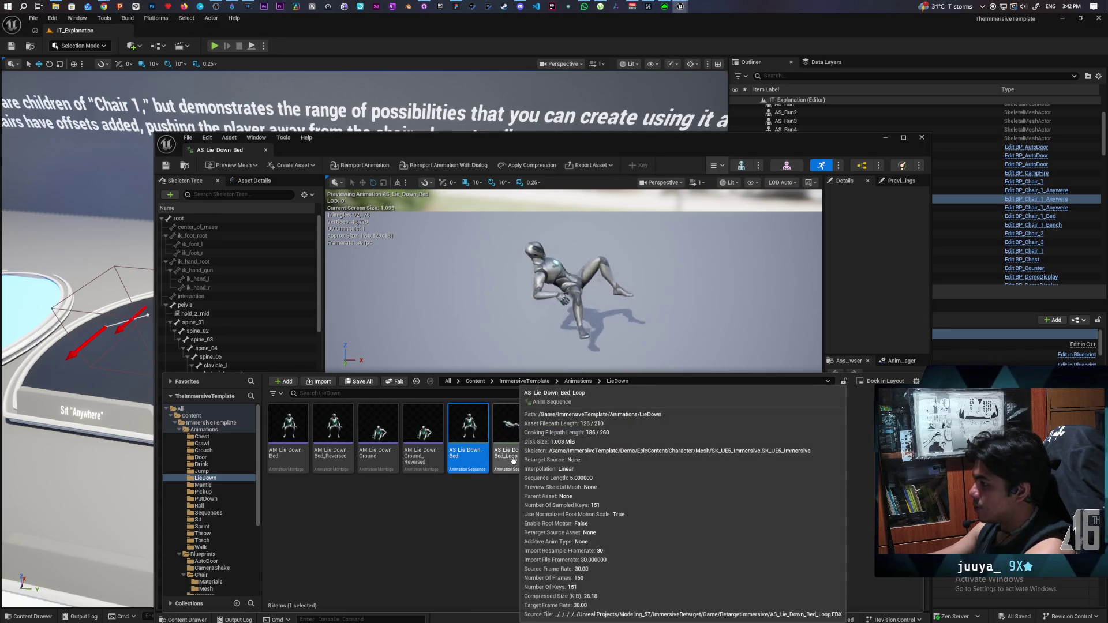
{"action": "double_click", "coordinate": [513, 460]}
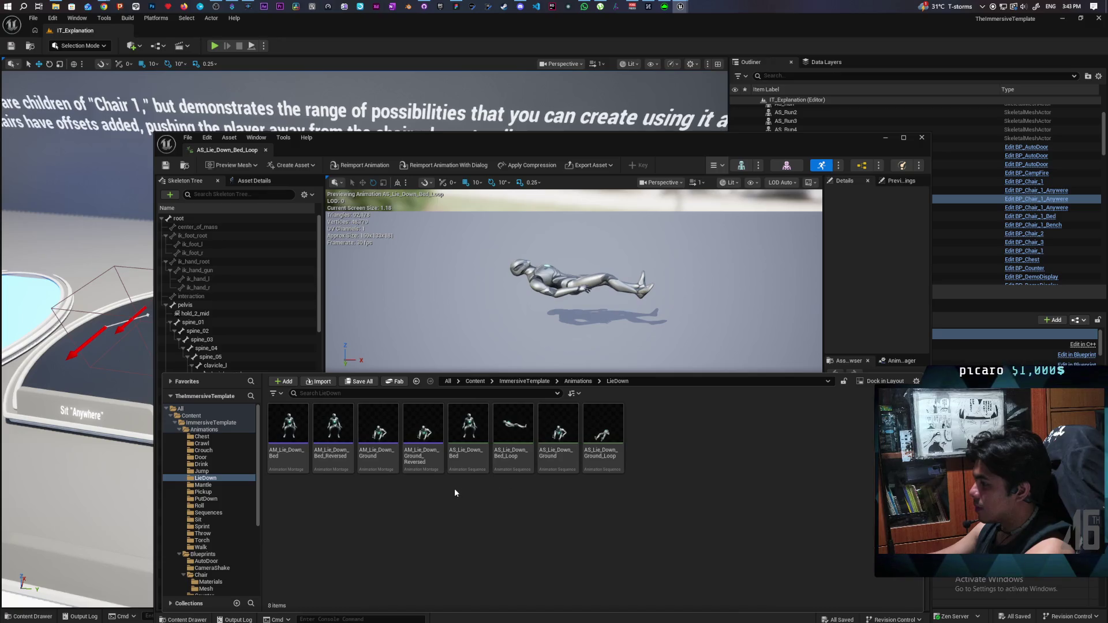
Step: Multi-select all four Lie_Down_Bed assets: both AM montages and both AS sequences
{"action": "left_click", "coordinate": [289, 444]}
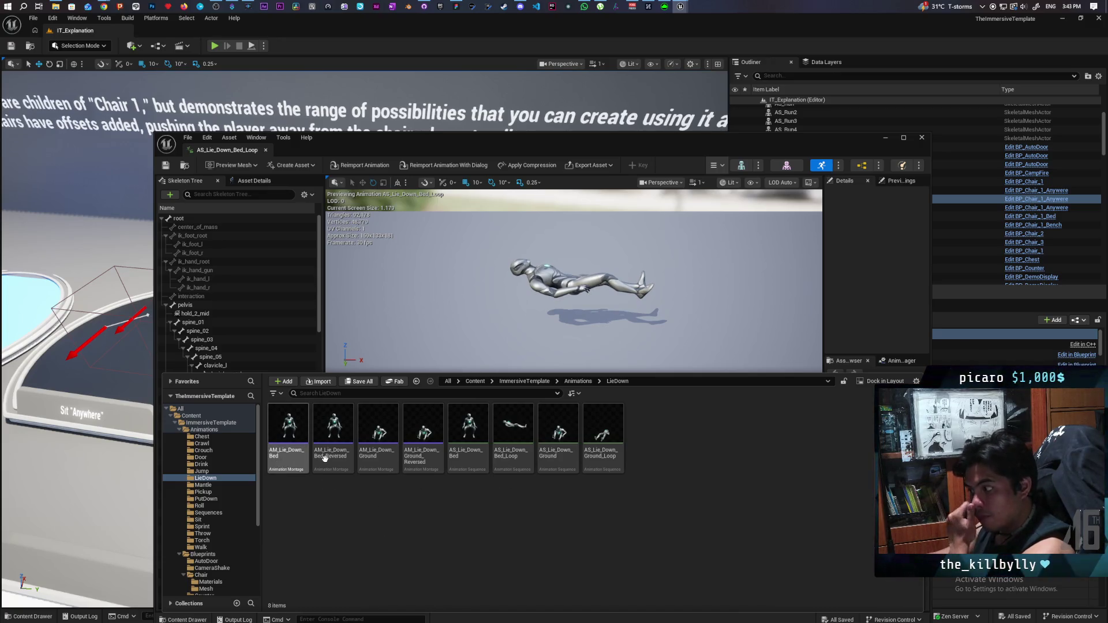
{"action": "left_click", "coordinate": [482, 480]}
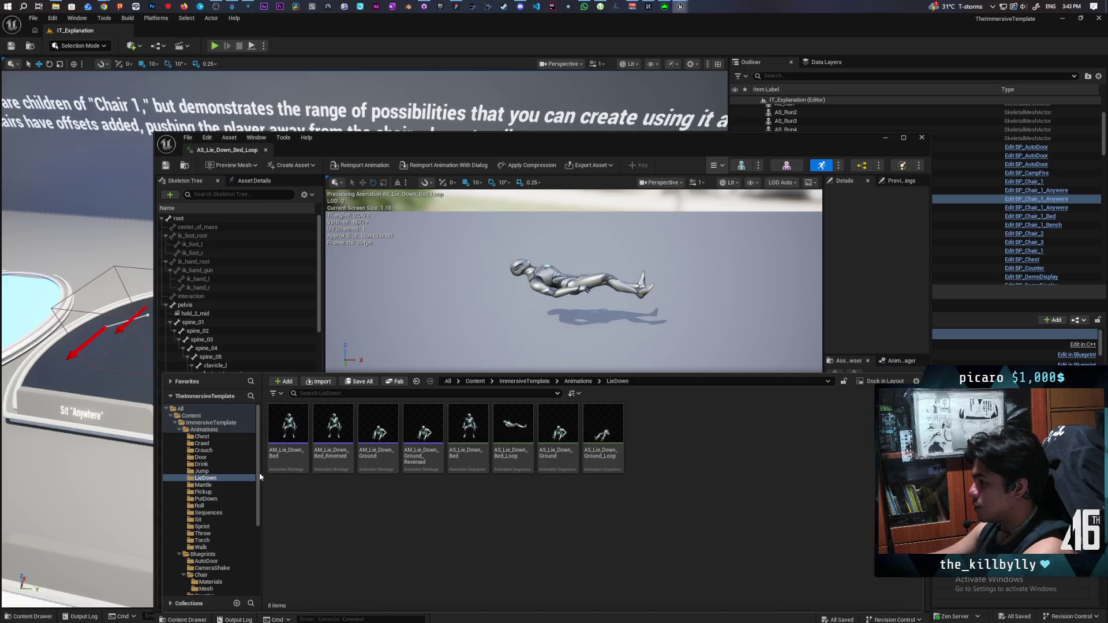
{"action": "left_click", "coordinate": [288, 439]}
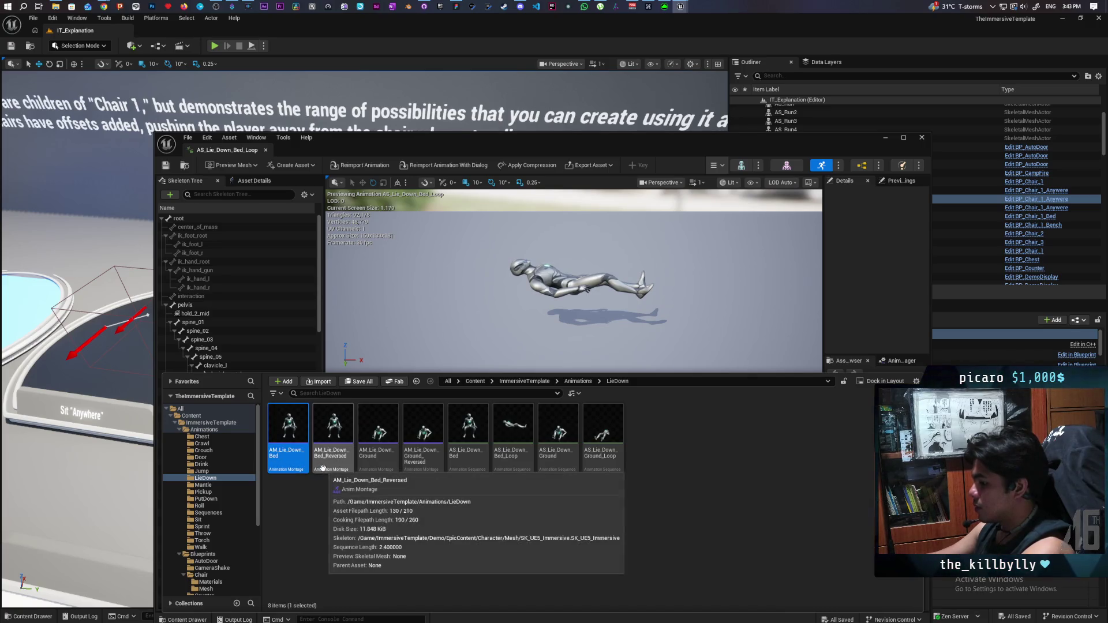
{"action": "left_click", "coordinate": [326, 468], "text": "ctrl"}
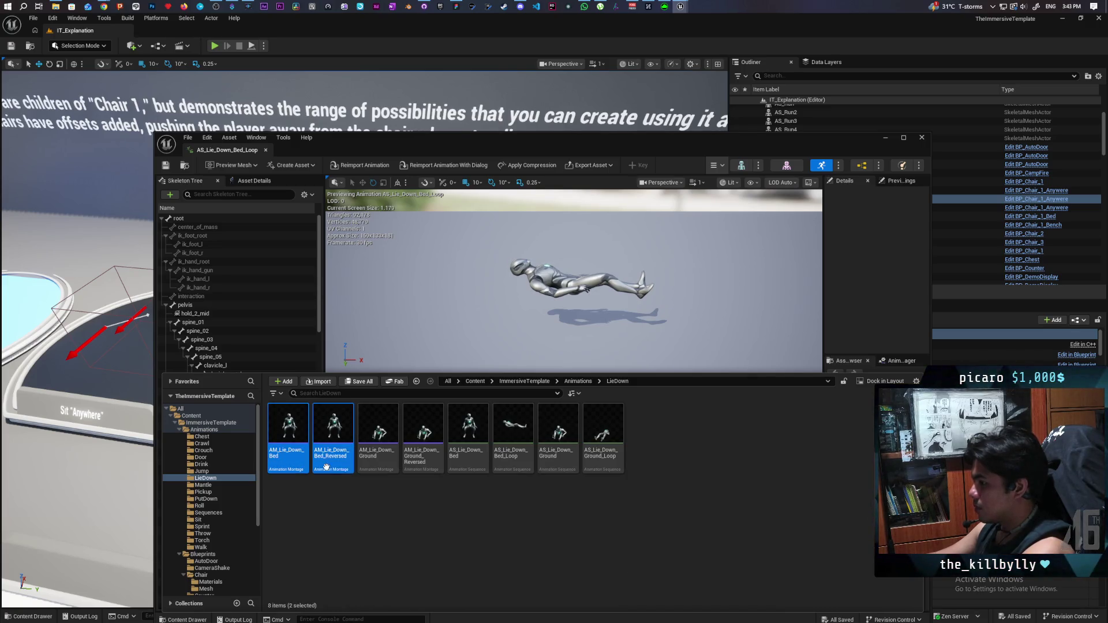
{"action": "left_click", "coordinate": [468, 463], "text": "ctrl"}
{"action": "left_click", "coordinate": [511, 456], "text": "ctrl"}
Step: Start a Migrate of the four selected bed assets and review the Asset Report
{"action": "right_click", "coordinate": [469, 462]}
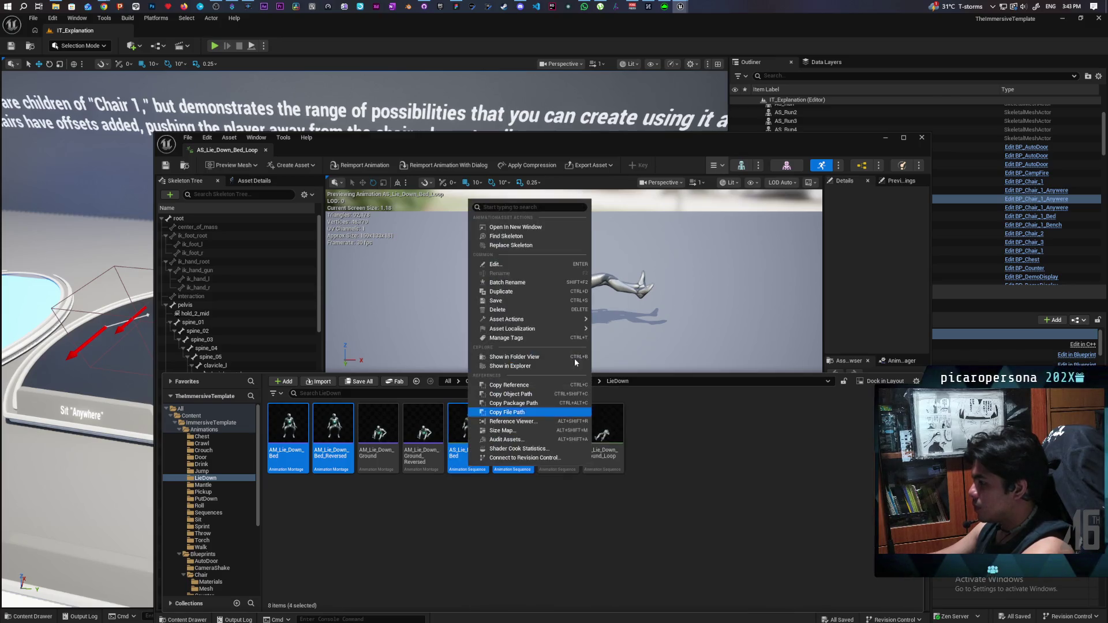
{"action": "mouse_move", "coordinate": [561, 319]}
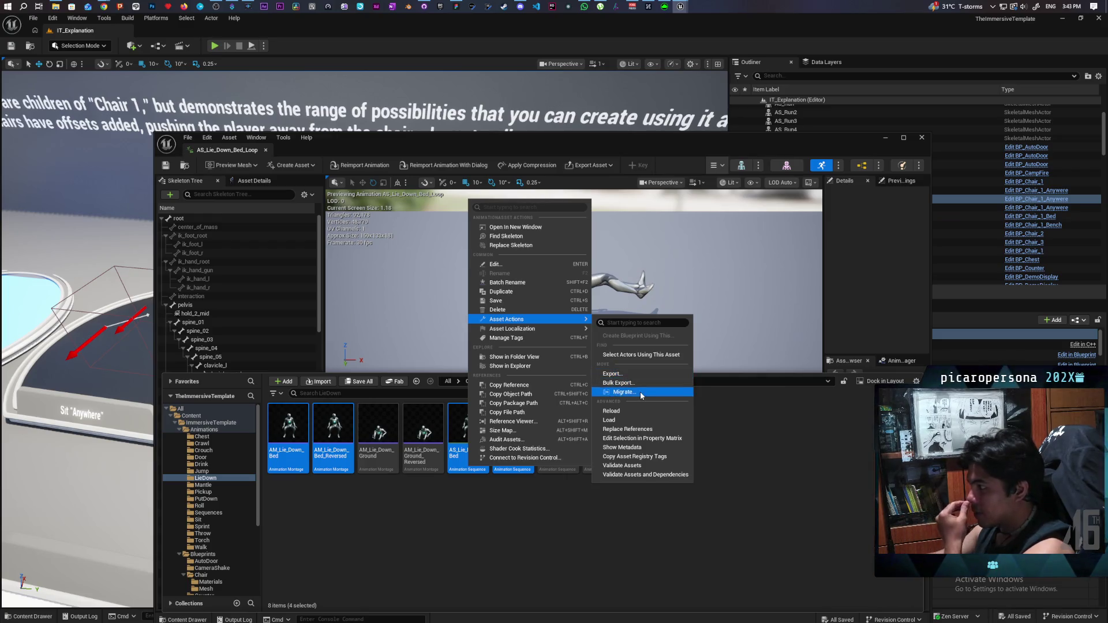
{"action": "left_click", "coordinate": [630, 392]}
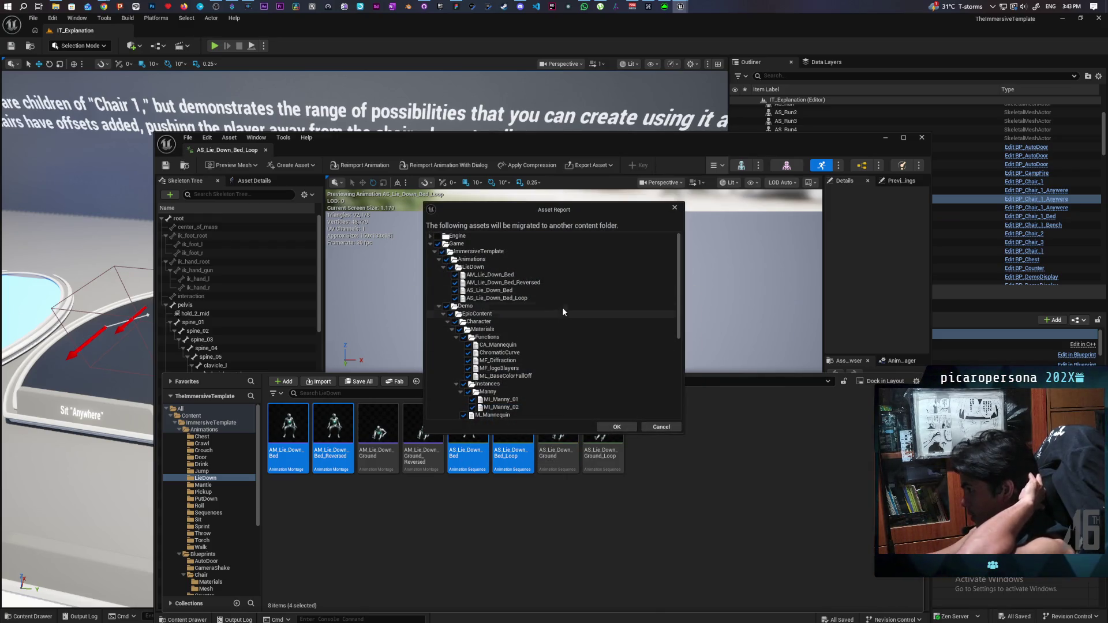
{"action": "scroll", "coordinate": [608, 346], "scroll_direction": "down", "scroll_amount": 5}
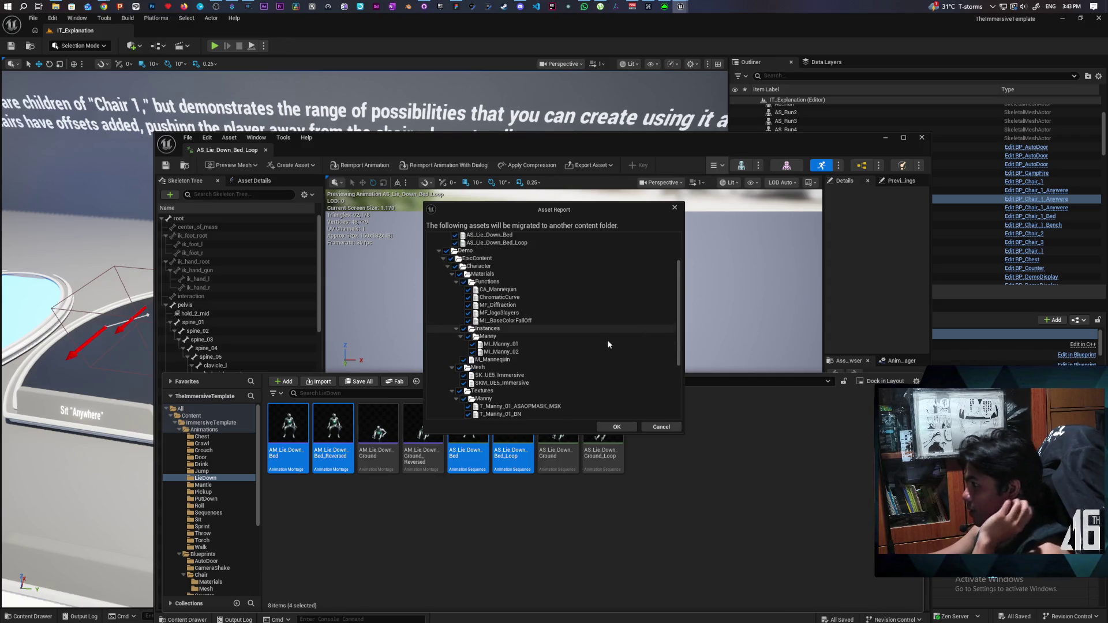
{"action": "scroll", "coordinate": [609, 349], "scroll_direction": "down", "scroll_amount": 2}
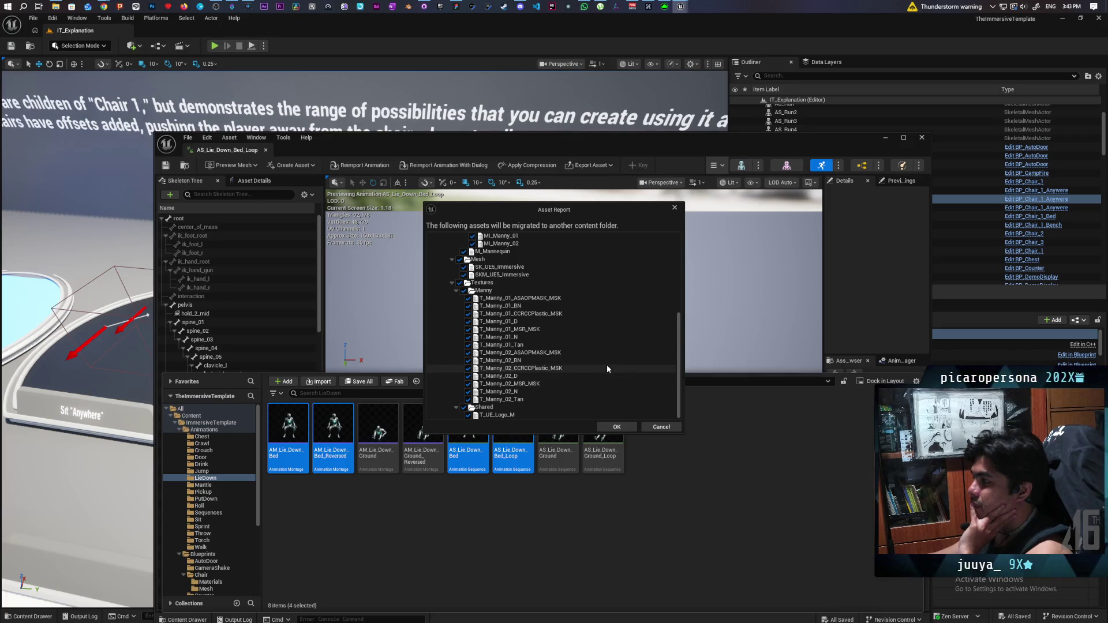
{"action": "scroll", "coordinate": [608, 367], "scroll_direction": "up", "scroll_amount": 3}
{"action": "scroll", "coordinate": [608, 369], "scroll_direction": "up", "scroll_amount": 4}
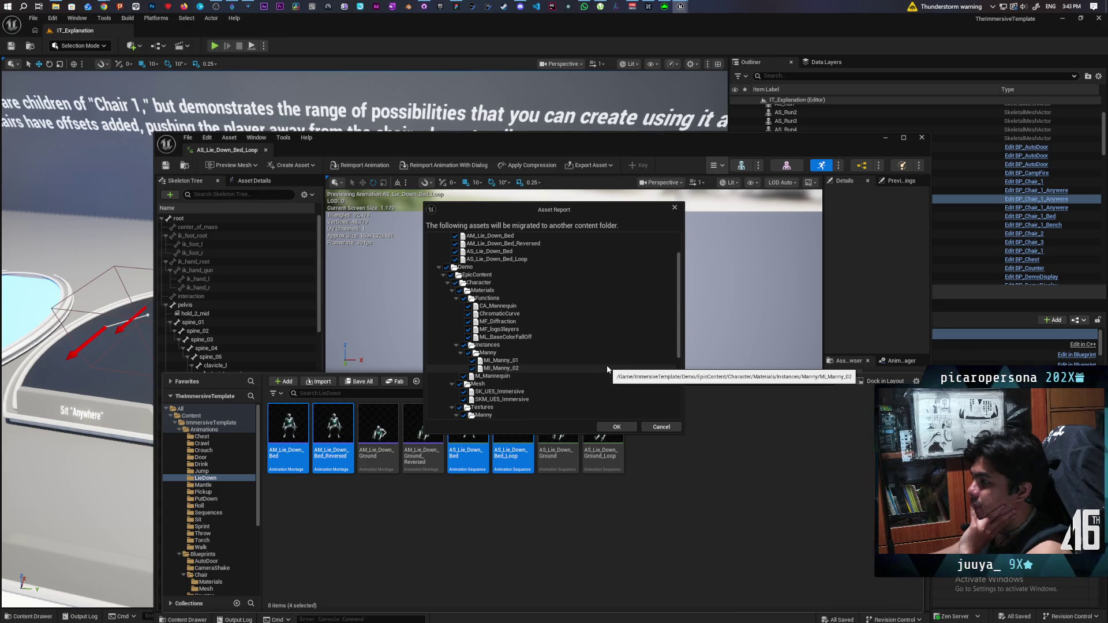
{"action": "scroll", "coordinate": [603, 372], "scroll_direction": "up", "scroll_amount": 2}
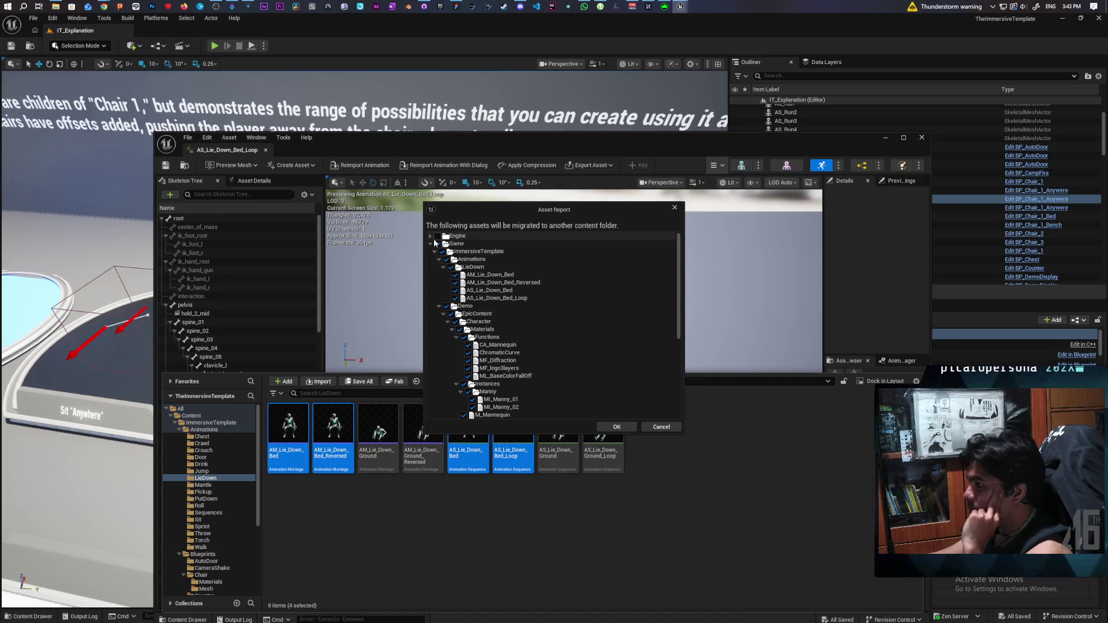
Step: Uncheck the Demo character folder so it is excluded from the migration
{"action": "left_click", "coordinate": [446, 307]}
{"action": "scroll", "coordinate": [449, 349], "scroll_direction": "down", "scroll_amount": 3}
{"action": "scroll", "coordinate": [443, 355], "scroll_direction": "up", "scroll_amount": 3}
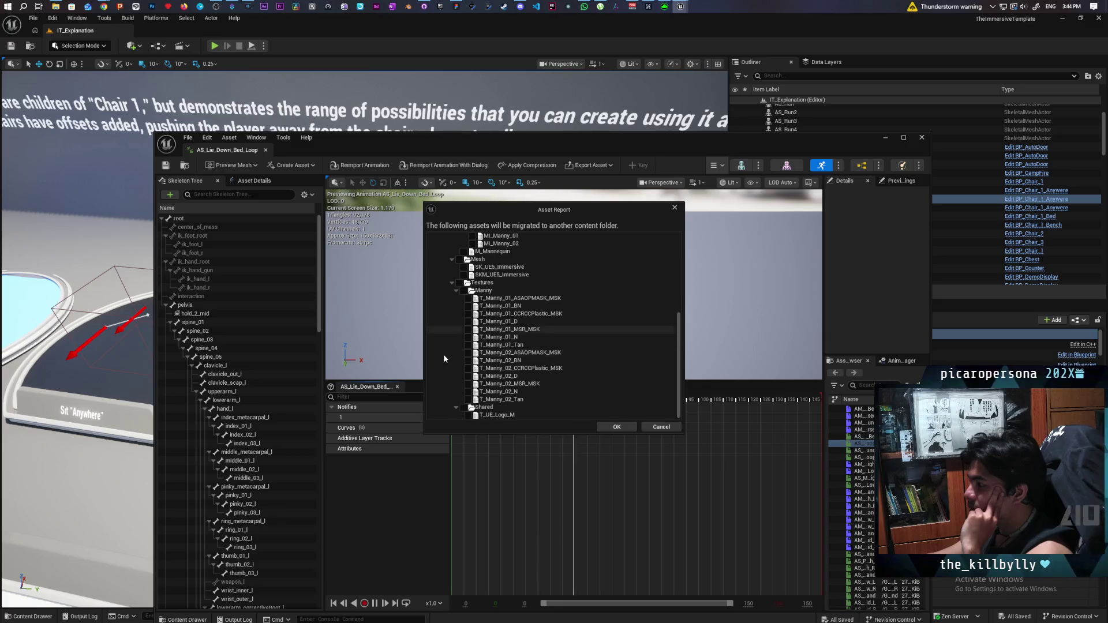
{"action": "scroll", "coordinate": [462, 351], "scroll_direction": "up", "scroll_amount": 1}
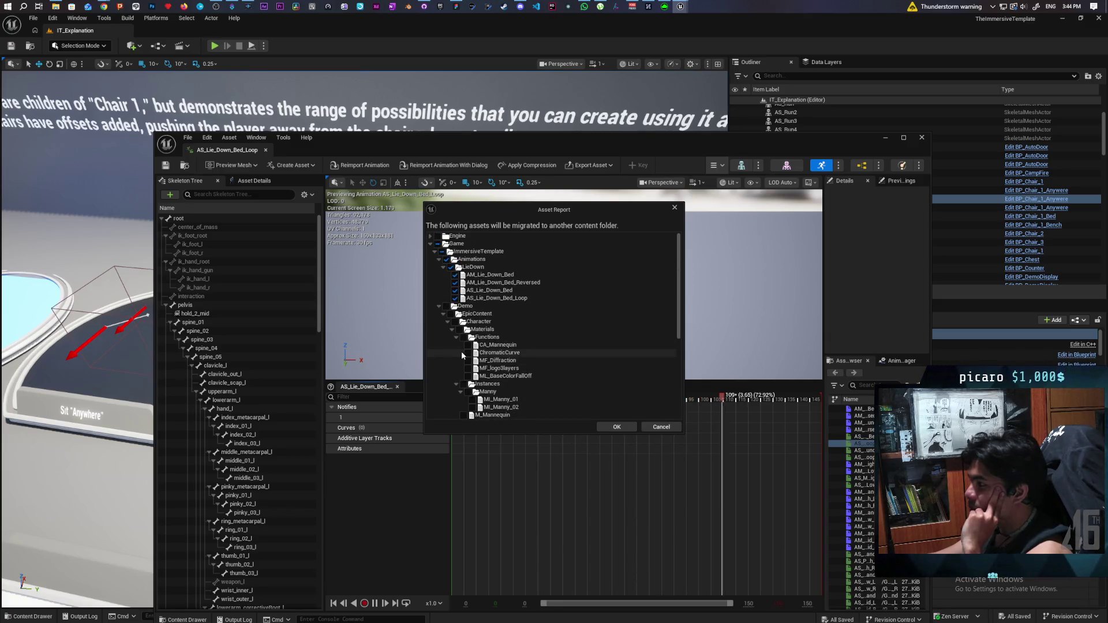
Step: Accept the asset list and migrate it into Unreal Projects > Paparazi > Content
{"action": "left_click", "coordinate": [609, 427]}
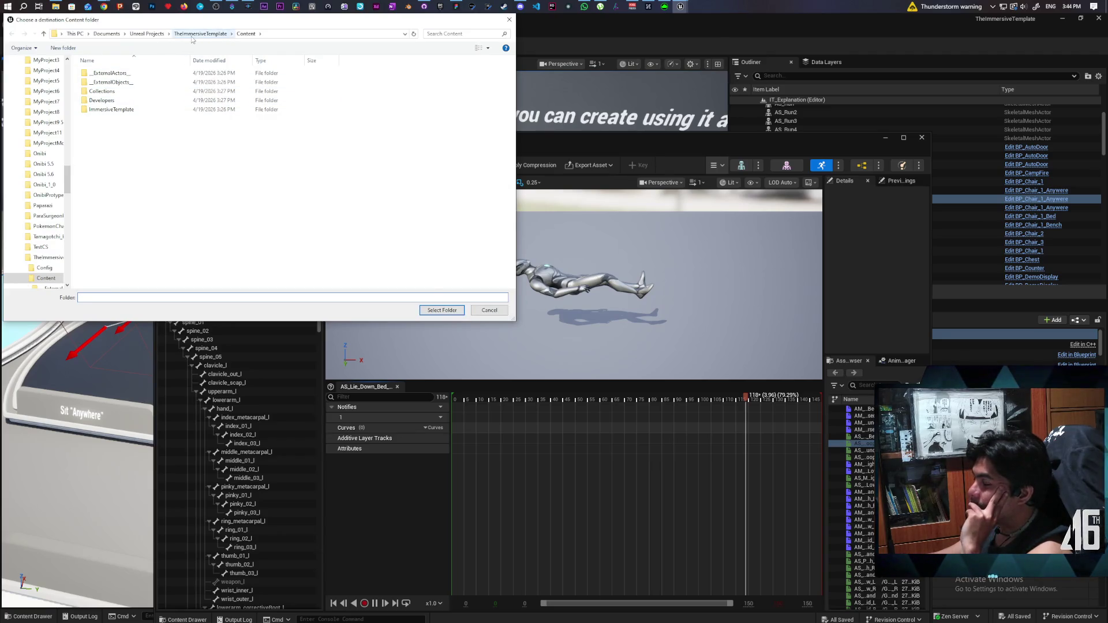
{"action": "left_click", "coordinate": [146, 34]}
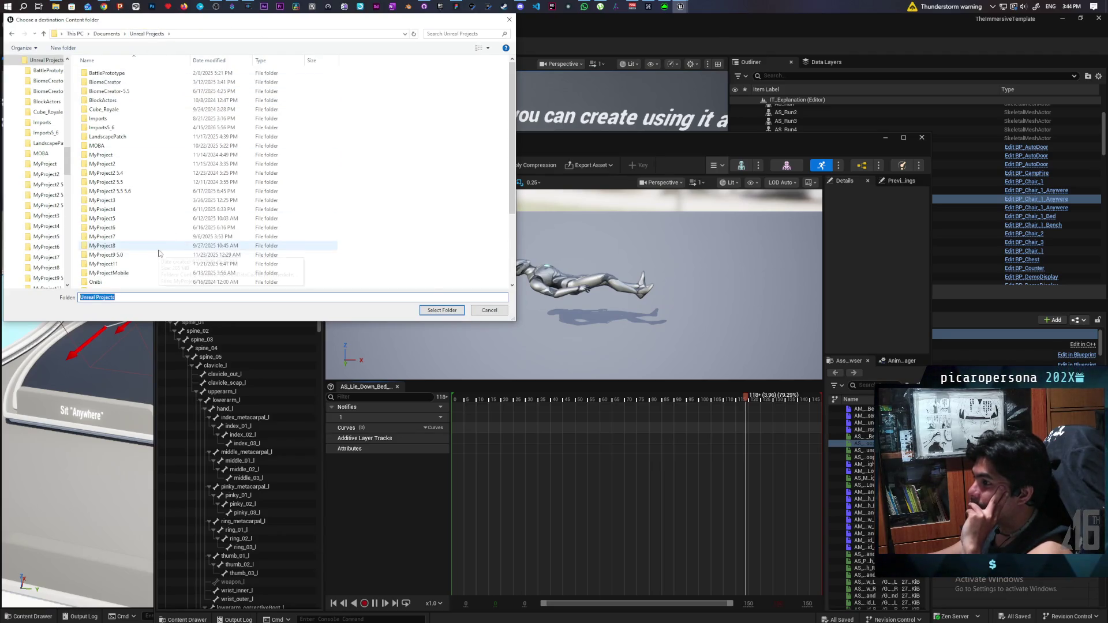
{"action": "scroll", "coordinate": [143, 255], "scroll_direction": "down", "scroll_amount": 3}
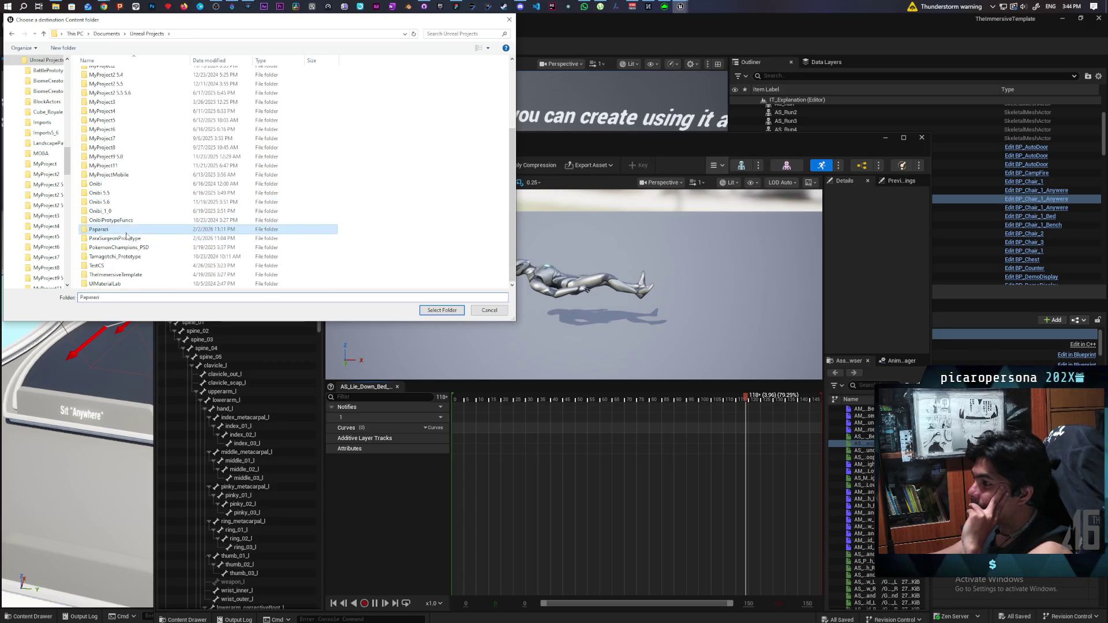
{"action": "double_click", "coordinate": [127, 231]}
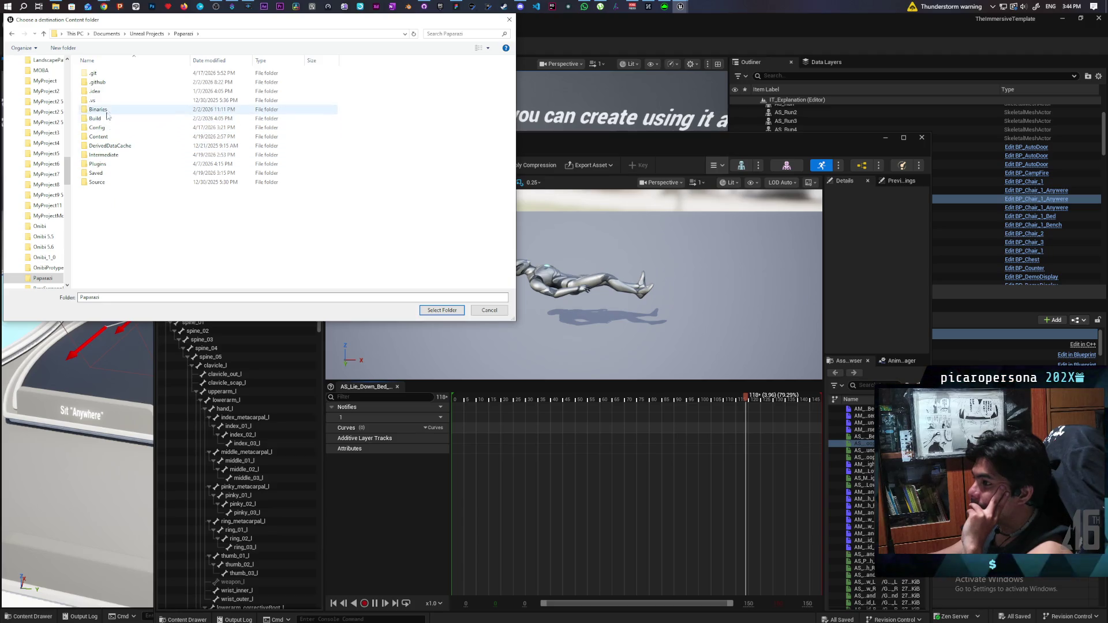
{"action": "left_click", "coordinate": [106, 138]}
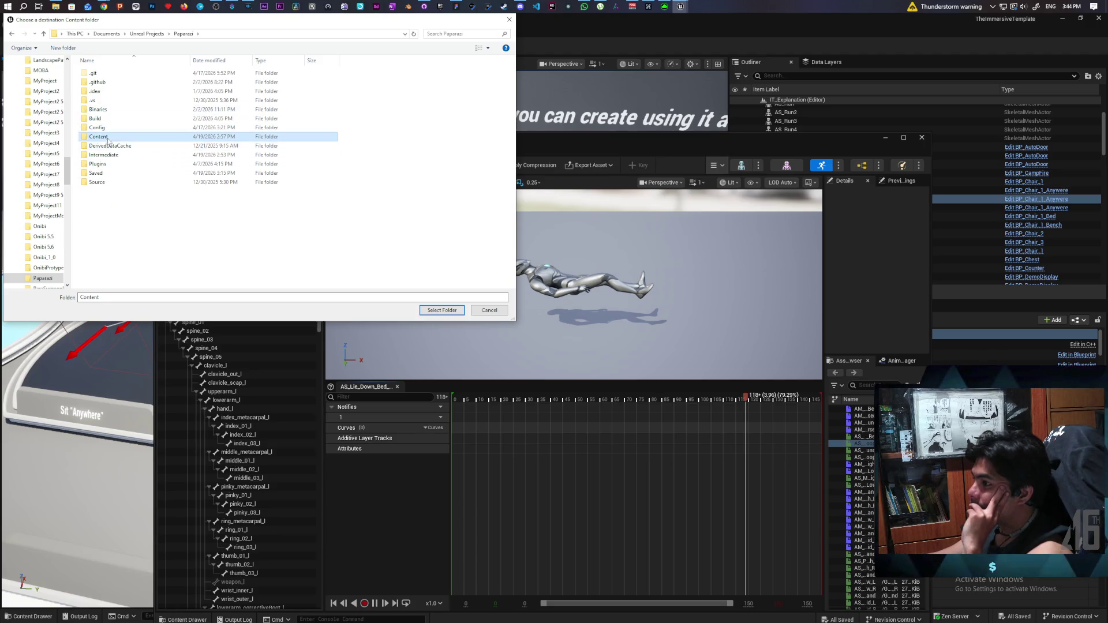
{"action": "left_click", "coordinate": [442, 310]}
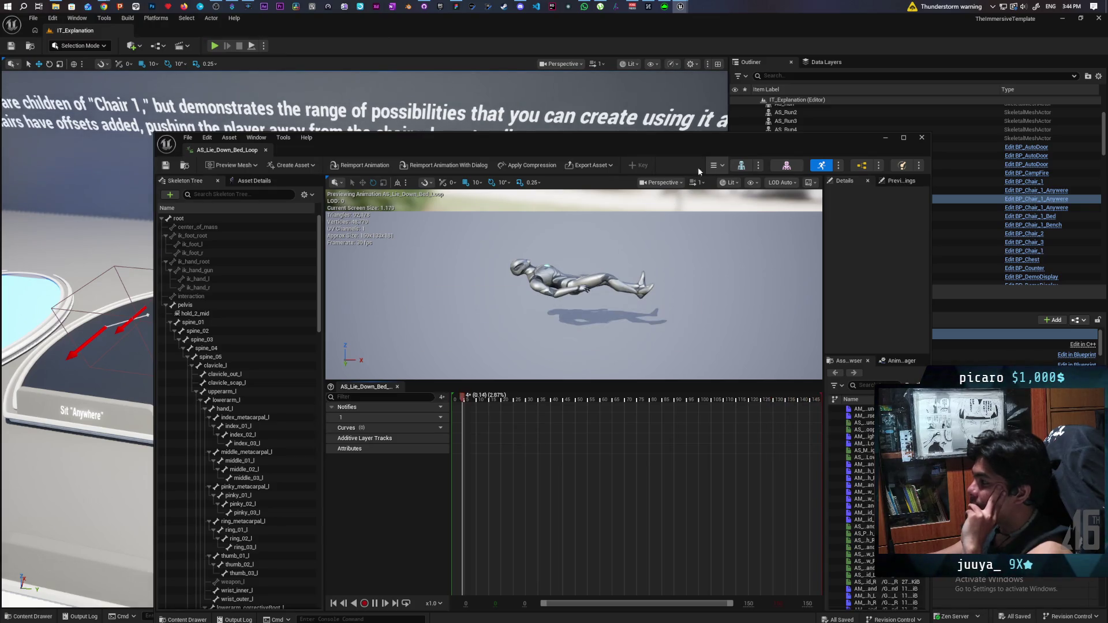
Step: Switch to the Paparazi project and browse to Content/ImmersiveTemplate/Animations/LieDown
{"action": "left_click", "coordinate": [922, 137]}
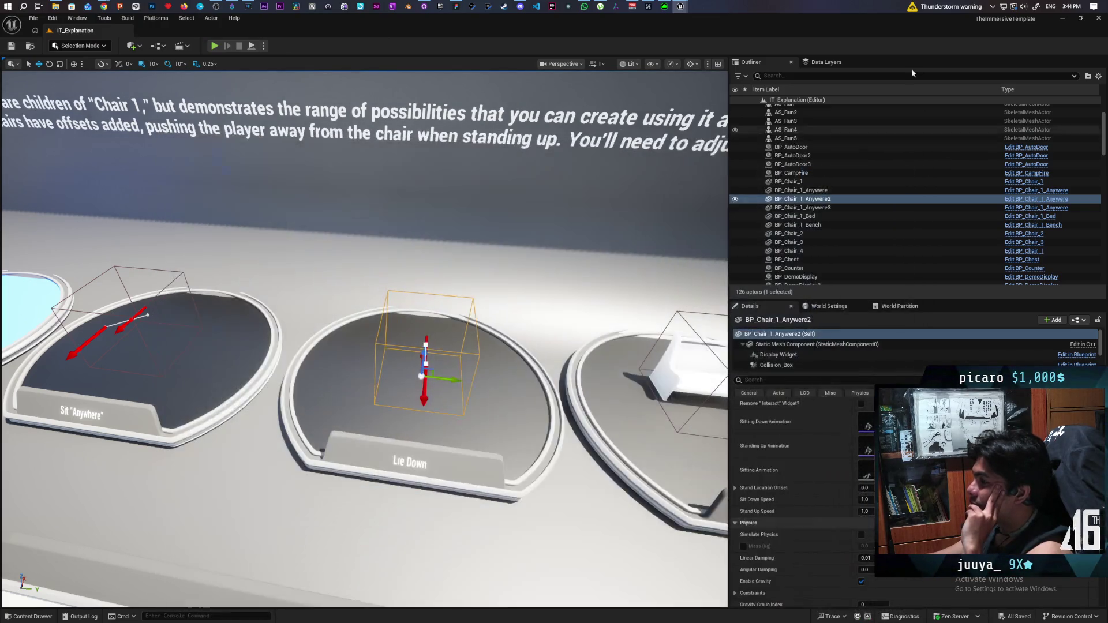
{"action": "left_click", "coordinate": [1065, 20]}
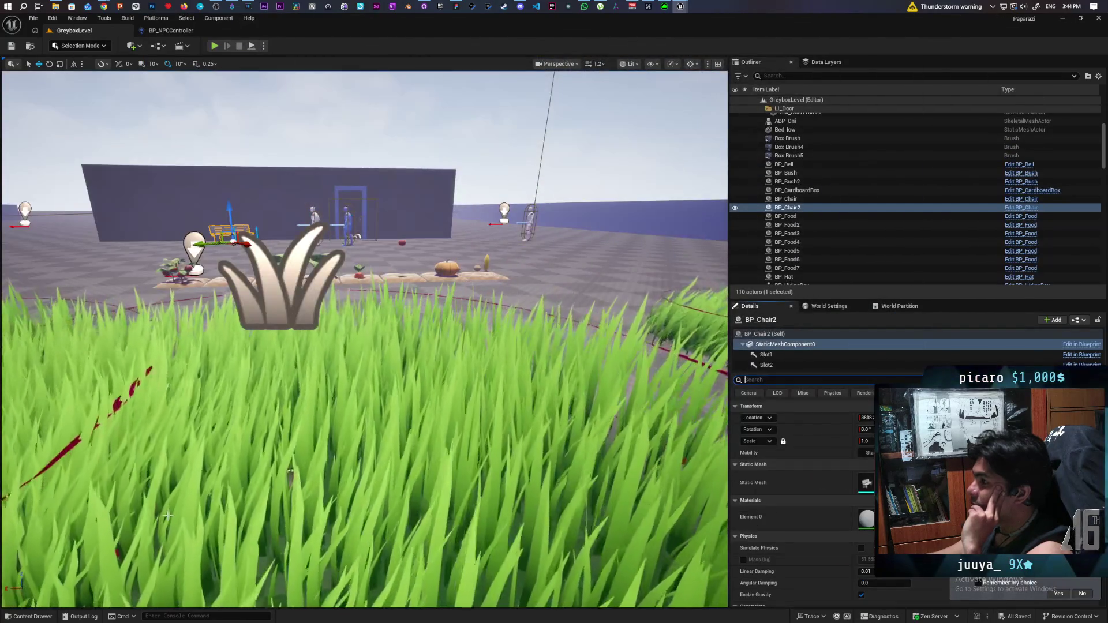
{"action": "left_click", "coordinate": [32, 617]}
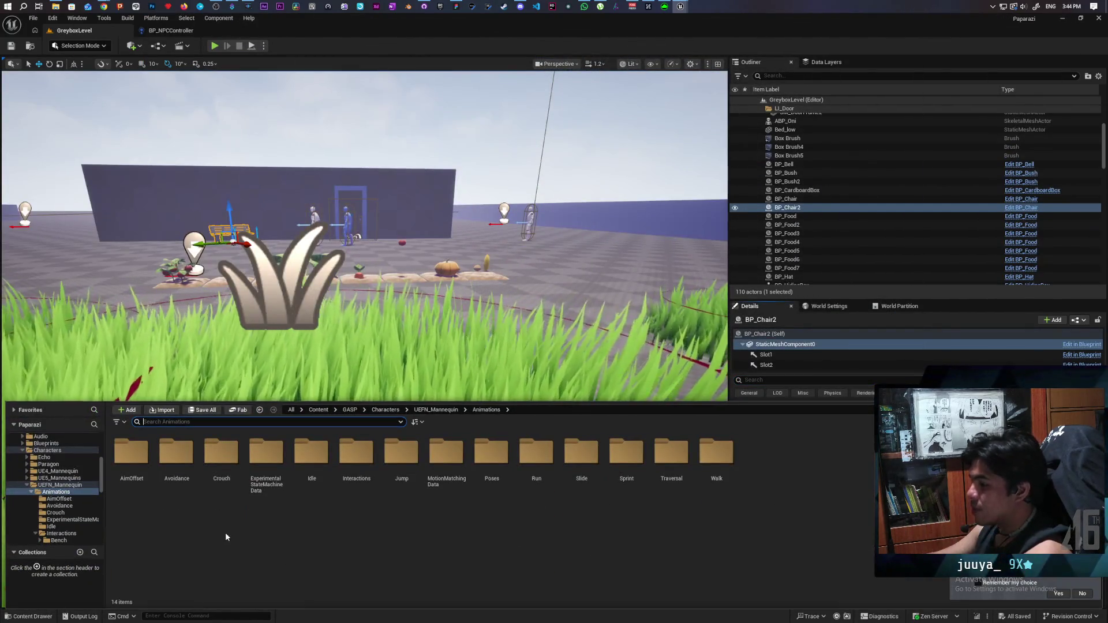
{"action": "left_click", "coordinate": [323, 411]}
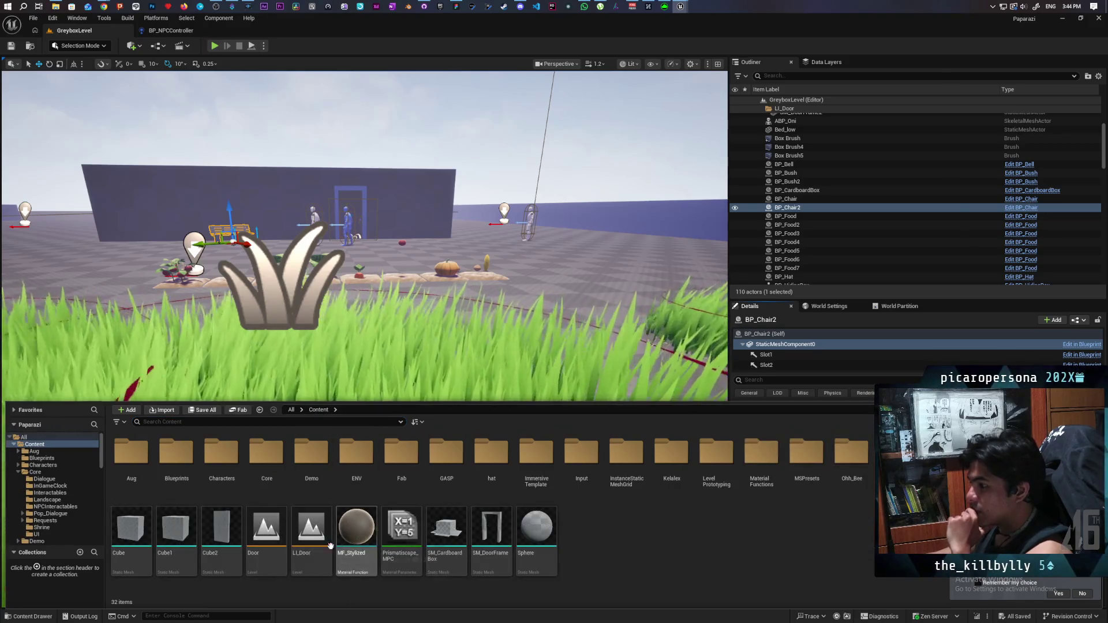
{"action": "double_click", "coordinate": [538, 465]}
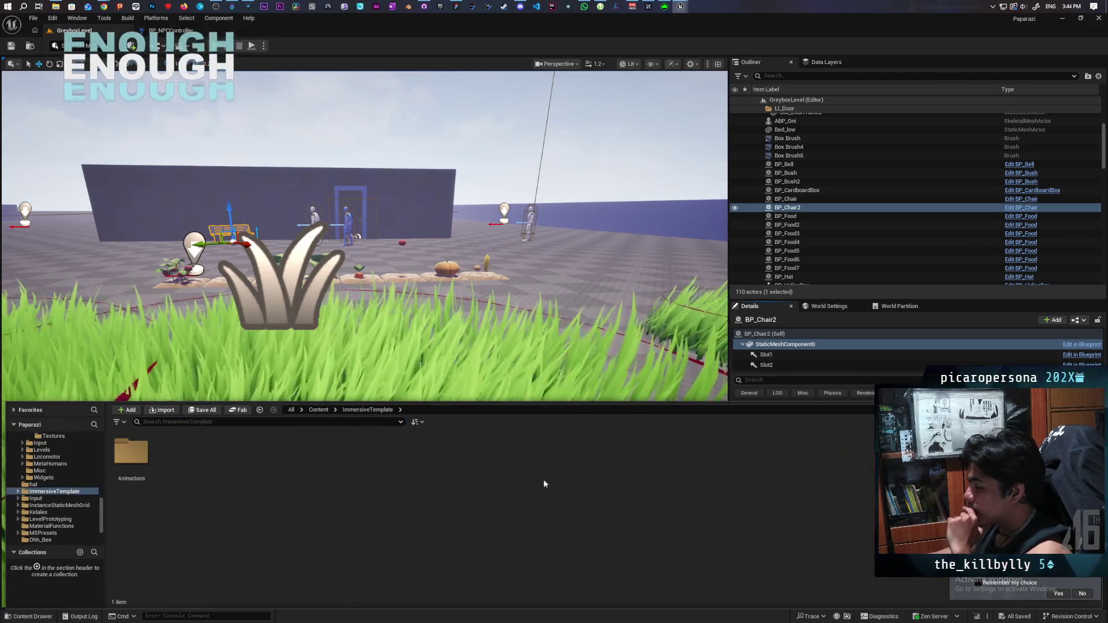
{"action": "double_click", "coordinate": [146, 453]}
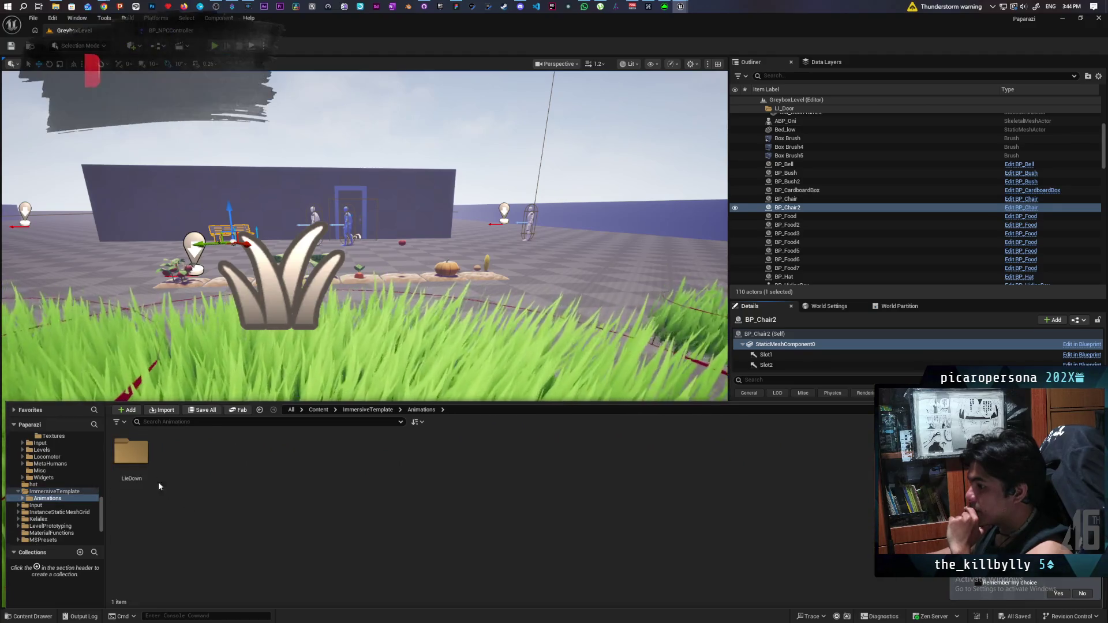
{"action": "double_click", "coordinate": [141, 461]}
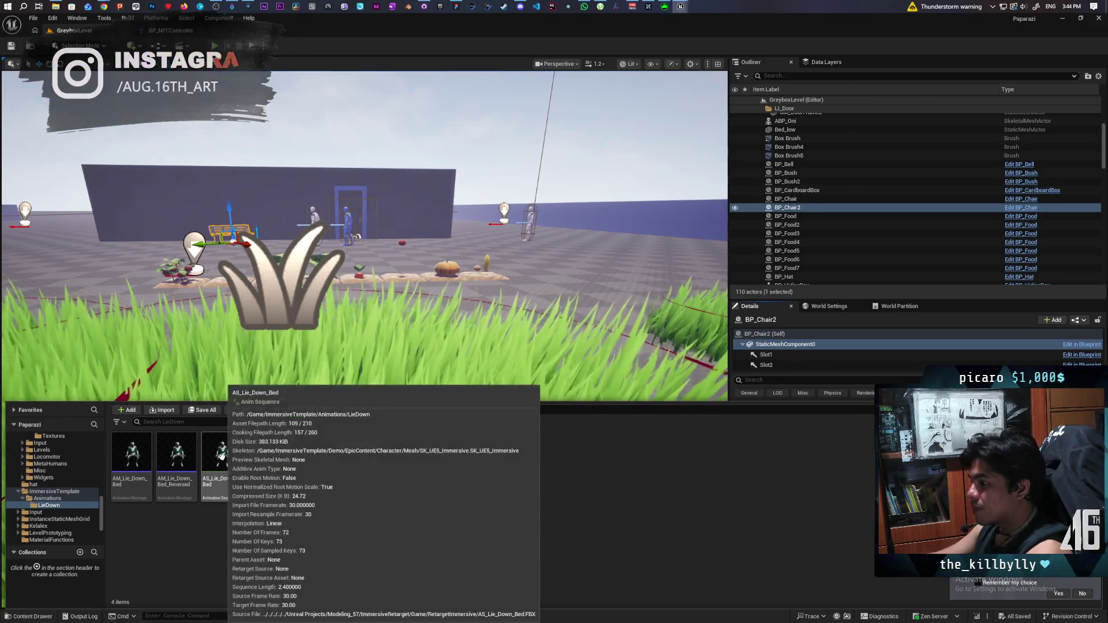
Step: Try dragging AS_Lie_Down_Bed into the level
{"action": "mouse_move", "coordinate": [259, 457]}
{"action": "mouse_move", "coordinate": [259, 457]}
{"action": "left_mouse_down"}
{"action": "mouse_move", "coordinate": [527, 278]}
{"action": "mouse_move", "coordinate": [549, 250]}
{"action": "mouse_move", "coordinate": [551, 266]}
{"action": "mouse_move", "coordinate": [58, 511]}
{"action": "left_mouse_up"}
{"action": "key", "text": "ctrl+space"}
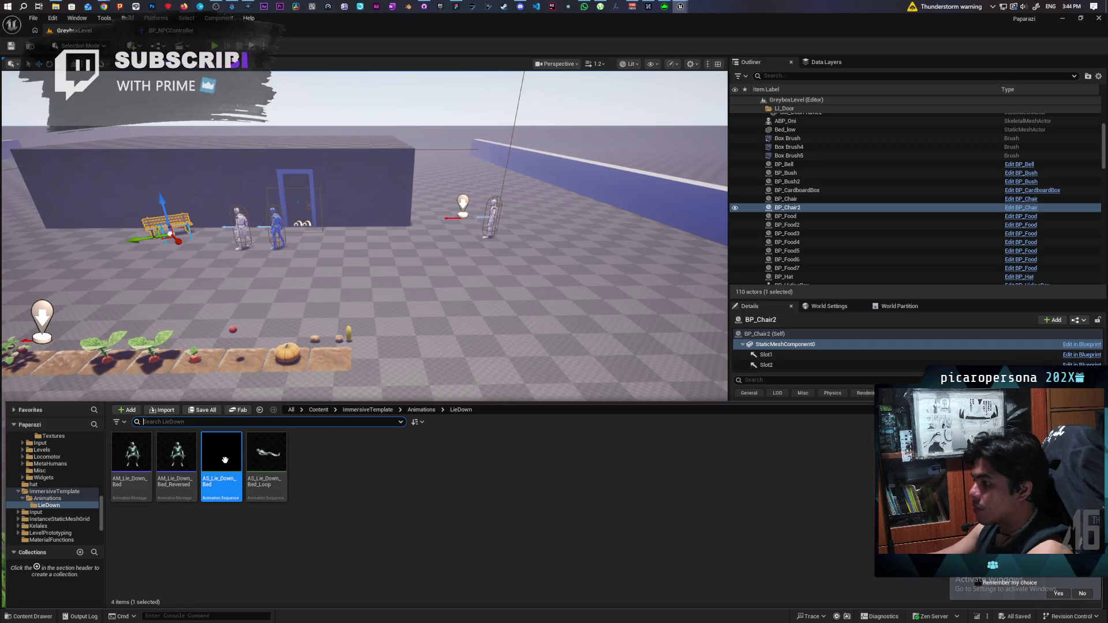
Step: Open AS_Lie_Down_Bed, accept choosing a new skeleton, then cancel the picker
{"action": "double_click", "coordinate": [226, 459]}
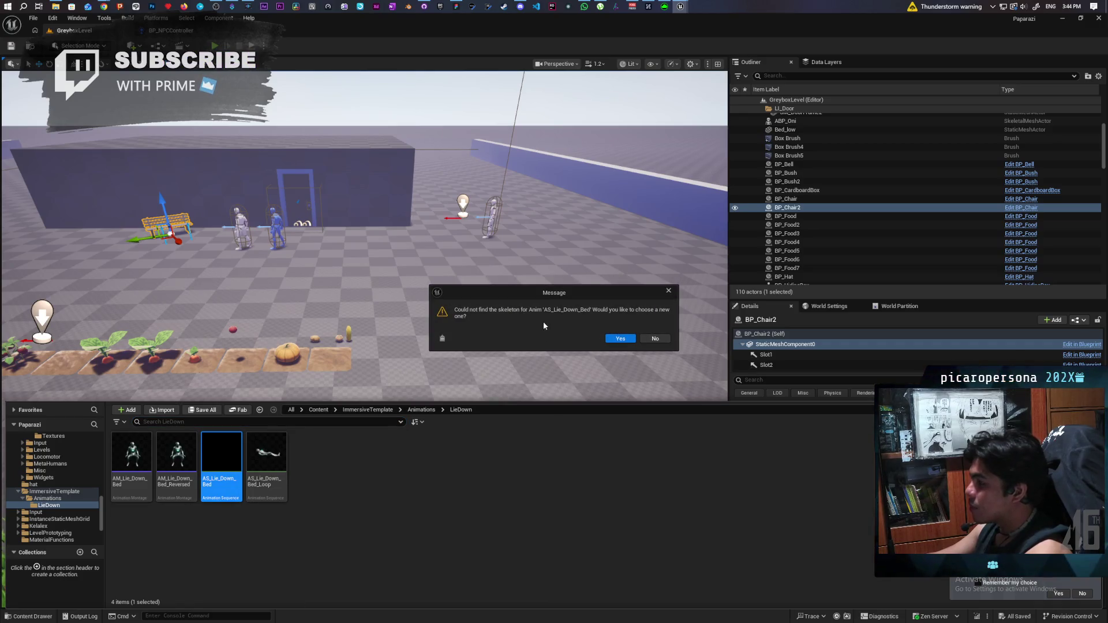
{"action": "left_click", "coordinate": [620, 340]}
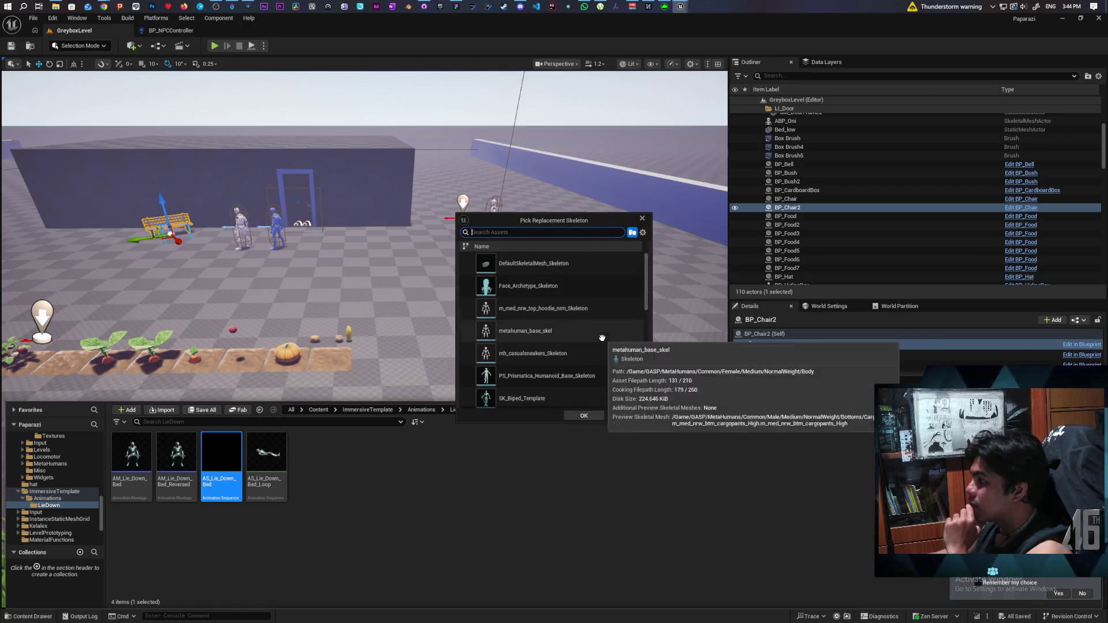
{"action": "scroll", "coordinate": [602, 338], "scroll_direction": "down", "scroll_amount": 5}
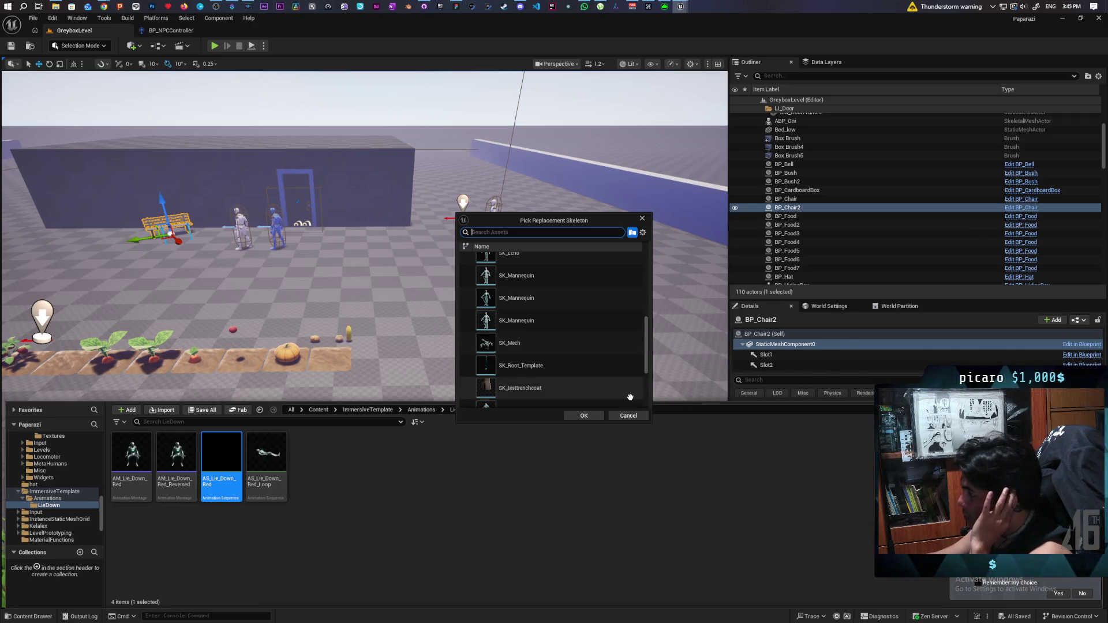
{"action": "left_click", "coordinate": [628, 416]}
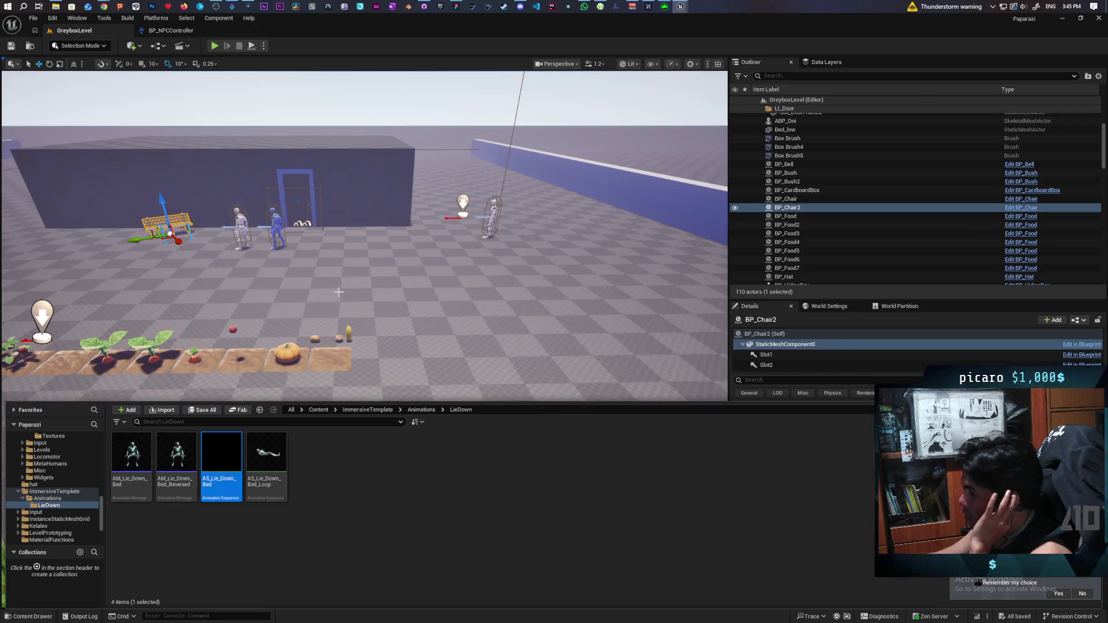
Step: Select BP_NPC4, reopen AS_Lie_Down_Bed's skeleton picker, search 's', and close it
{"action": "left_click", "coordinate": [275, 221]}
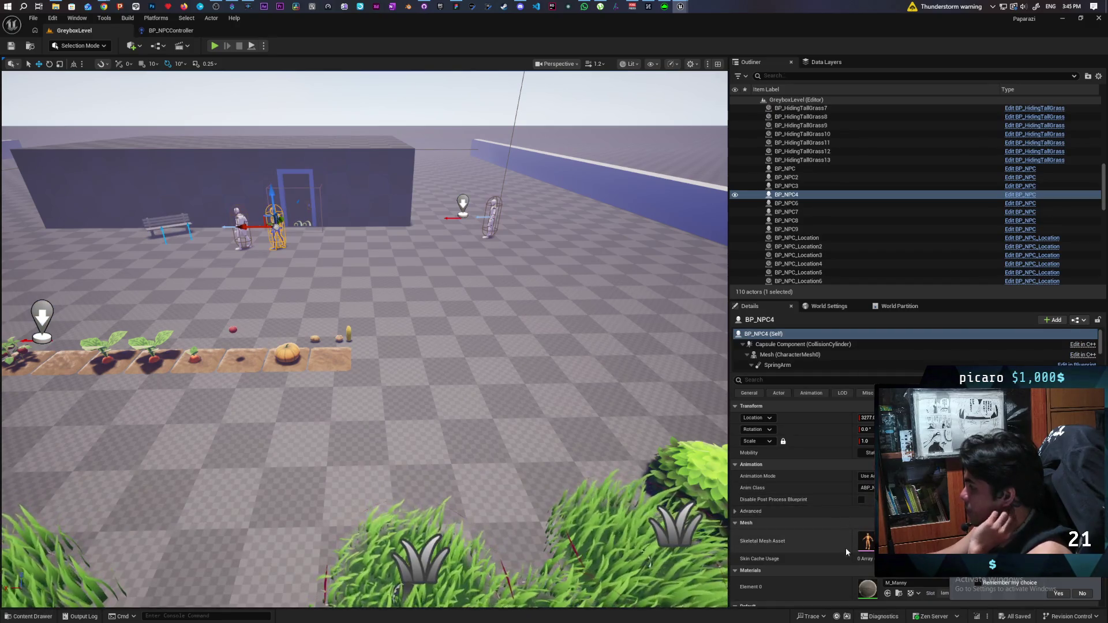
{"action": "left_click", "coordinate": [52, 616]}
{"action": "double_click", "coordinate": [220, 460]}
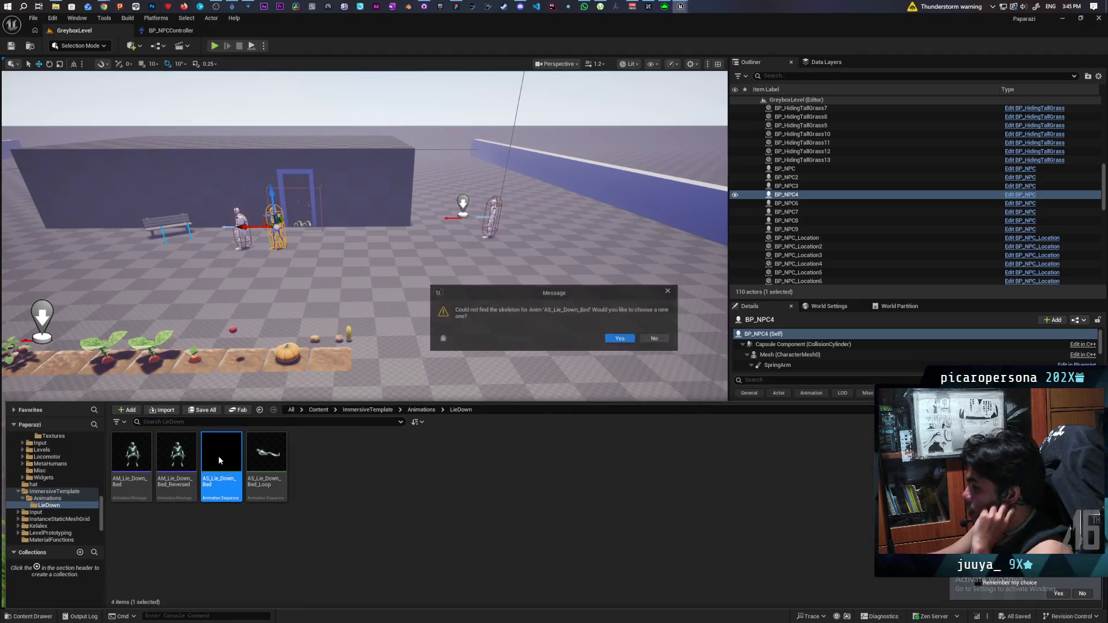
{"action": "left_click", "coordinate": [620, 339]}
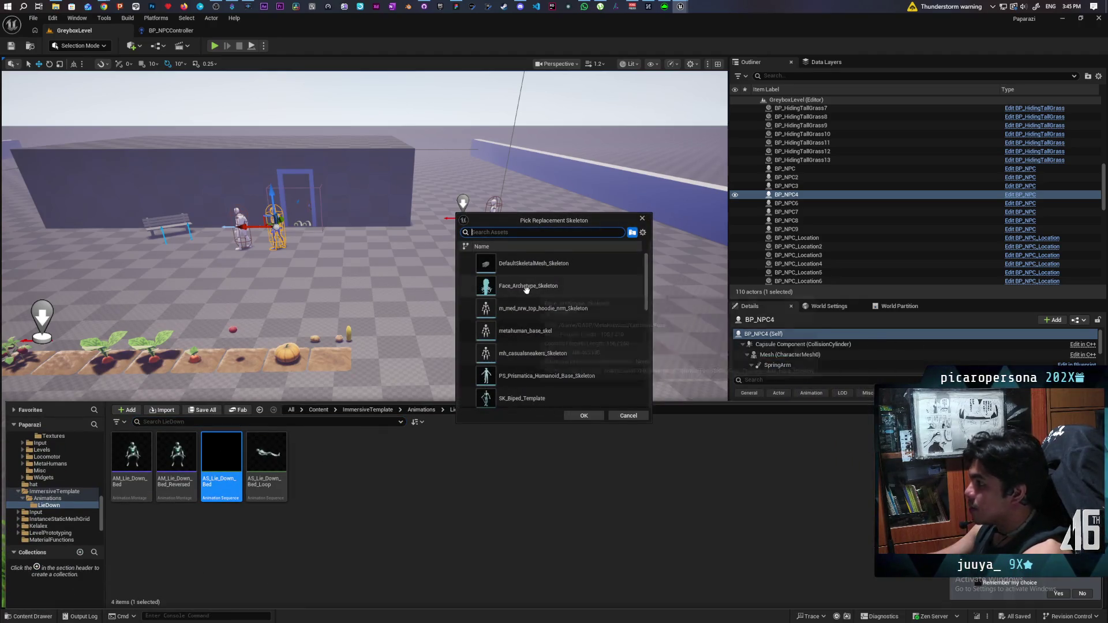
{"action": "type", "text": "skm"}
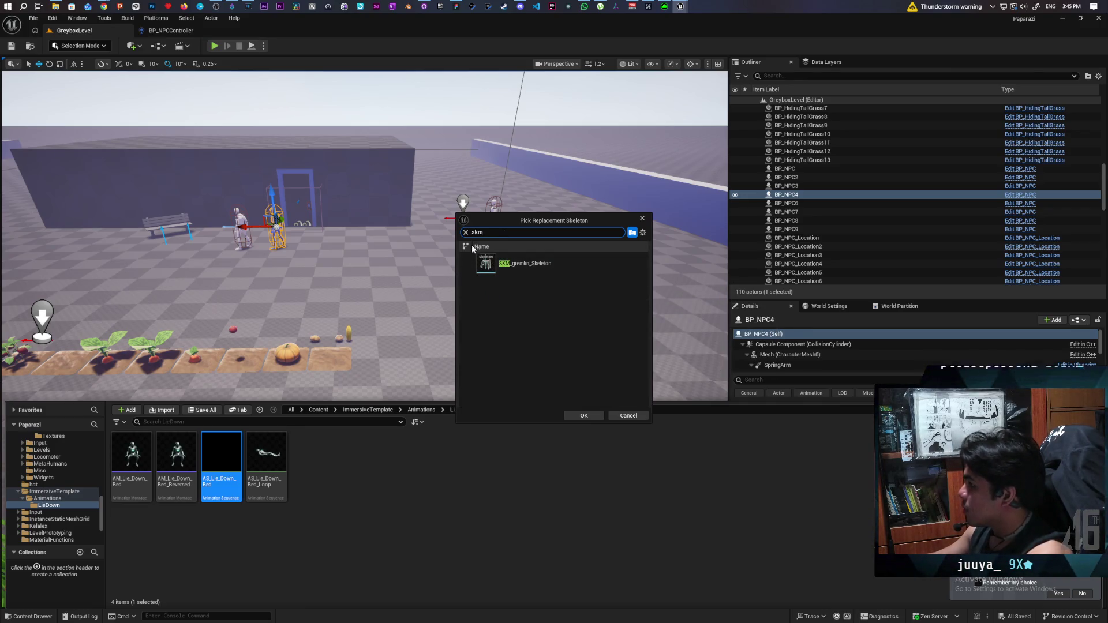
{"action": "left_click", "coordinate": [612, 414]}
Step: Open the NPC Mesh's SKM_UEFN_Mannequin and inspect its SK_UEFN_Mannequin skeleton
{"action": "left_click", "coordinate": [790, 354]}
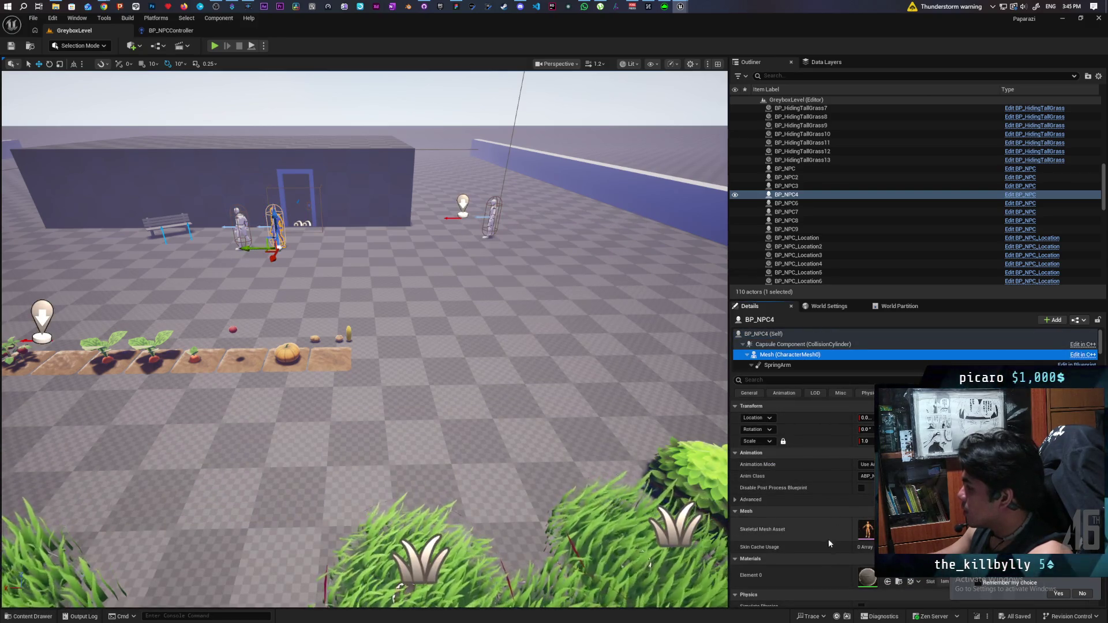
{"action": "left_click", "coordinate": [871, 530]}
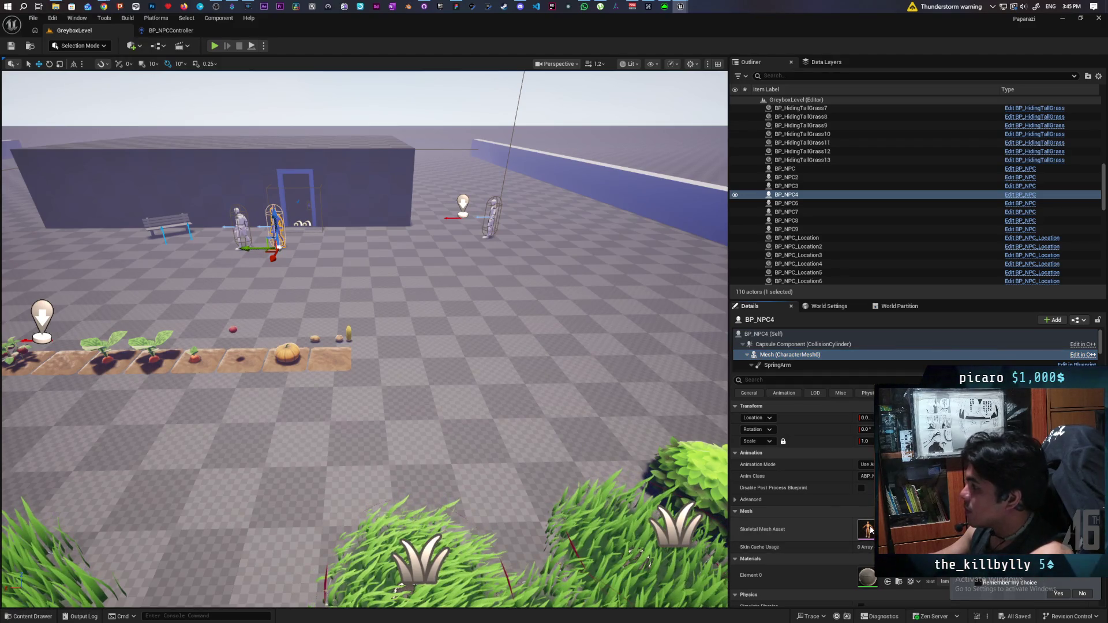
{"action": "double_click", "coordinate": [871, 530]}
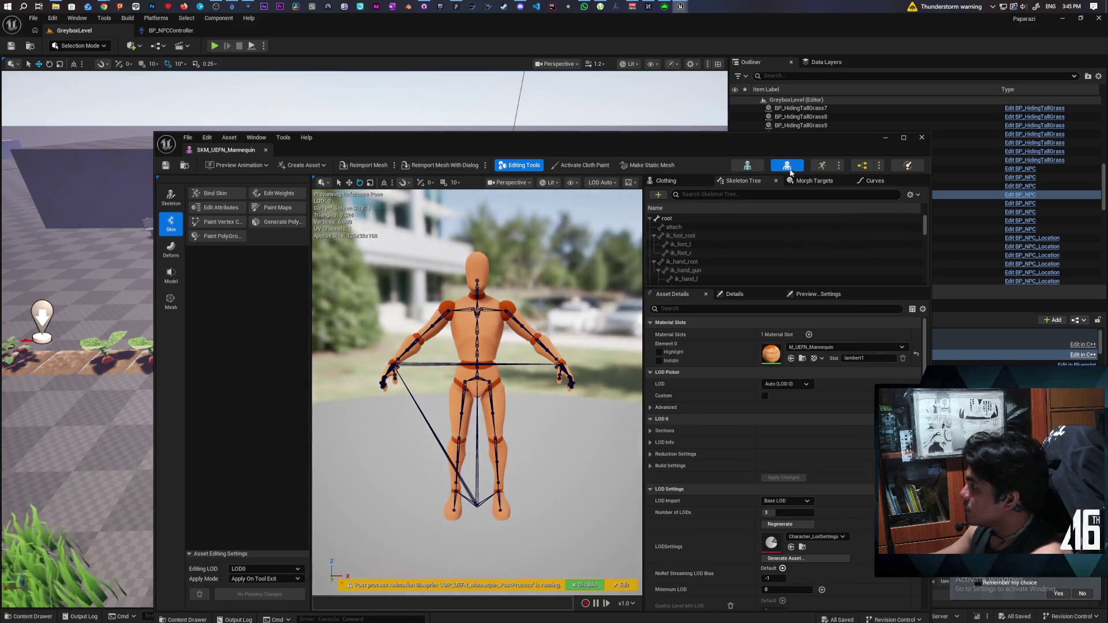
{"action": "left_click", "coordinate": [752, 166]}
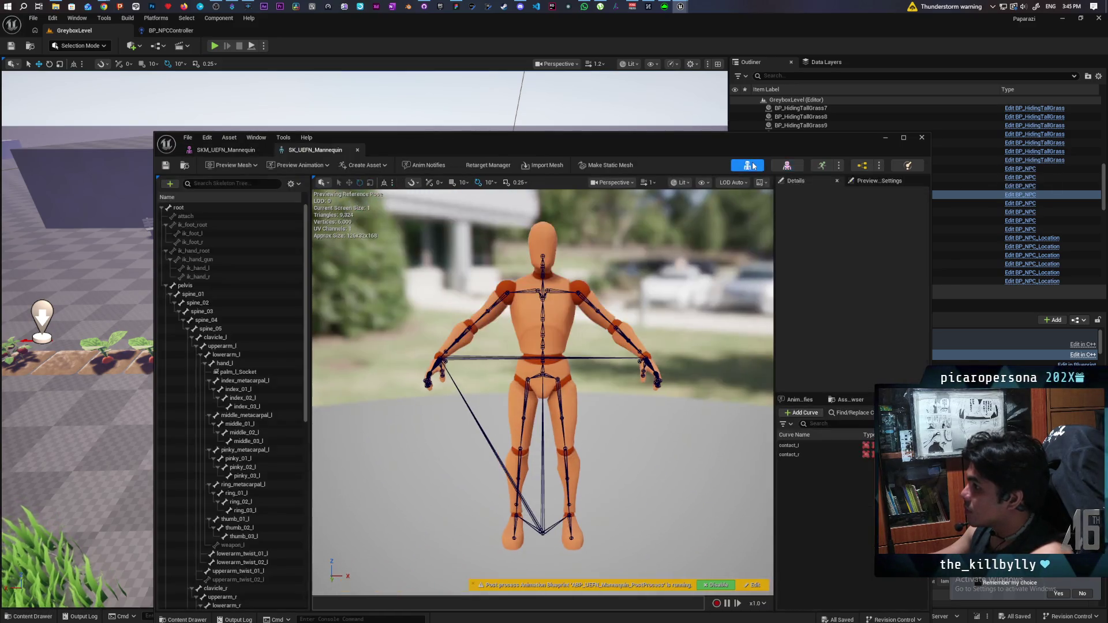
{"action": "mouse_move", "coordinate": [574, 140]}
{"action": "left_mouse_down"}
{"action": "mouse_move", "coordinate": [704, 101]}
{"action": "mouse_move", "coordinate": [874, 78]}
{"action": "left_mouse_up"}
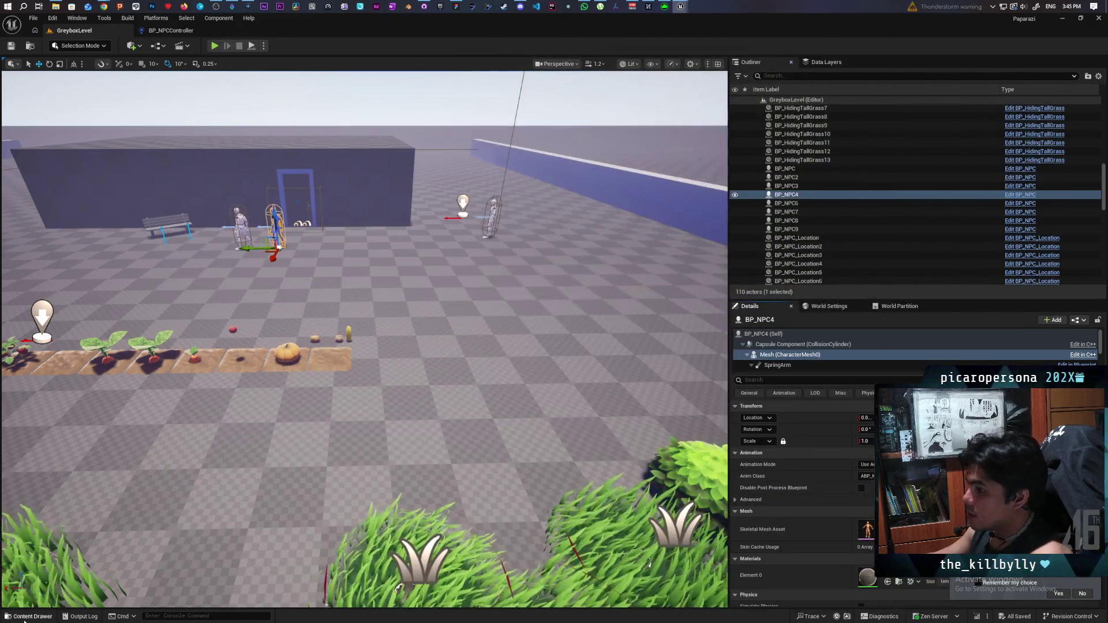
{"action": "key", "text": "ctrl+space"}
Step: Retarget AS_Lie_Down_Bed to the SK_UEFN_Mannequin skeleton
{"action": "double_click", "coordinate": [225, 466]}
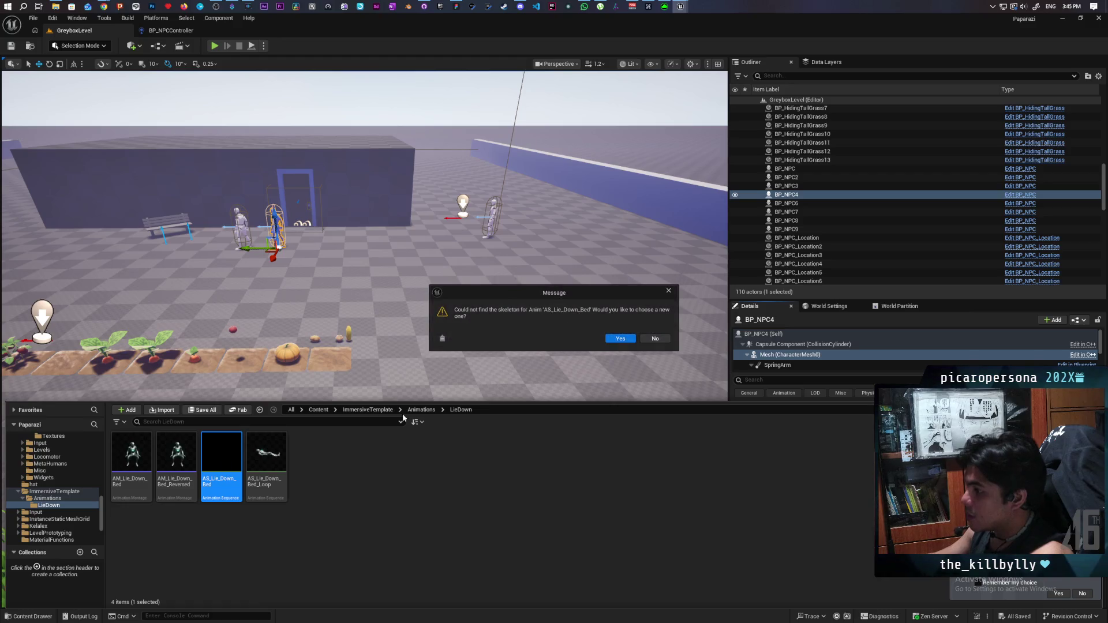
{"action": "left_click", "coordinate": [619, 339]}
{"action": "type", "text": "sk ue"}
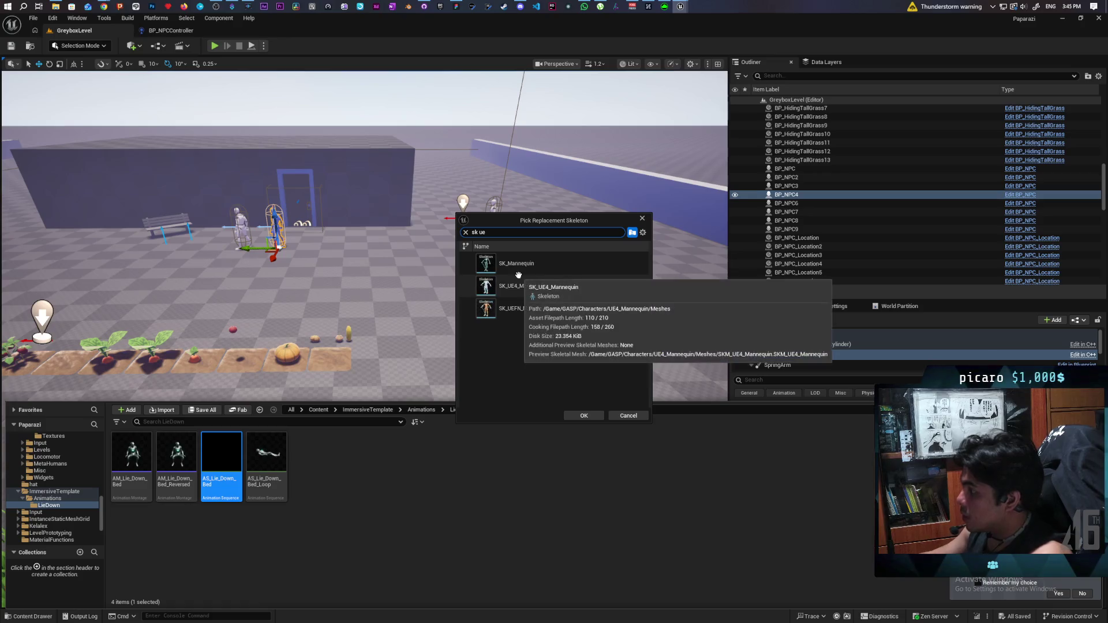
{"action": "type", "text": "f"}
{"action": "left_click", "coordinate": [539, 263]}
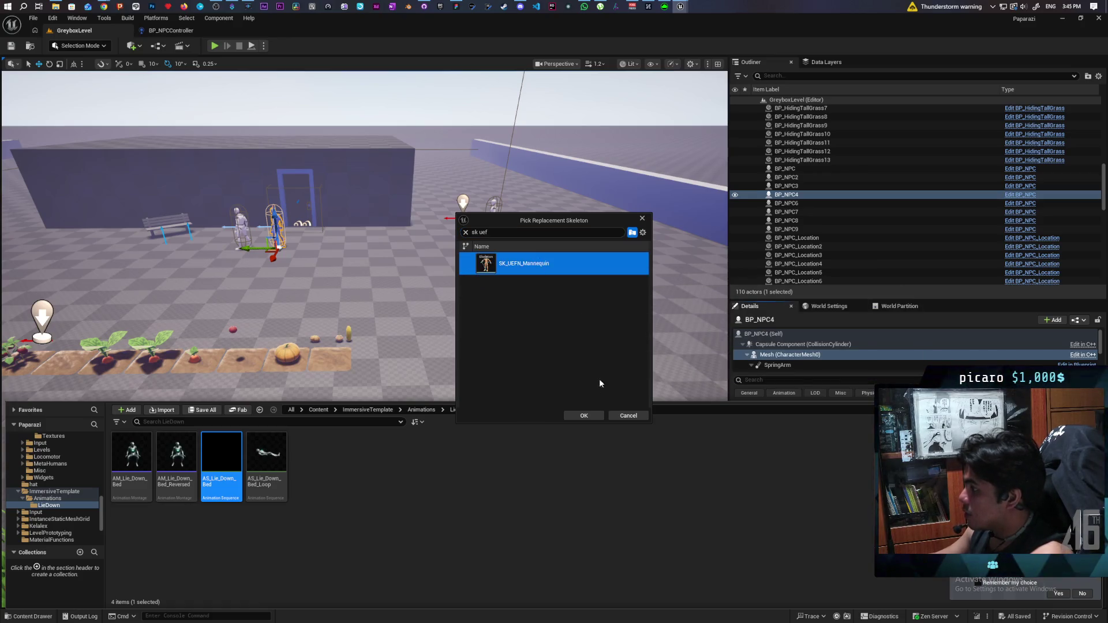
{"action": "left_click", "coordinate": [586, 415]}
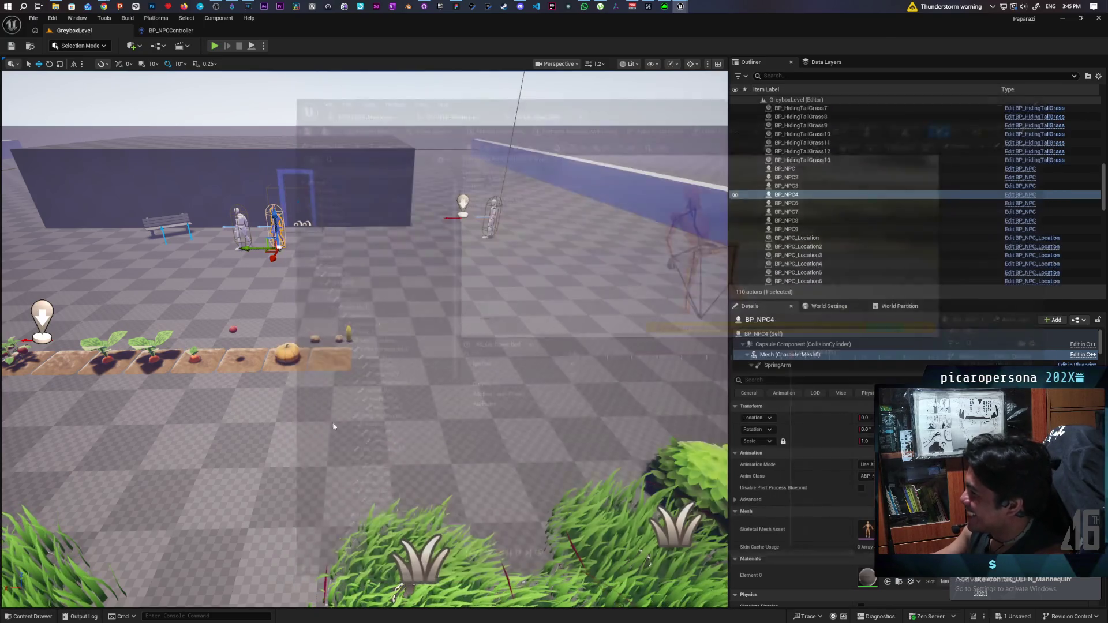
Step: Retarget AS_Lie_Down_Bed_Loop to the SK_UEFN_Mannequin skeleton
{"action": "left_click", "coordinate": [28, 617]}
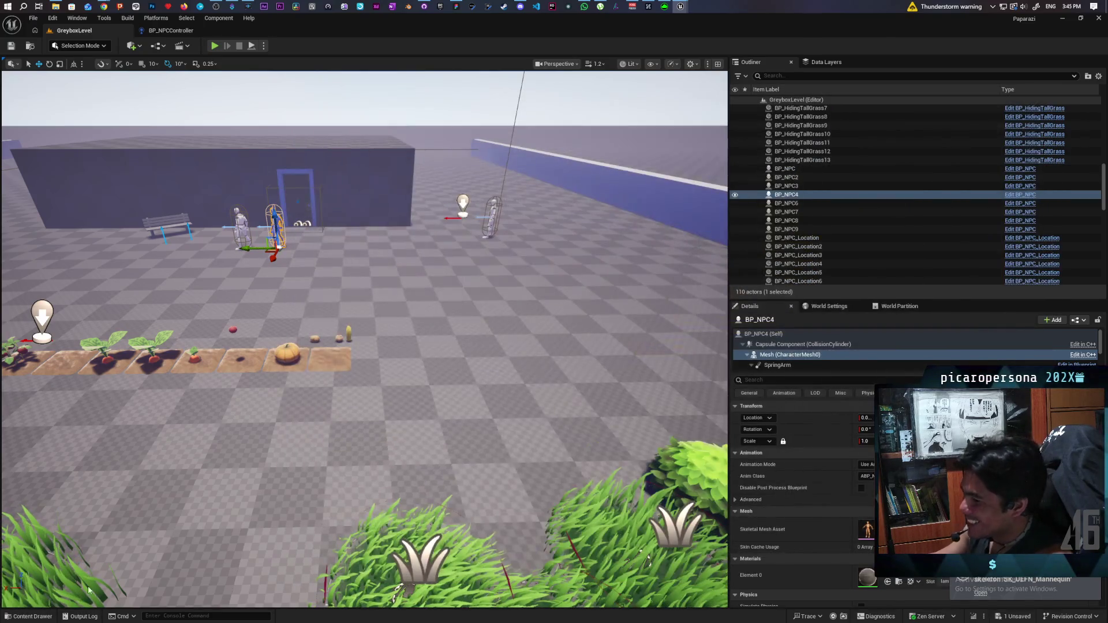
{"action": "left_click", "coordinate": [28, 617]}
{"action": "double_click", "coordinate": [268, 463]}
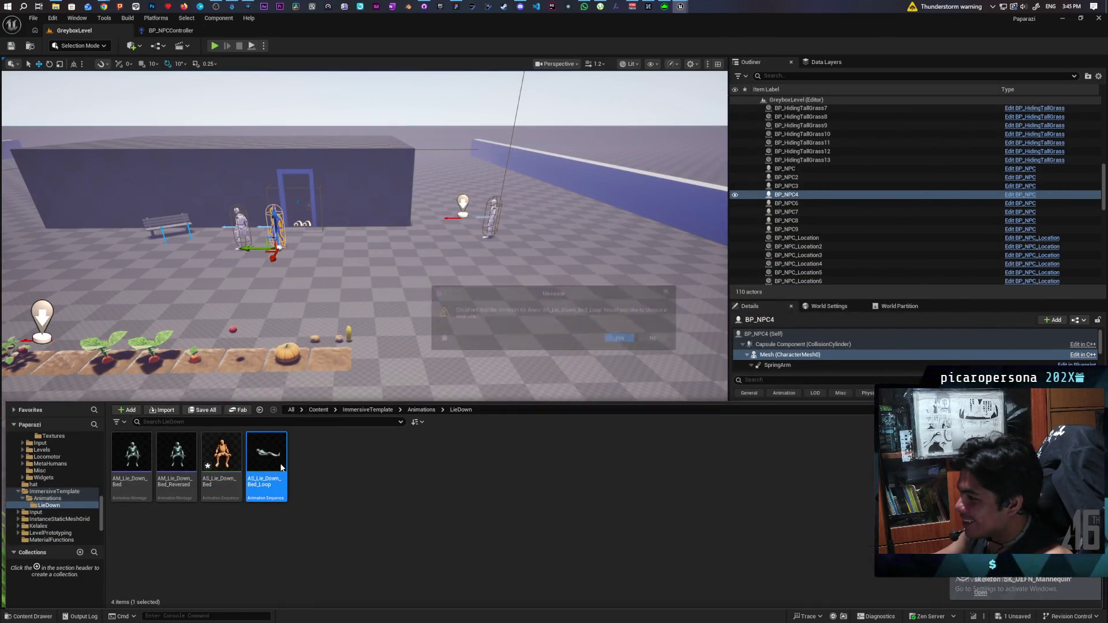
{"action": "left_click", "coordinate": [609, 341]}
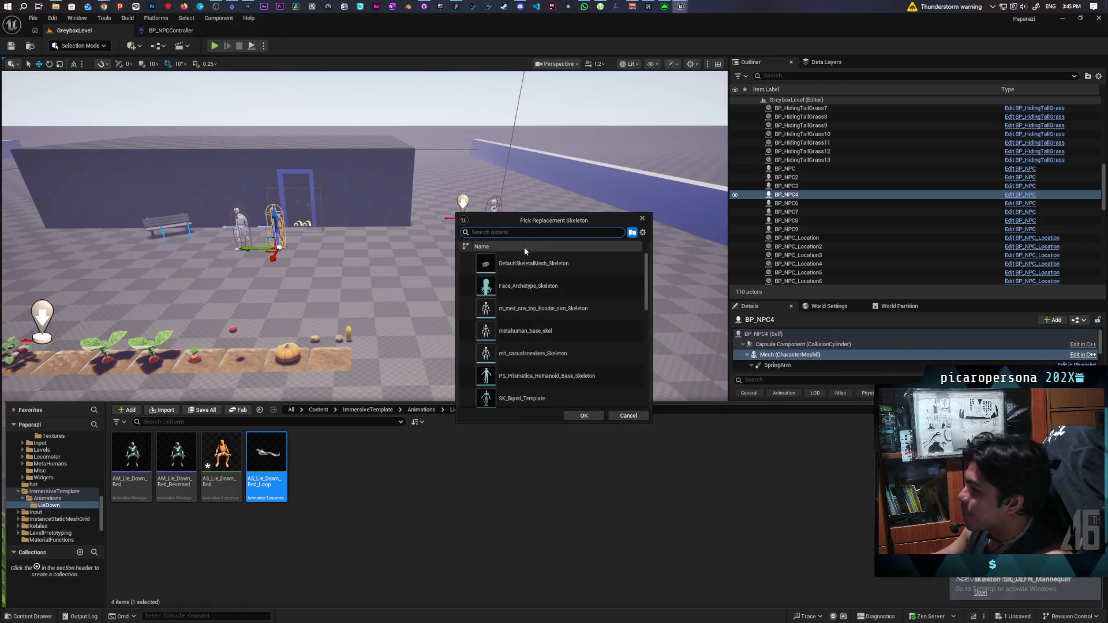
{"action": "type", "text": "sk u"}
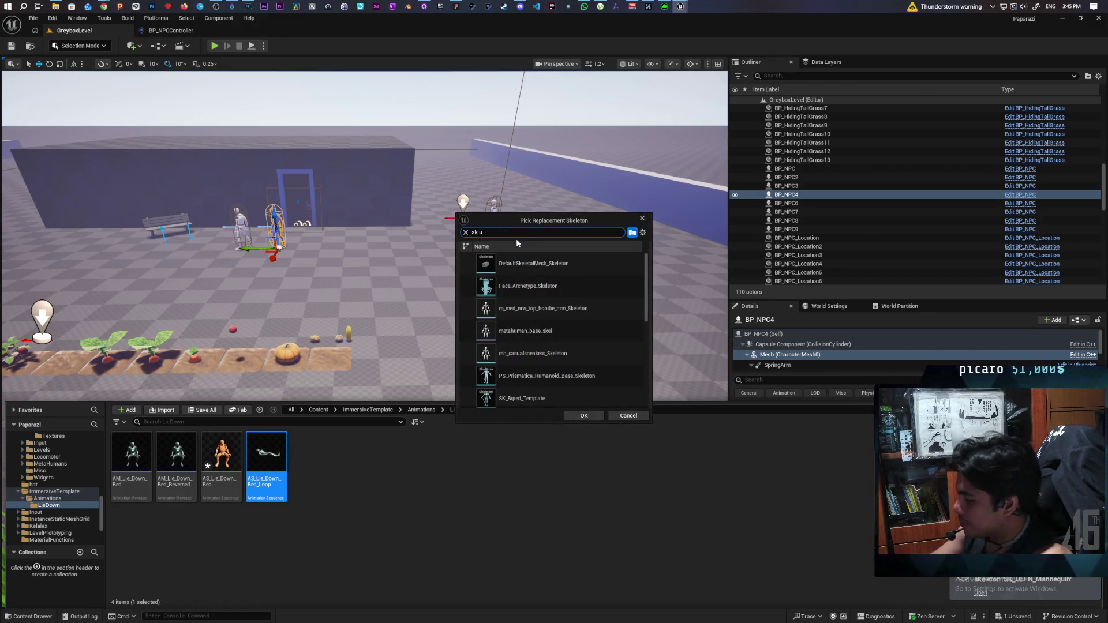
{"action": "type", "text": "efn"}
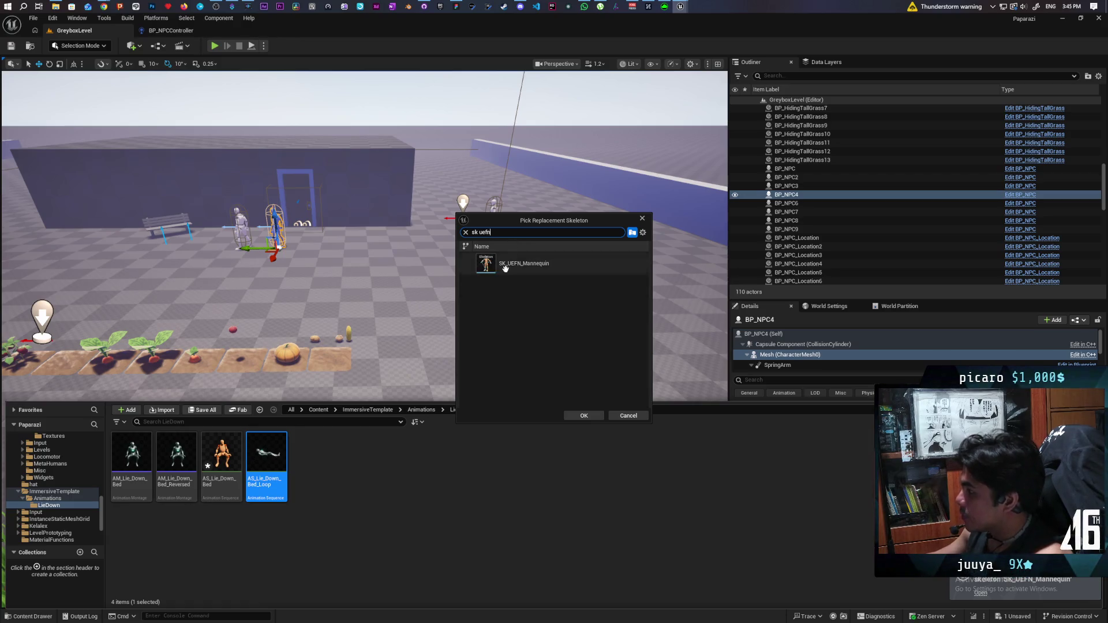
{"action": "left_click", "coordinate": [526, 263]}
{"action": "left_click", "coordinate": [583, 415]}
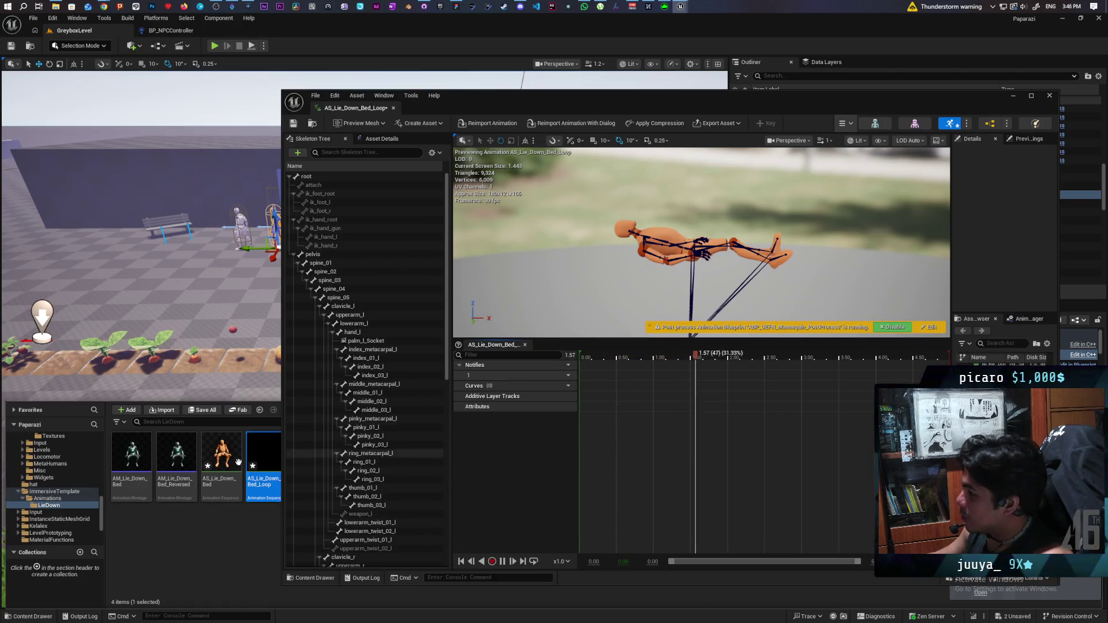
Step: Close the loop's editor and open the AM_Lie_Down_Bed montage
{"action": "left_click", "coordinate": [1049, 97]}
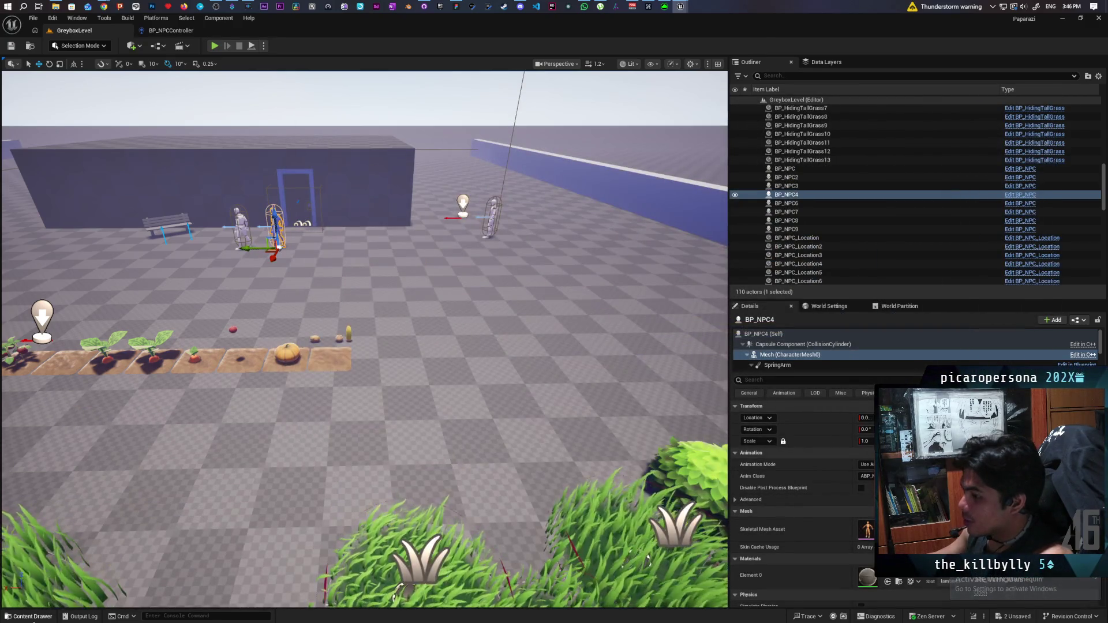
{"action": "left_click", "coordinate": [27, 617]}
{"action": "double_click", "coordinate": [131, 454]}
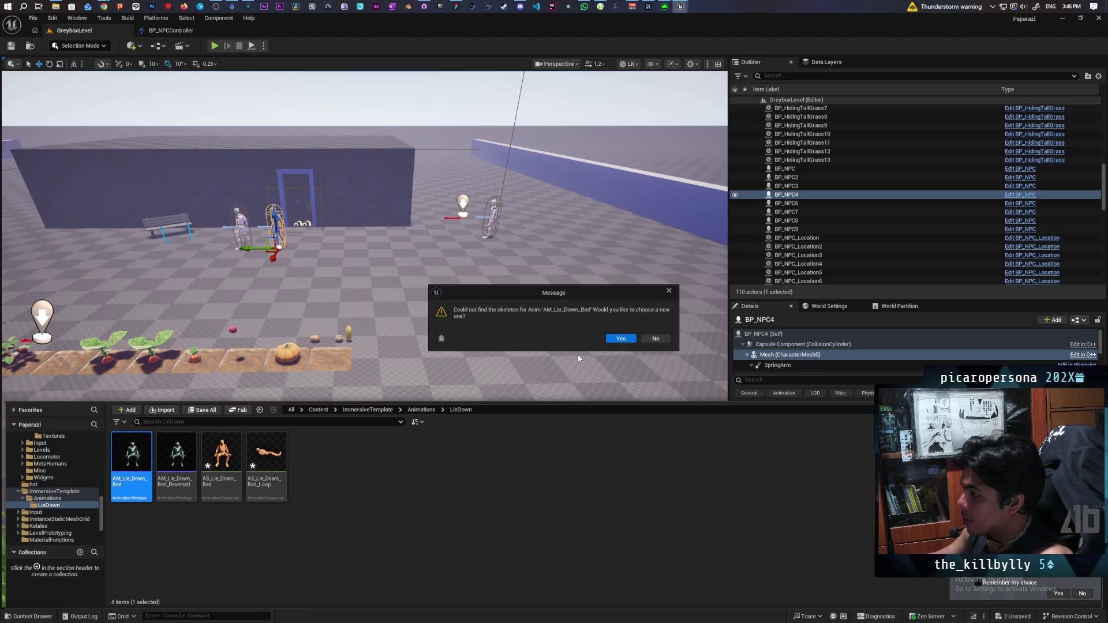
Step: Retarget AM_Lie_Down_Bed to SK_UEFN_Mannequin and return to the LieDown assets
{"action": "left_click", "coordinate": [621, 339]}
{"action": "type", "text": "sk uef"}
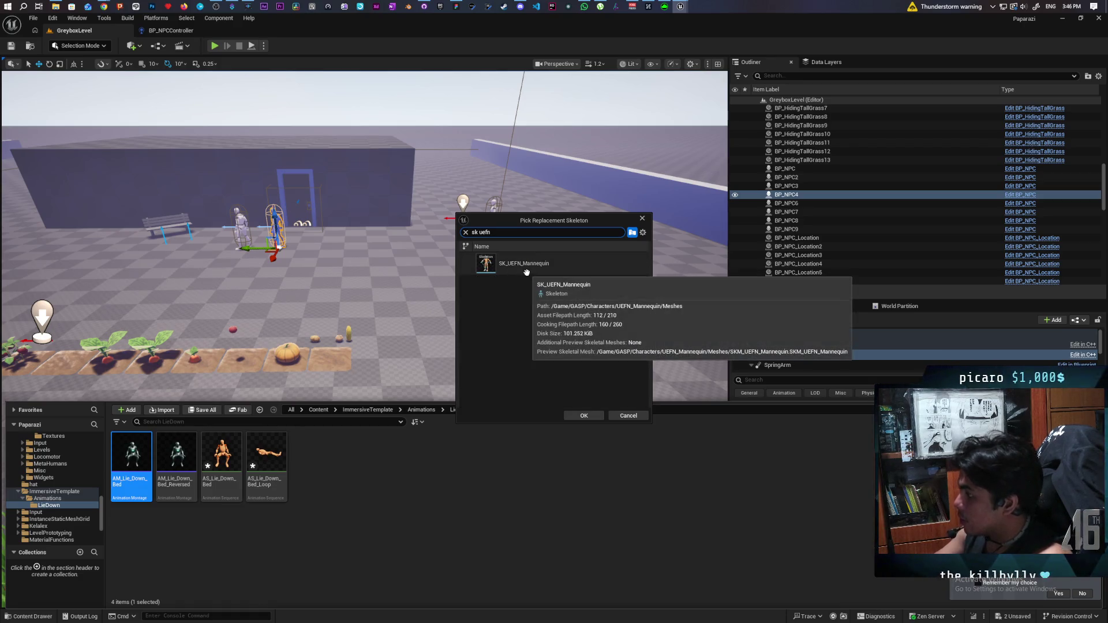
{"action": "type", "text": "n"}
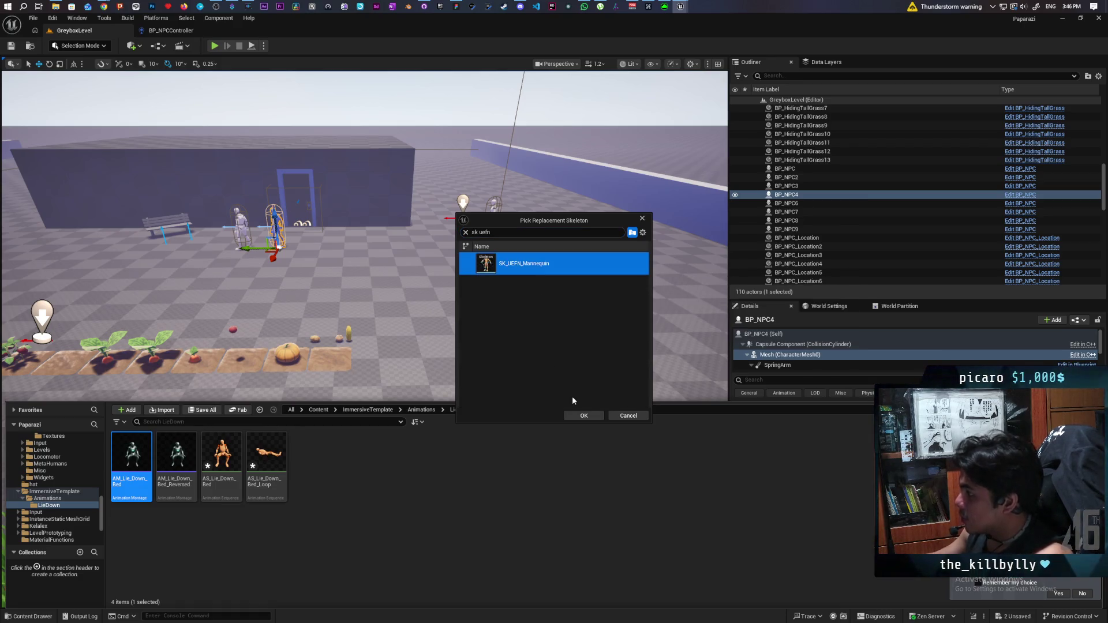
{"action": "left_click", "coordinate": [577, 414]}
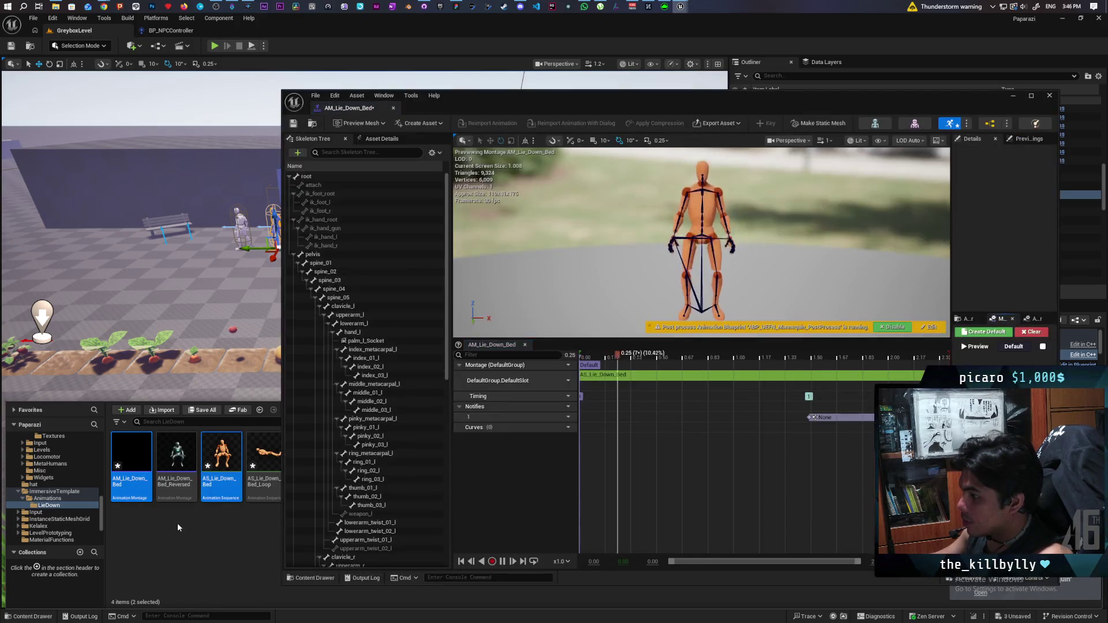
{"action": "mouse_move", "coordinate": [184, 449]}
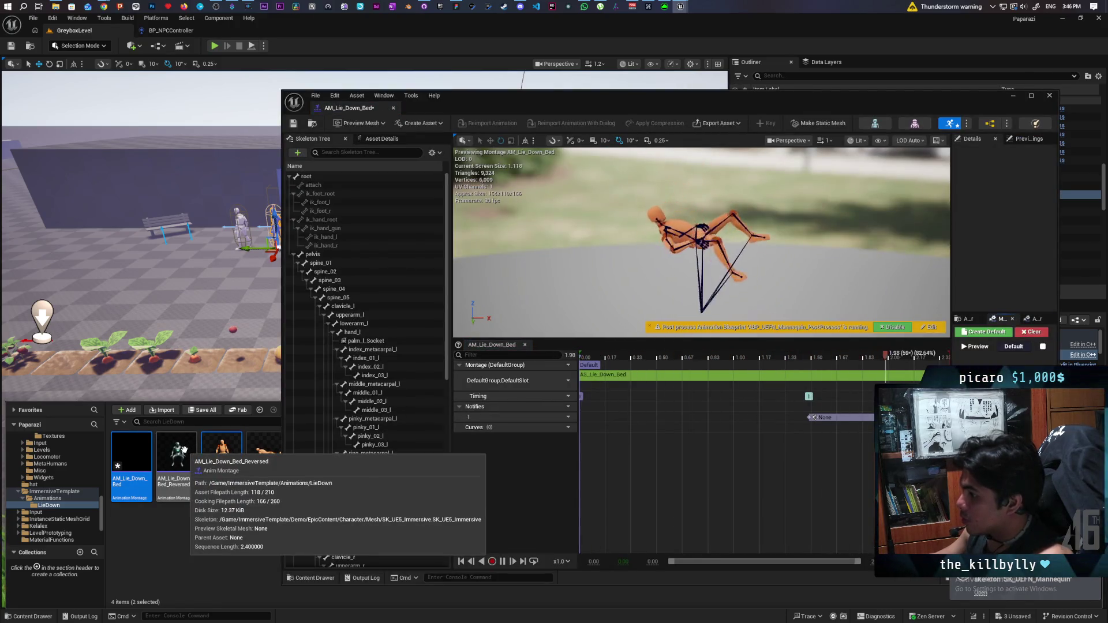
{"action": "left_click", "coordinate": [41, 605]}
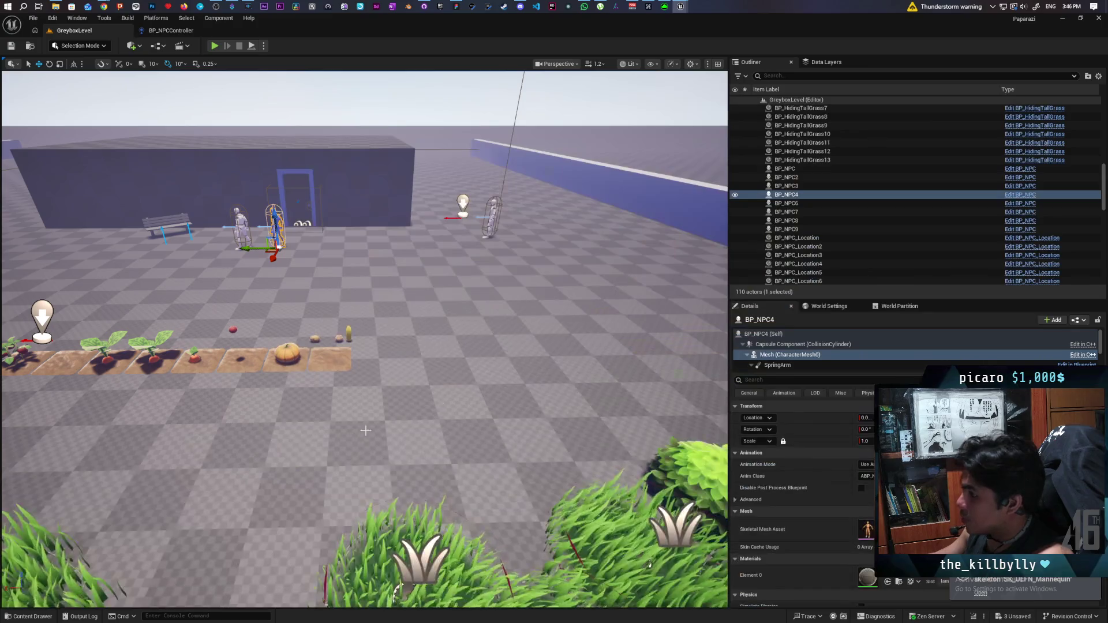
{"action": "left_click", "coordinate": [29, 617]}
Step: Retarget AM_Lie_Down_Bed_Reversed to SK_UEFN_Mannequin and close its editor
{"action": "double_click", "coordinate": [176, 453]}
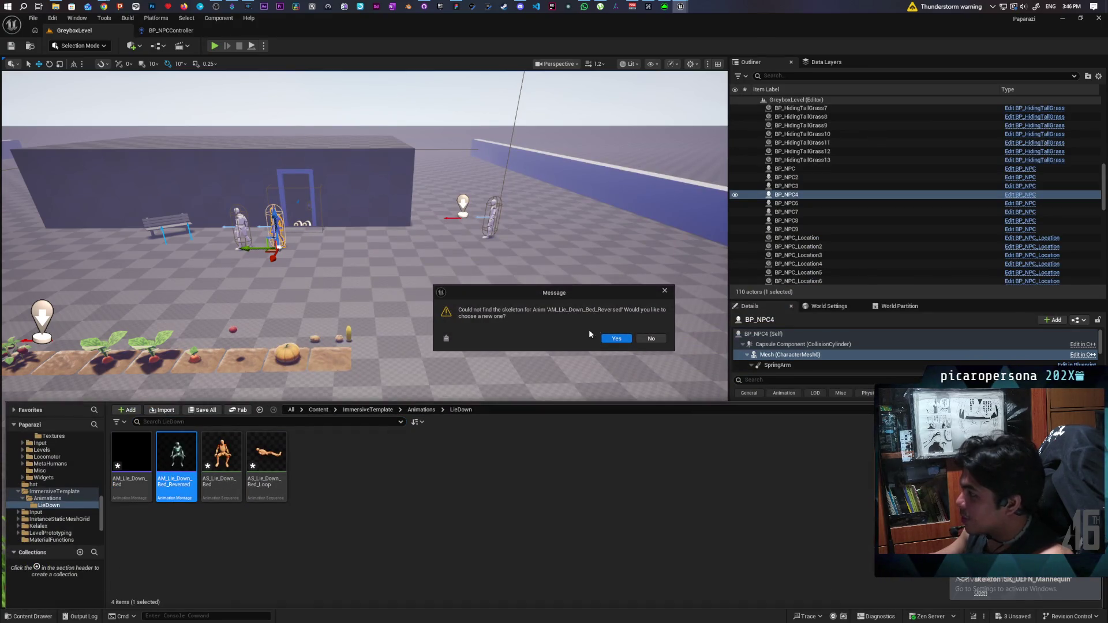
{"action": "left_click", "coordinate": [613, 339]}
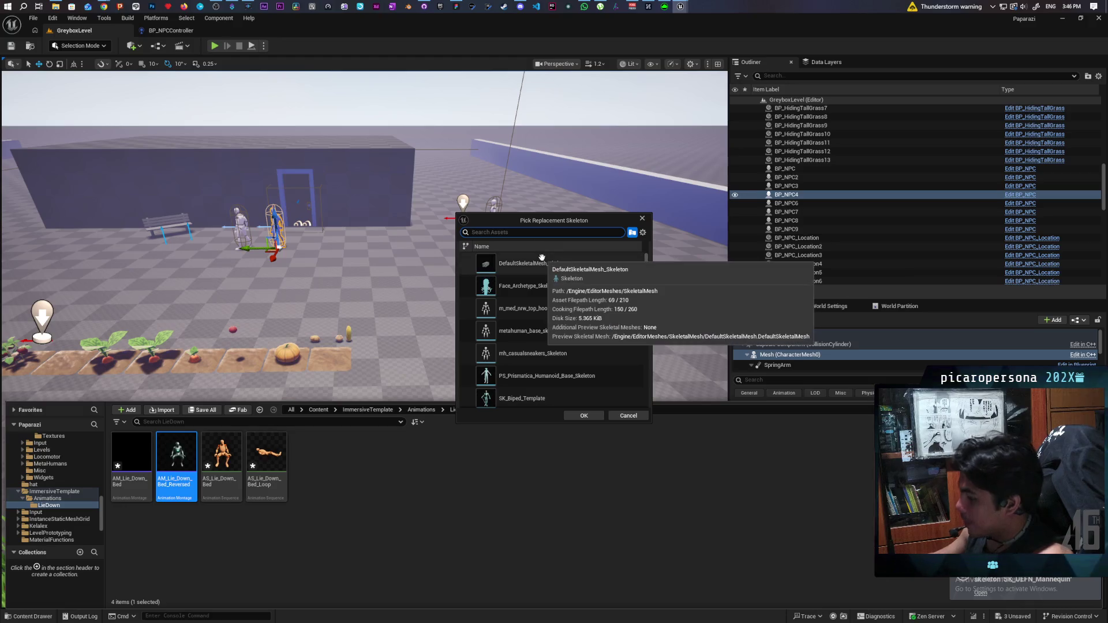
{"action": "type", "text": "sk uefn"}
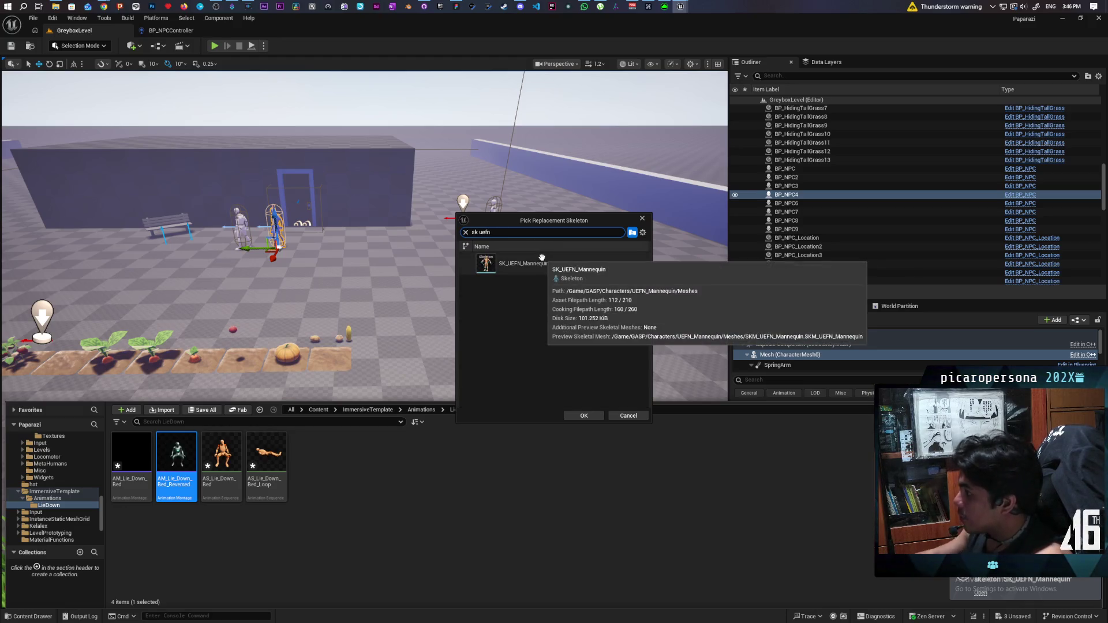
{"action": "left_click", "coordinate": [534, 263]}
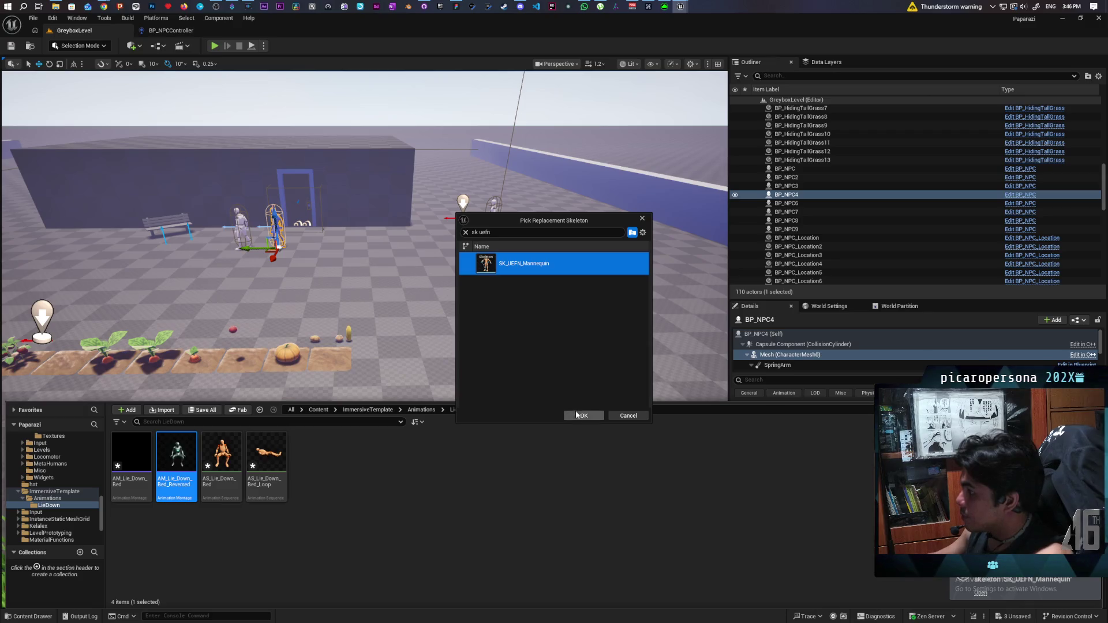
{"action": "left_click", "coordinate": [579, 416]}
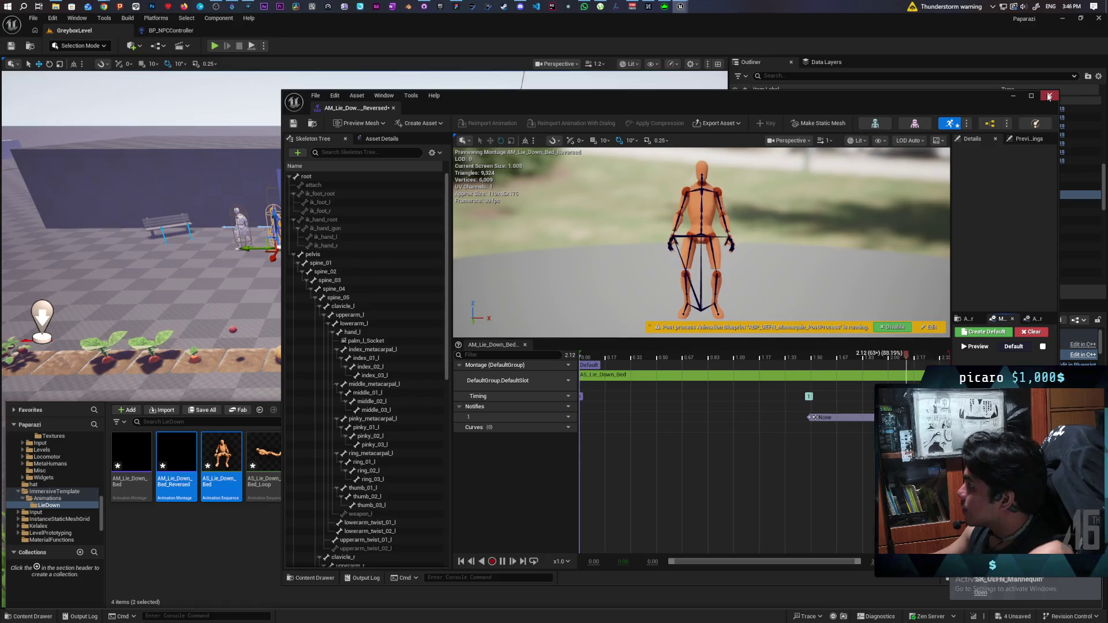
{"action": "left_click", "coordinate": [1014, 96]}
Step: Save all modified assets and drop AM_Lie_Down_Bed into the level beside the grass
{"action": "key", "text": "ctrl+space"}
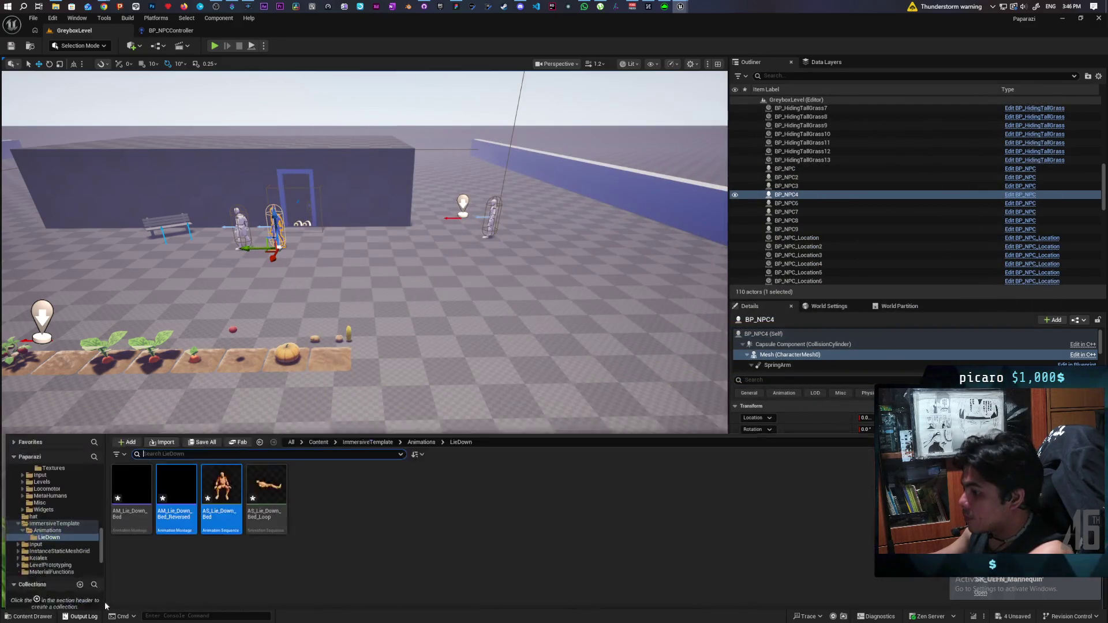
{"action": "key", "text": "ctrl+s"}
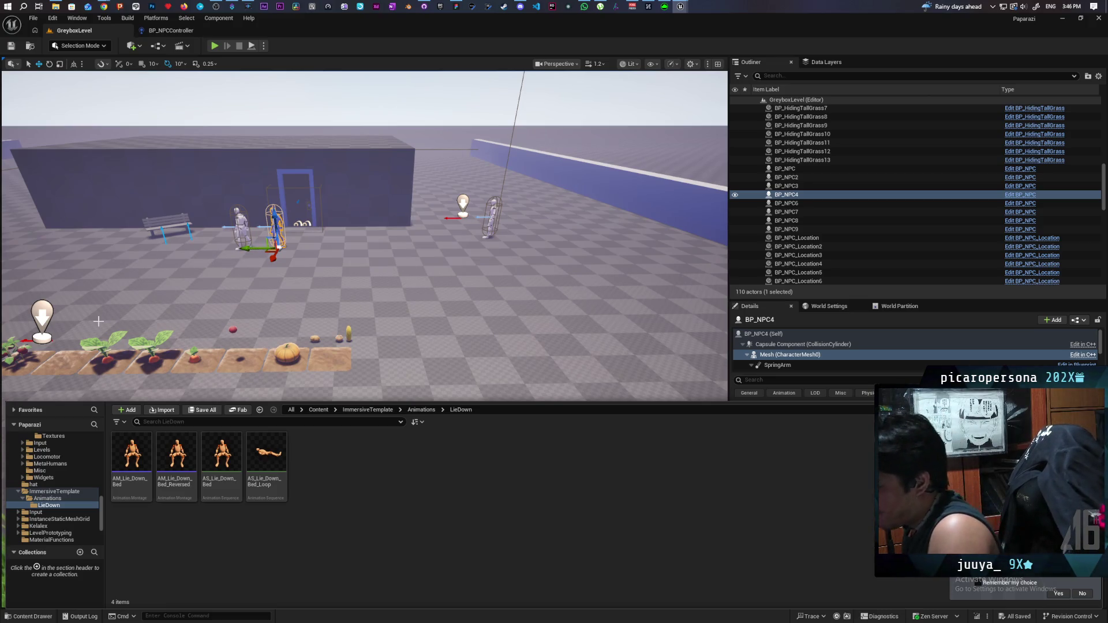
{"action": "mouse_move", "coordinate": [132, 456]}
{"action": "left_mouse_down"}
{"action": "mouse_move", "coordinate": [479, 285]}
{"action": "mouse_move", "coordinate": [480, 359]}
{"action": "mouse_move", "coordinate": [404, 347]}
{"action": "mouse_move", "coordinate": [419, 321]}
{"action": "left_mouse_up"}
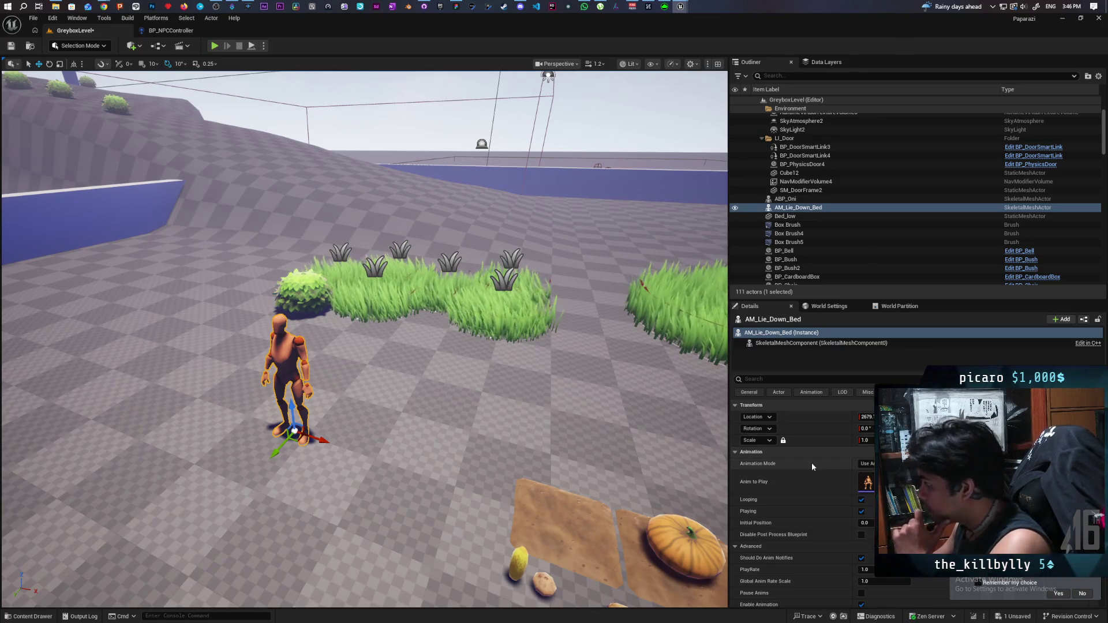
{"action": "left_click_drag", "start_coordinate": [864, 523], "coordinate": [907, 523]}
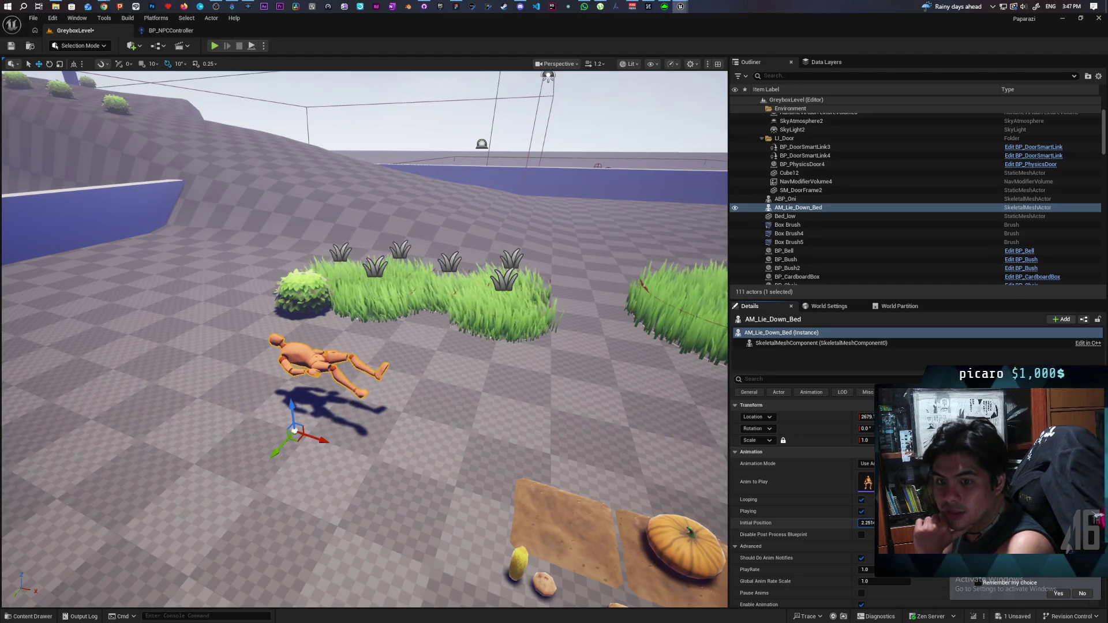
{"action": "left_click_drag", "start_coordinate": [866, 523], "coordinate": [855, 523]}
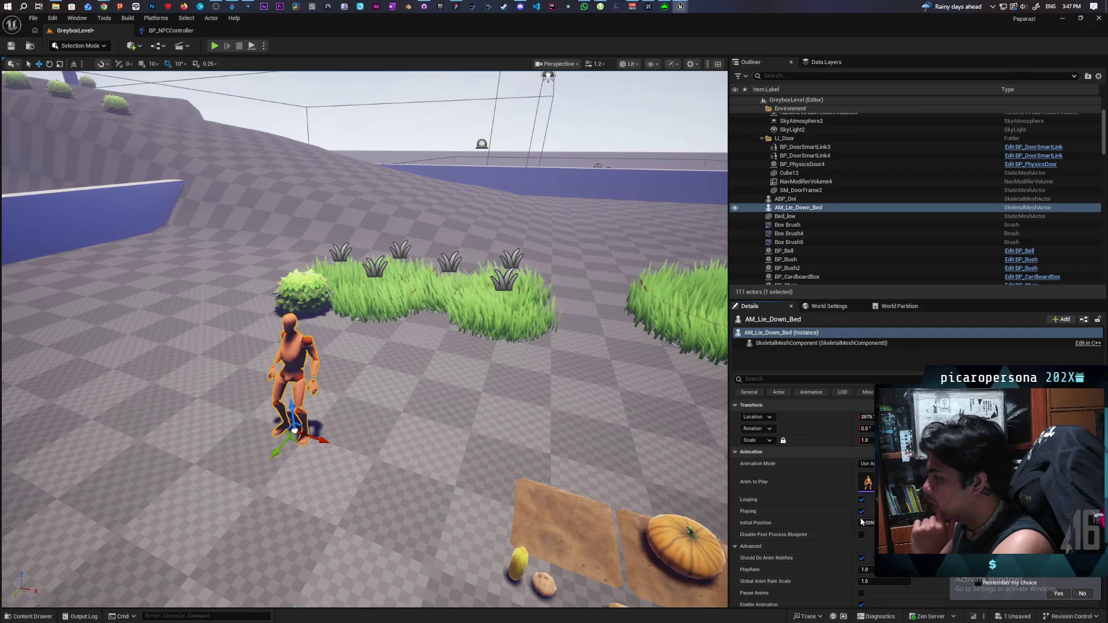
{"action": "key", "text": "w"}
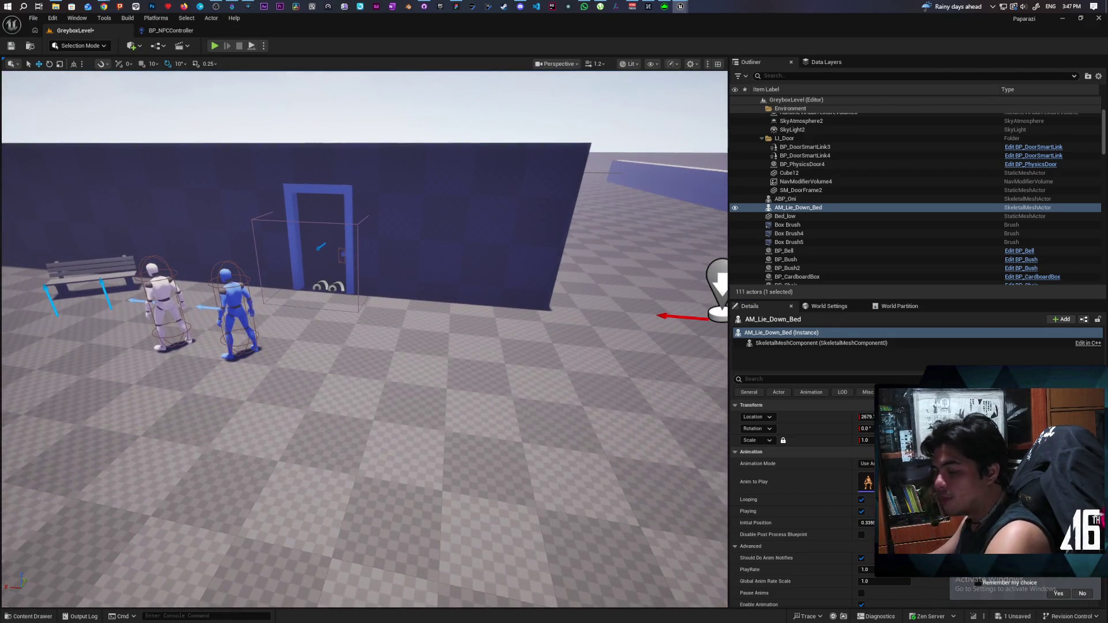
{"action": "key", "text": "f"}
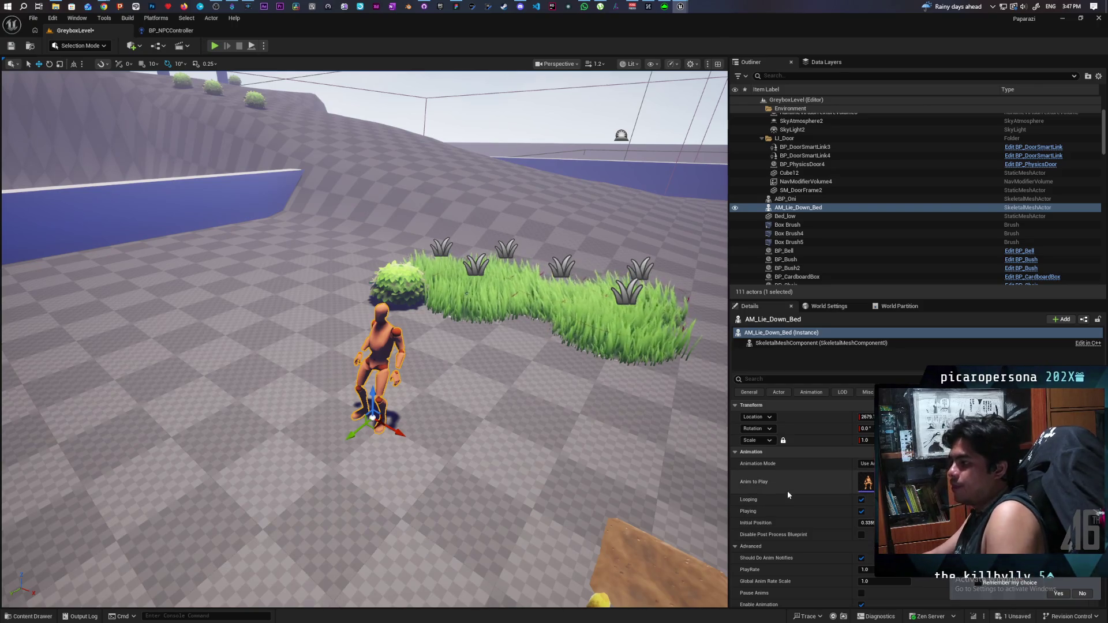
{"action": "key", "text": "f"}
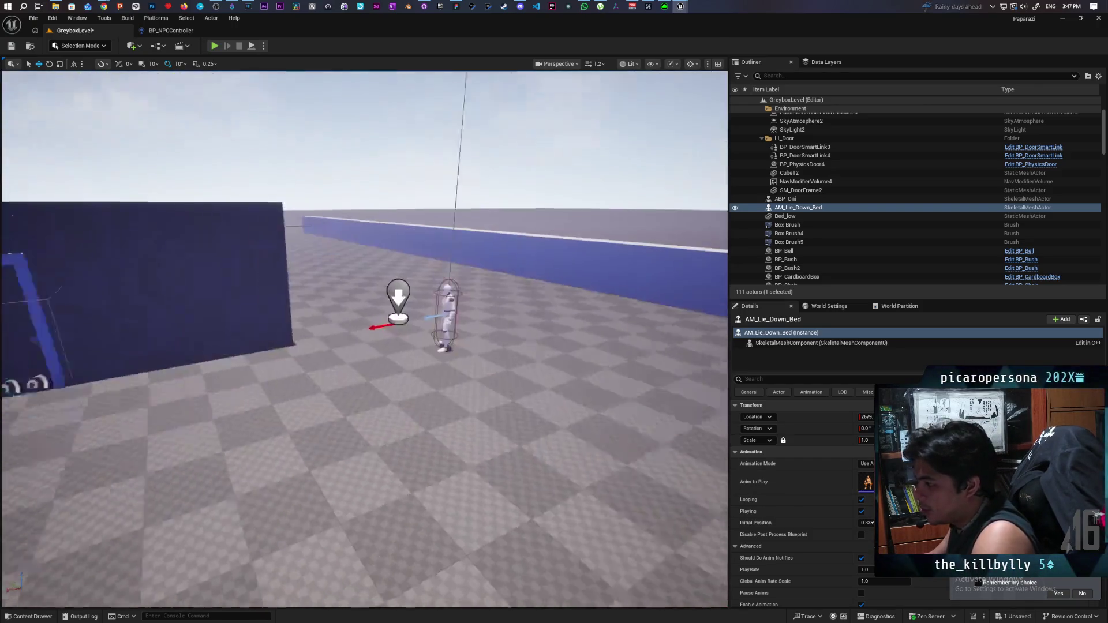
{"action": "key", "text": "w"}
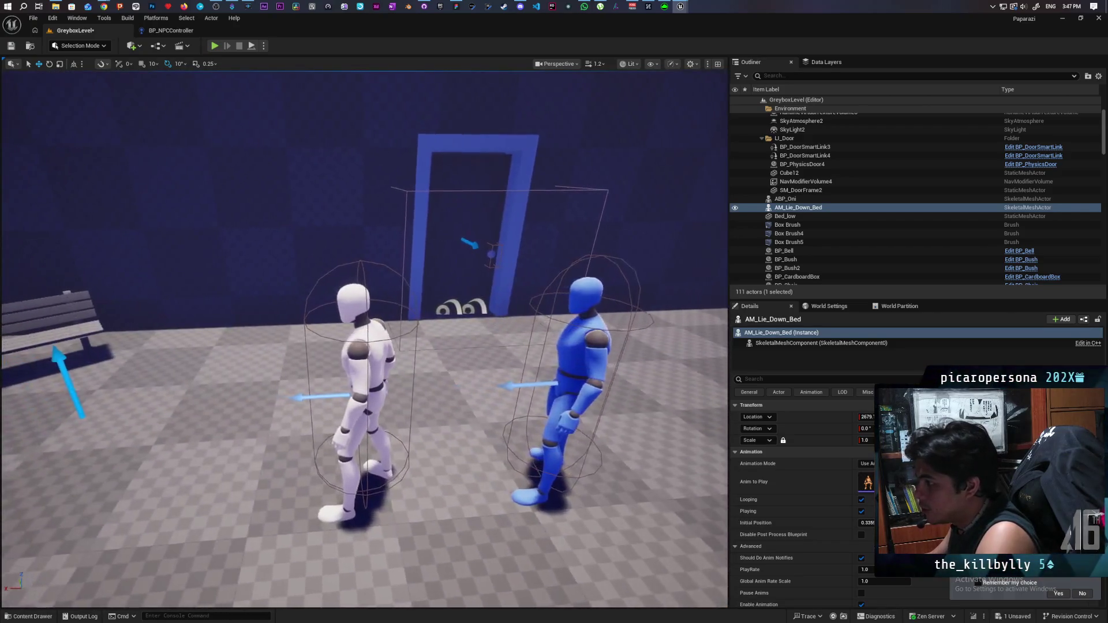
{"action": "key", "text": "f"}
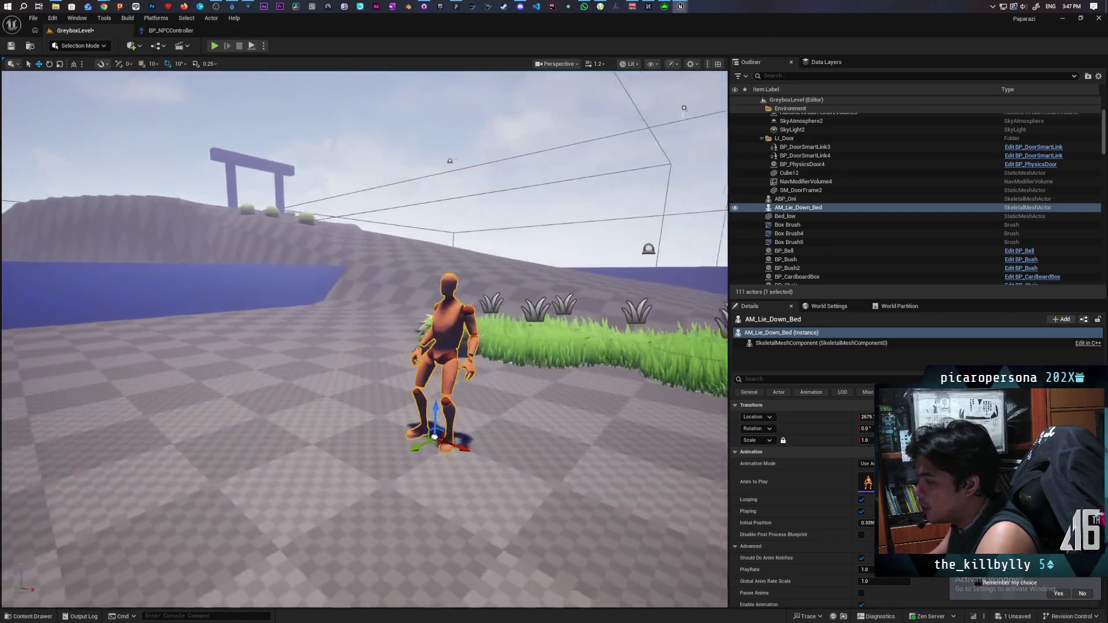
{"action": "key", "text": "s"}
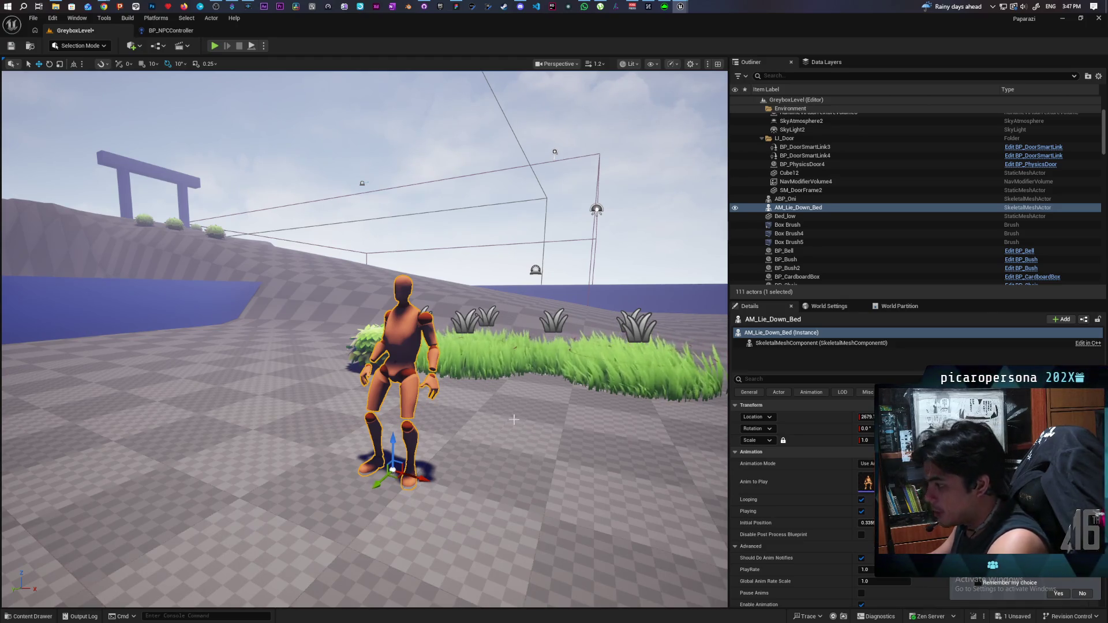
{"action": "left_click_drag", "start_coordinate": [645, 418], "coordinate": [710, 450]}
{"action": "scroll", "coordinate": [710, 450], "scroll_direction": "up", "scroll_amount": 3}
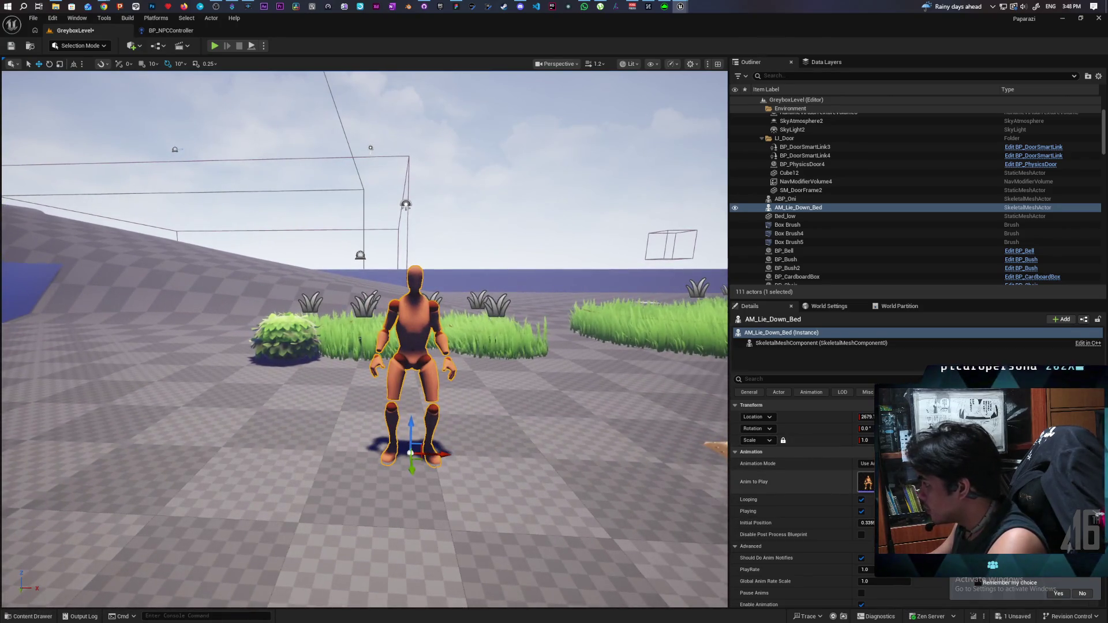
{"action": "left_click", "coordinate": [866, 523]}
{"action": "type", "text": "0"}
{"action": "key", "text": "Return"}
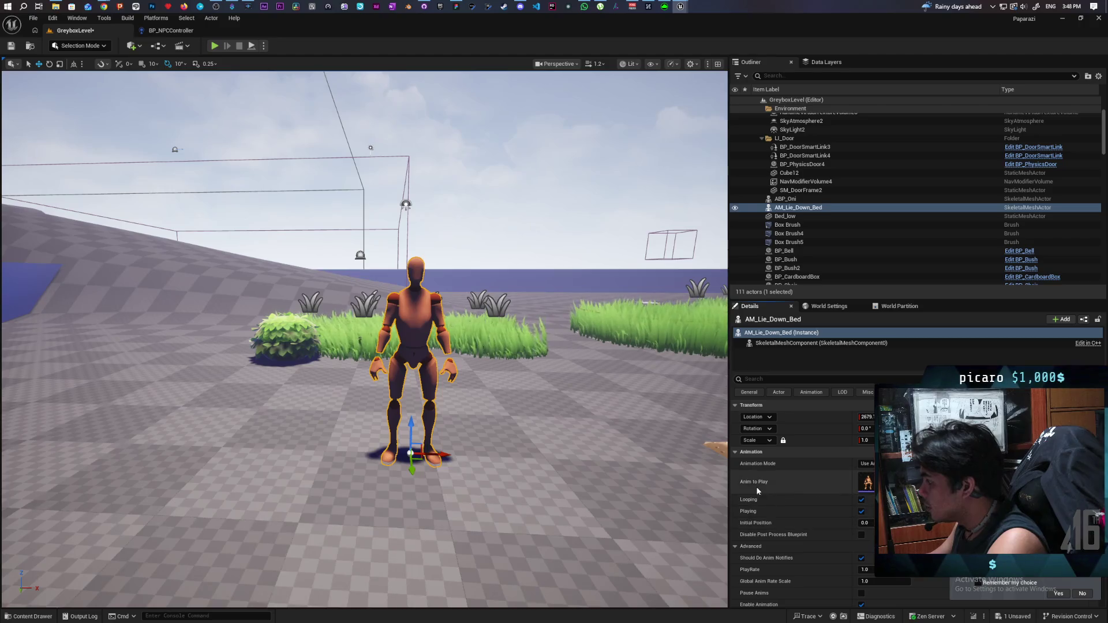
{"action": "left_click_drag", "start_coordinate": [592, 443], "coordinate": [619, 443]}
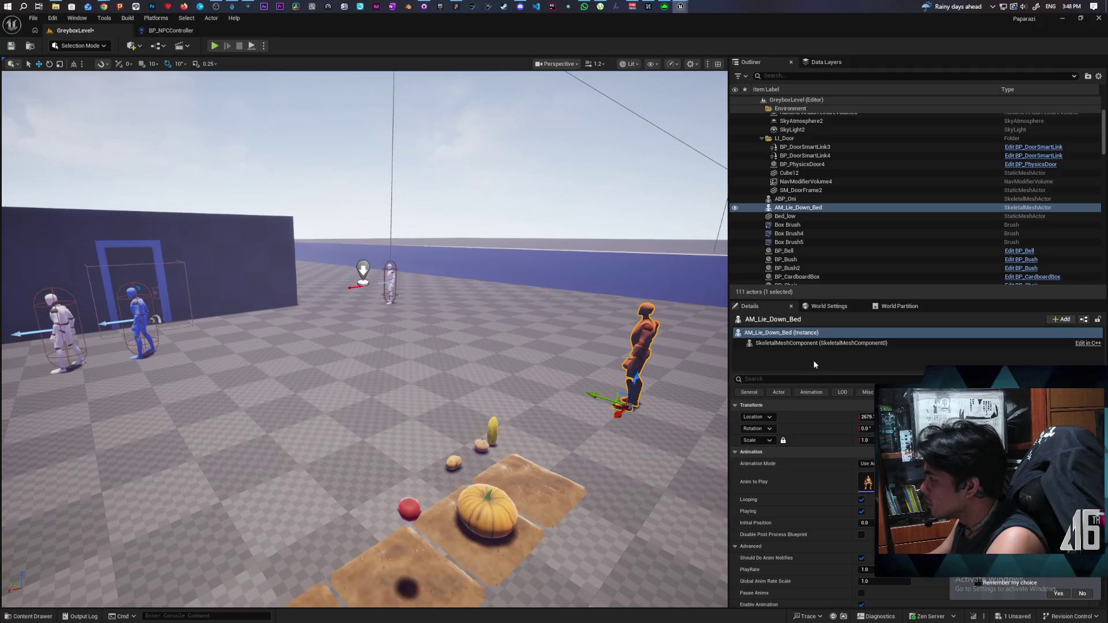
{"action": "left_click", "coordinate": [814, 343]}
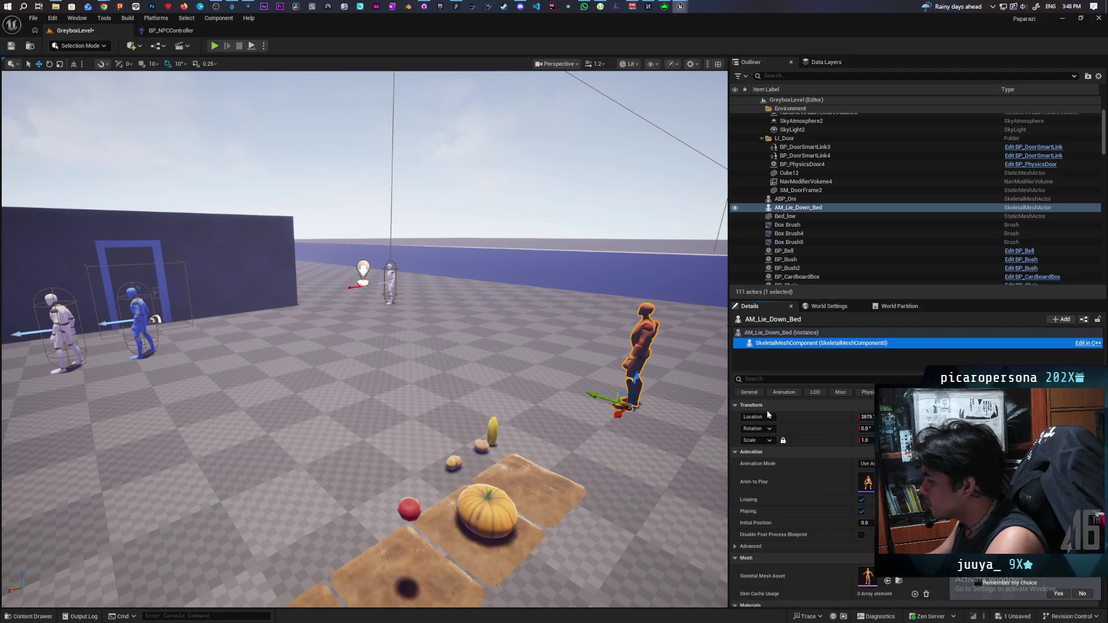
Step: Focus the AM_Lie_Down_Bed mannequin, select it in the Outliner and delete it
{"action": "scroll", "coordinate": [800, 491], "scroll_direction": "down", "scroll_amount": 4}
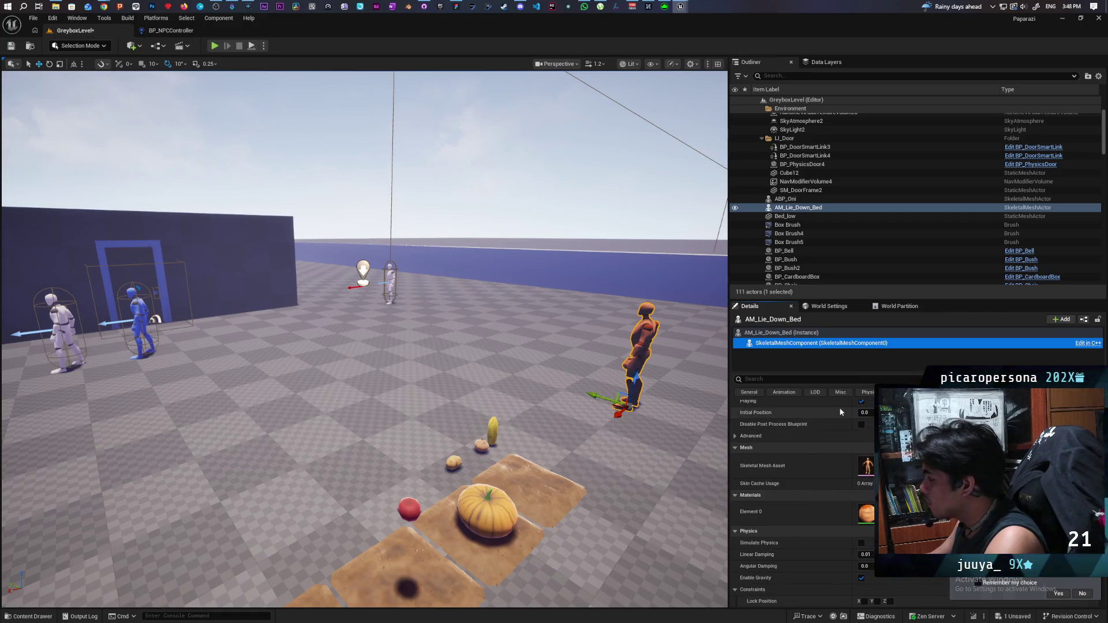
{"action": "key", "text": "f"}
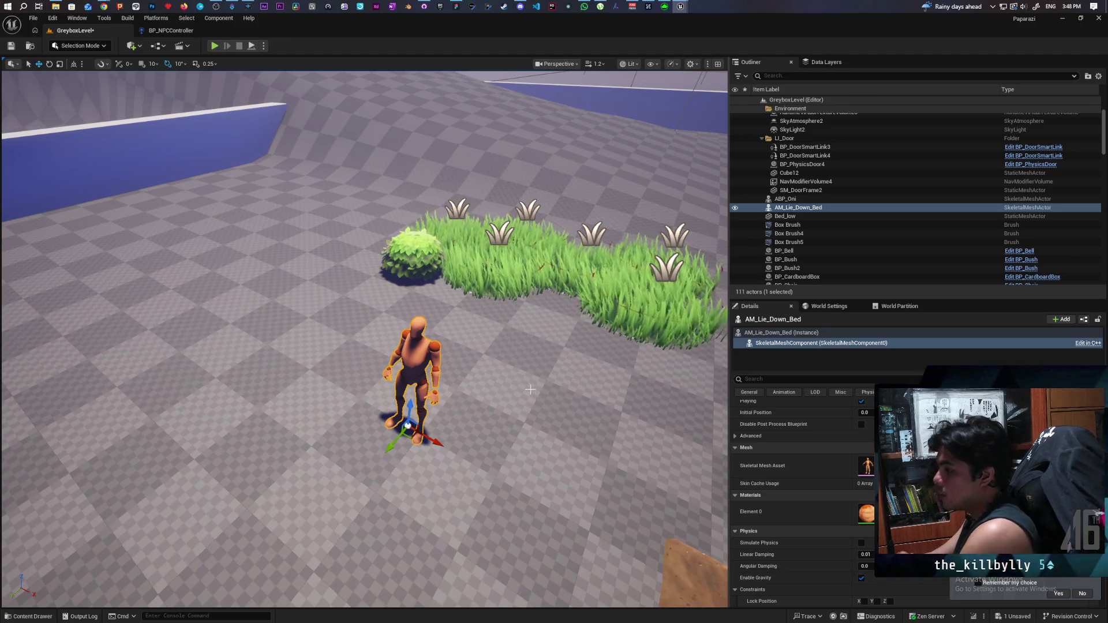
{"action": "left_click", "coordinate": [423, 360]}
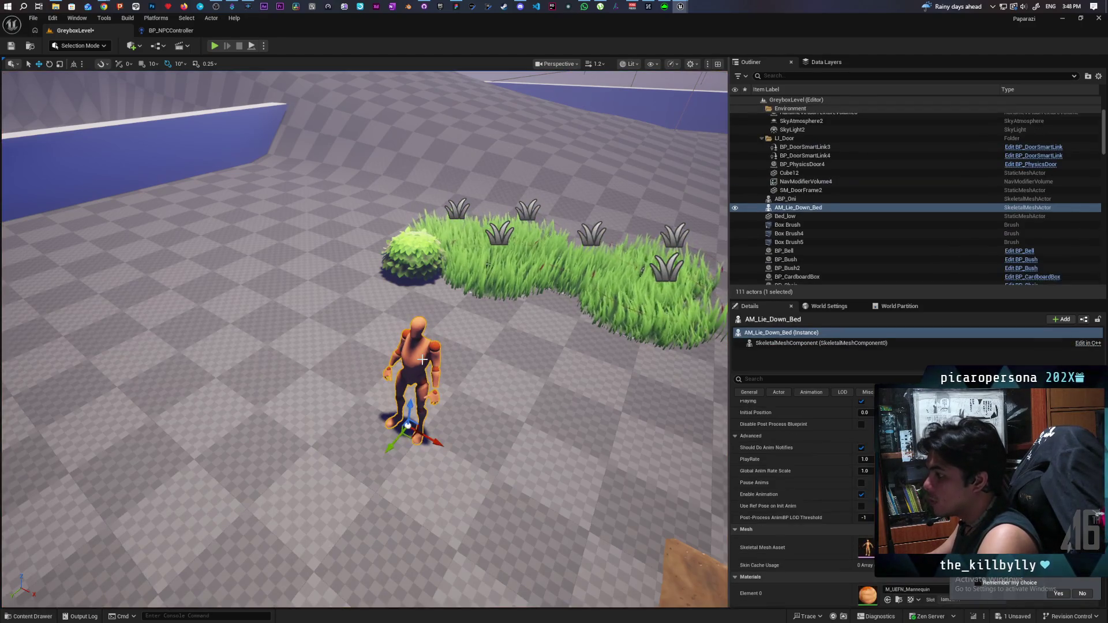
{"action": "left_click", "coordinate": [789, 209]}
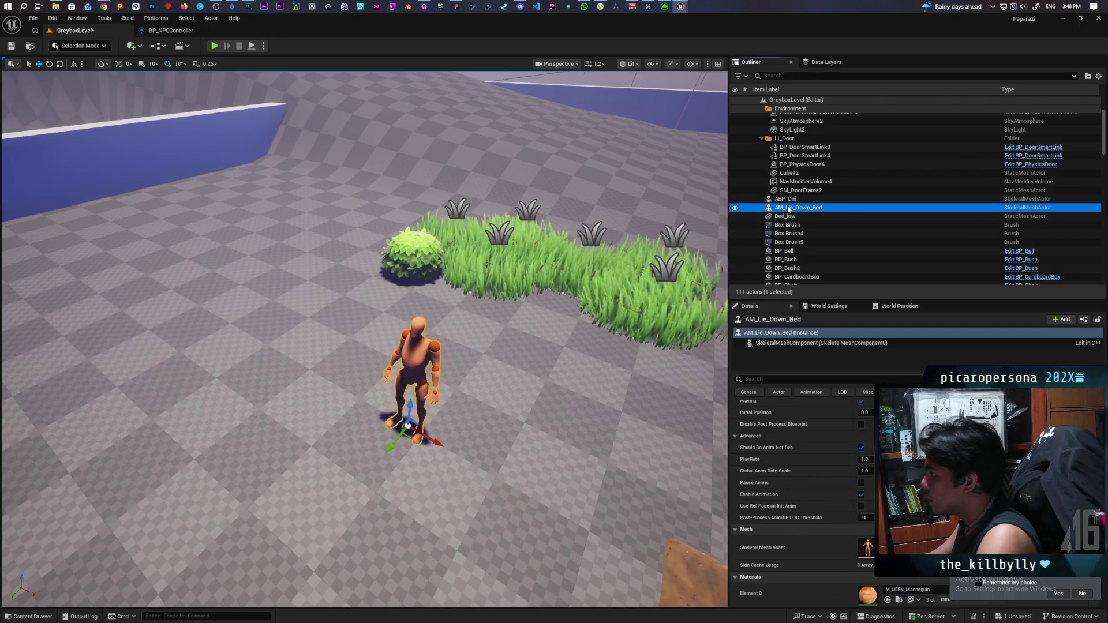
{"action": "key", "text": "Delete"}
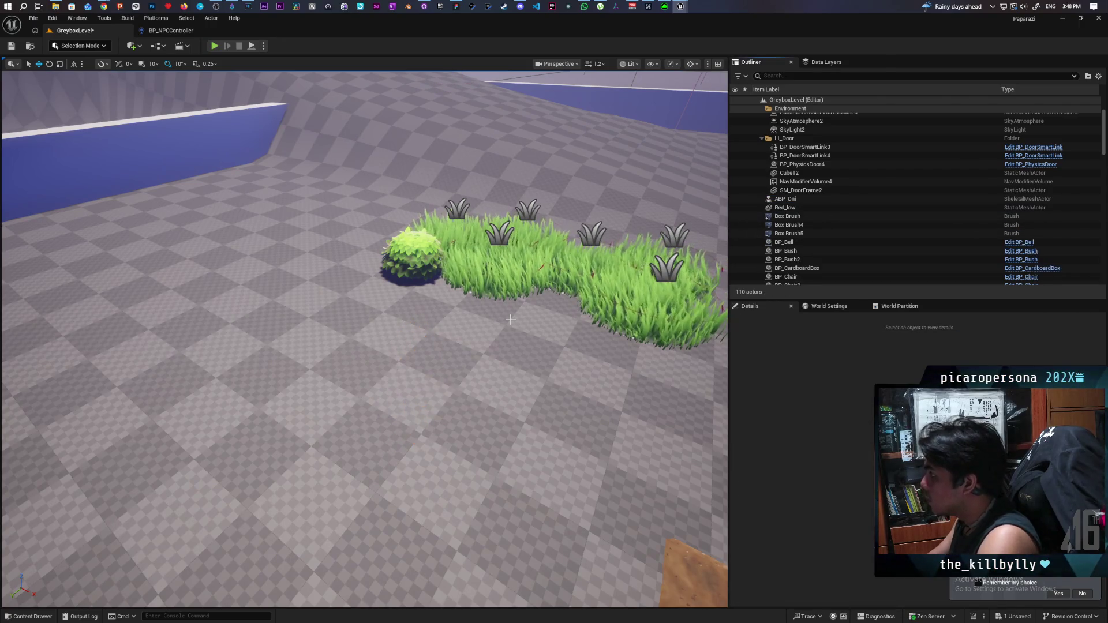
Step: Focus the cat-eared ABP_Oni figure from the Outliner and delete it from the level
{"action": "double_click", "coordinate": [806, 198]}
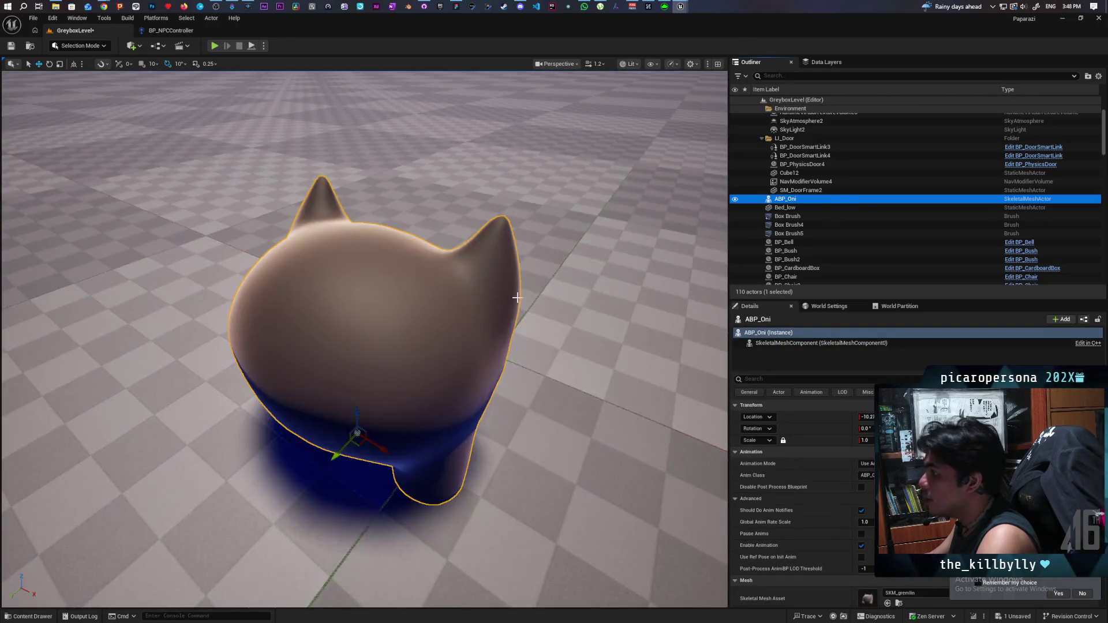
{"action": "scroll", "coordinate": [365, 340], "scroll_direction": "down", "scroll_amount": 10}
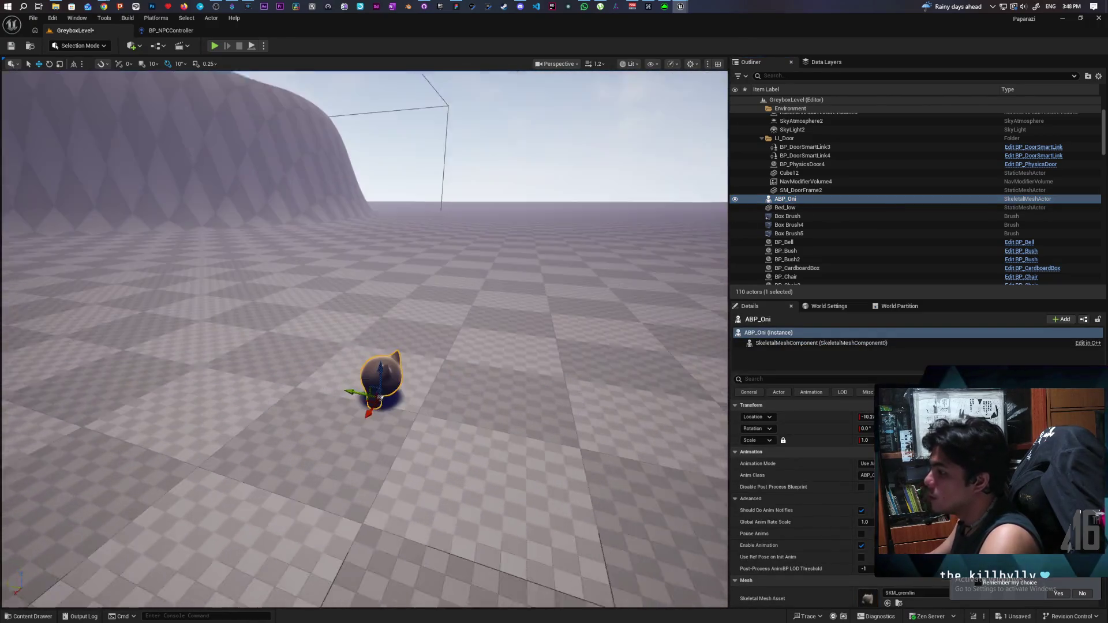
{"action": "mouse_move", "coordinate": [372, 355]}
{"action": "left_mouse_down"}
{"action": "mouse_move", "coordinate": [361, 342]}
{"action": "mouse_move", "coordinate": [358, 398]}
{"action": "mouse_move", "coordinate": [369, 355]}
{"action": "mouse_move", "coordinate": [318, 352]}
{"action": "mouse_move", "coordinate": [295, 329]}
{"action": "mouse_move", "coordinate": [277, 369]}
{"action": "mouse_move", "coordinate": [451, 465]}
{"action": "left_mouse_up"}
{"action": "key", "text": "Delete"}
Step: Close the LieDown content drawer, turn toward the blue wall and select the BP_NPC10 mannequin
{"action": "left_click", "coordinate": [17, 617]}
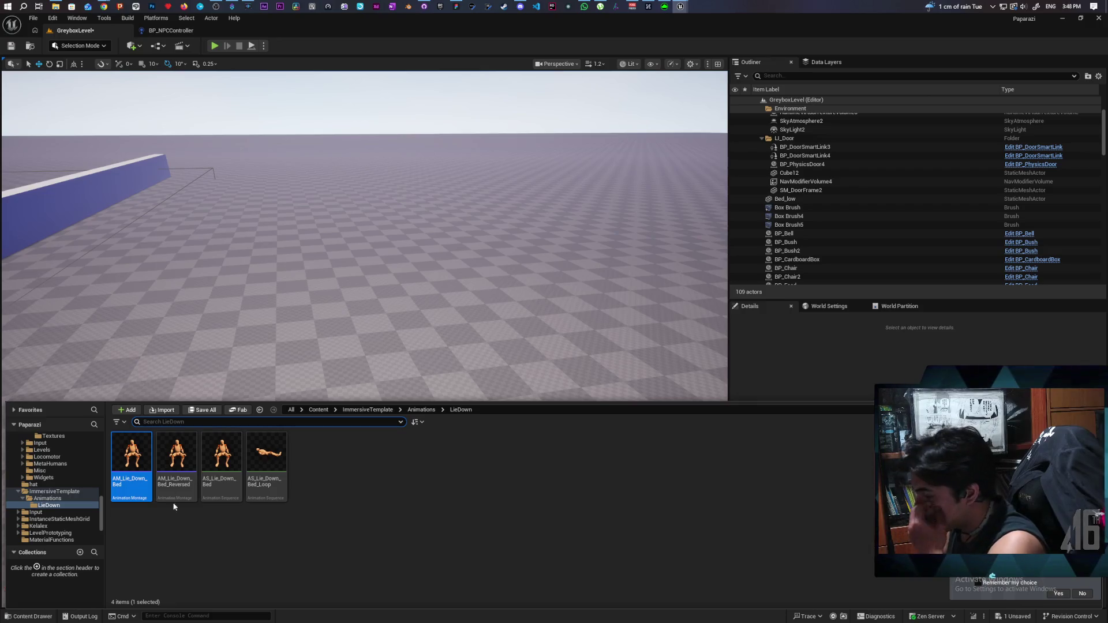
{"action": "left_click", "coordinate": [251, 320]}
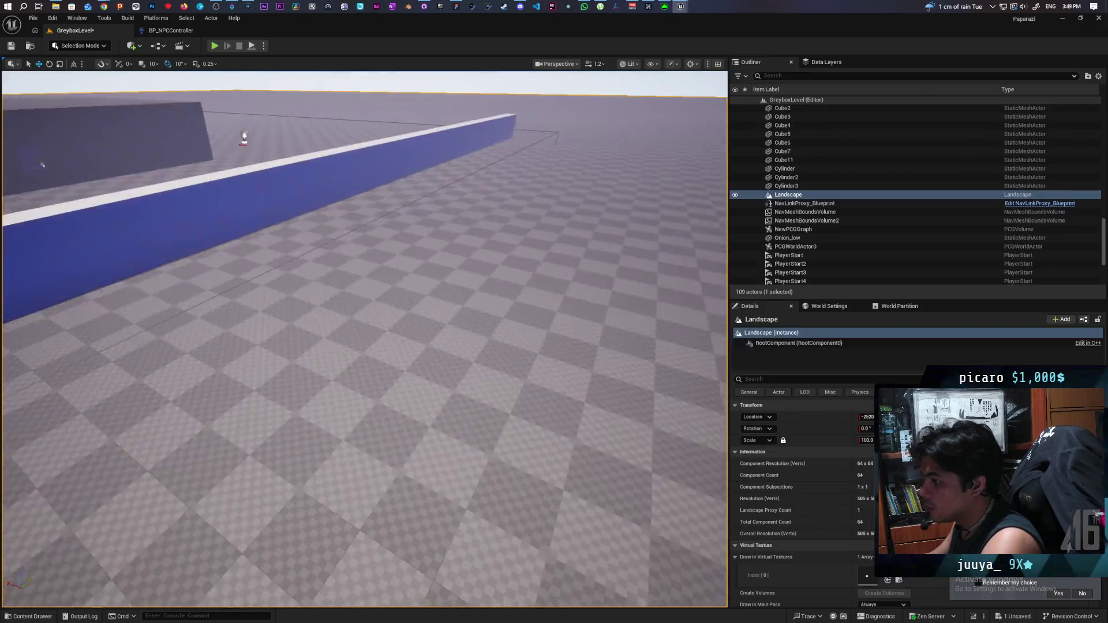
{"action": "mouse_move", "coordinate": [251, 320]}
{"action": "left_mouse_down"}
{"action": "mouse_move", "coordinate": [181, 315]}
{"action": "mouse_move", "coordinate": [422, 332]}
{"action": "left_mouse_up"}
{"action": "left_click", "coordinate": [180, 324]}
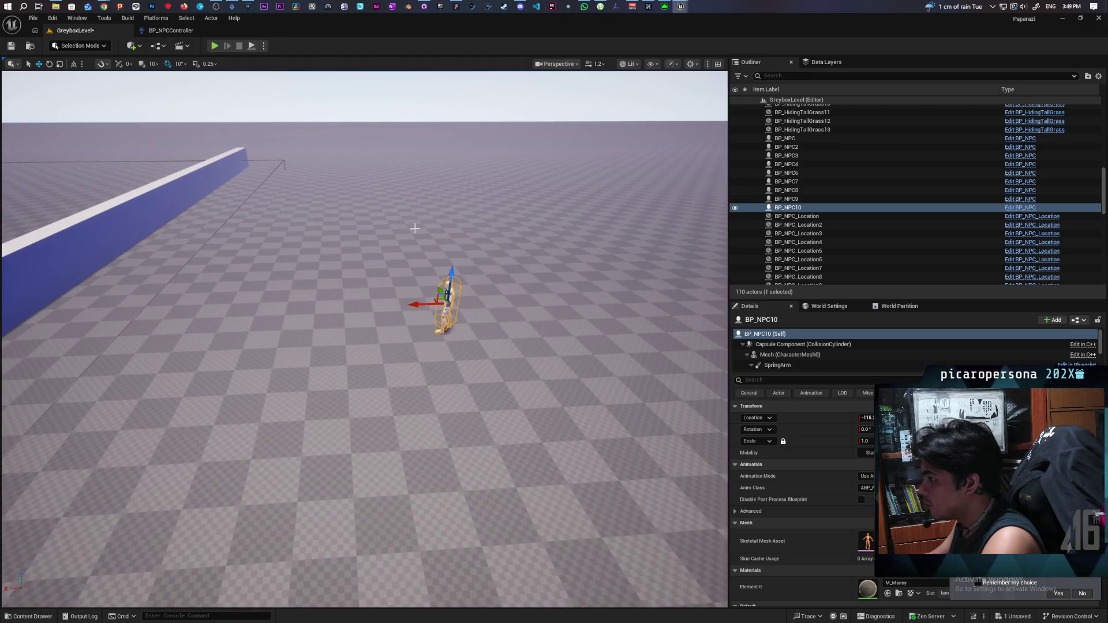
Step: Clear all four waypoints from C_NPC_Location's Locations map and save the level with Ctrl+S
{"action": "left_click_drag", "start_coordinate": [328, 320], "coordinate": [328, 320]}
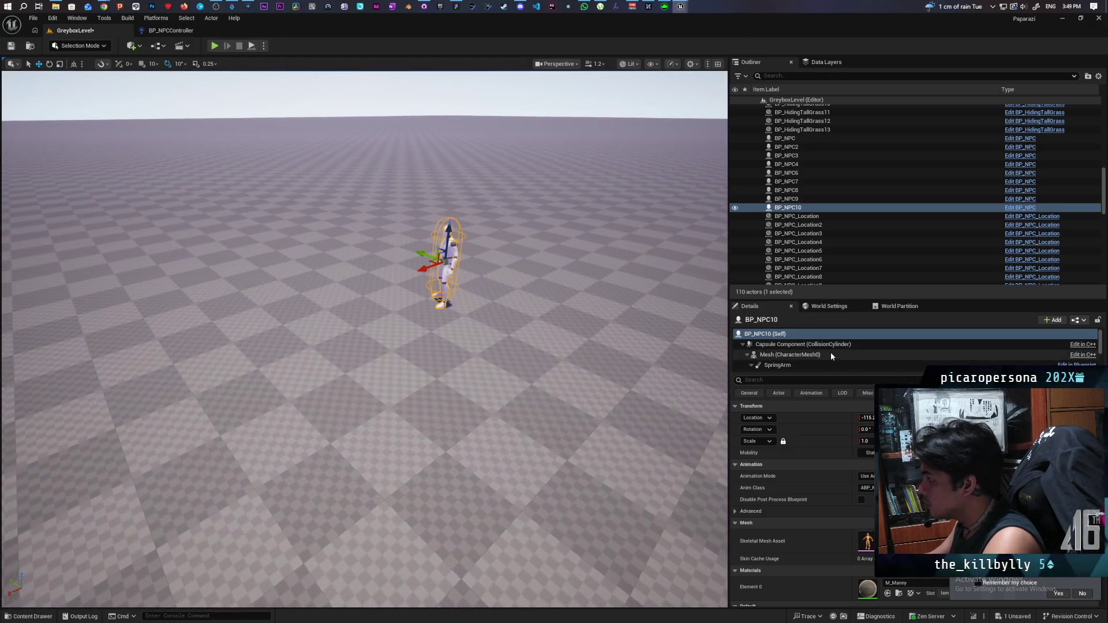
{"action": "scroll", "coordinate": [831, 354], "scroll_direction": "down", "scroll_amount": 2}
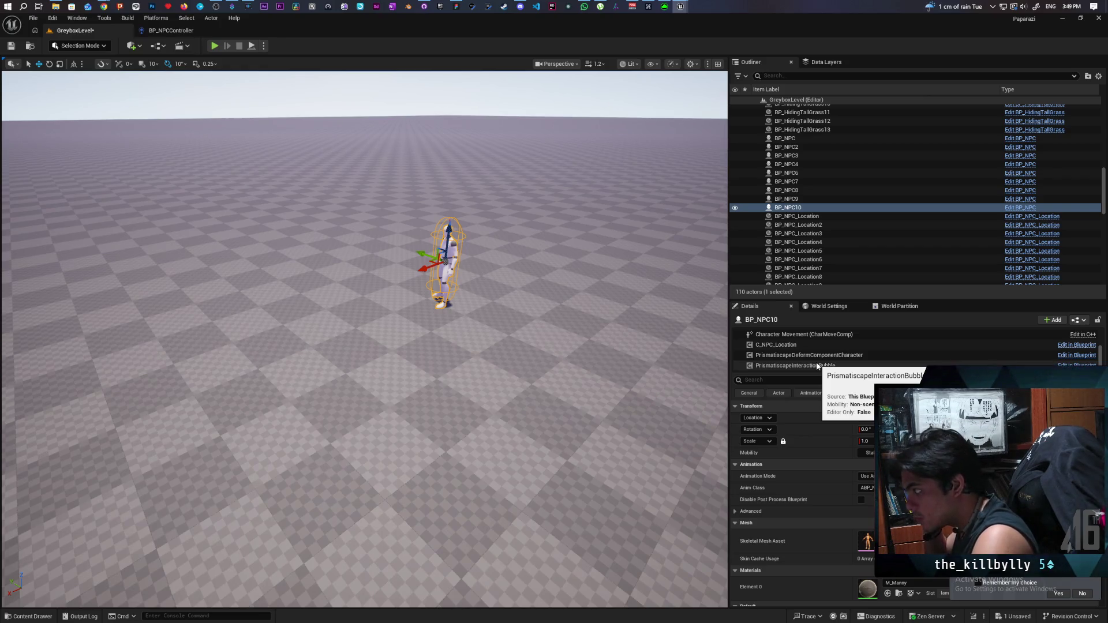
{"action": "left_click", "coordinate": [817, 346]}
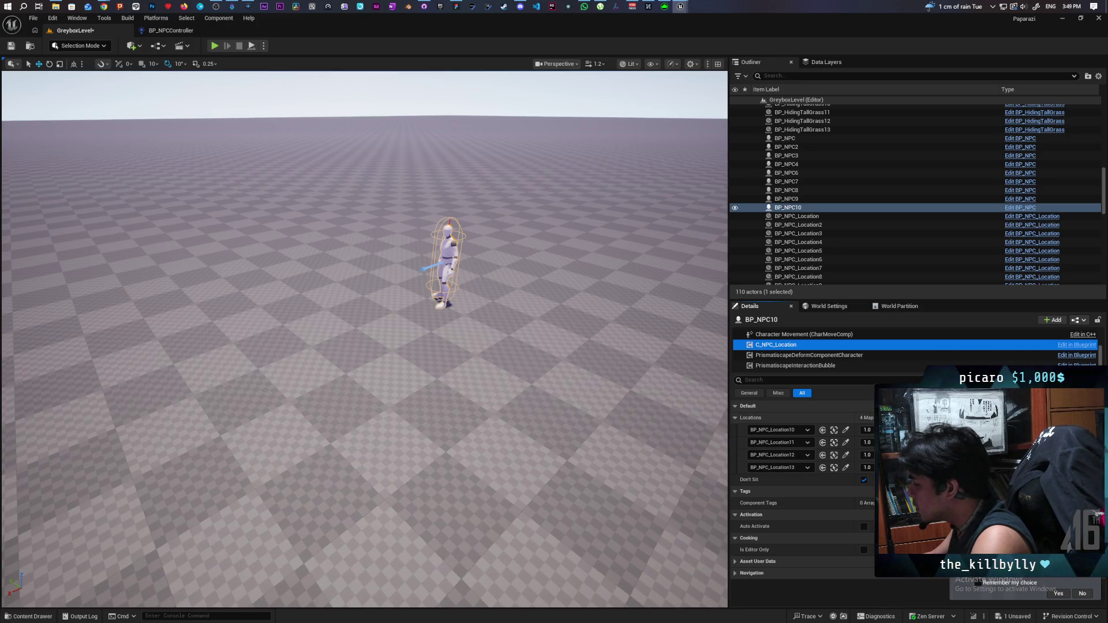
{"action": "left_click", "coordinate": [913, 417]}
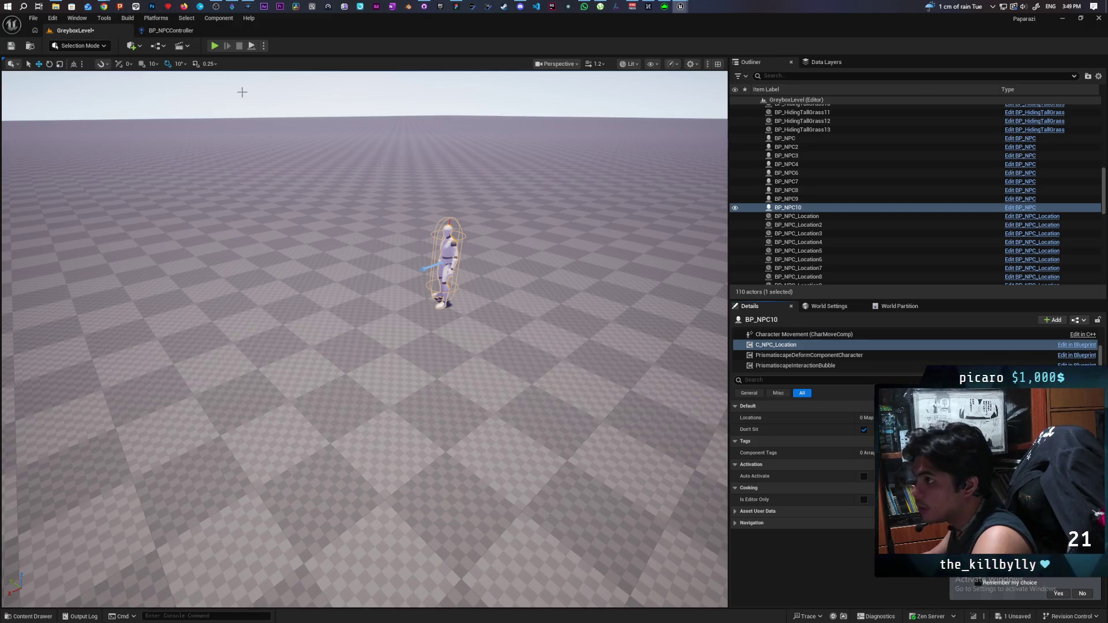
{"action": "key", "text": "ctrl+s"}
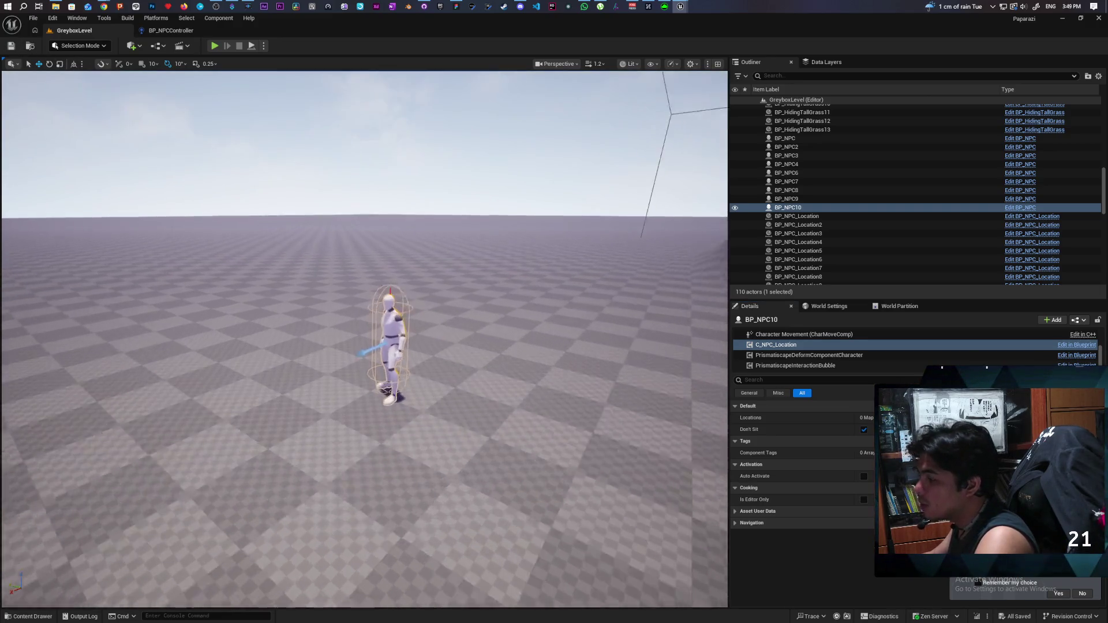
{"action": "left_click_drag", "start_coordinate": [226, 258], "coordinate": [226, 258]}
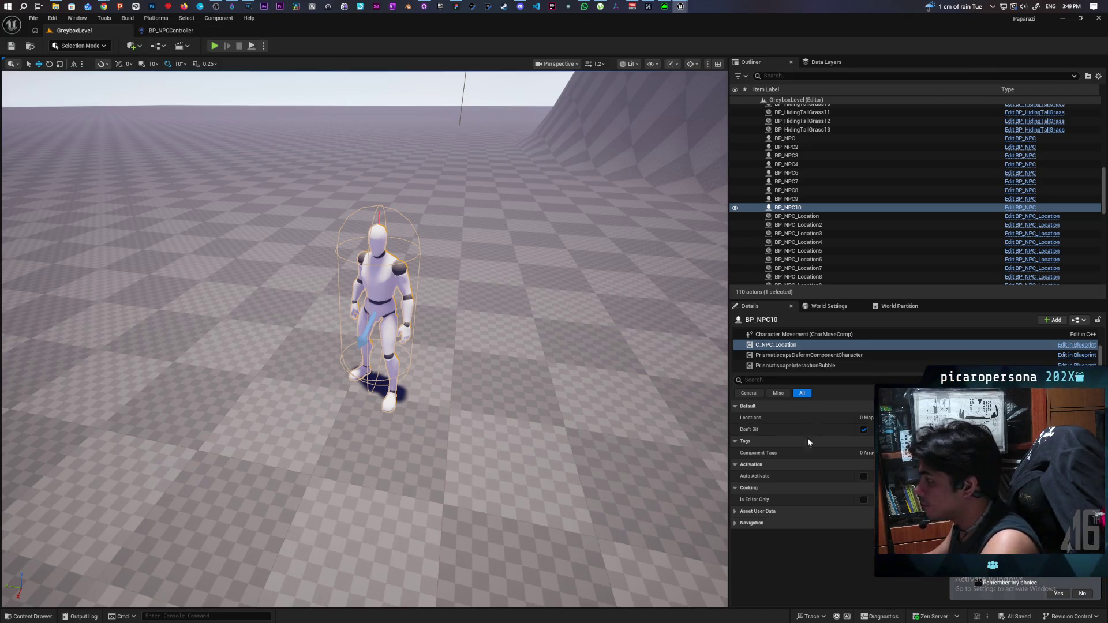
Step: Set the Mesh (CharacterMesh0) component's Animation Mode to Use Animation Asset
{"action": "left_click", "coordinate": [764, 335]}
{"action": "scroll", "coordinate": [763, 357], "scroll_direction": "up", "scroll_amount": 3}
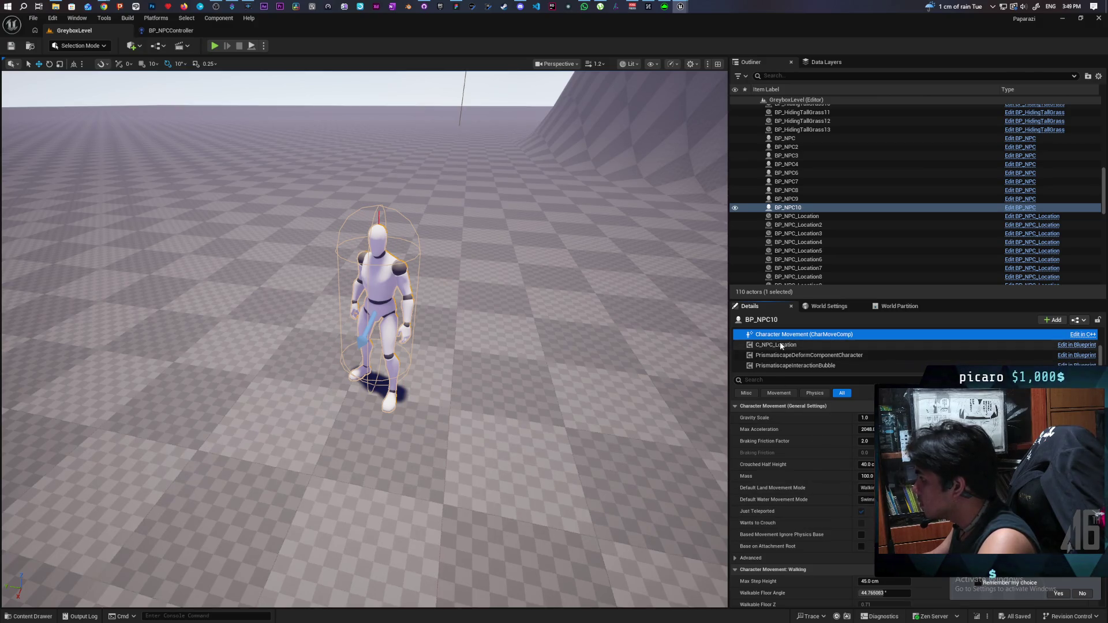
{"action": "left_click", "coordinate": [789, 355]}
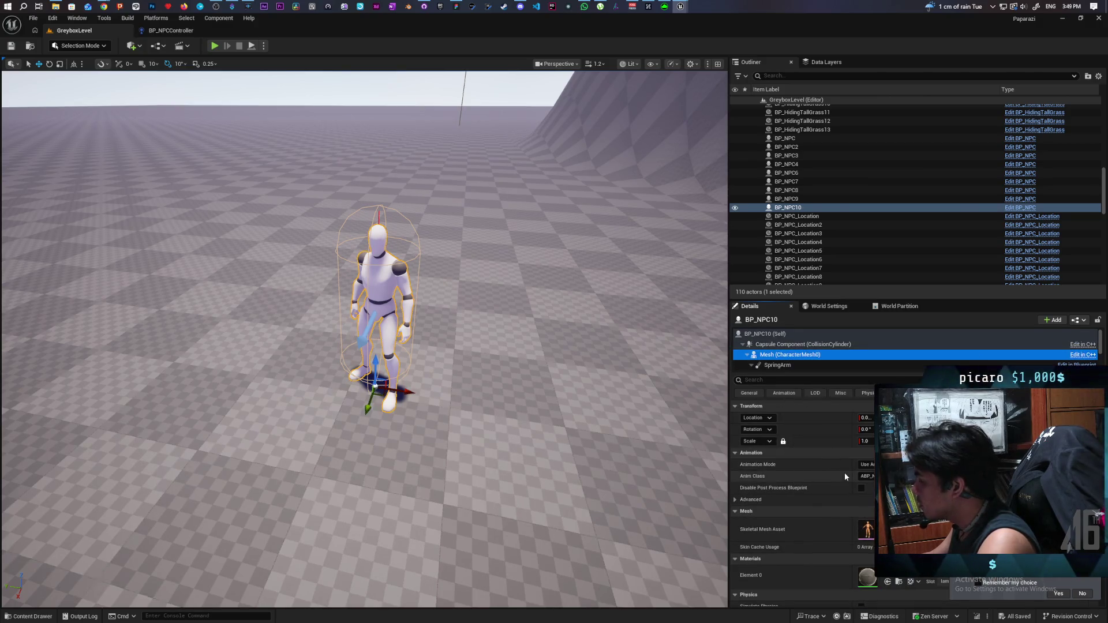
{"action": "scroll", "coordinate": [810, 519], "scroll_direction": "down", "scroll_amount": 3}
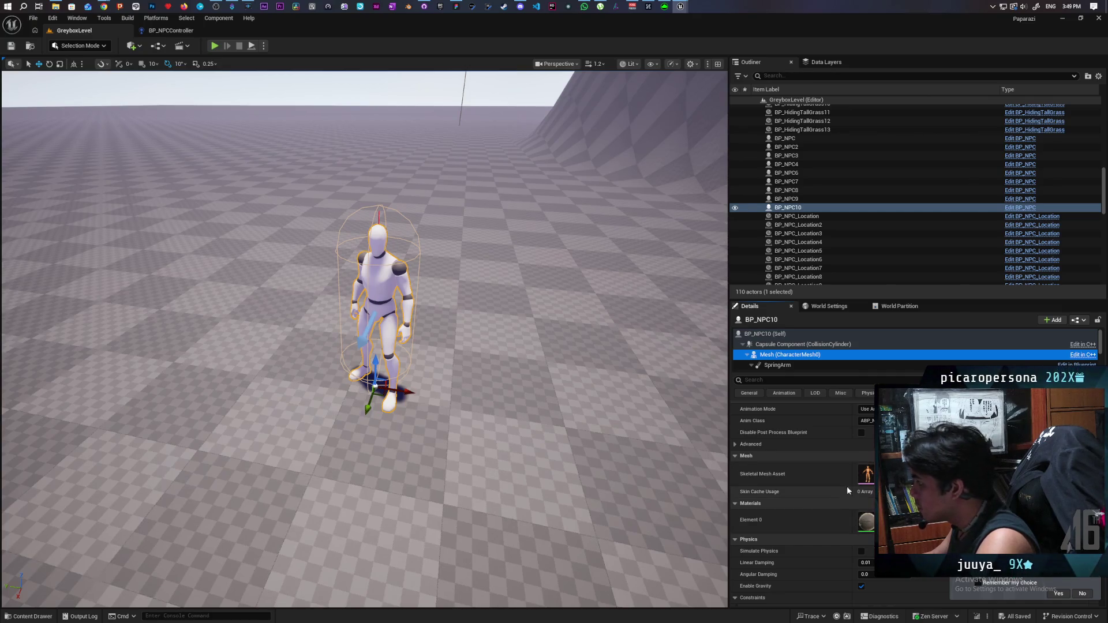
{"action": "scroll", "coordinate": [839, 439], "scroll_direction": "up", "scroll_amount": 1}
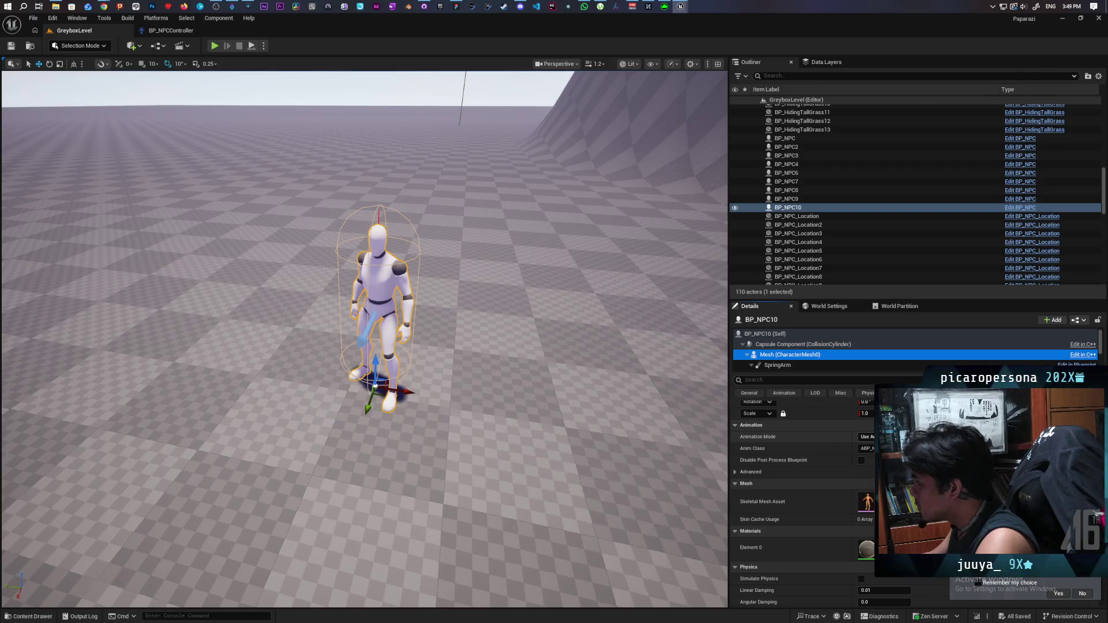
{"action": "left_click", "coordinate": [866, 437]}
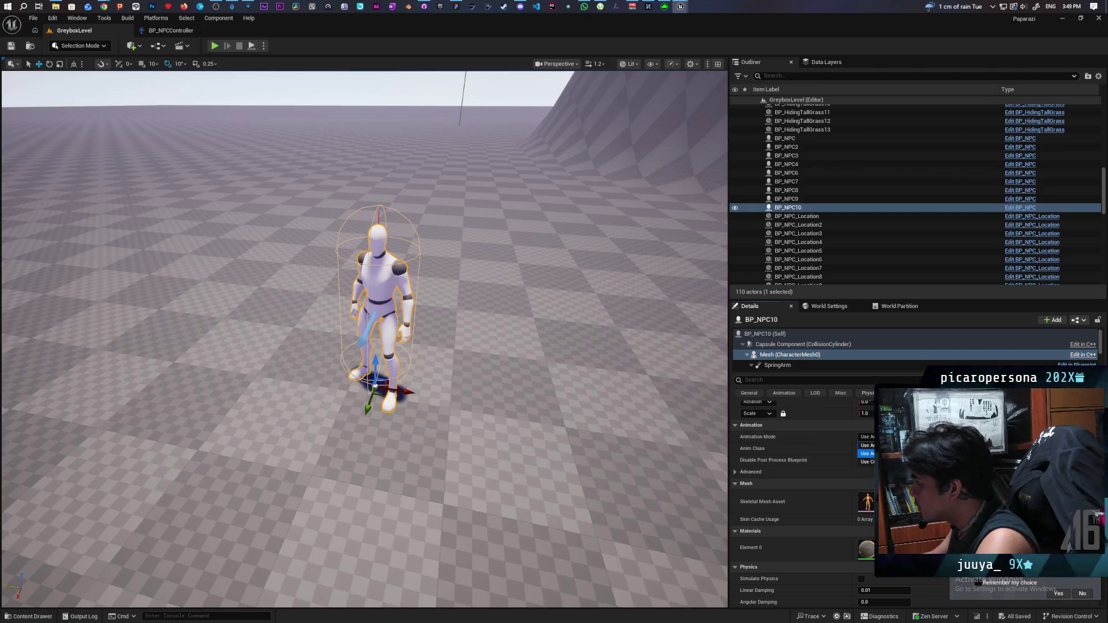
{"action": "left_click", "coordinate": [866, 454]}
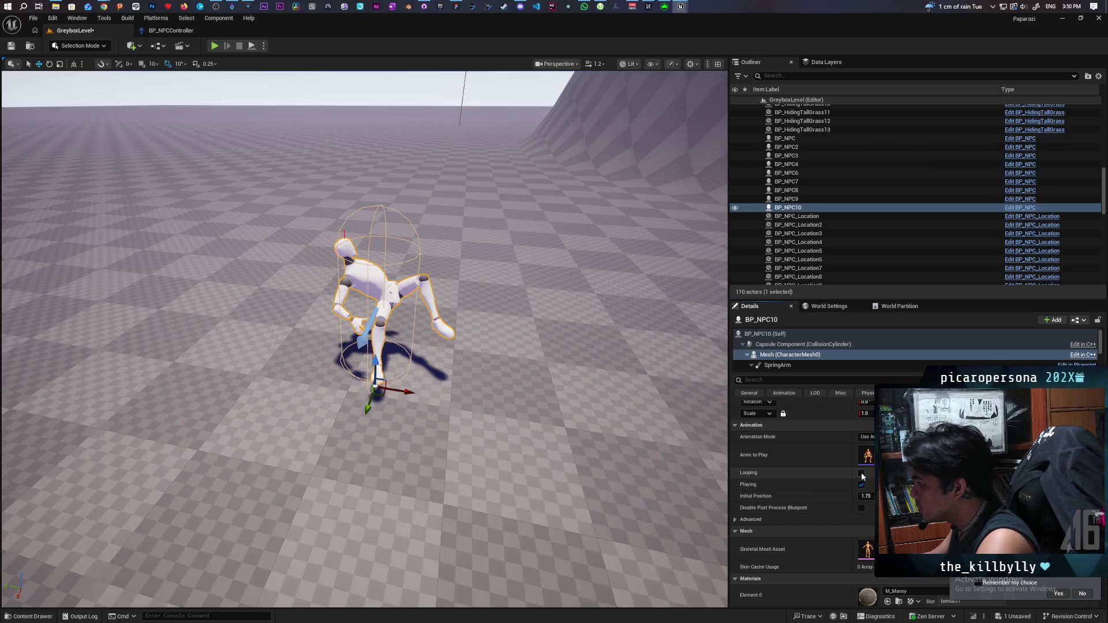
Step: Set the mesh animation's Initial Position to 2.4 so the NPC lies flat, checking it from several angles
{"action": "left_click_drag", "start_coordinate": [866, 496], "coordinate": [808, 496]}
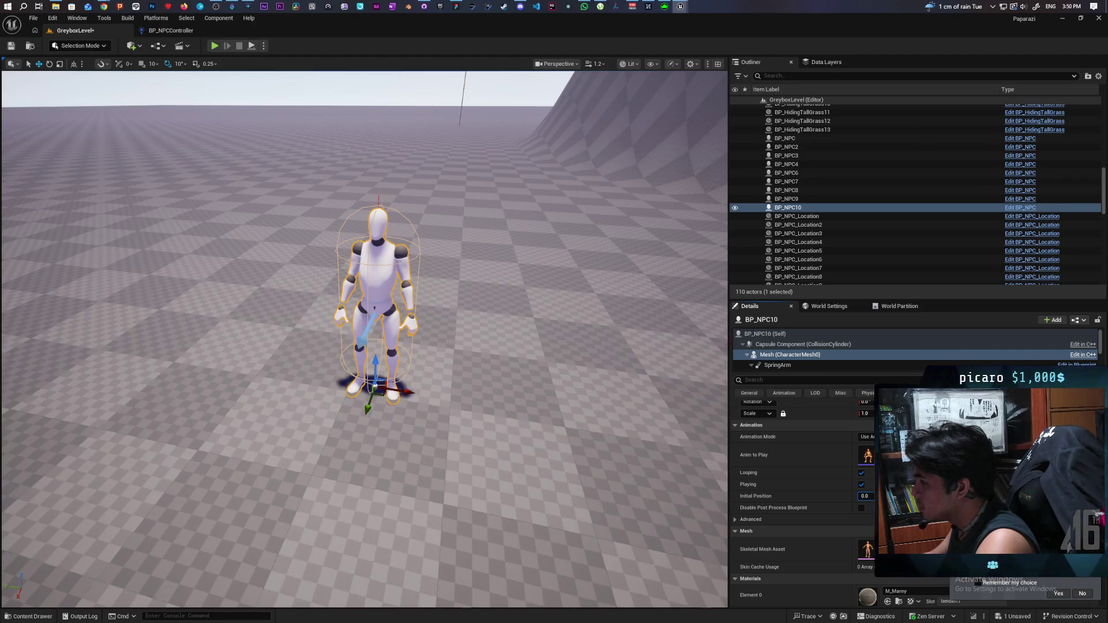
{"action": "mouse_move", "coordinate": [497, 445]}
{"action": "left_mouse_down"}
{"action": "mouse_move", "coordinate": [497, 404]}
{"action": "mouse_move", "coordinate": [554, 399]}
{"action": "mouse_move", "coordinate": [560, 358]}
{"action": "mouse_move", "coordinate": [612, 355]}
{"action": "mouse_move", "coordinate": [606, 312]}
{"action": "mouse_move", "coordinate": [600, 439]}
{"action": "left_mouse_up"}
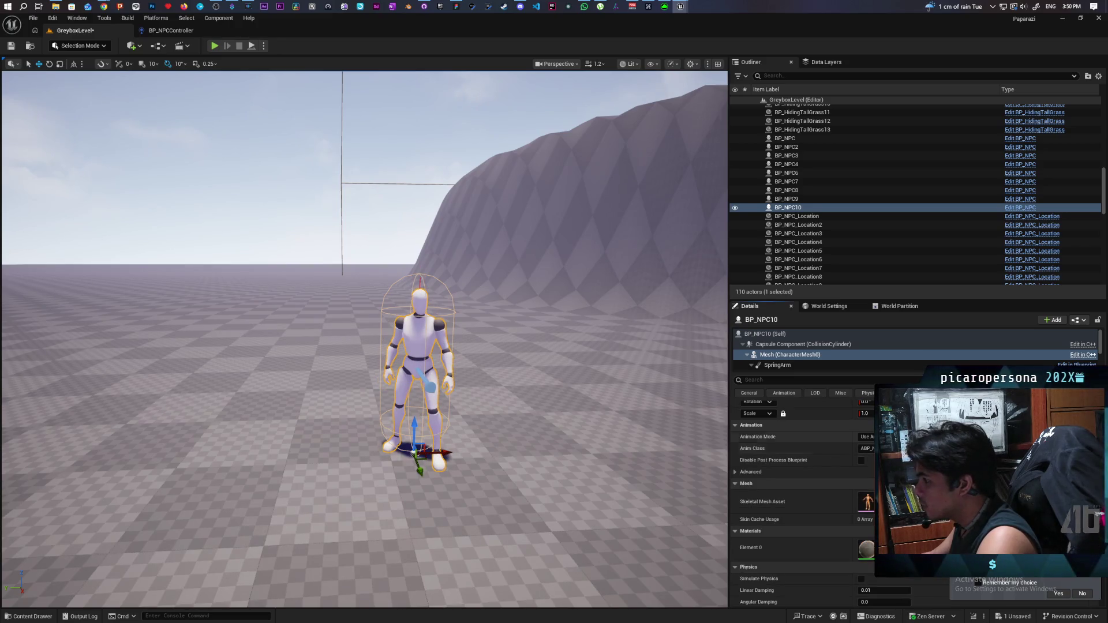
{"action": "scroll", "coordinate": [491, 437], "scroll_direction": "up", "scroll_amount": 5}
{"action": "scroll", "coordinate": [491, 438], "scroll_direction": "down", "scroll_amount": 5}
{"action": "scroll", "coordinate": [490, 437], "scroll_direction": "up", "scroll_amount": 3}
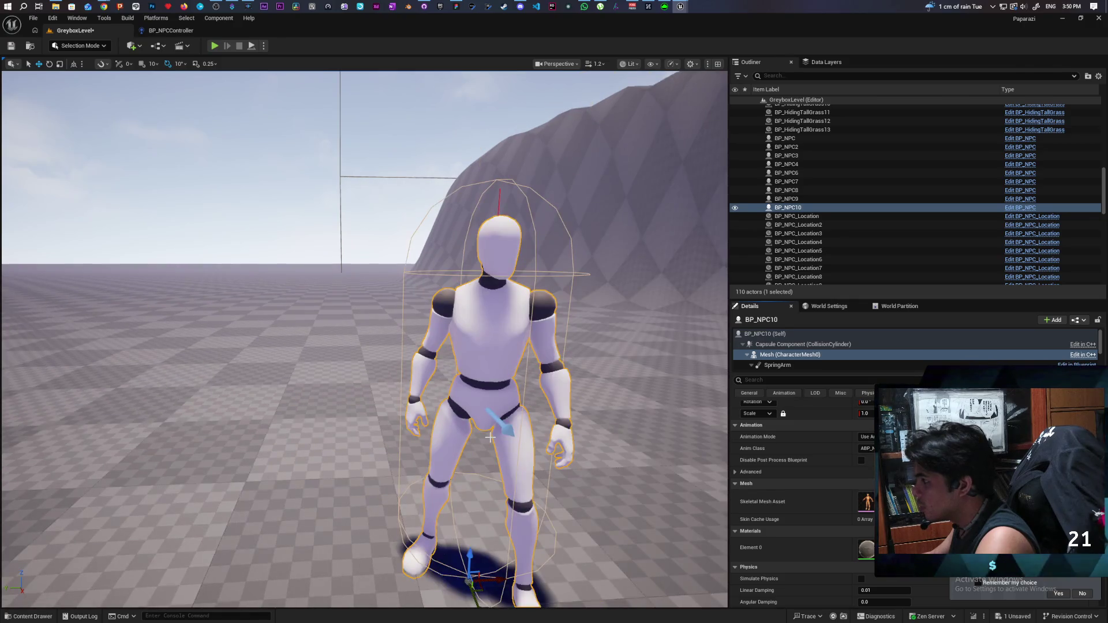
{"action": "mouse_move", "coordinate": [490, 438]}
{"action": "left_mouse_down"}
{"action": "mouse_move", "coordinate": [508, 462]}
{"action": "mouse_move", "coordinate": [531, 467]}
{"action": "mouse_move", "coordinate": [548, 439]}
{"action": "mouse_move", "coordinate": [490, 474]}
{"action": "mouse_move", "coordinate": [490, 437]}
{"action": "mouse_move", "coordinate": [499, 479]}
{"action": "mouse_move", "coordinate": [499, 444]}
{"action": "left_mouse_up"}
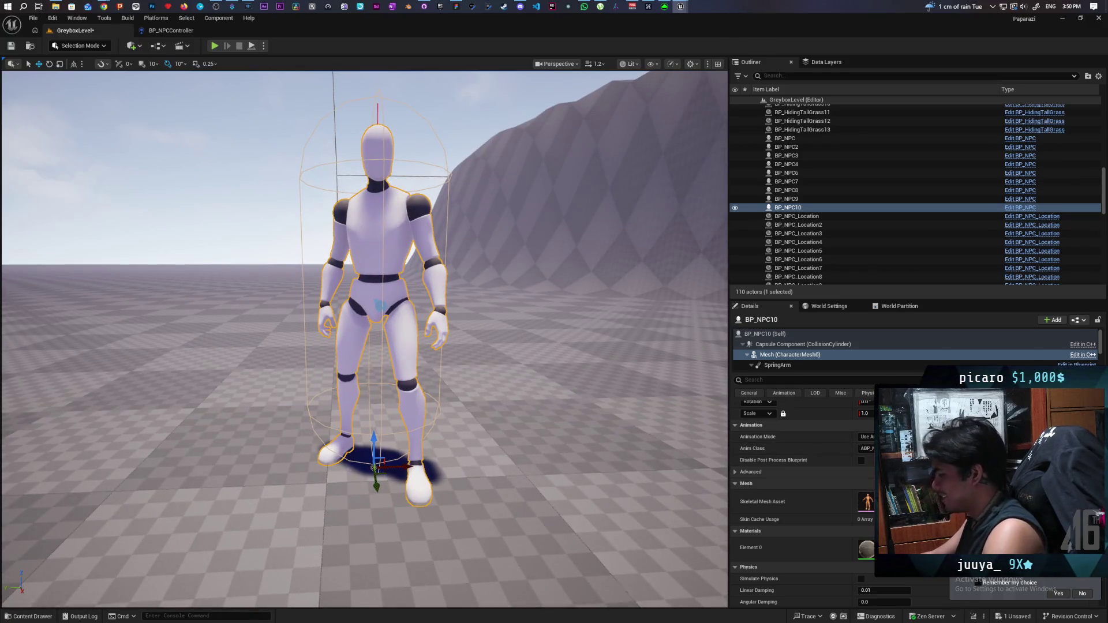
{"action": "key", "text": "Return"}
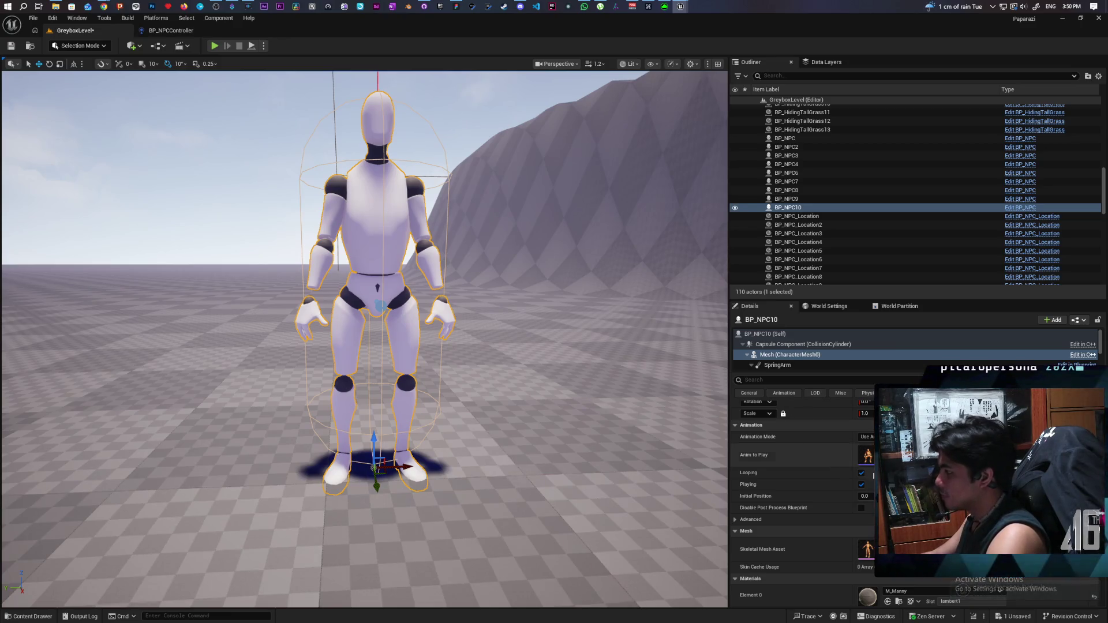
{"action": "left_click_drag", "start_coordinate": [865, 496], "coordinate": [911, 495]}
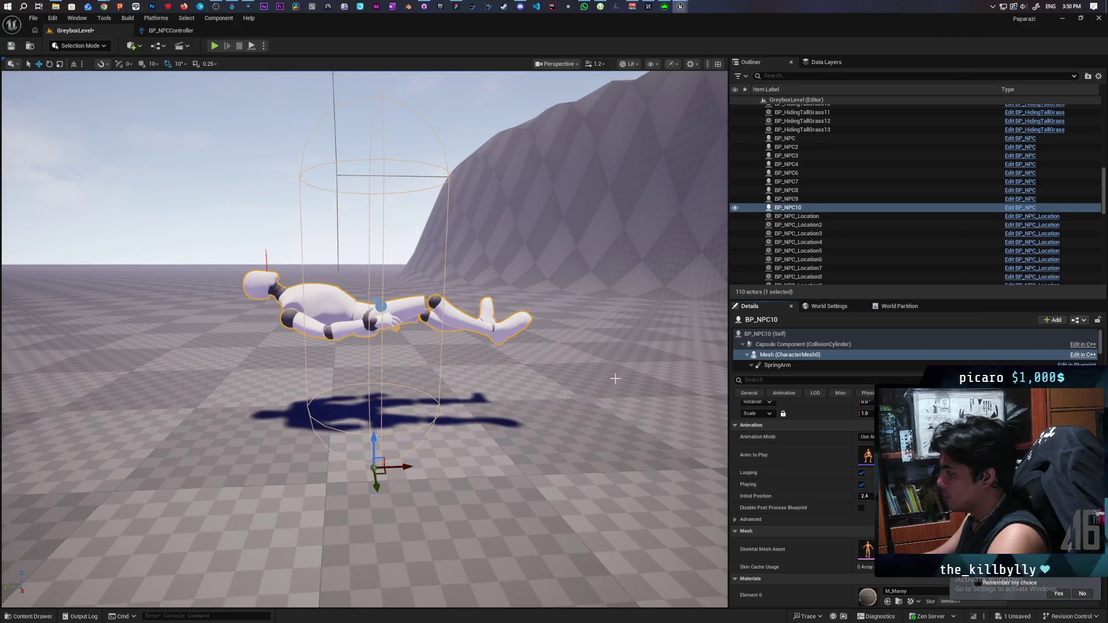
{"action": "mouse_move", "coordinate": [439, 367]}
{"action": "left_mouse_down"}
{"action": "mouse_move", "coordinate": [355, 381]}
{"action": "mouse_move", "coordinate": [352, 369]}
{"action": "mouse_move", "coordinate": [349, 384]}
{"action": "mouse_move", "coordinate": [353, 358]}
{"action": "left_mouse_up"}
{"action": "scroll", "coordinate": [314, 226], "scroll_direction": "down", "scroll_amount": 5}
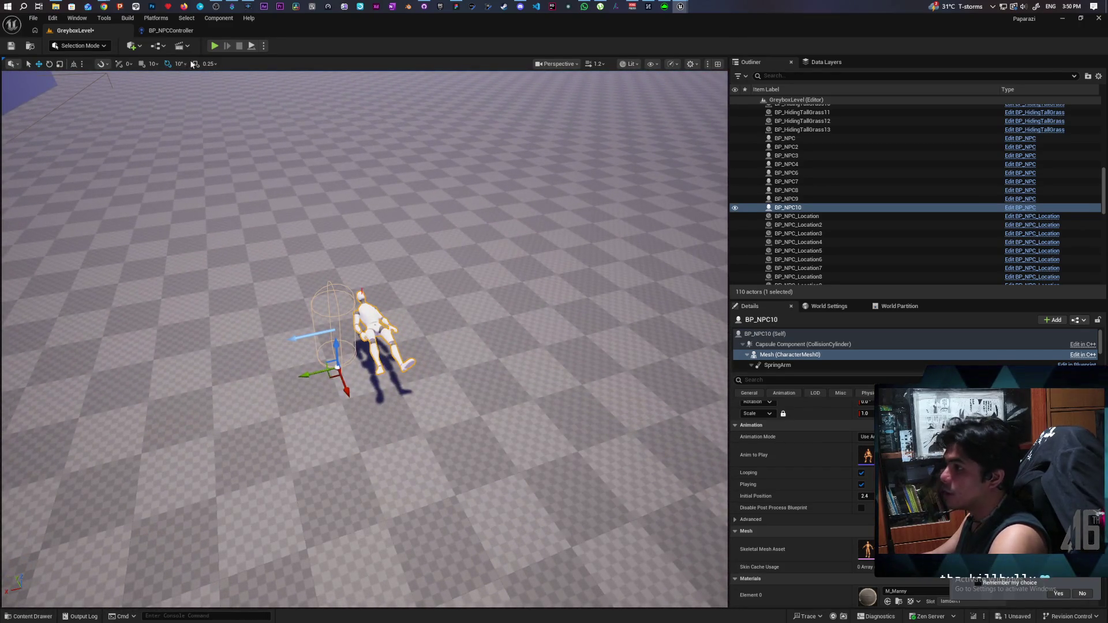
Step: Quick Add a Cube (Cube8) beside the lying NPC and slide it along X under the character
{"action": "left_click", "coordinate": [140, 46]}
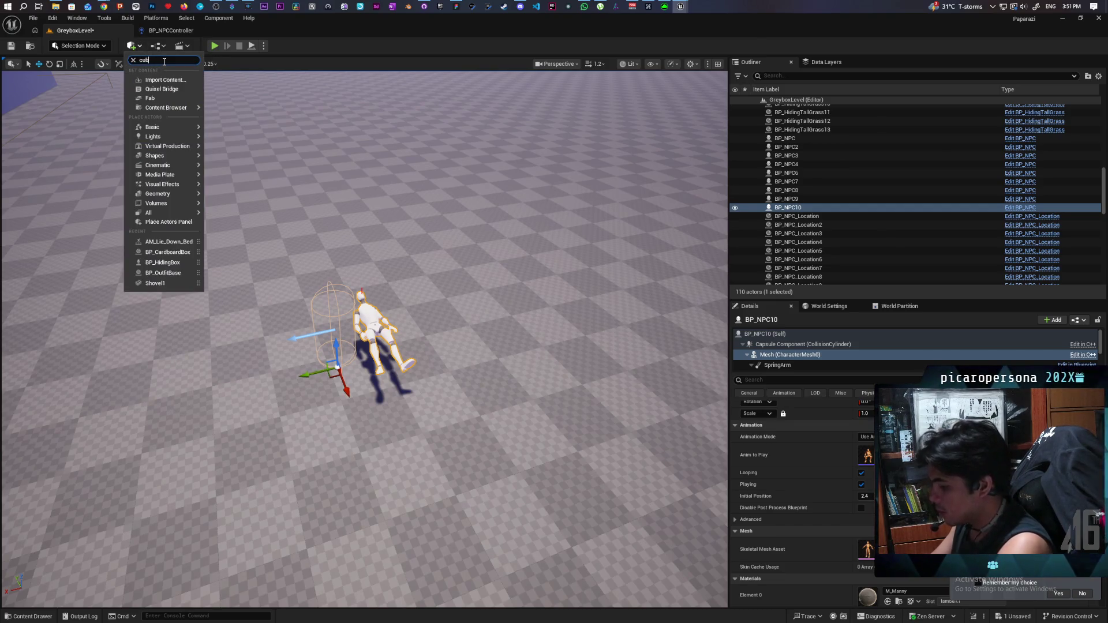
{"action": "mouse_move", "coordinate": [153, 92]}
{"action": "left_mouse_down"}
{"action": "mouse_move", "coordinate": [404, 344]}
{"action": "mouse_move", "coordinate": [426, 337]}
{"action": "mouse_move", "coordinate": [371, 347]}
{"action": "mouse_move", "coordinate": [386, 321]}
{"action": "mouse_move", "coordinate": [432, 294]}
{"action": "left_mouse_up"}
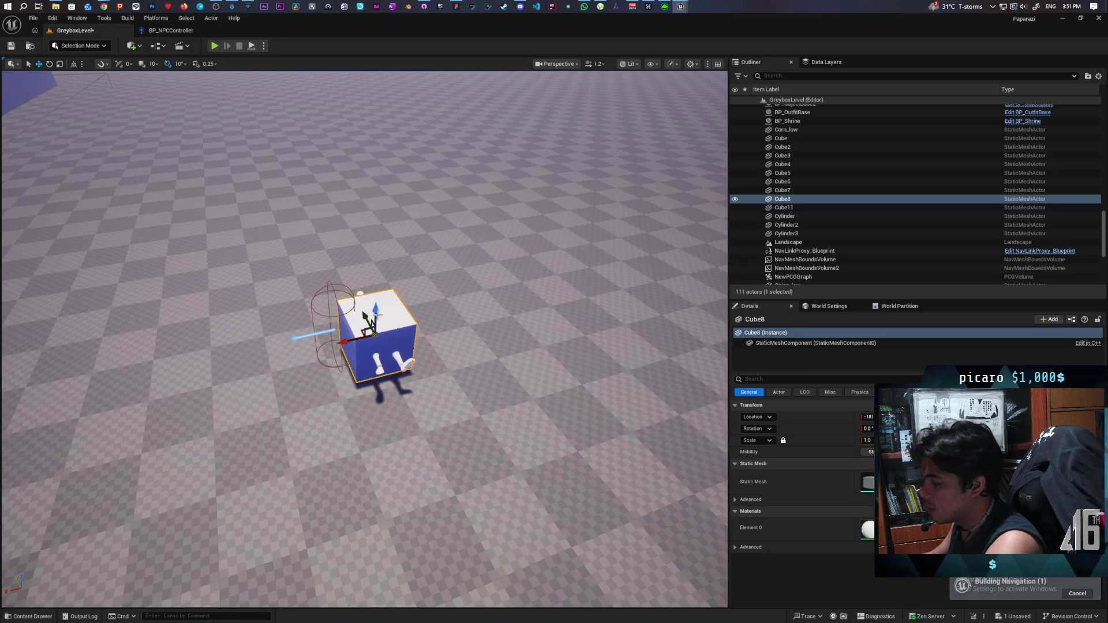
{"action": "left_click_drag", "start_coordinate": [346, 339], "coordinate": [421, 321]}
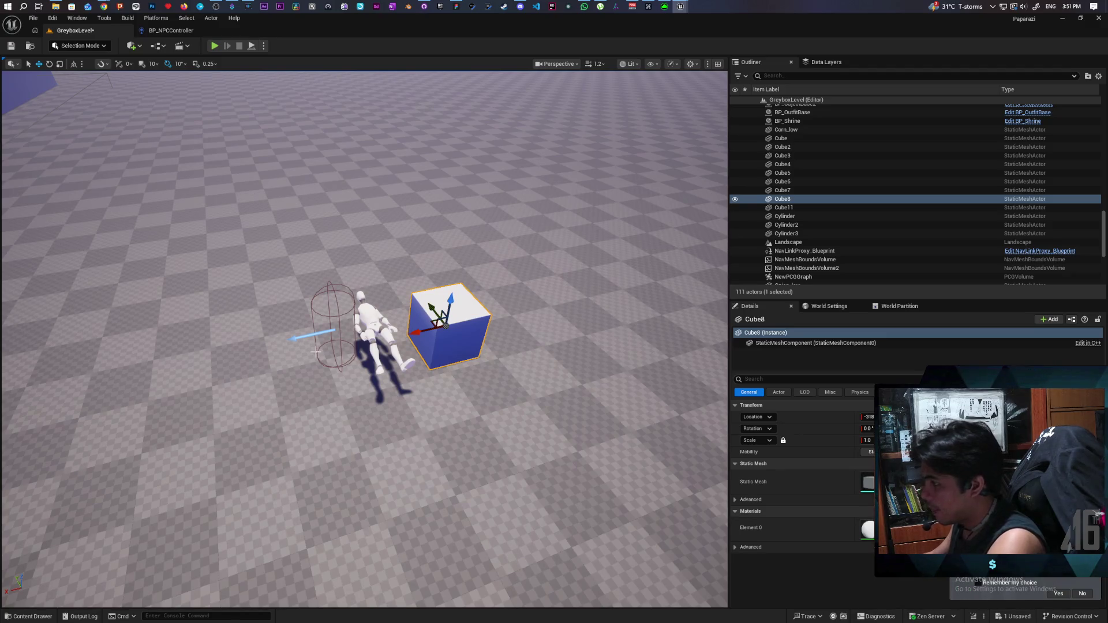
{"action": "scroll", "coordinate": [584, 285], "scroll_direction": "down", "scroll_amount": 3}
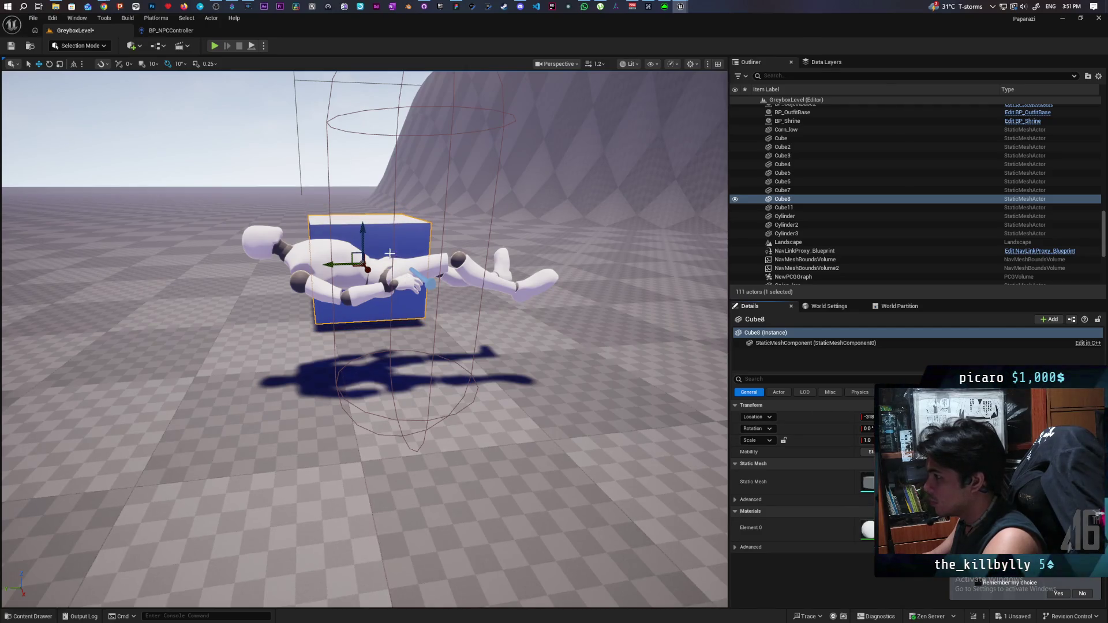
{"action": "left_click_drag", "start_coordinate": [364, 231], "coordinate": [375, 229]}
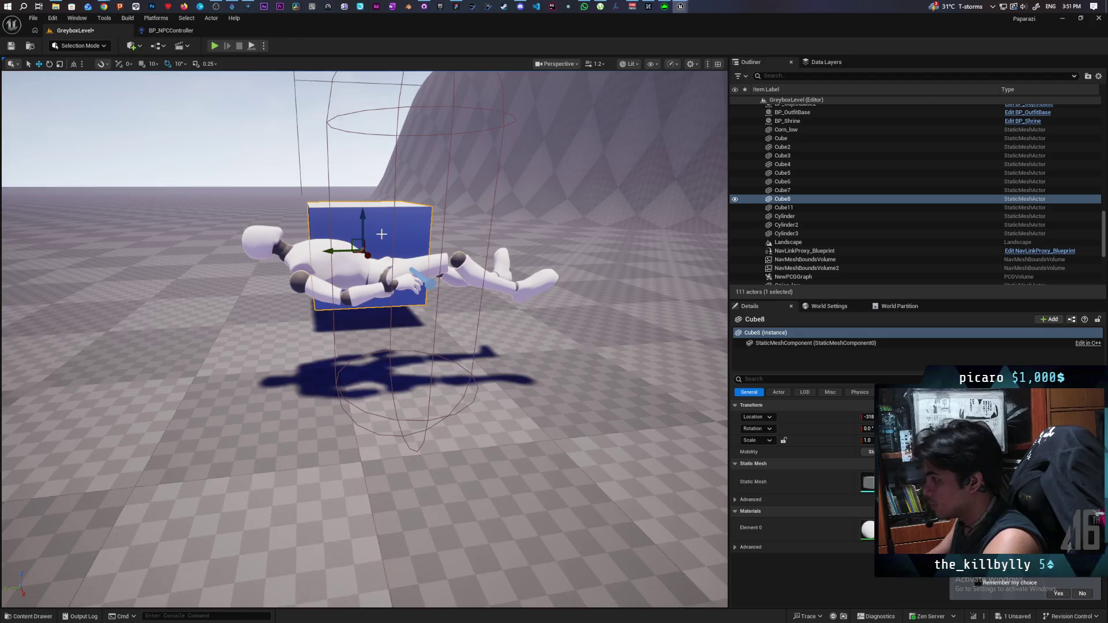
{"action": "key", "text": "ctrl+z"}
{"action": "mouse_move", "coordinate": [383, 239]}
{"action": "left_mouse_down"}
{"action": "mouse_move", "coordinate": [427, 245]}
{"action": "mouse_move", "coordinate": [400, 248]}
{"action": "left_mouse_up"}
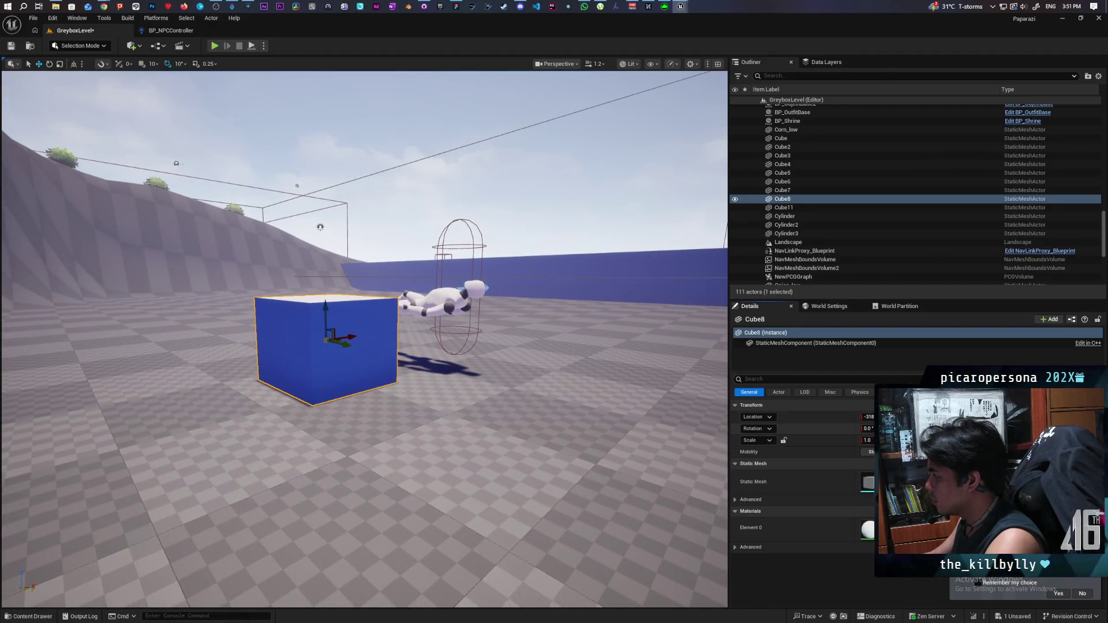
Step: Flatten Cube8's scale vertically and stretch it lengthwise beneath the mannequin, then focus the view on it
{"action": "key", "text": "ctrl+z"}
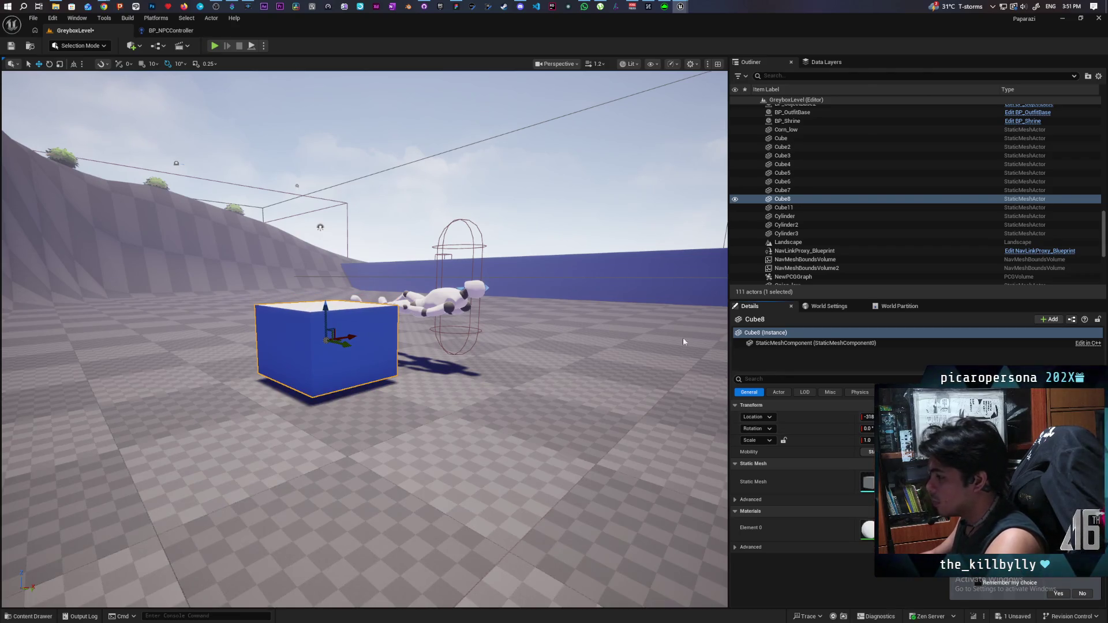
{"action": "mouse_move", "coordinate": [326, 302]}
{"action": "left_mouse_down"}
{"action": "mouse_move", "coordinate": [392, 362]}
{"action": "mouse_move", "coordinate": [437, 372]}
{"action": "left_mouse_up"}
{"action": "left_click_drag", "start_coordinate": [456, 430], "coordinate": [430, 388]}
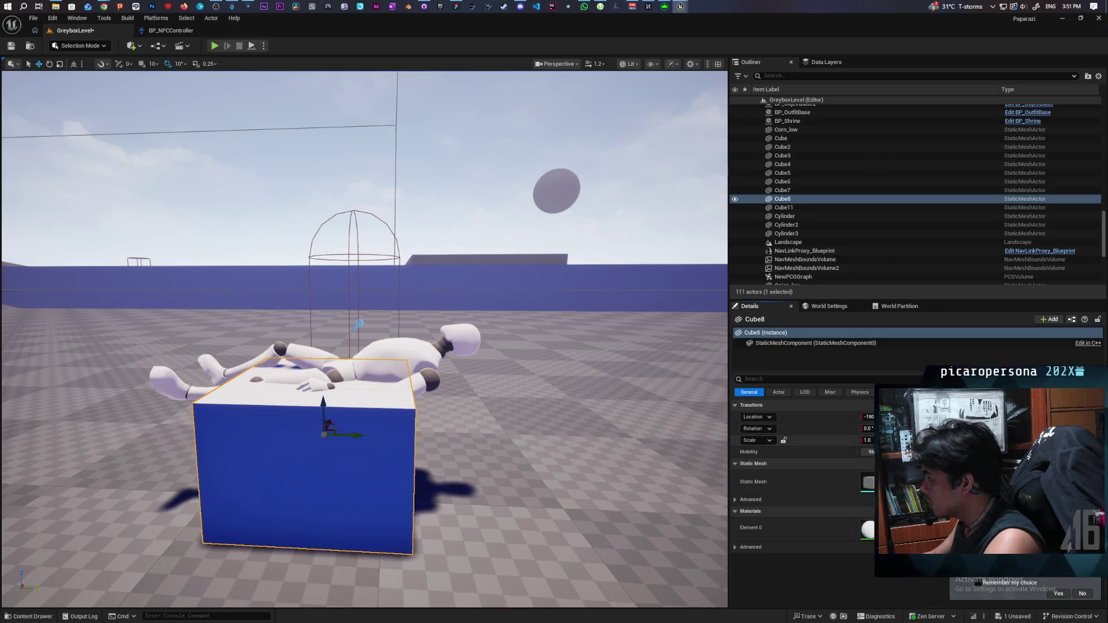
{"action": "left_click_drag", "start_coordinate": [1039, 441], "coordinate": [1027, 441]}
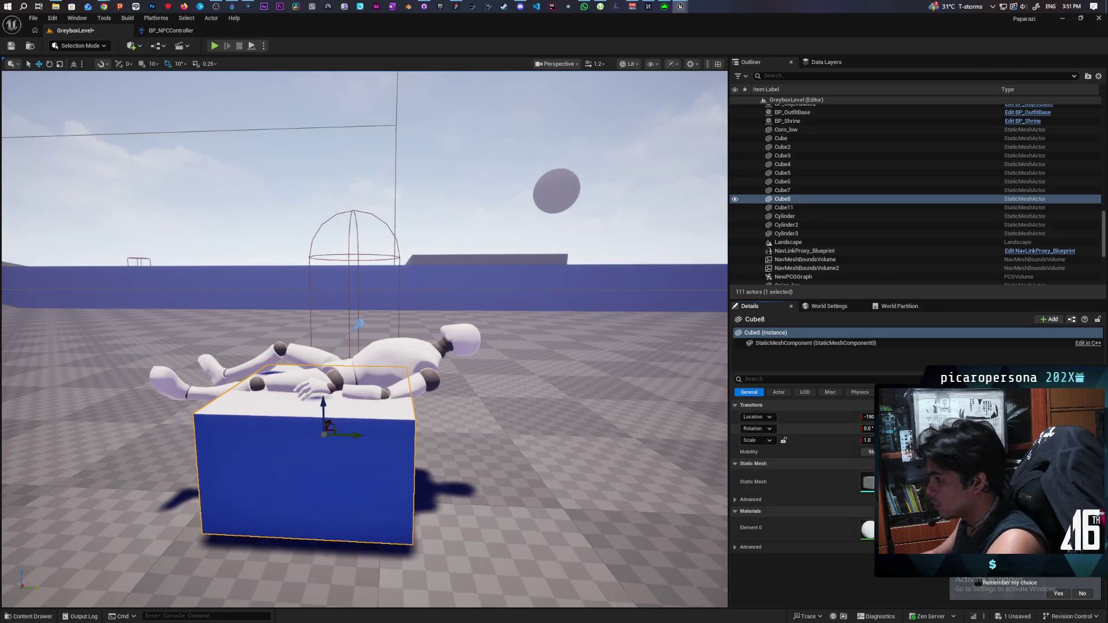
{"action": "mouse_move", "coordinate": [259, 408]}
{"action": "left_mouse_down"}
{"action": "mouse_move", "coordinate": [301, 404]}
{"action": "mouse_move", "coordinate": [81, 384]}
{"action": "mouse_move", "coordinate": [60, 399]}
{"action": "mouse_move", "coordinate": [508, 433]}
{"action": "mouse_move", "coordinate": [496, 381]}
{"action": "mouse_move", "coordinate": [493, 439]}
{"action": "mouse_move", "coordinate": [564, 466]}
{"action": "left_mouse_up"}
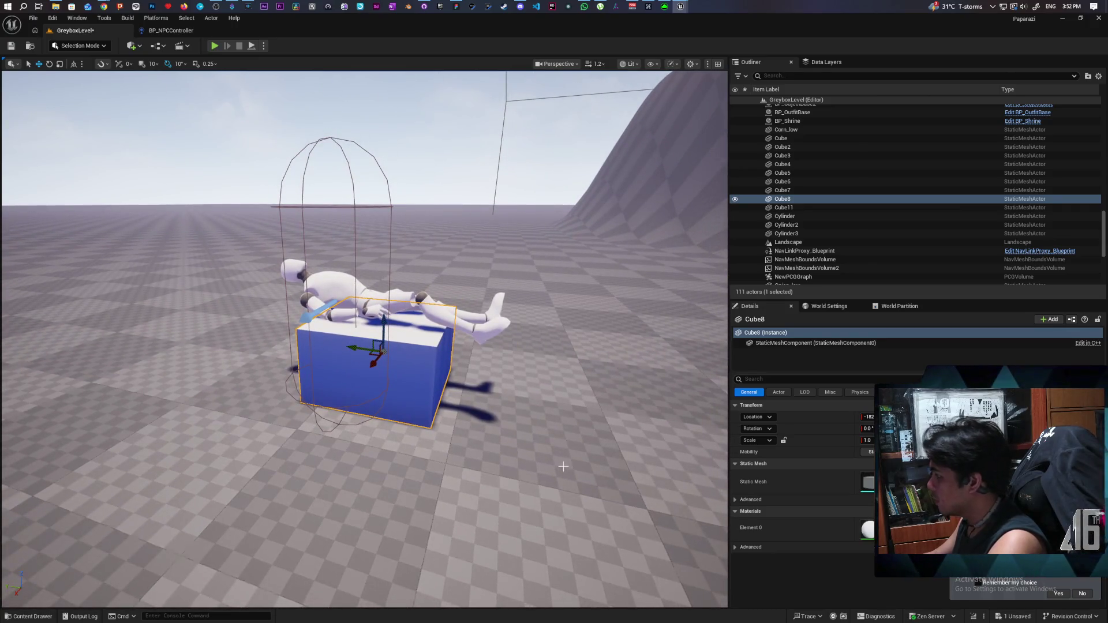
{"action": "mouse_move", "coordinate": [564, 466]}
{"action": "left_mouse_down"}
{"action": "mouse_move", "coordinate": [548, 519]}
{"action": "mouse_move", "coordinate": [562, 446]}
{"action": "left_mouse_up"}
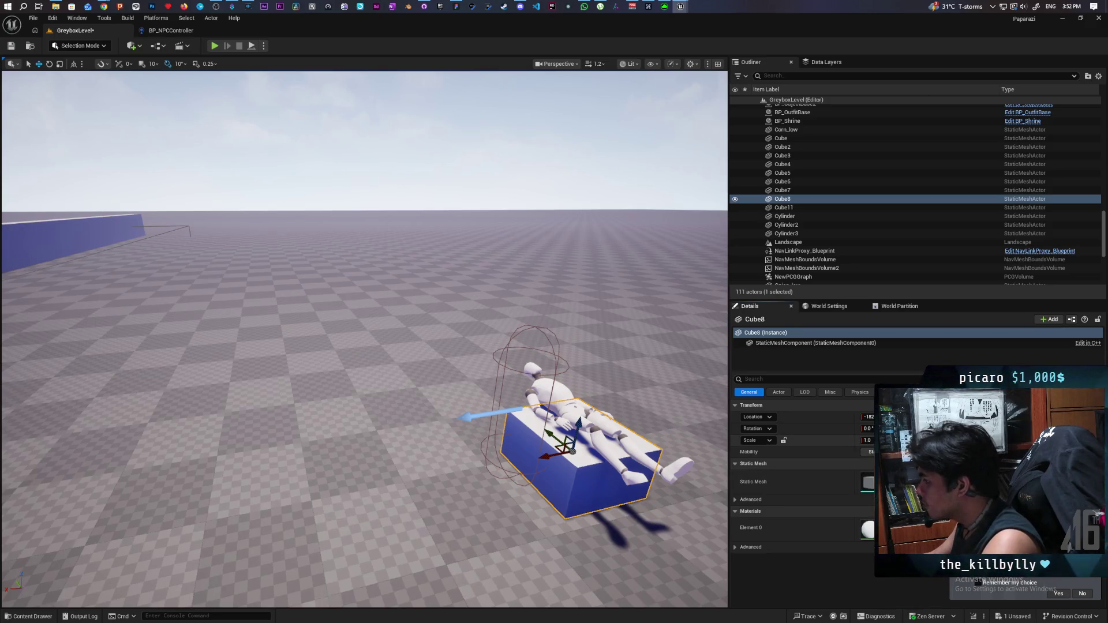
{"action": "left_click_drag", "start_coordinate": [912, 439], "coordinate": [993, 440]}
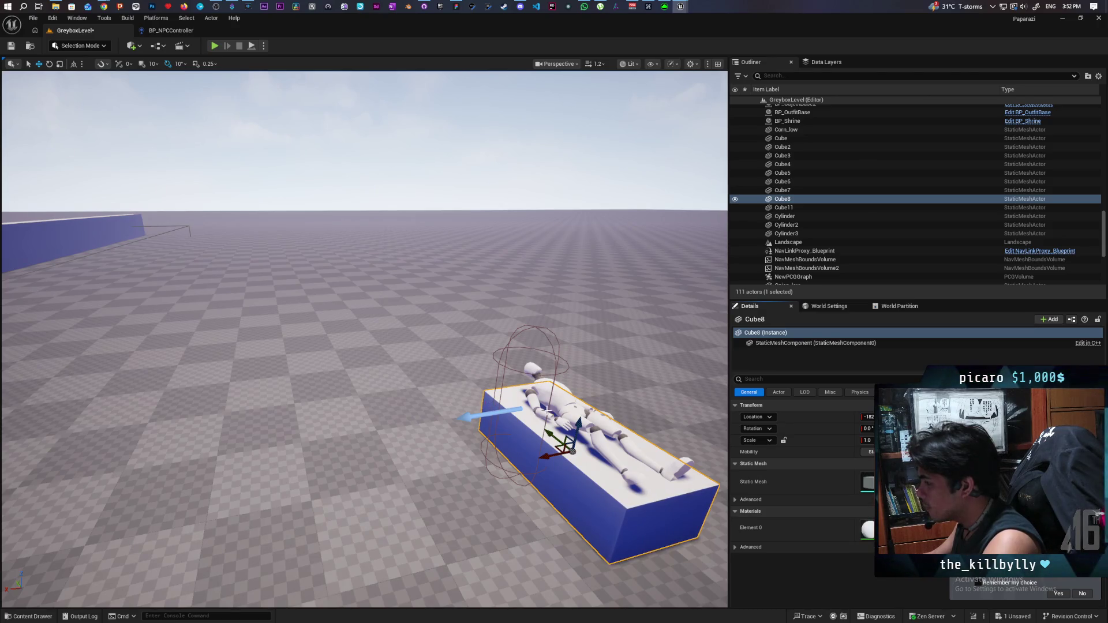
{"action": "key", "text": "f"}
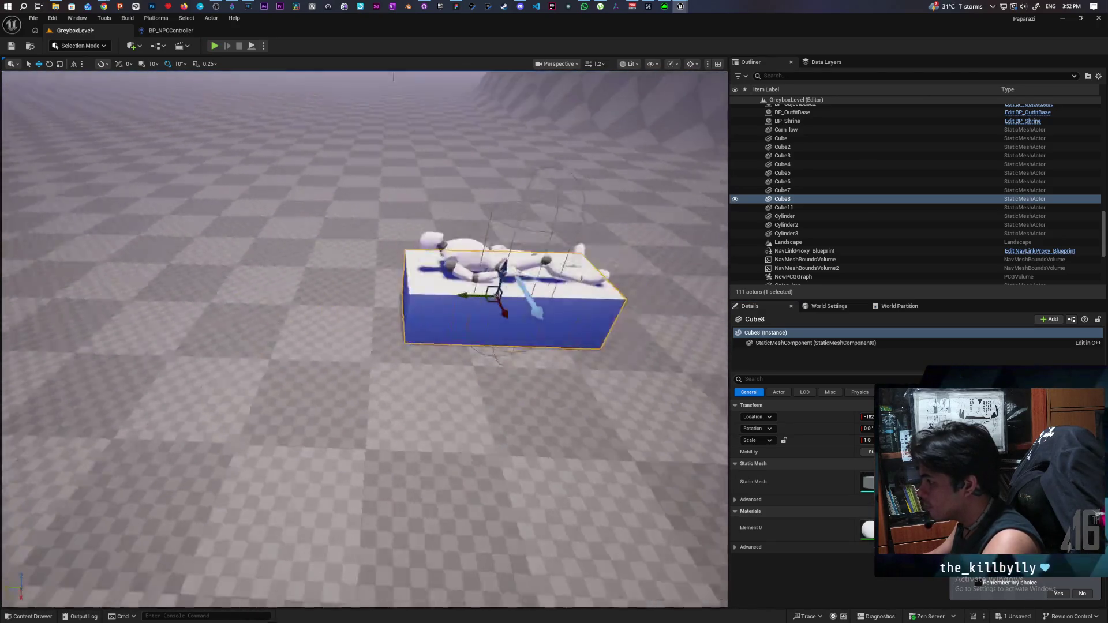
{"action": "key", "text": "f"}
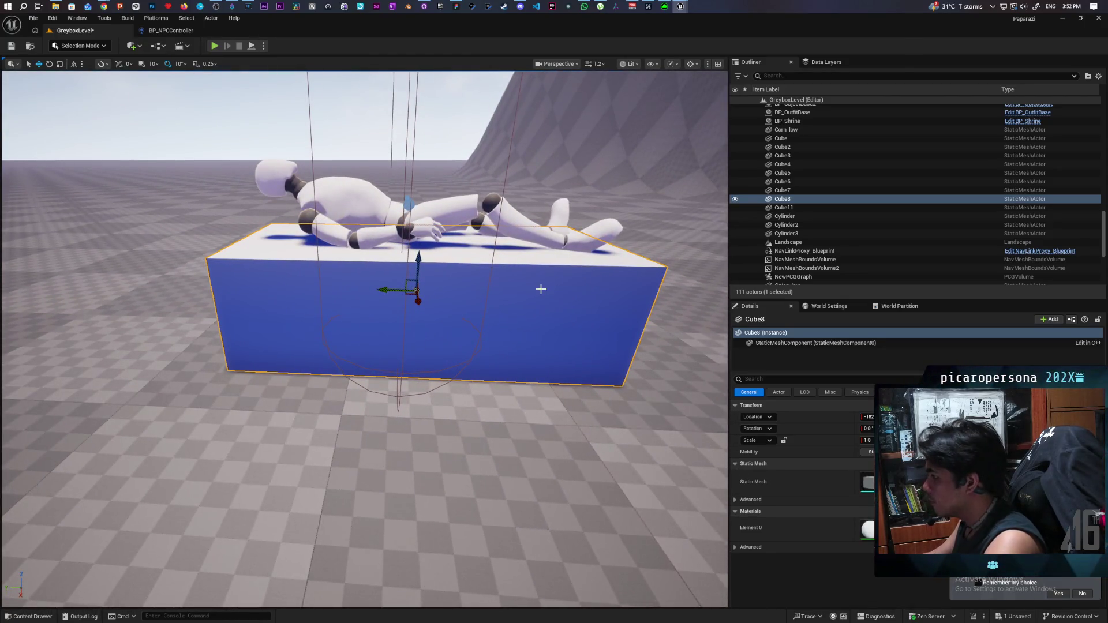
{"action": "left_click", "coordinate": [527, 220]}
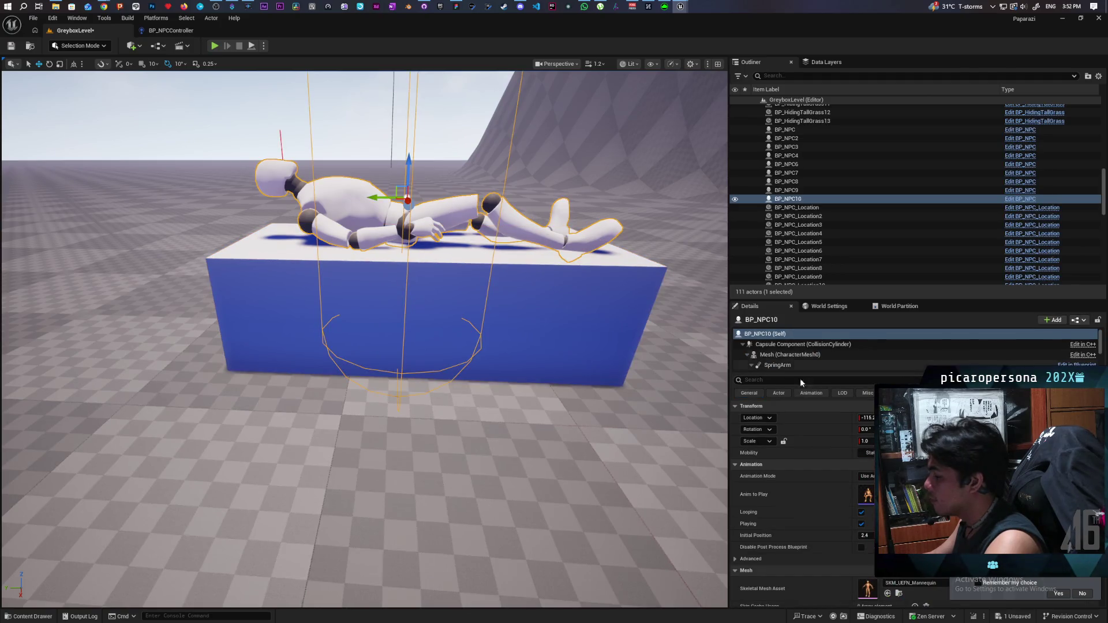
{"action": "scroll", "coordinate": [476, 384], "scroll_direction": "down", "scroll_amount": 5}
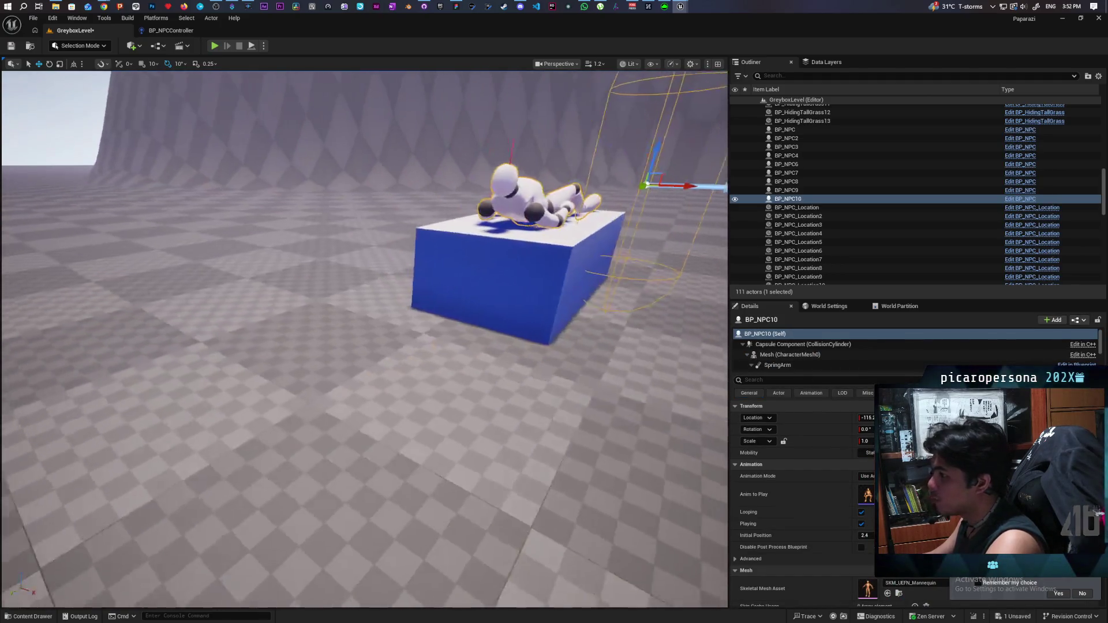
{"action": "mouse_move", "coordinate": [475, 385]}
{"action": "left_mouse_down"}
{"action": "mouse_move", "coordinate": [369, 385]}
{"action": "mouse_move", "coordinate": [346, 404]}
{"action": "mouse_move", "coordinate": [341, 381]}
{"action": "mouse_move", "coordinate": [312, 358]}
{"action": "left_mouse_up"}
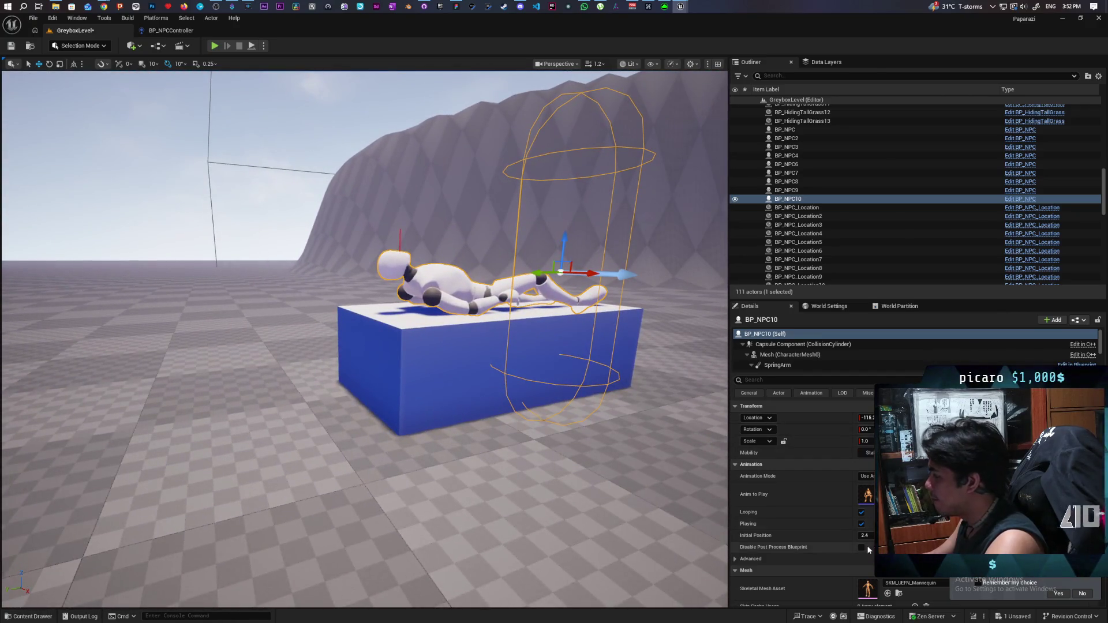
{"action": "left_click_drag", "start_coordinate": [866, 536], "coordinate": [848, 536]}
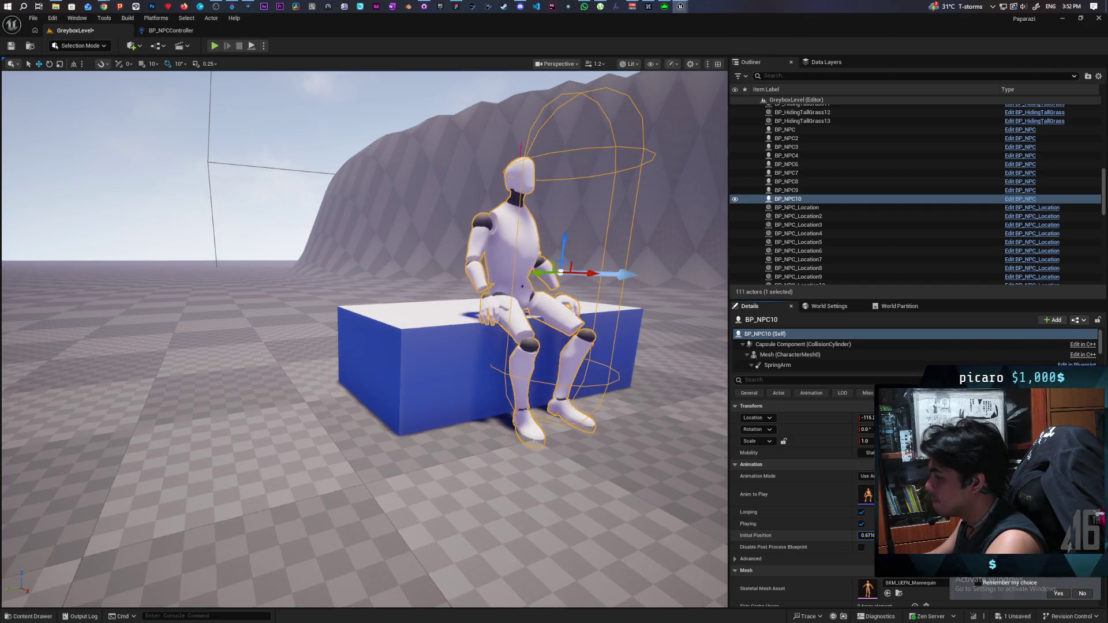
{"action": "left_click_drag", "start_coordinate": [866, 536], "coordinate": [870, 535]}
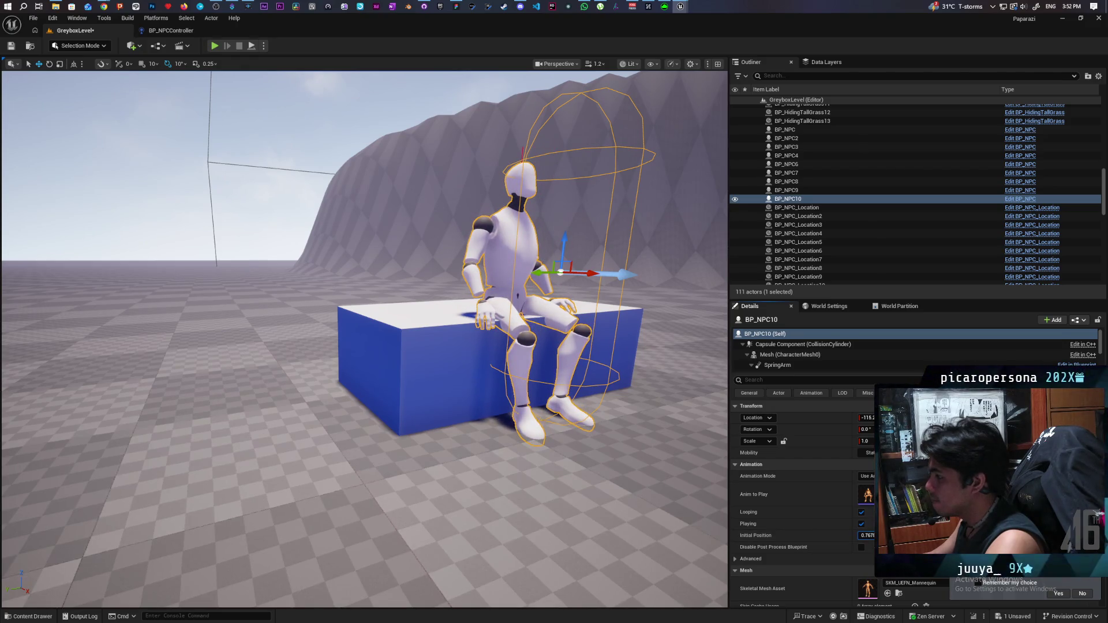
{"action": "mouse_move", "coordinate": [602, 465]}
{"action": "left_mouse_down"}
{"action": "mouse_move", "coordinate": [577, 456]}
{"action": "mouse_move", "coordinate": [612, 462]}
{"action": "mouse_move", "coordinate": [595, 479]}
{"action": "mouse_move", "coordinate": [641, 480]}
{"action": "mouse_move", "coordinate": [623, 478]}
{"action": "left_mouse_up"}
{"action": "left_click_drag", "start_coordinate": [866, 535], "coordinate": [918, 535]}
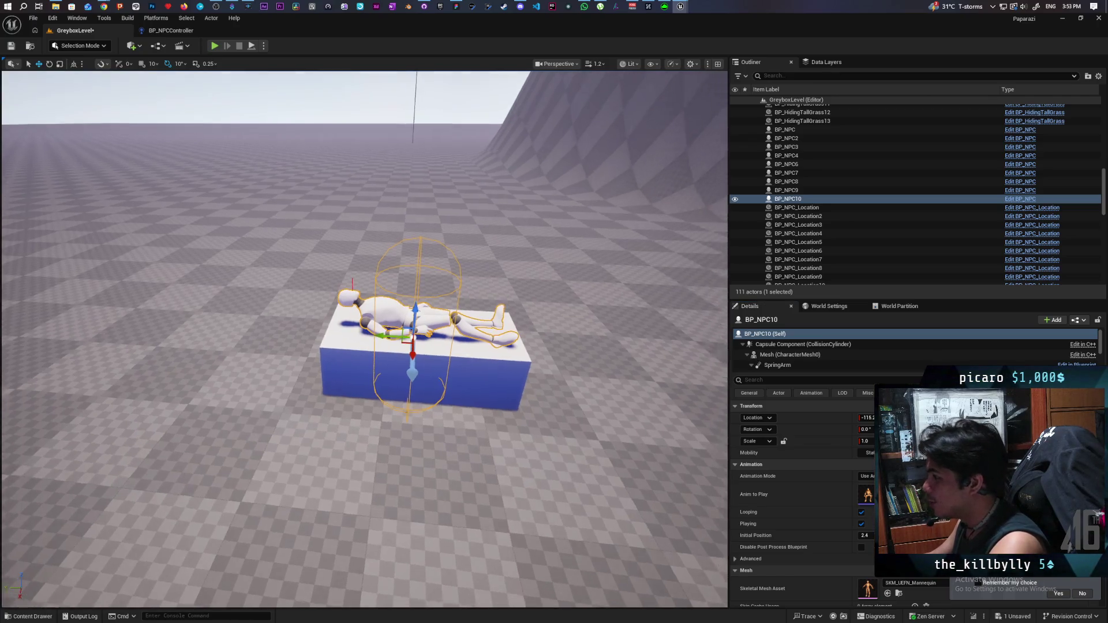
{"action": "left_click_drag", "start_coordinate": [420, 385], "coordinate": [444, 386]}
{"action": "scroll", "coordinate": [365, 340], "scroll_direction": "down", "scroll_amount": 8}
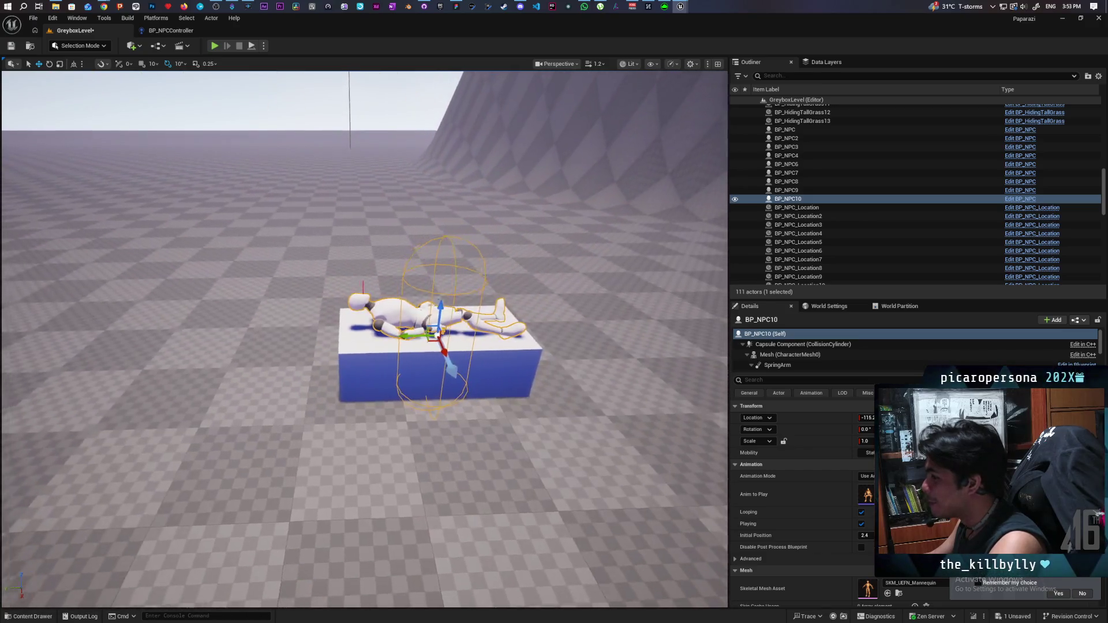
{"action": "left_click_drag", "start_coordinate": [365, 340], "coordinate": [300, 346]}
{"action": "mouse_move", "coordinate": [492, 432]}
{"action": "left_mouse_down"}
{"action": "mouse_move", "coordinate": [479, 431]}
{"action": "mouse_move", "coordinate": [519, 434]}
{"action": "mouse_move", "coordinate": [485, 445]}
{"action": "mouse_move", "coordinate": [479, 433]}
{"action": "mouse_move", "coordinate": [470, 450]}
{"action": "left_mouse_up"}
{"action": "left_click", "coordinate": [353, 446]}
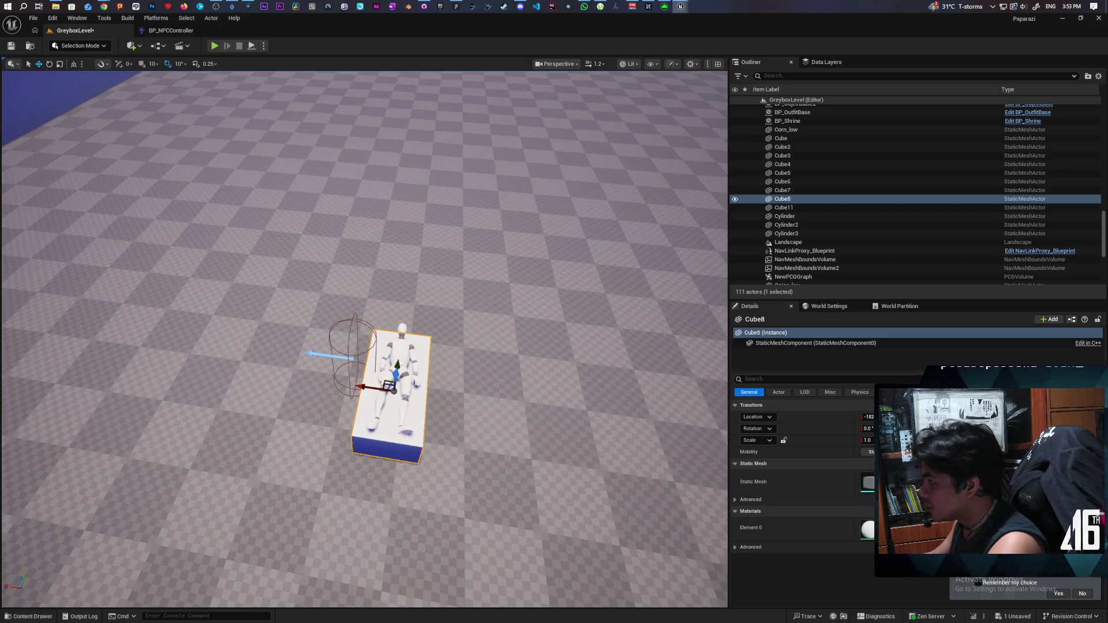
Step: Widen Cube8's scale slightly while viewing the box from above
{"action": "left_click_drag", "start_coordinate": [479, 444], "coordinate": [398, 398]}
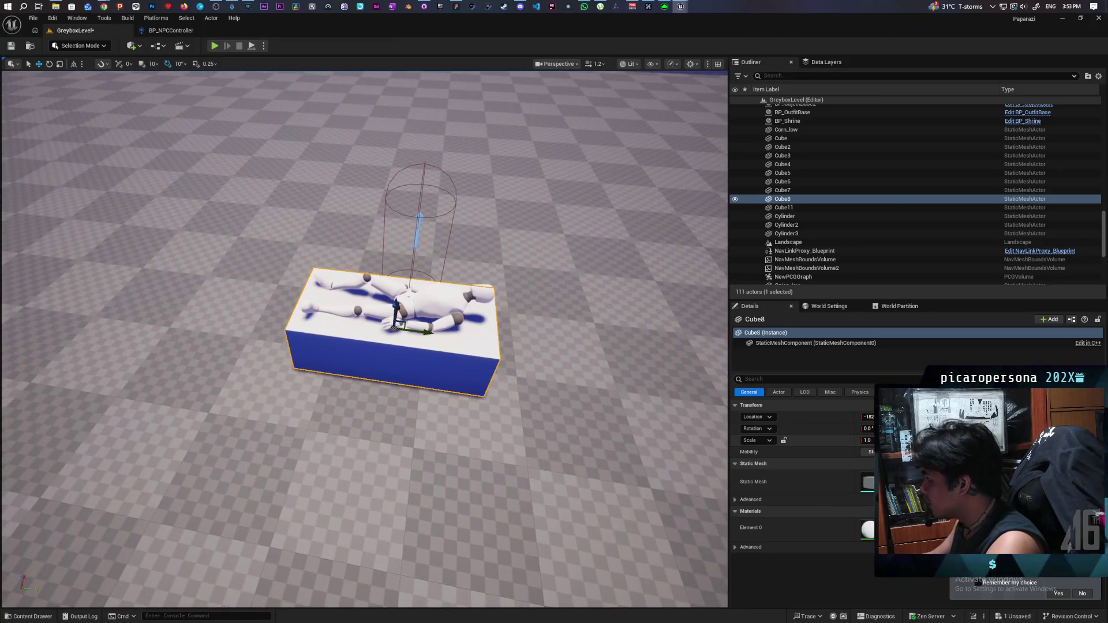
{"action": "left_click_drag", "start_coordinate": [868, 441], "coordinate": [878, 441]}
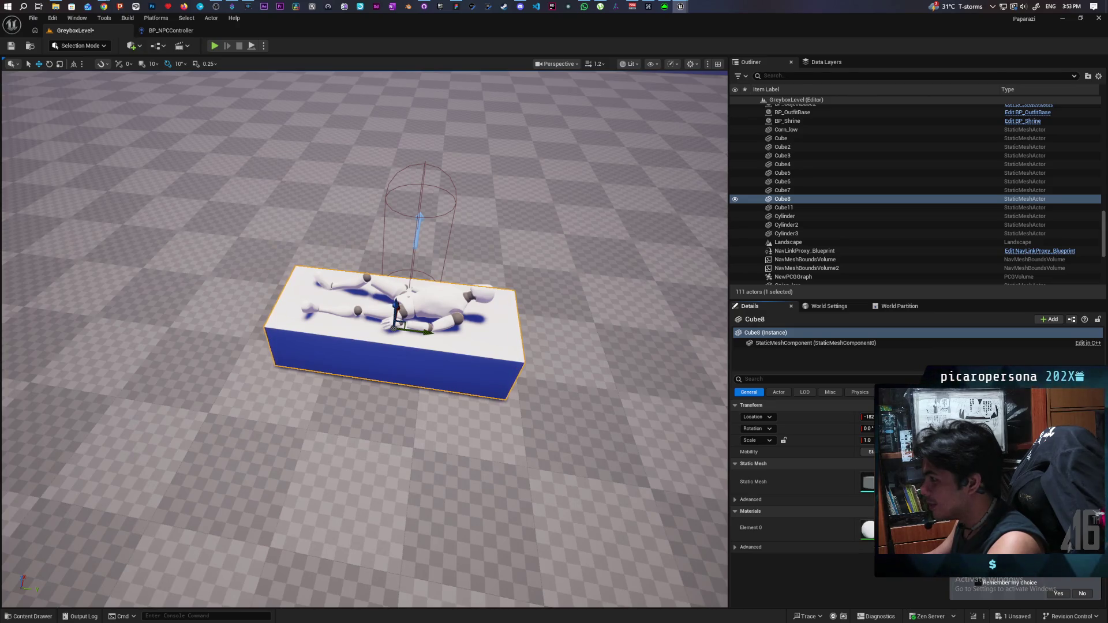
{"action": "mouse_move", "coordinate": [369, 347]}
{"action": "left_mouse_down"}
{"action": "mouse_move", "coordinate": [370, 381]}
{"action": "mouse_move", "coordinate": [369, 346]}
{"action": "mouse_move", "coordinate": [347, 347]}
{"action": "mouse_move", "coordinate": [381, 346]}
{"action": "mouse_move", "coordinate": [381, 369]}
{"action": "mouse_move", "coordinate": [369, 369]}
{"action": "mouse_move", "coordinate": [407, 357]}
{"action": "left_mouse_up"}
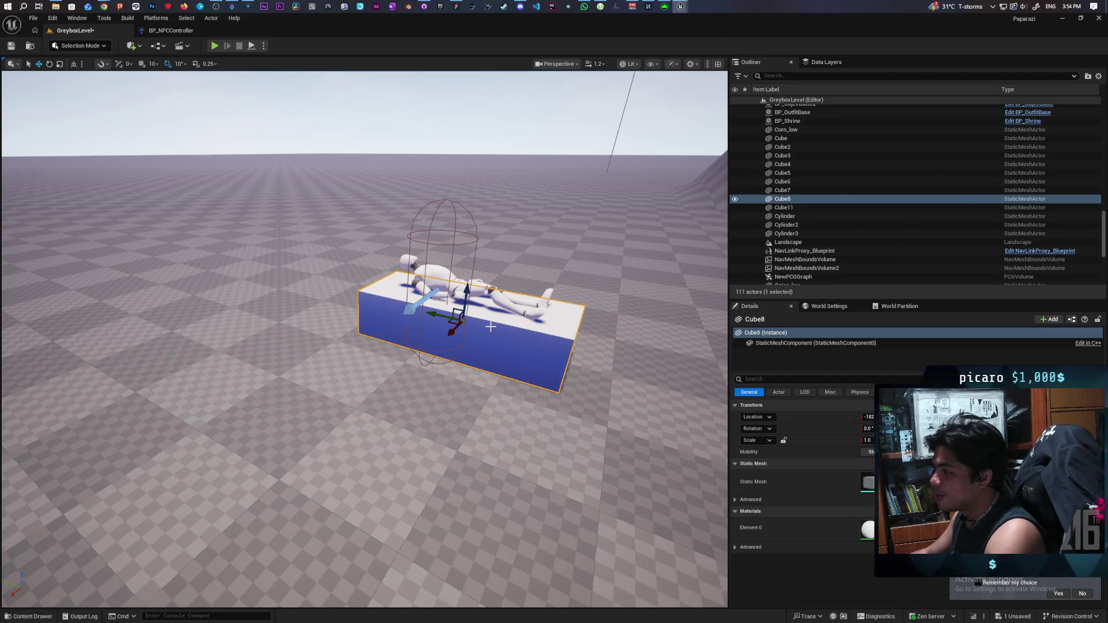
{"action": "left_click_drag", "start_coordinate": [490, 327], "coordinate": [520, 381]}
{"action": "key", "text": "d"}
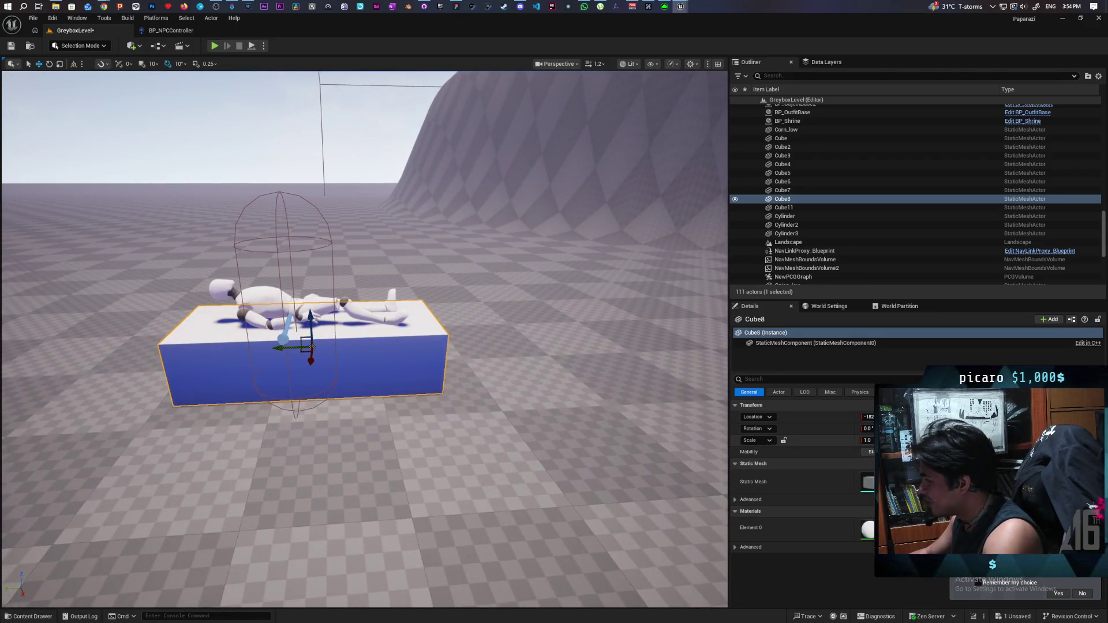
Step: Shorten the box along its length and nudge it sideways to center it under the mannequin
{"action": "mouse_move", "coordinate": [868, 440]}
{"action": "left_mouse_down"}
{"action": "mouse_move", "coordinate": [820, 440]}
{"action": "mouse_move", "coordinate": [831, 441]}
{"action": "left_mouse_up"}
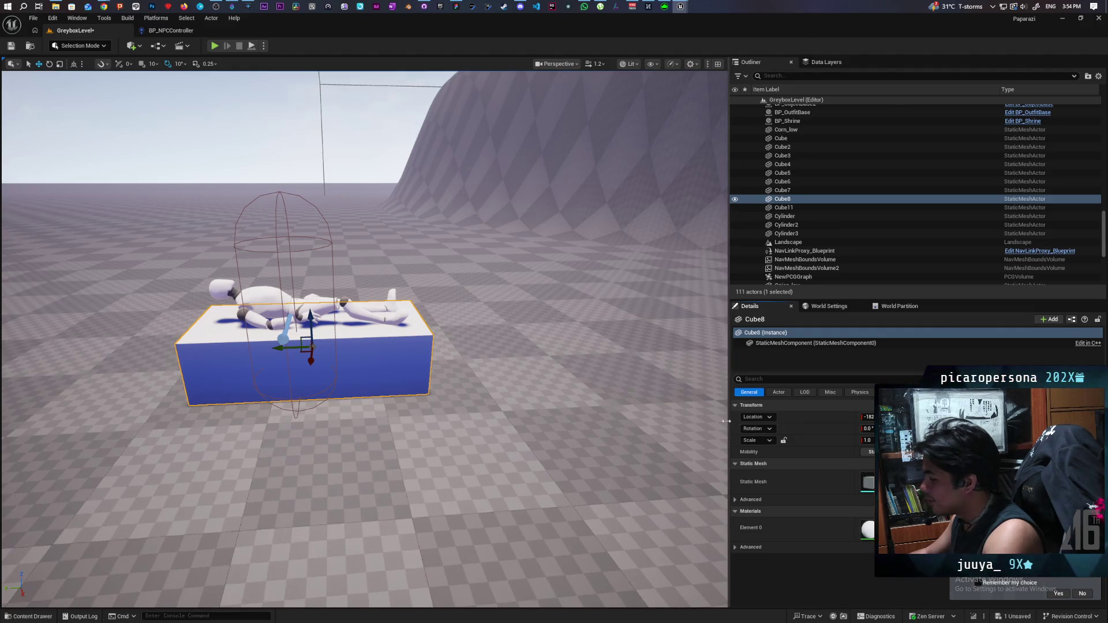
{"action": "left_click_drag", "start_coordinate": [295, 348], "coordinate": [284, 352]}
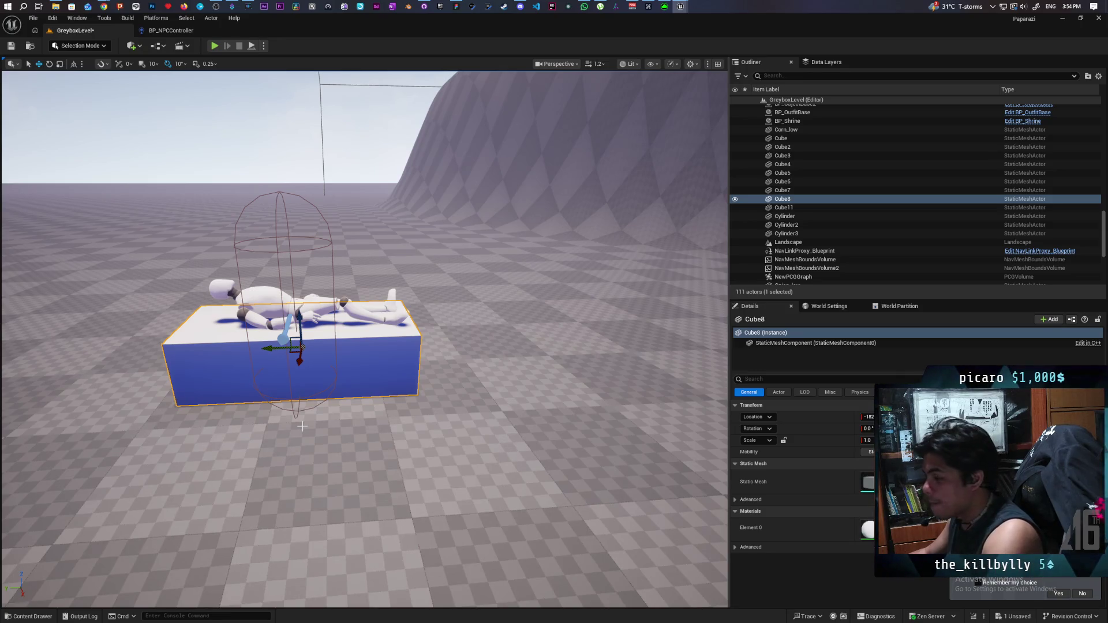
{"action": "mouse_move", "coordinate": [430, 443]}
{"action": "left_mouse_down"}
{"action": "mouse_move", "coordinate": [438, 461]}
{"action": "mouse_move", "coordinate": [427, 404]}
{"action": "mouse_move", "coordinate": [434, 456]}
{"action": "mouse_move", "coordinate": [430, 444]}
{"action": "mouse_move", "coordinate": [395, 445]}
{"action": "mouse_move", "coordinate": [548, 438]}
{"action": "mouse_move", "coordinate": [548, 404]}
{"action": "mouse_move", "coordinate": [549, 456]}
{"action": "mouse_move", "coordinate": [506, 456]}
{"action": "mouse_move", "coordinate": [526, 456]}
{"action": "mouse_move", "coordinate": [508, 448]}
{"action": "left_mouse_up"}
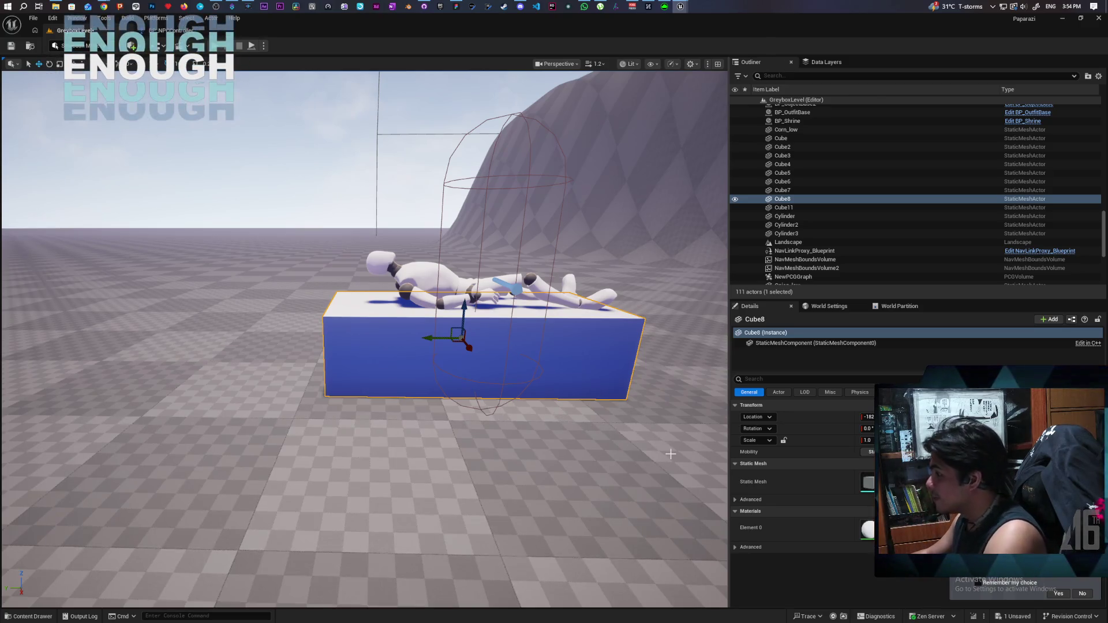
{"action": "mouse_move", "coordinate": [615, 432]}
{"action": "left_mouse_down"}
{"action": "mouse_move", "coordinate": [572, 473]}
{"action": "mouse_move", "coordinate": [595, 428]}
{"action": "mouse_move", "coordinate": [566, 439]}
{"action": "mouse_move", "coordinate": [589, 427]}
{"action": "left_mouse_up"}
{"action": "left_click_drag", "start_coordinate": [370, 196], "coordinate": [377, 192]}
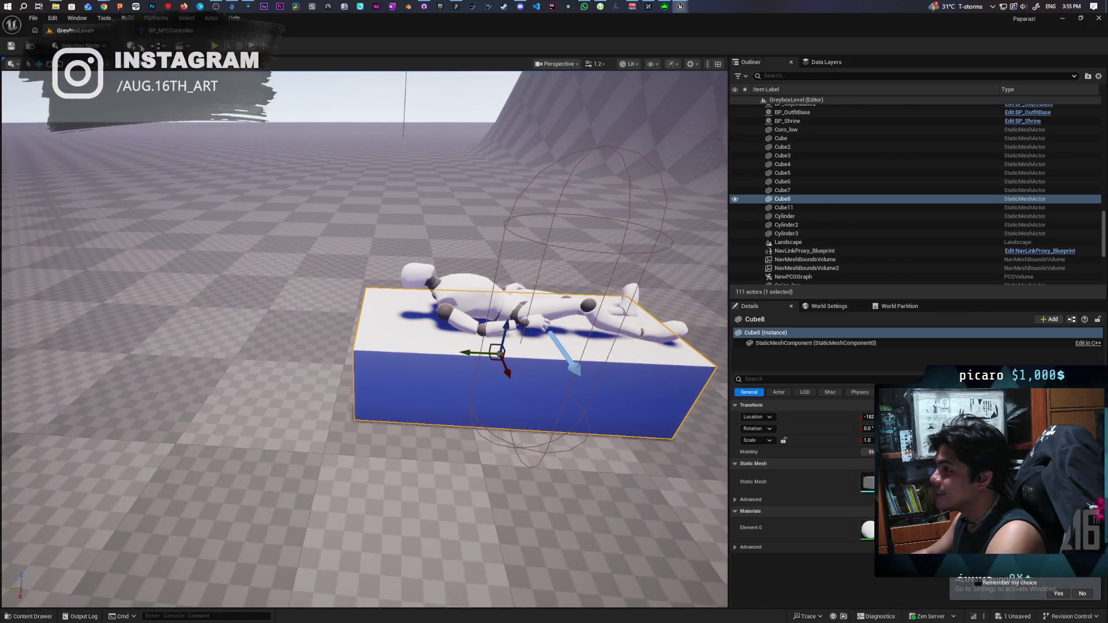
Step: Alt-drag Cube8 up into a copy, Cube9, lower it onto the bed and shrink it into a small block
{"action": "left_click", "coordinate": [140, 46]}
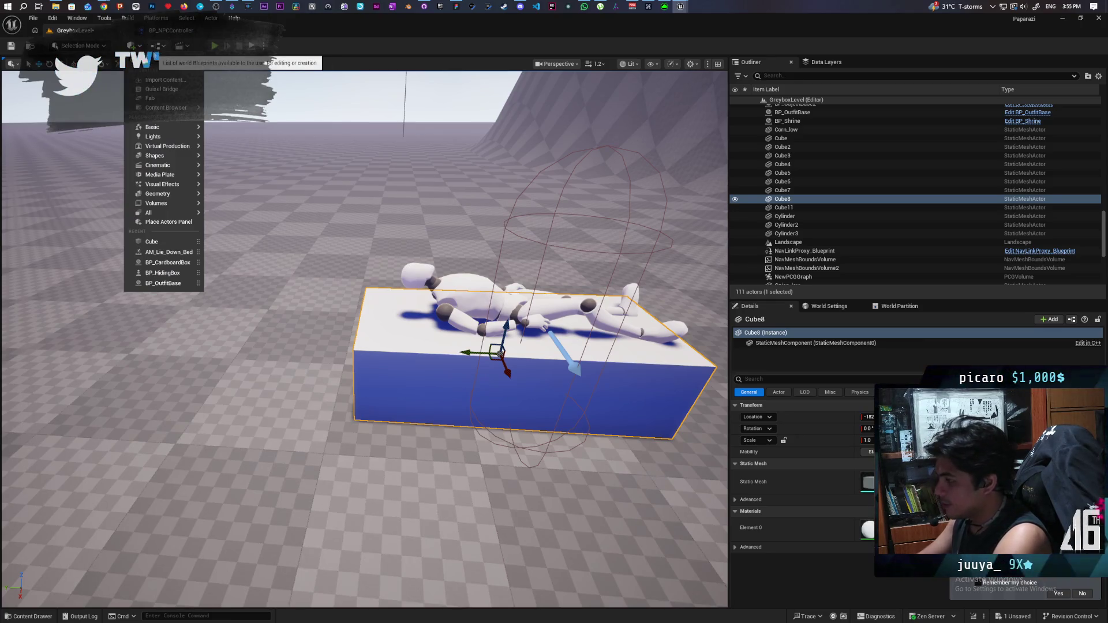
{"action": "left_click", "coordinate": [441, 366]}
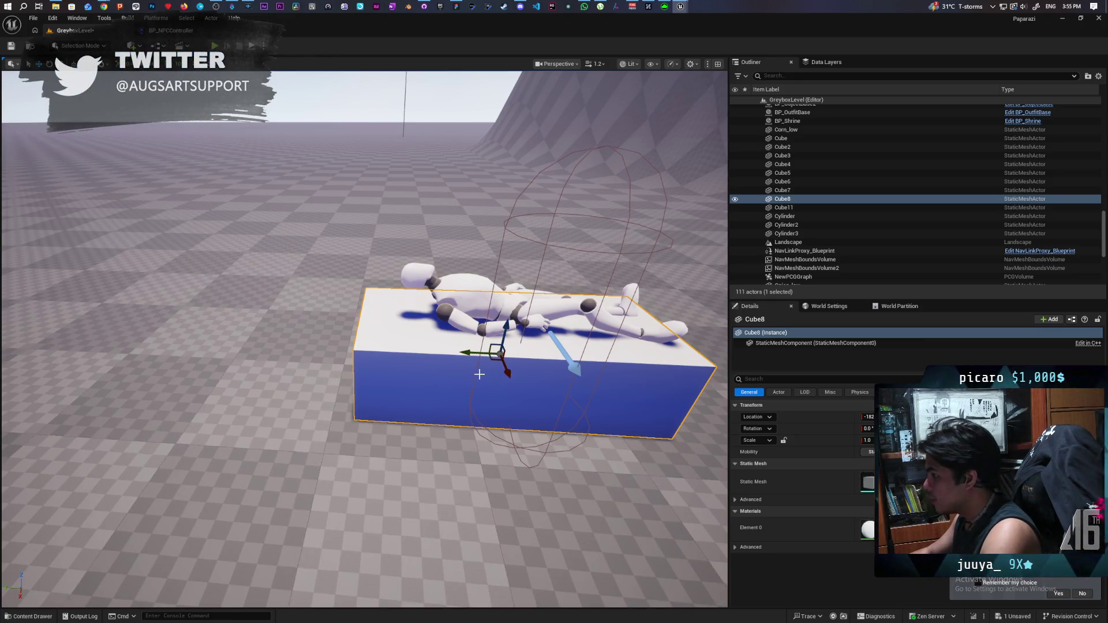
{"action": "left_click_drag", "start_coordinate": [507, 336], "coordinate": [517, 258], "text": "alt"}
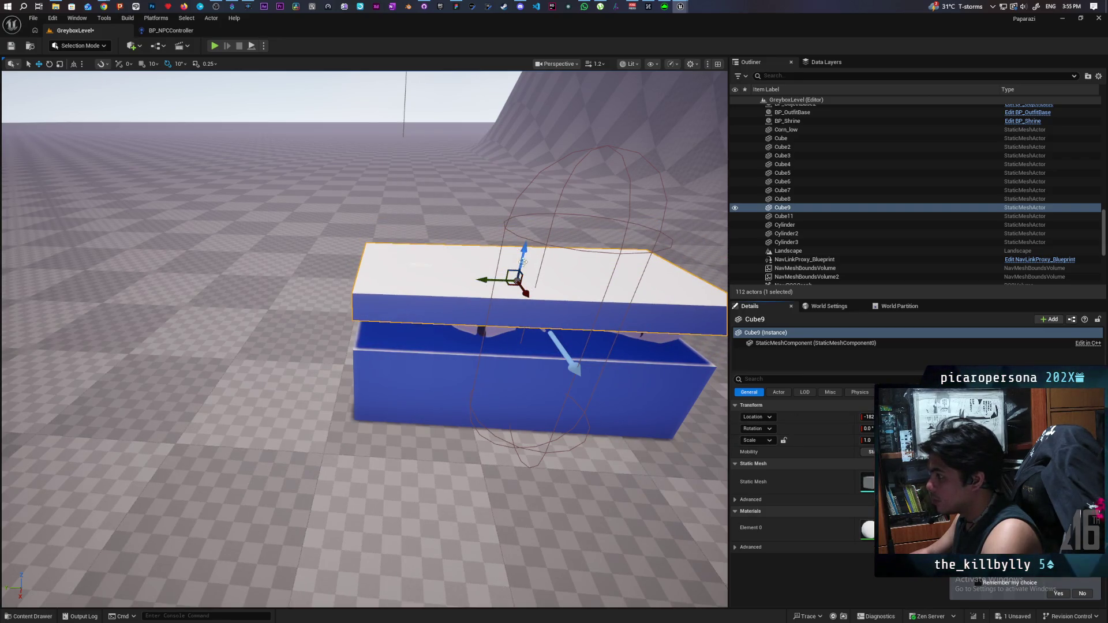
{"action": "left_click_drag", "start_coordinate": [522, 260], "coordinate": [517, 282]}
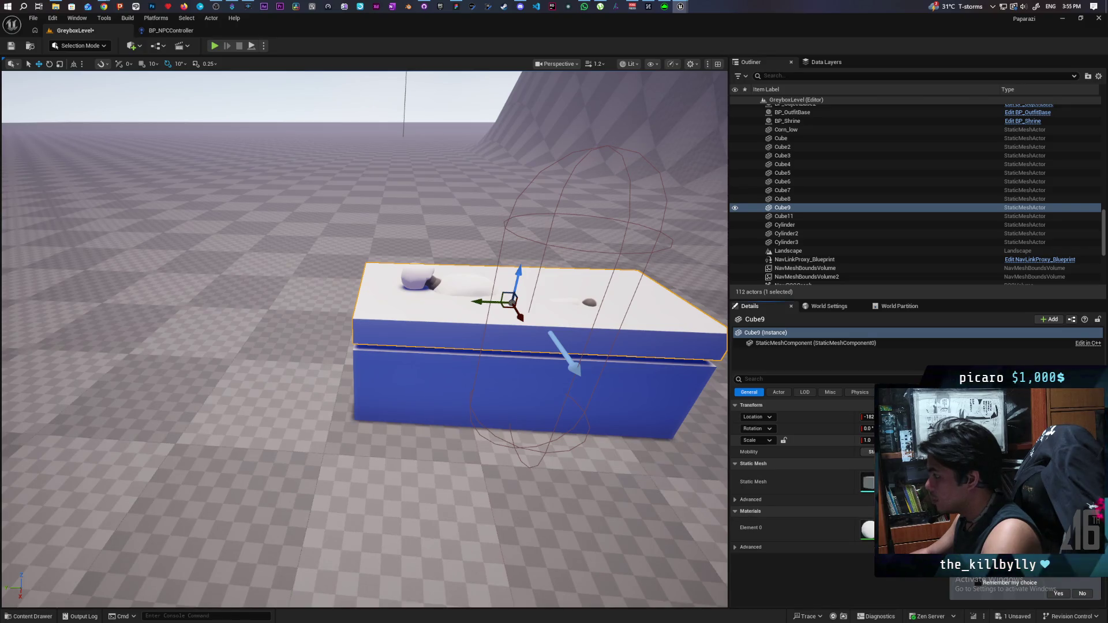
{"action": "left_click_drag", "start_coordinate": [868, 441], "coordinate": [811, 440]}
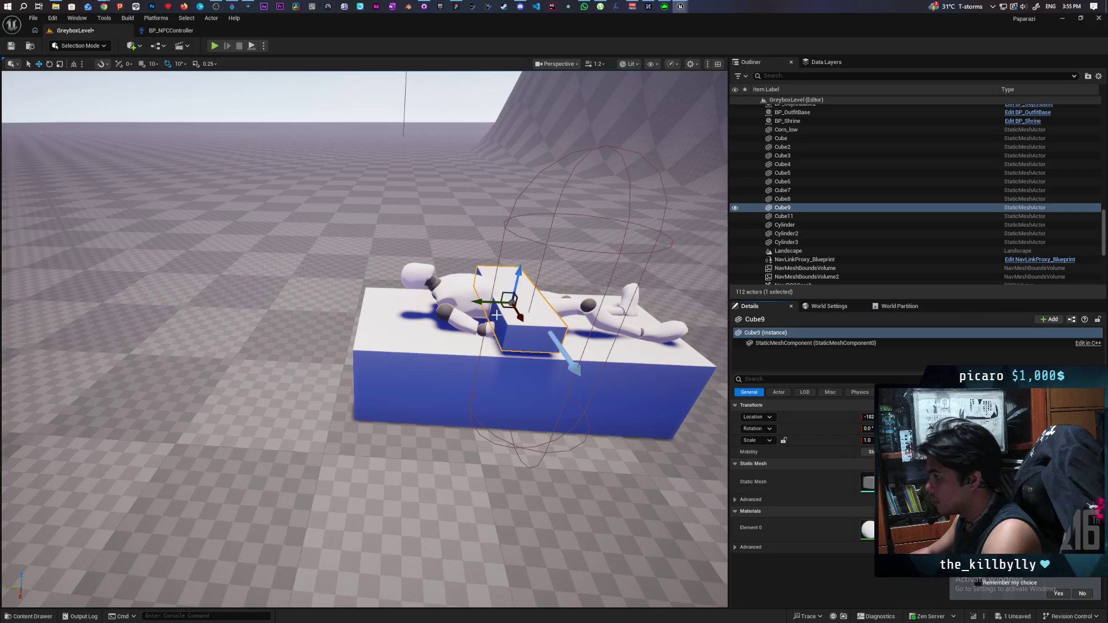
Step: Position the small Cube9 block on the bed's head end as a pillow
{"action": "mouse_move", "coordinate": [479, 301]}
{"action": "left_mouse_down"}
{"action": "mouse_move", "coordinate": [254, 300]}
{"action": "mouse_move", "coordinate": [283, 285]}
{"action": "mouse_move", "coordinate": [260, 277]}
{"action": "left_mouse_up"}
{"action": "mouse_move", "coordinate": [460, 433]}
{"action": "left_mouse_down"}
{"action": "mouse_move", "coordinate": [491, 422]}
{"action": "mouse_move", "coordinate": [511, 384]}
{"action": "mouse_move", "coordinate": [566, 454]}
{"action": "left_mouse_up"}
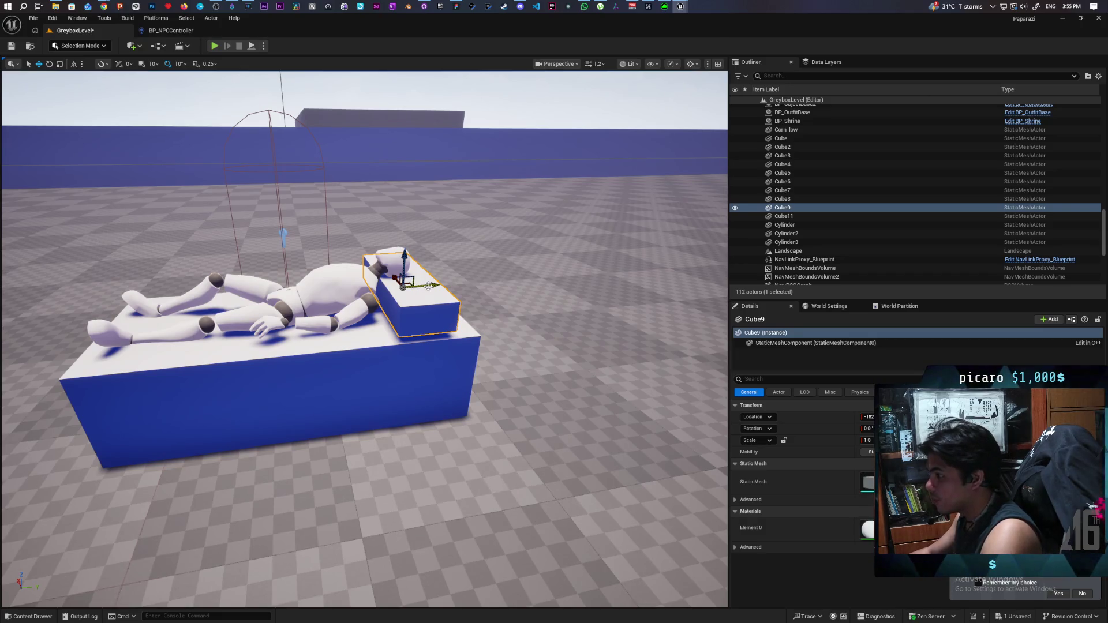
{"action": "key", "text": "Delete"}
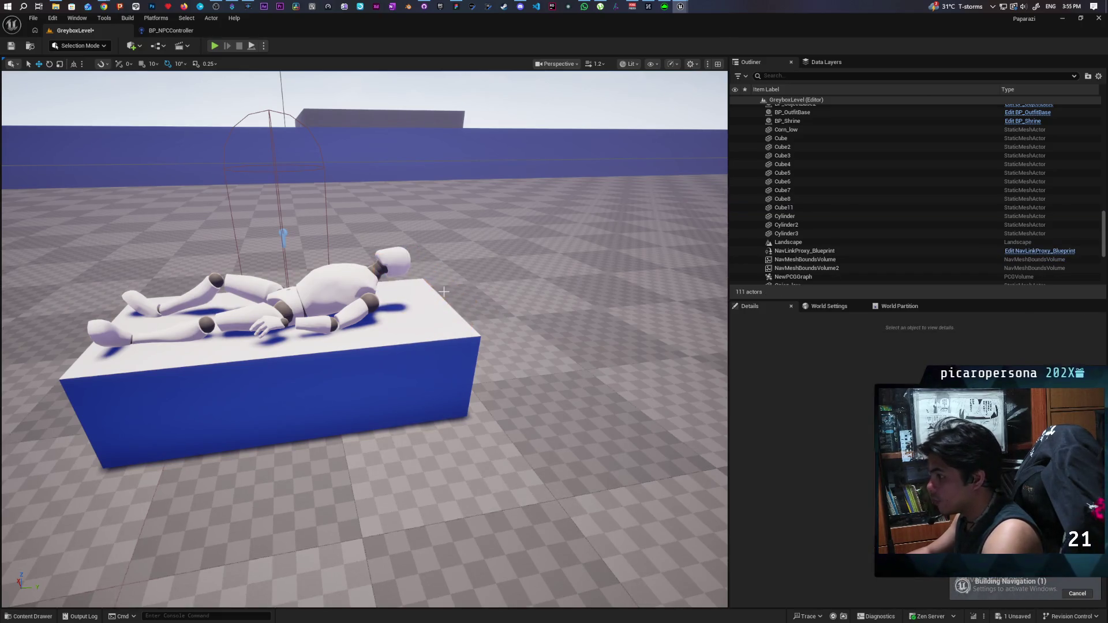
{"action": "key", "text": "ctrl+z"}
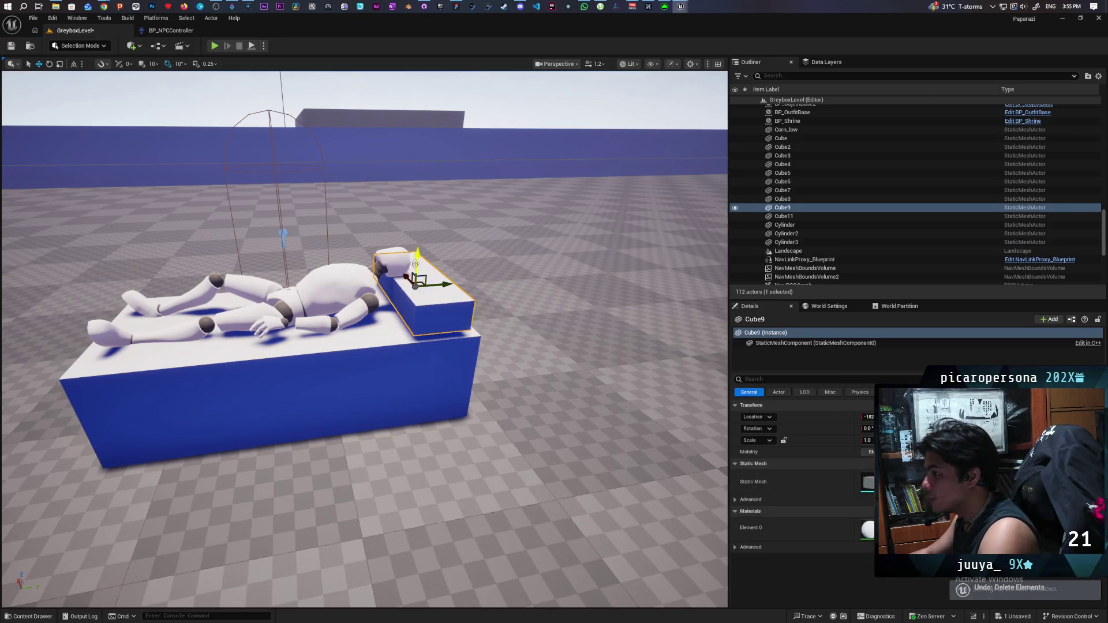
{"action": "left_click_drag", "start_coordinate": [414, 263], "coordinate": [417, 271]}
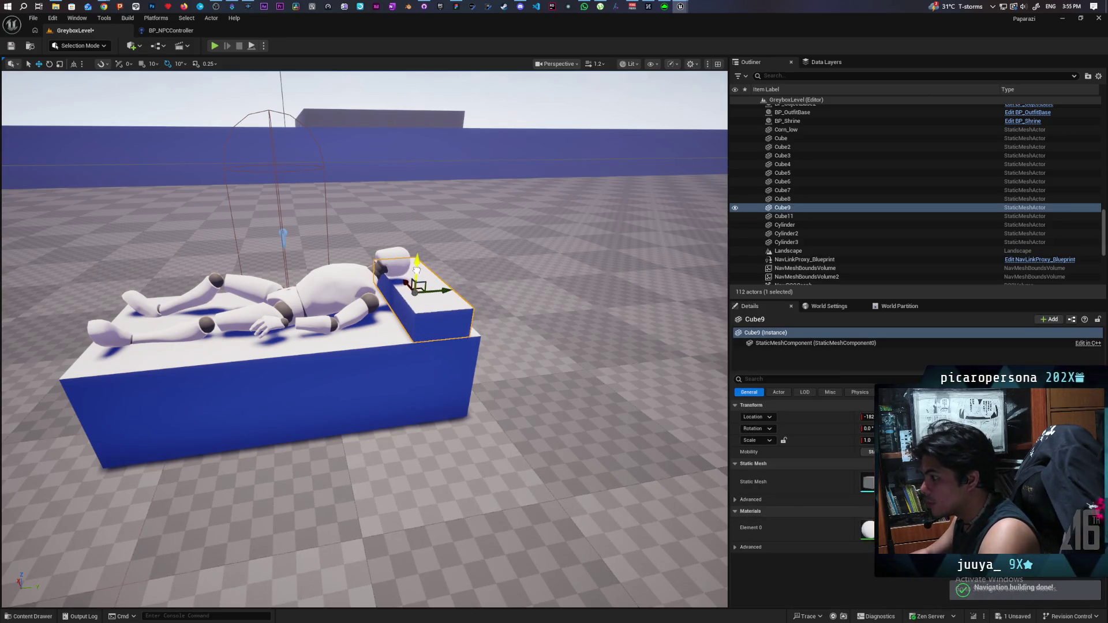
{"action": "left_click_drag", "start_coordinate": [442, 286], "coordinate": [435, 288]}
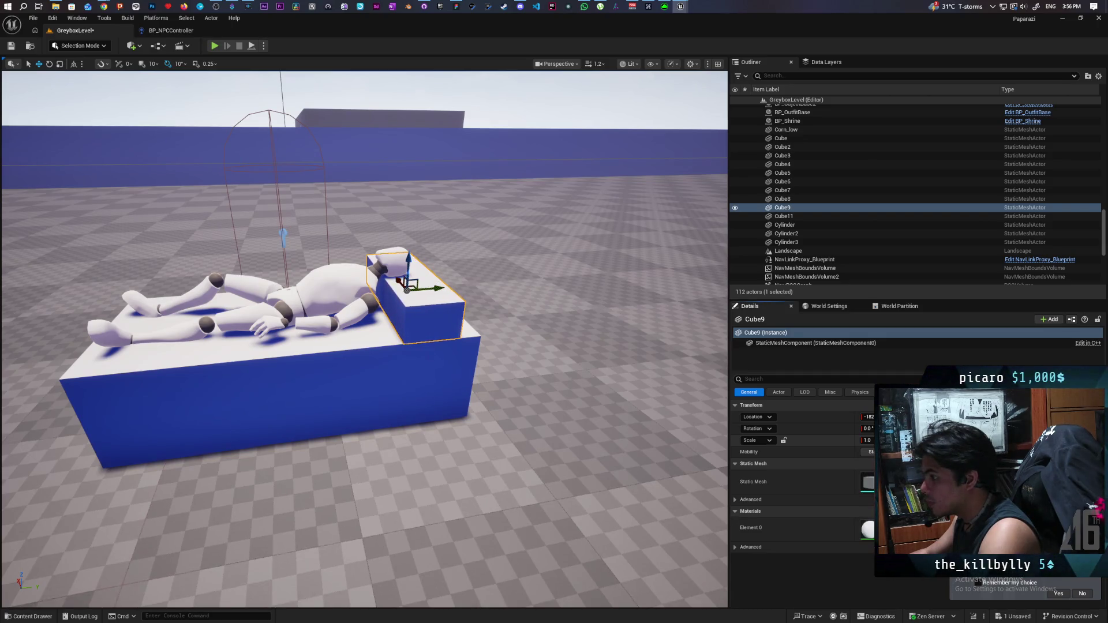
{"action": "mouse_move", "coordinate": [647, 396]}
{"action": "left_mouse_down"}
{"action": "mouse_move", "coordinate": [612, 404]}
{"action": "mouse_move", "coordinate": [583, 439]}
{"action": "mouse_move", "coordinate": [618, 375]}
{"action": "mouse_move", "coordinate": [635, 381]}
{"action": "mouse_move", "coordinate": [606, 404]}
{"action": "mouse_move", "coordinate": [496, 352]}
{"action": "left_mouse_up"}
Step: Select BP_NPC10, adjust its animation position value, then click the sky to deselect it
{"action": "left_click", "coordinate": [495, 351]}
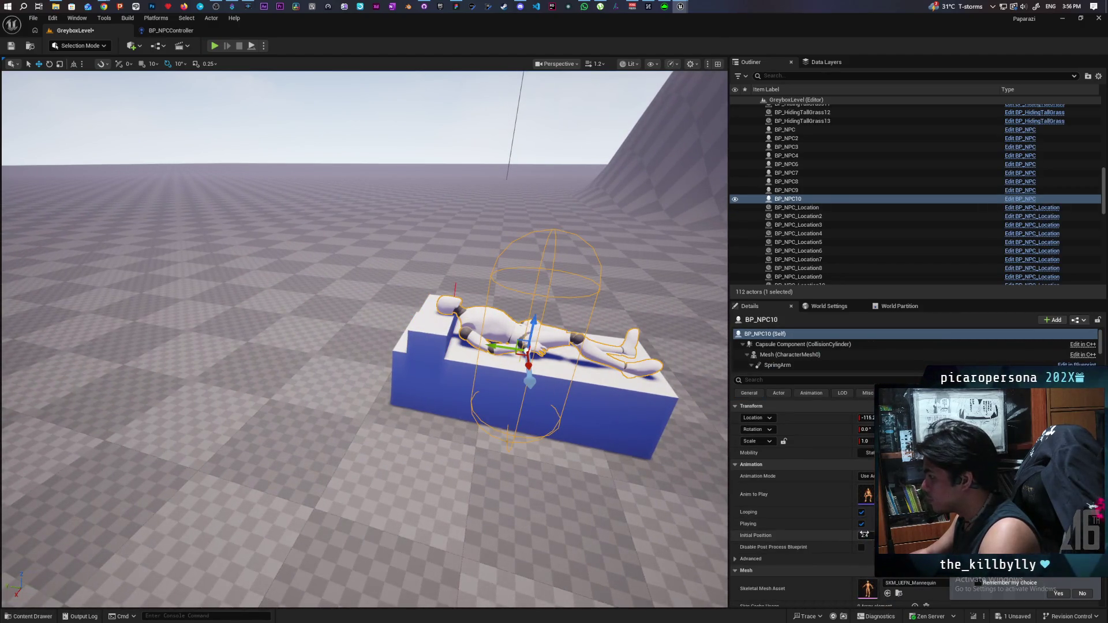
{"action": "mouse_move", "coordinate": [866, 535]}
{"action": "left_mouse_down"}
{"action": "mouse_move", "coordinate": [837, 536]}
{"action": "mouse_move", "coordinate": [886, 536]}
{"action": "left_mouse_up"}
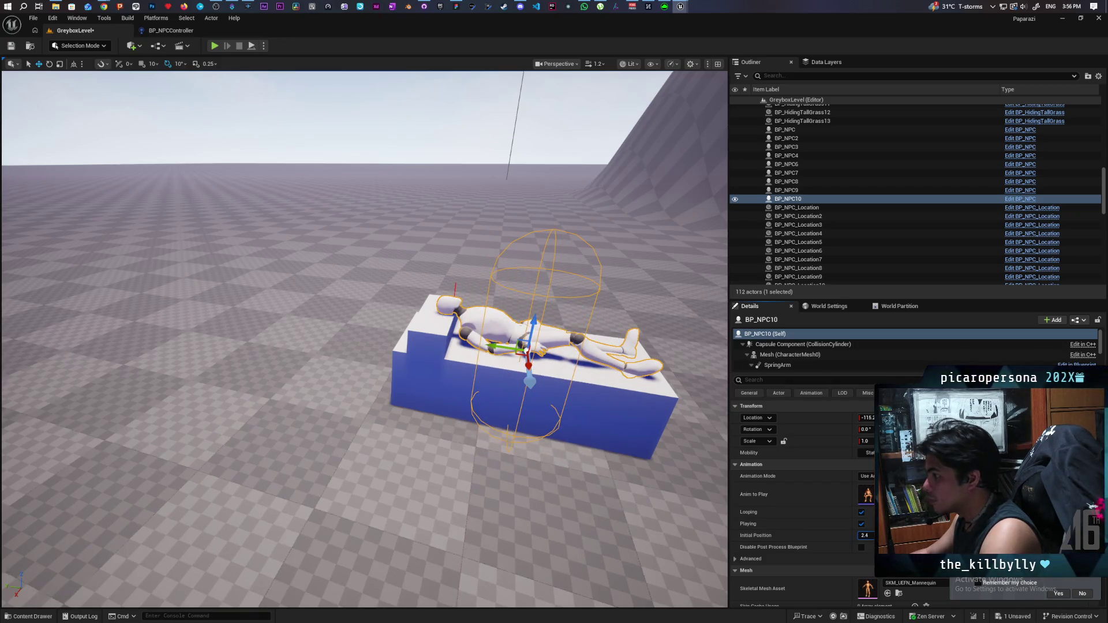
{"action": "left_click", "coordinate": [556, 202]}
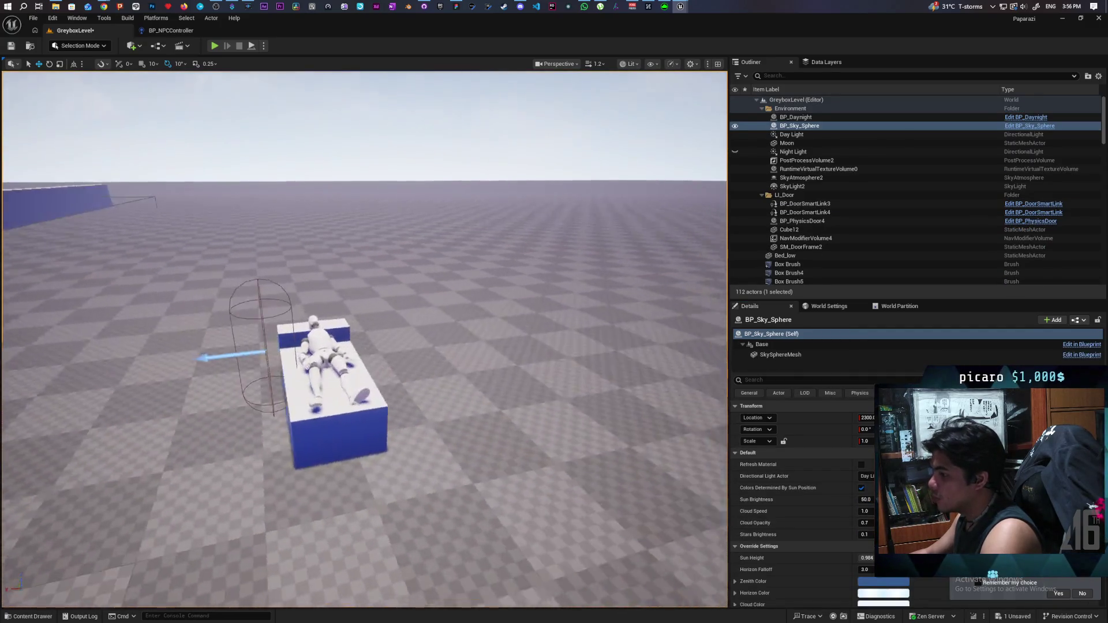
Step: Fly the view in close around the bed and the lying mannequin
{"action": "scroll", "coordinate": [482, 311], "scroll_direction": "up", "scroll_amount": 5}
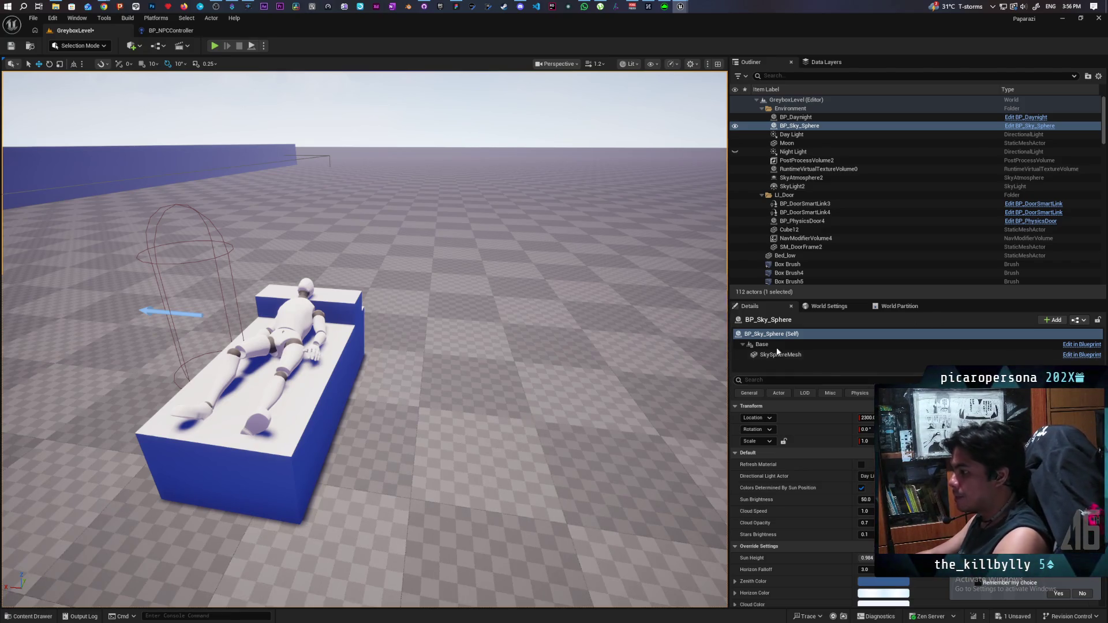
{"action": "mouse_move", "coordinate": [515, 366]}
{"action": "left_mouse_down"}
{"action": "mouse_move", "coordinate": [473, 366]}
{"action": "mouse_move", "coordinate": [504, 352]}
{"action": "left_mouse_up"}
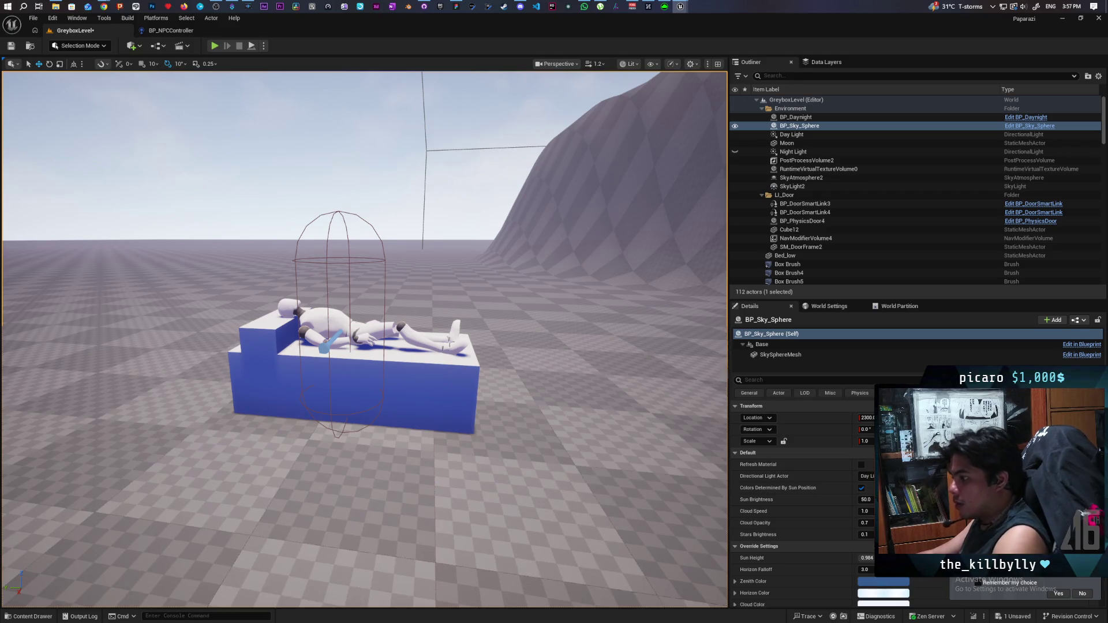
{"action": "mouse_move", "coordinate": [505, 353]}
{"action": "left_mouse_down"}
{"action": "mouse_move", "coordinate": [476, 366]}
{"action": "mouse_move", "coordinate": [512, 378]}
{"action": "left_mouse_up"}
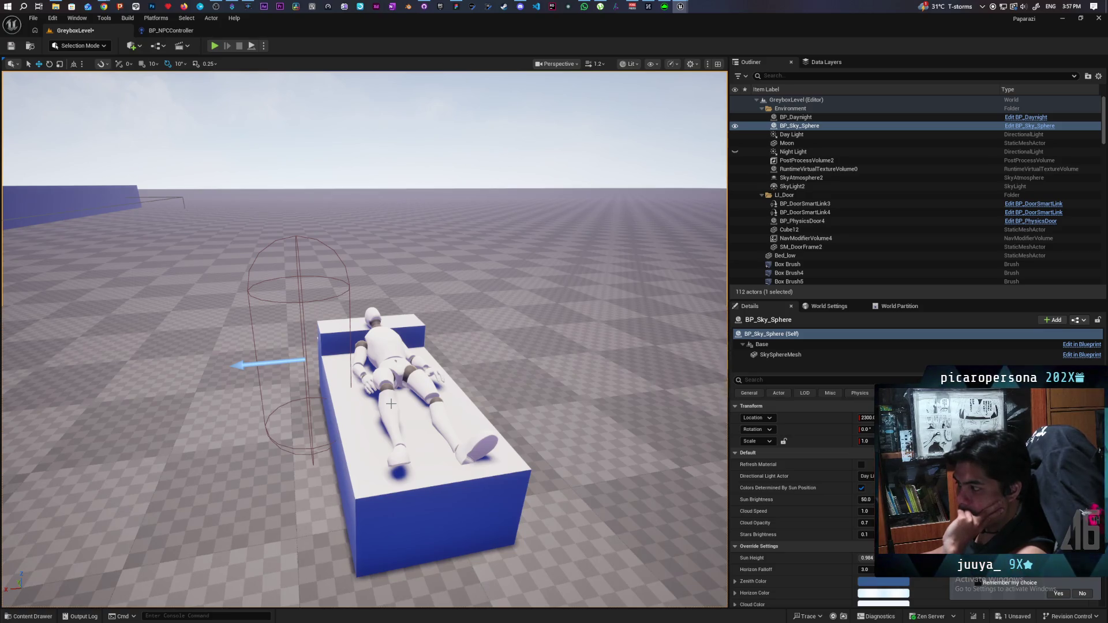
{"action": "left_click_drag", "start_coordinate": [415, 404], "coordinate": [260, 405]}
{"action": "mouse_move", "coordinate": [364, 346]}
{"action": "left_mouse_down"}
{"action": "mouse_move", "coordinate": [421, 346]}
{"action": "mouse_move", "coordinate": [427, 271]}
{"action": "left_mouse_up"}
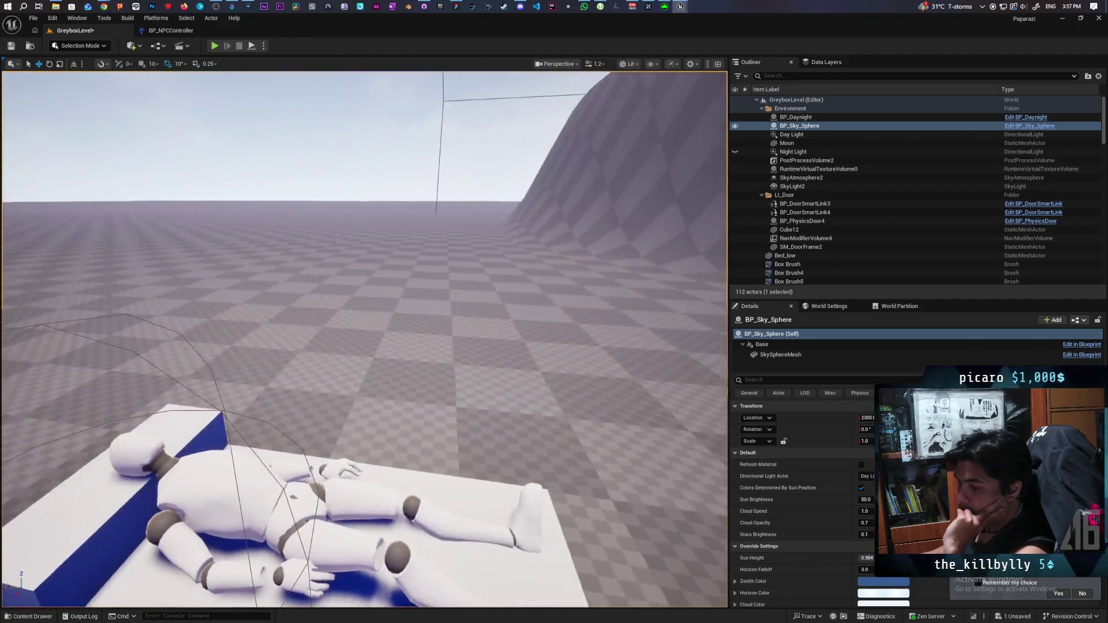
{"action": "mouse_move", "coordinate": [416, 404]}
{"action": "left_mouse_down"}
{"action": "mouse_move", "coordinate": [397, 394]}
{"action": "mouse_move", "coordinate": [416, 404]}
{"action": "left_mouse_up"}
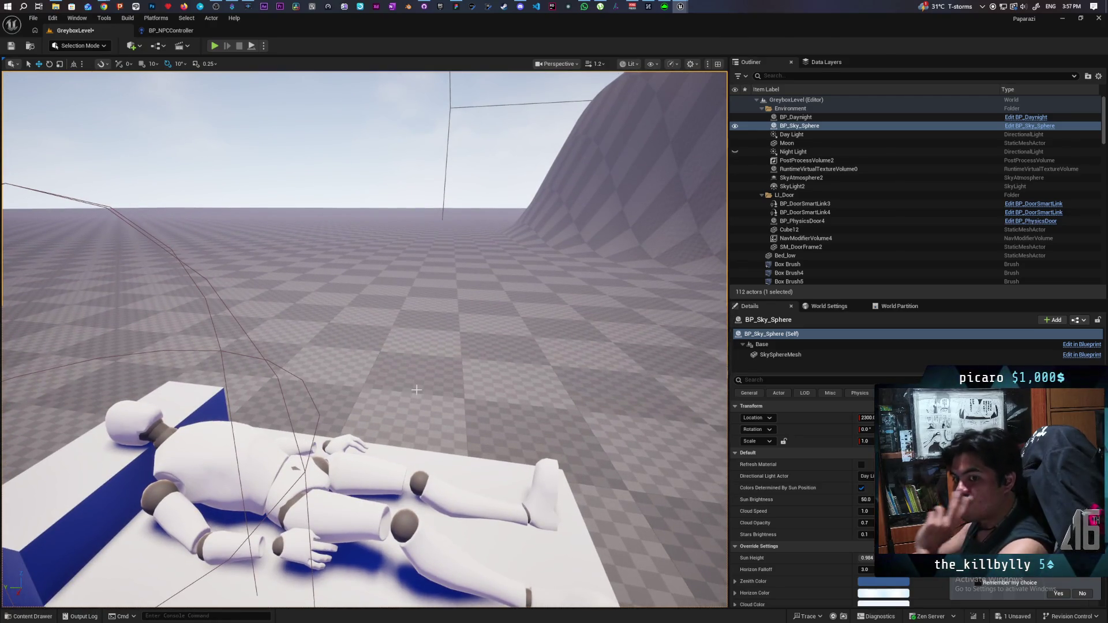
Step: Pull back over the whole bed, save the greybox level and select the headboard block
{"action": "mouse_move", "coordinate": [391, 358]}
{"action": "left_mouse_down"}
{"action": "mouse_move", "coordinate": [391, 427]}
{"action": "mouse_move", "coordinate": [370, 399]}
{"action": "mouse_move", "coordinate": [346, 404]}
{"action": "mouse_move", "coordinate": [346, 422]}
{"action": "mouse_move", "coordinate": [323, 416]}
{"action": "mouse_move", "coordinate": [306, 410]}
{"action": "mouse_move", "coordinate": [283, 363]}
{"action": "mouse_move", "coordinate": [243, 363]}
{"action": "mouse_move", "coordinate": [283, 364]}
{"action": "mouse_move", "coordinate": [283, 404]}
{"action": "mouse_move", "coordinate": [242, 404]}
{"action": "mouse_move", "coordinate": [243, 370]}
{"action": "mouse_move", "coordinate": [248, 404]}
{"action": "mouse_move", "coordinate": [294, 398]}
{"action": "mouse_move", "coordinate": [266, 416]}
{"action": "mouse_move", "coordinate": [289, 404]}
{"action": "mouse_move", "coordinate": [289, 386]}
{"action": "left_mouse_up"}
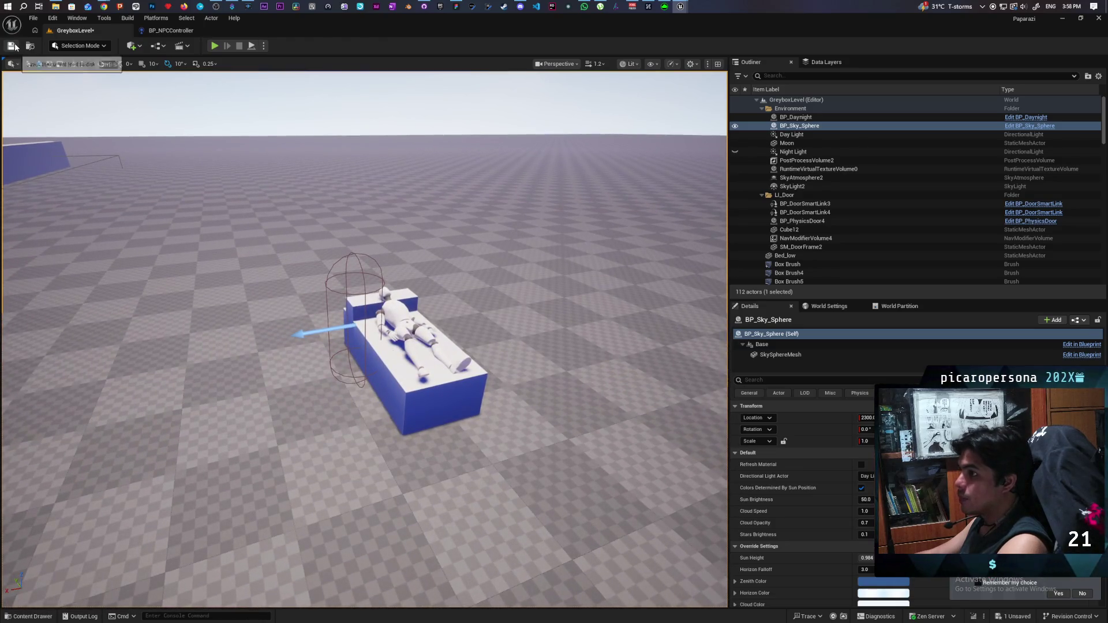
{"action": "left_click", "coordinate": [14, 47]}
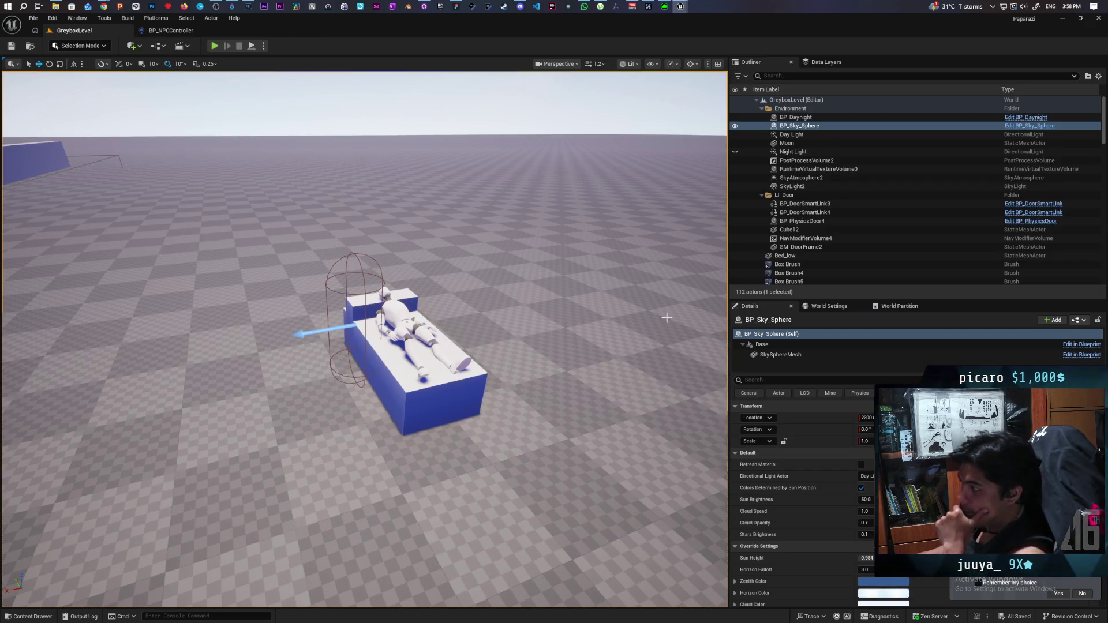
{"action": "left_click", "coordinate": [410, 304]}
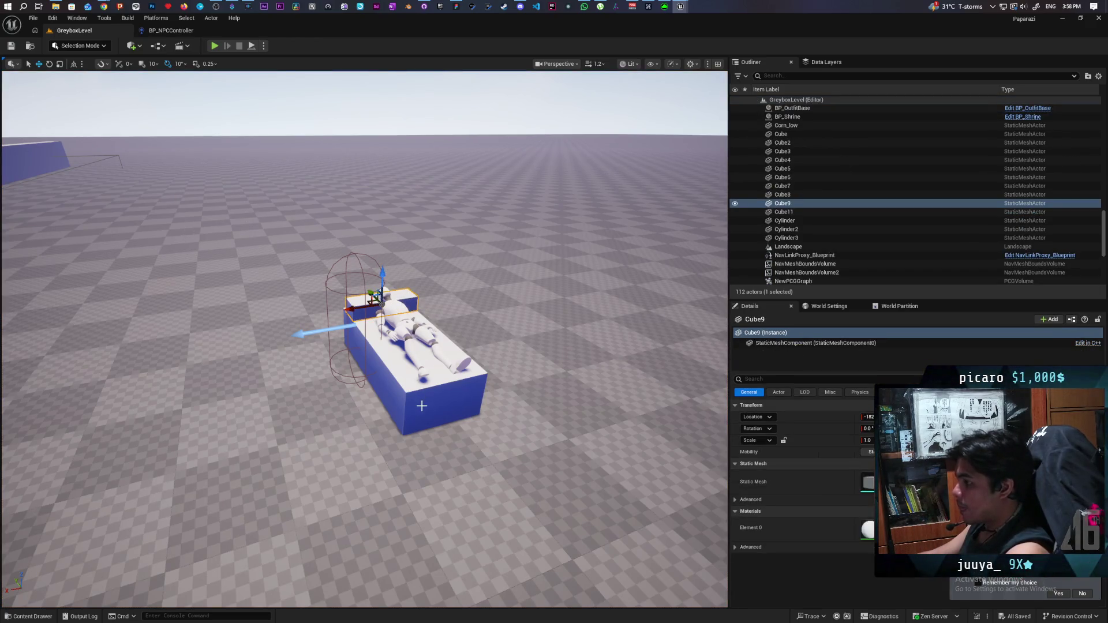
Step: Add the bed base Cube8 to the Cube9 selection and open the Actor menu
{"action": "left_click", "coordinate": [443, 404], "text": "ctrl"}
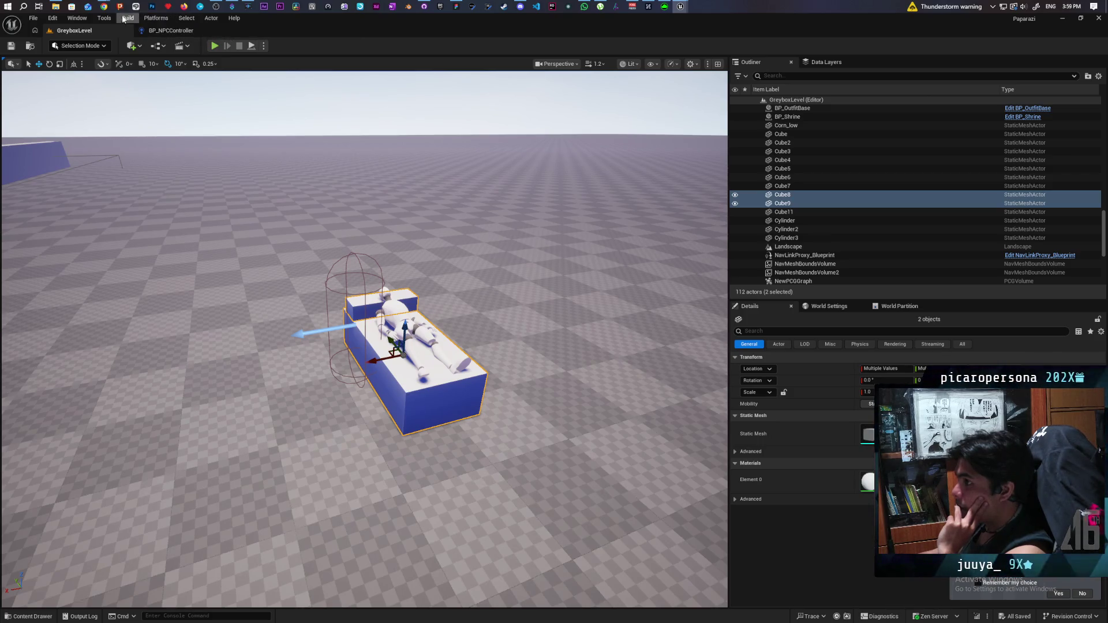
{"action": "left_click", "coordinate": [212, 19]}
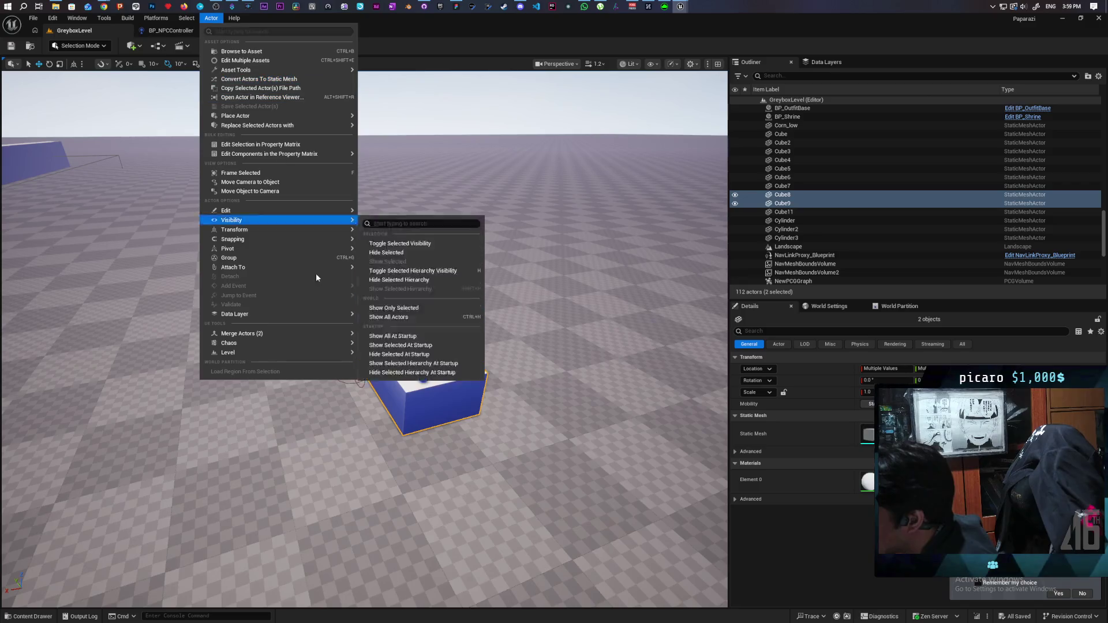
Step: Dismiss the Actor menu, try Outliner selections, and end with only Cube8 selected
{"action": "mouse_move", "coordinate": [288, 338]}
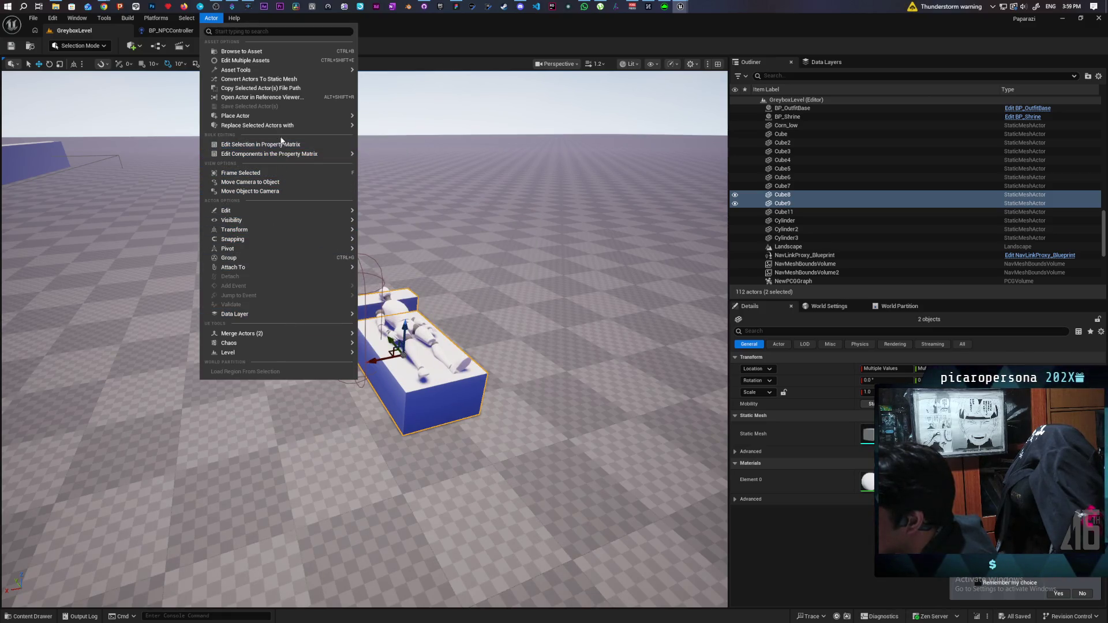
{"action": "mouse_move", "coordinate": [284, 126]}
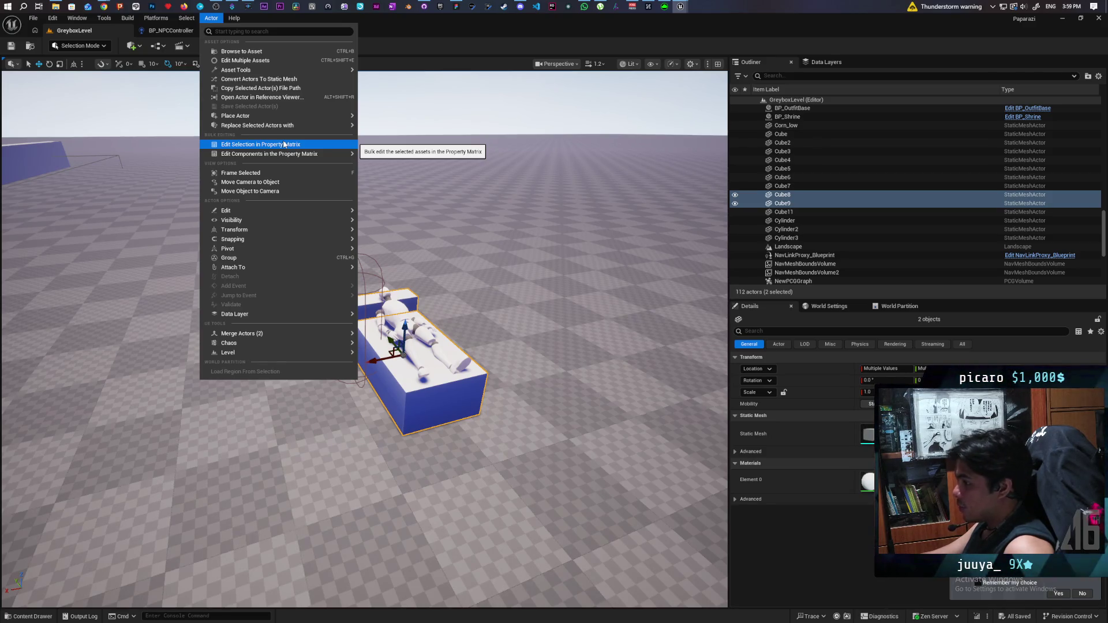
{"action": "left_click", "coordinate": [453, 395]}
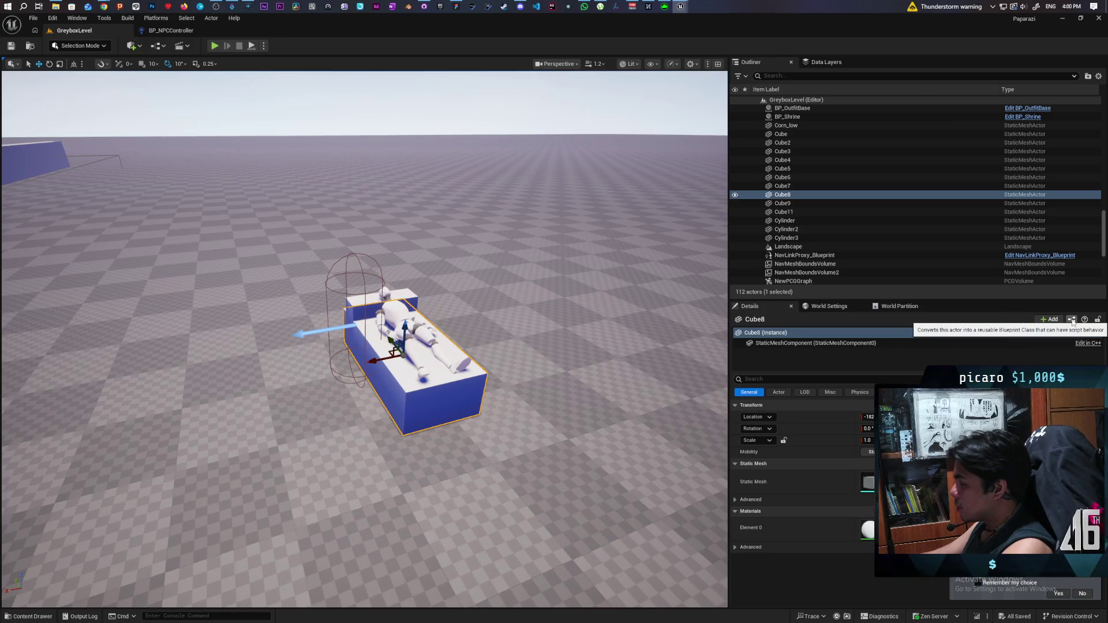
{"action": "left_click", "coordinate": [784, 186], "text": "ctrl"}
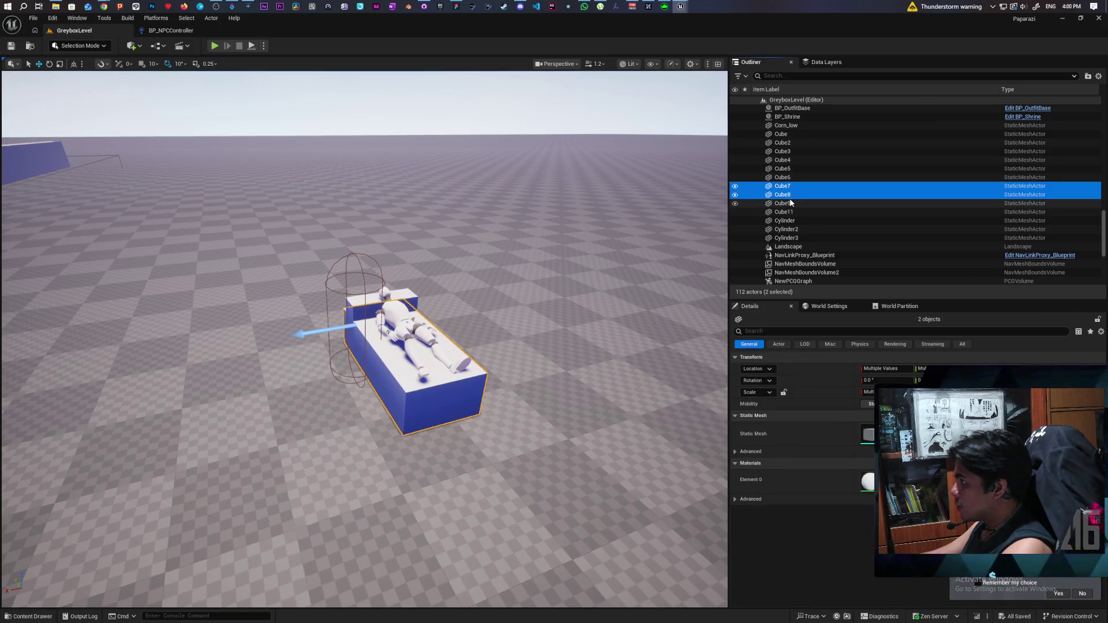
{"action": "left_click", "coordinate": [786, 204]}
{"action": "left_click", "coordinate": [783, 194]}
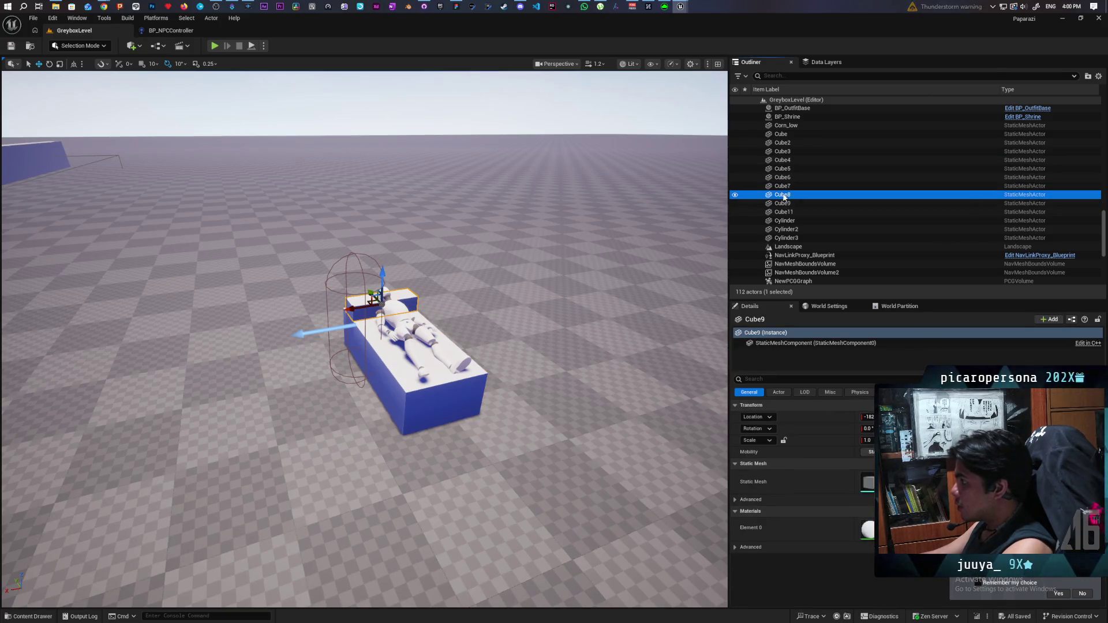
{"action": "left_click", "coordinate": [785, 205], "text": "ctrl"}
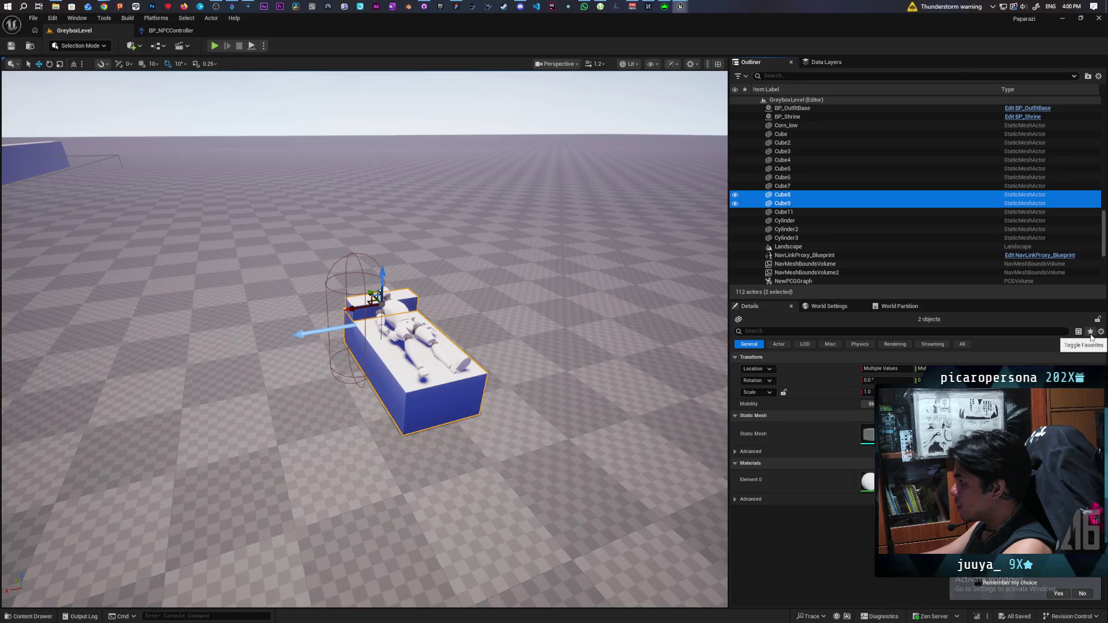
{"action": "left_click", "coordinate": [428, 399]}
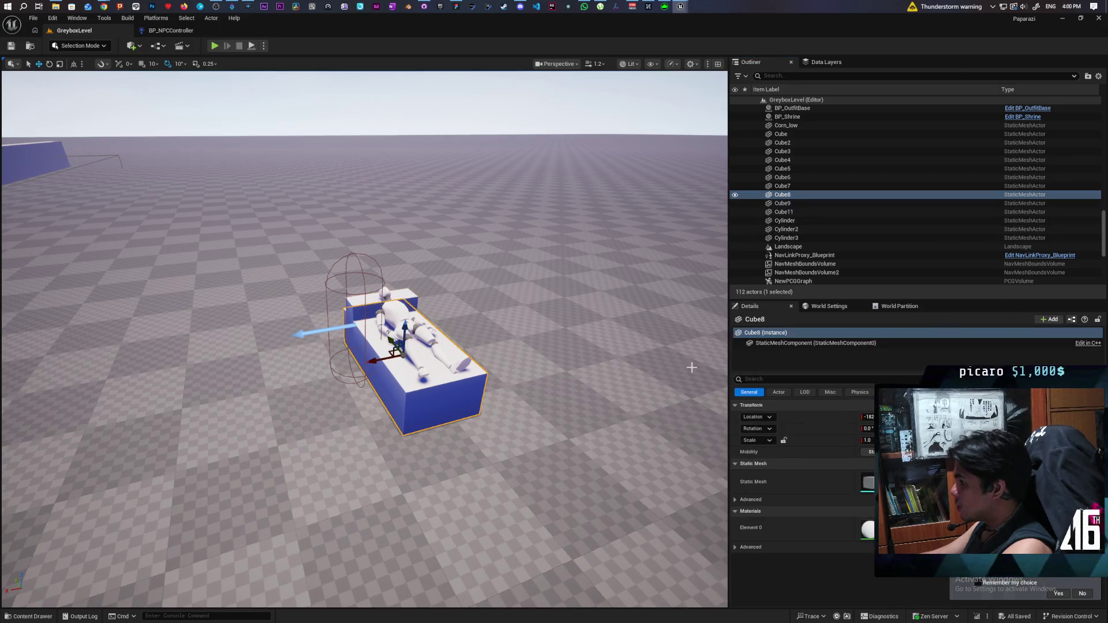
{"action": "left_click", "coordinate": [1071, 320]}
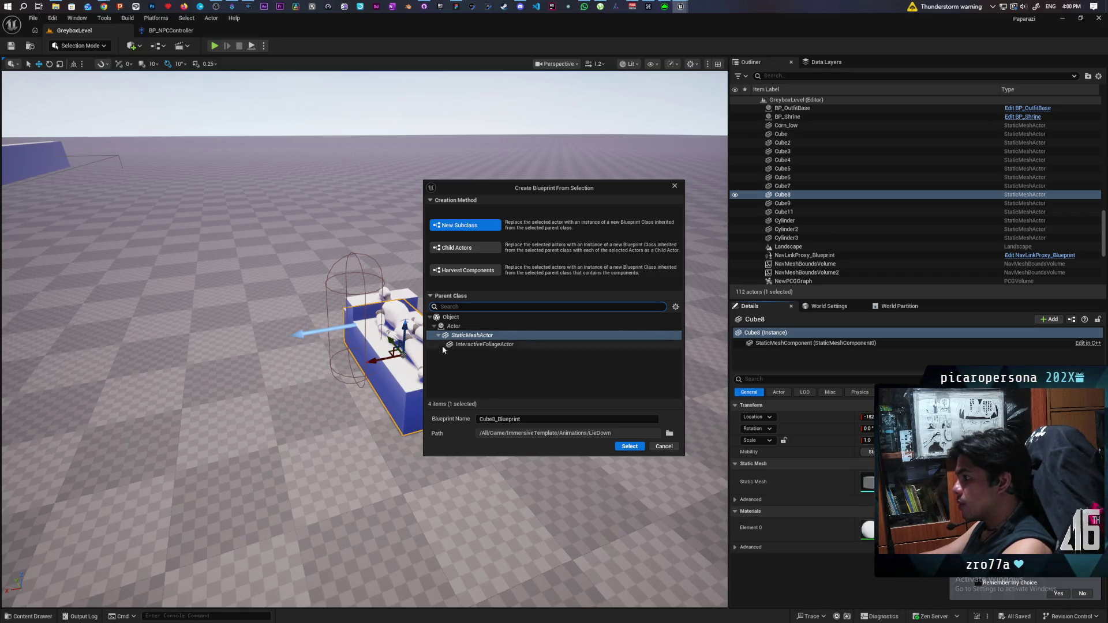
{"action": "left_click", "coordinate": [603, 392]}
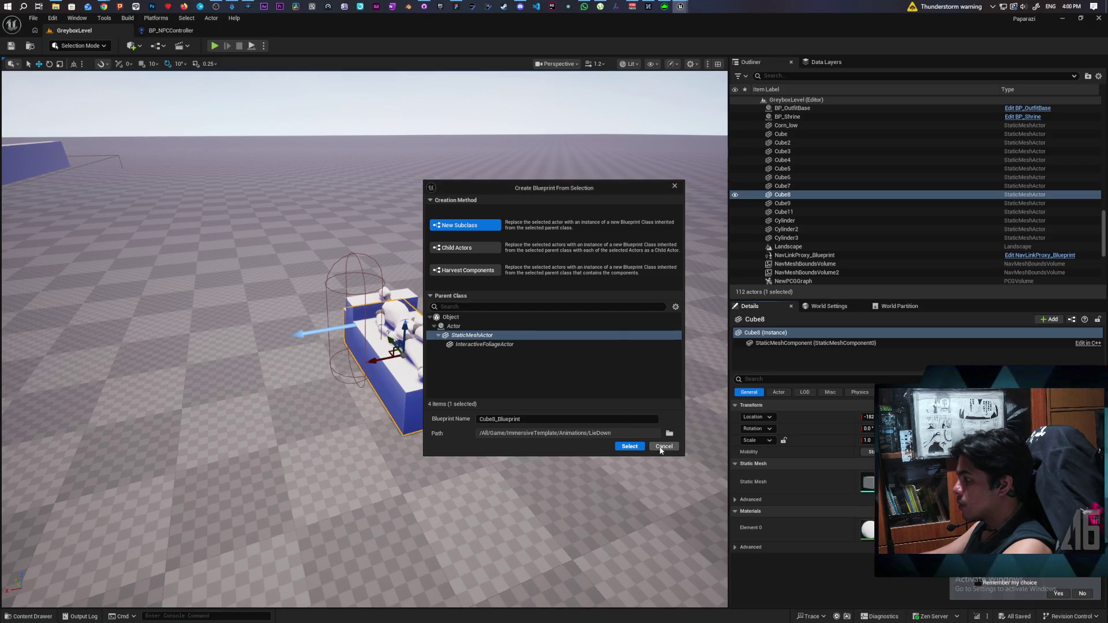
{"action": "left_click", "coordinate": [664, 446]}
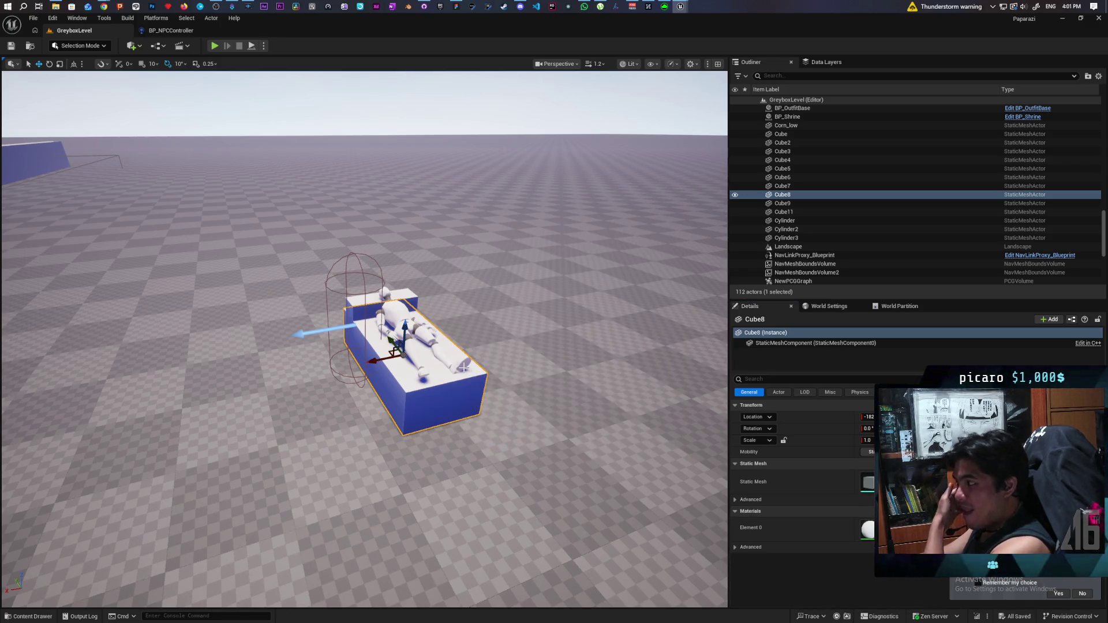
Step: Select the headboard Cube9 and bed base Cube8 together and open the Actor menu
{"action": "left_click", "coordinate": [822, 347]}
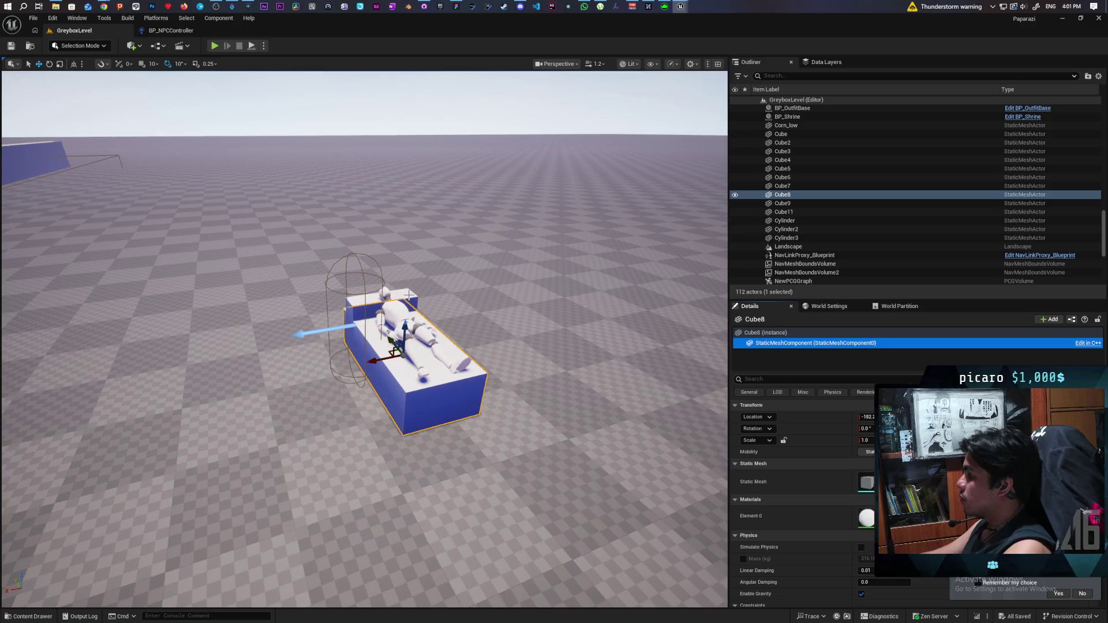
{"action": "left_click", "coordinate": [381, 299]}
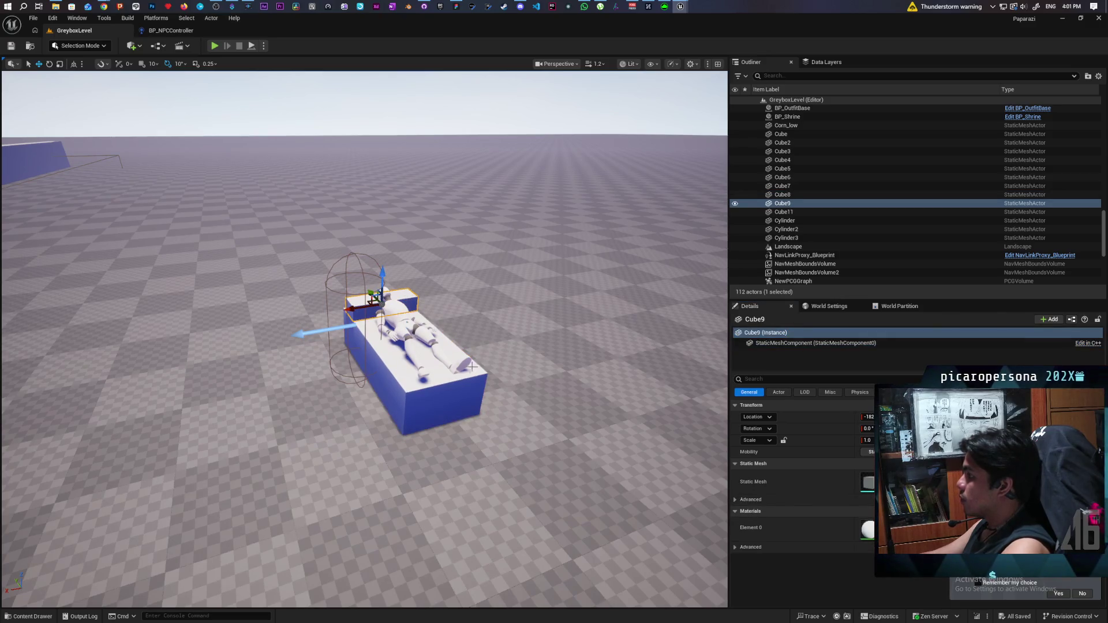
{"action": "left_click", "coordinate": [436, 394], "text": "ctrl"}
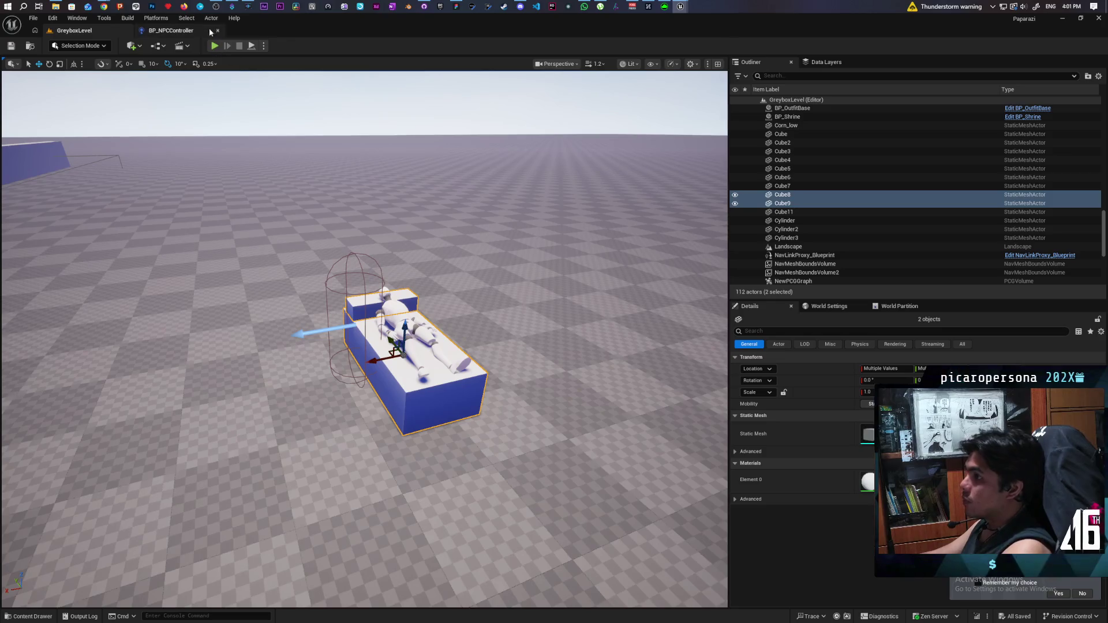
{"action": "left_click", "coordinate": [211, 20]}
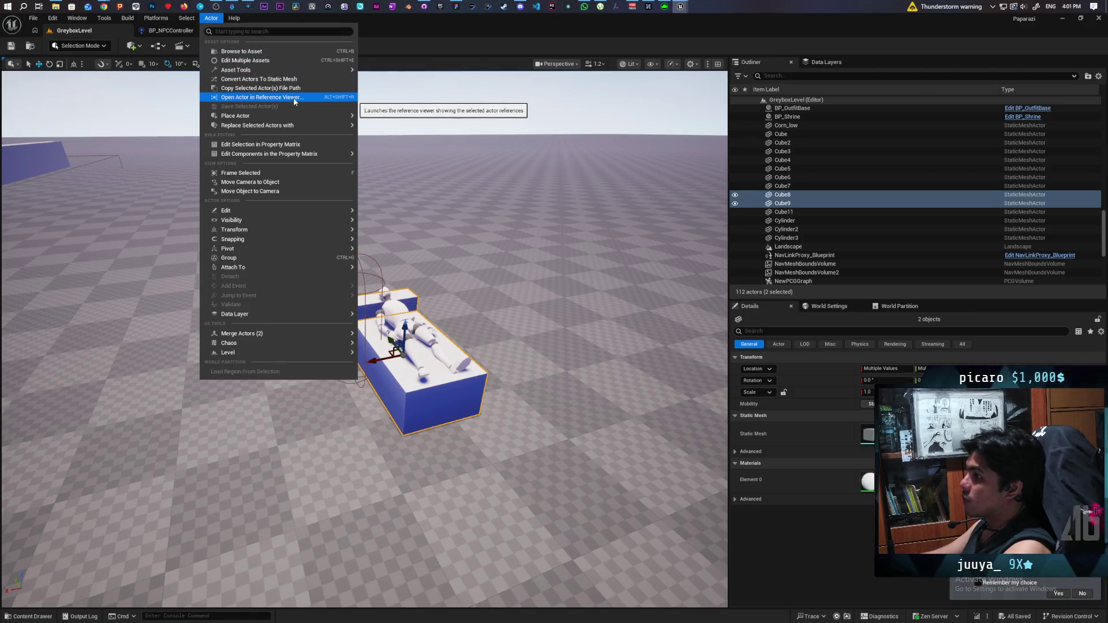
Step: Convert Cube8 and Cube9 into a single static mesh asset named Bed in Content
{"action": "mouse_move", "coordinate": [309, 72]}
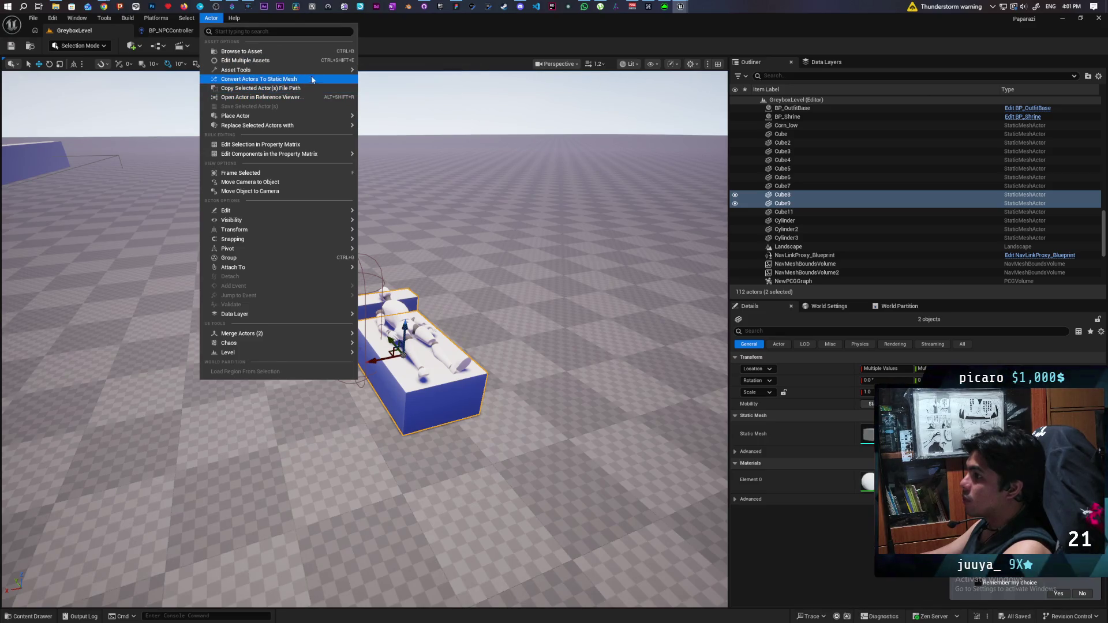
{"action": "left_click", "coordinate": [318, 83]}
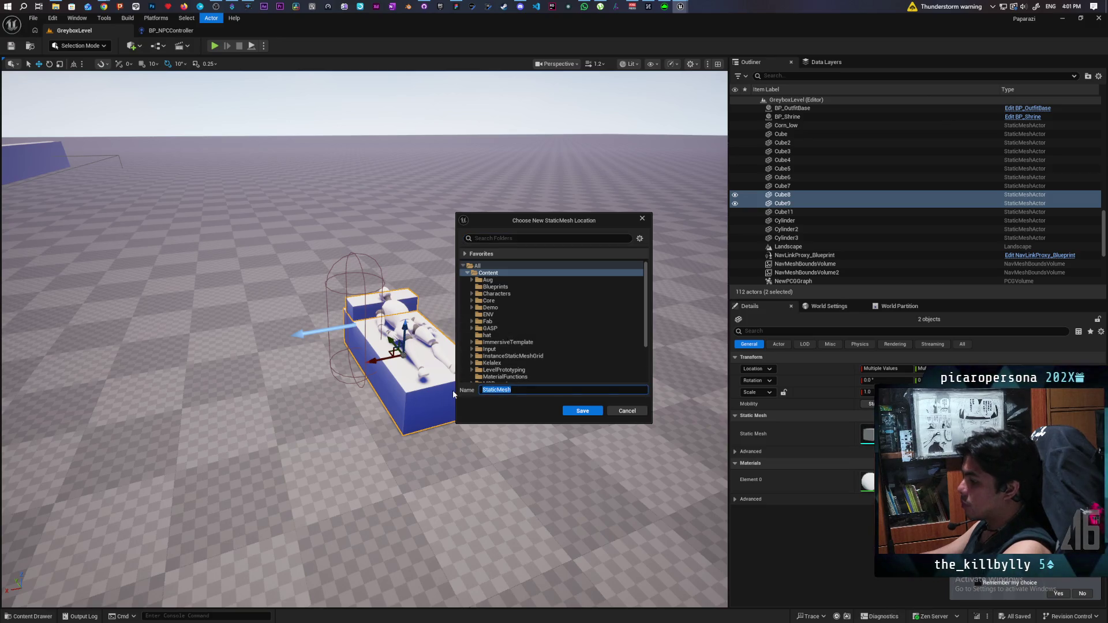
{"action": "type", "text": "Bed"}
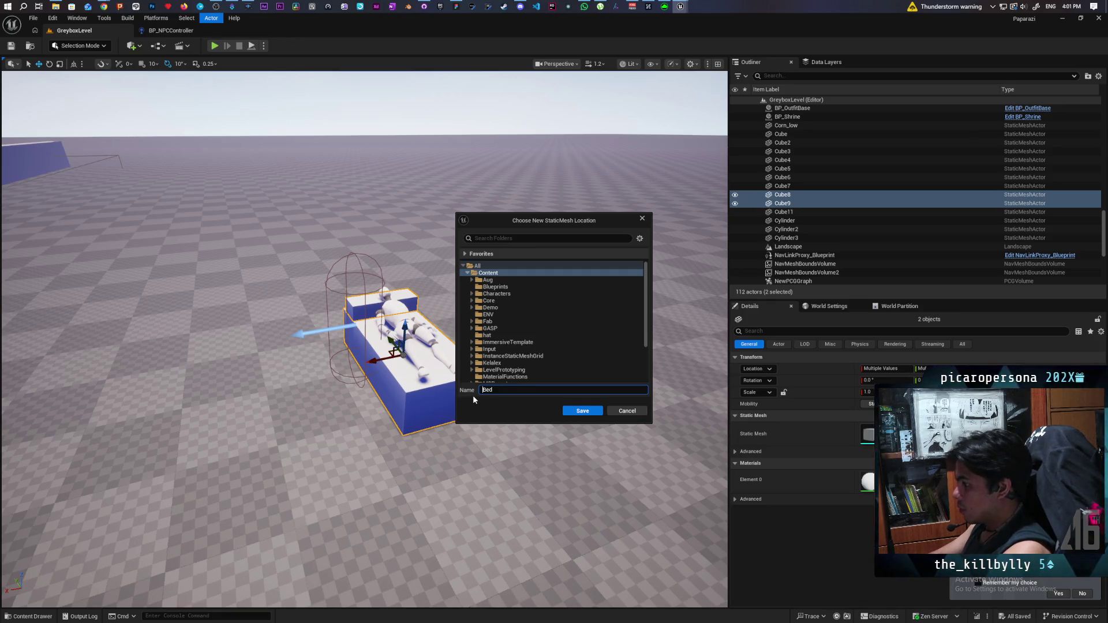
{"action": "left_click", "coordinate": [579, 411]}
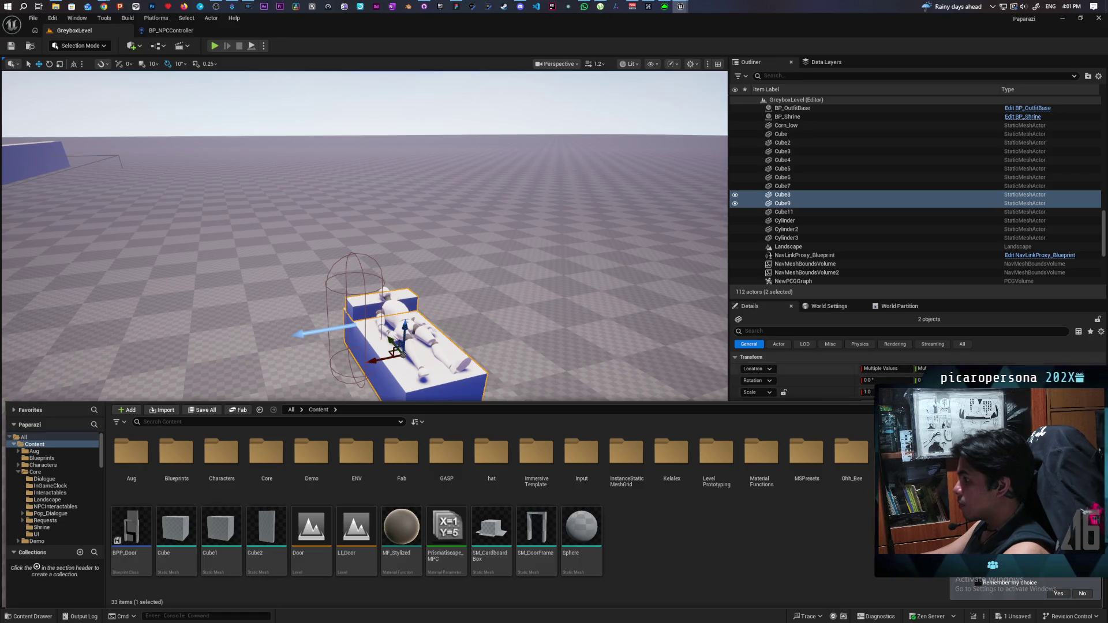
Step: Place the Bed mesh in the level and nudge it sideways under the lying mannequin
{"action": "mouse_move", "coordinate": [849, 531]}
{"action": "left_mouse_down"}
{"action": "mouse_move", "coordinate": [683, 297]}
{"action": "mouse_move", "coordinate": [554, 295]}
{"action": "mouse_move", "coordinate": [480, 347]}
{"action": "mouse_move", "coordinate": [466, 327]}
{"action": "mouse_move", "coordinate": [491, 320]}
{"action": "left_mouse_up"}
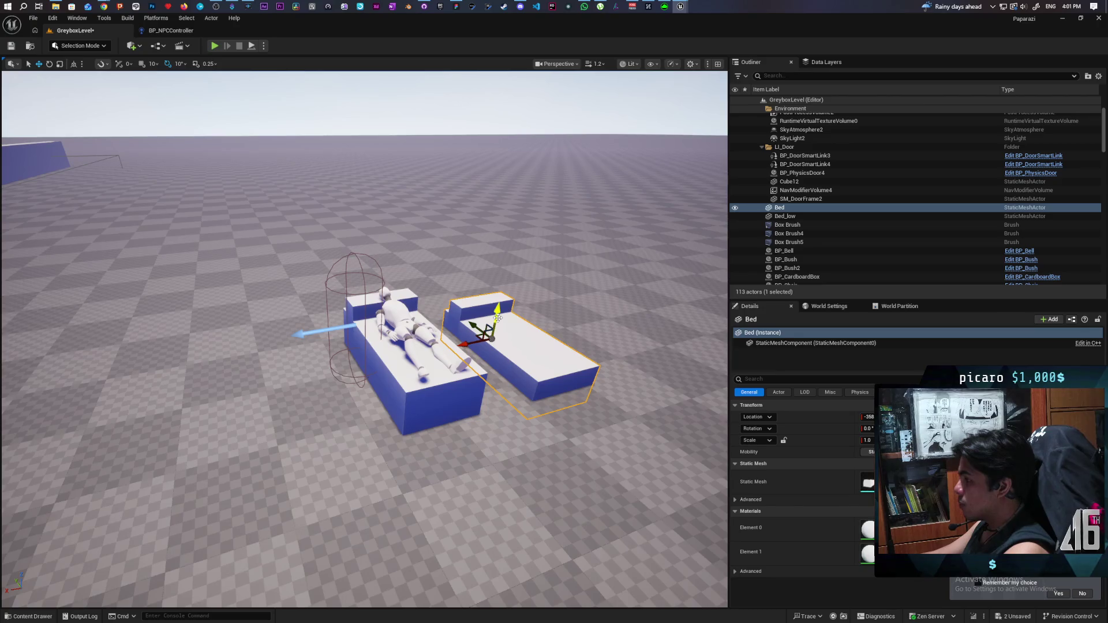
{"action": "mouse_move", "coordinate": [497, 318]}
{"action": "left_mouse_down"}
{"action": "mouse_move", "coordinate": [516, 254]}
{"action": "mouse_move", "coordinate": [497, 301]}
{"action": "mouse_move", "coordinate": [485, 236]}
{"action": "mouse_move", "coordinate": [479, 271]}
{"action": "mouse_move", "coordinate": [479, 237]}
{"action": "left_mouse_up"}
{"action": "key", "text": "ctrl+z"}
{"action": "mouse_move", "coordinate": [342, 373]}
{"action": "left_mouse_down"}
{"action": "mouse_move", "coordinate": [357, 351]}
{"action": "mouse_move", "coordinate": [353, 328]}
{"action": "mouse_move", "coordinate": [490, 319]}
{"action": "left_mouse_up"}
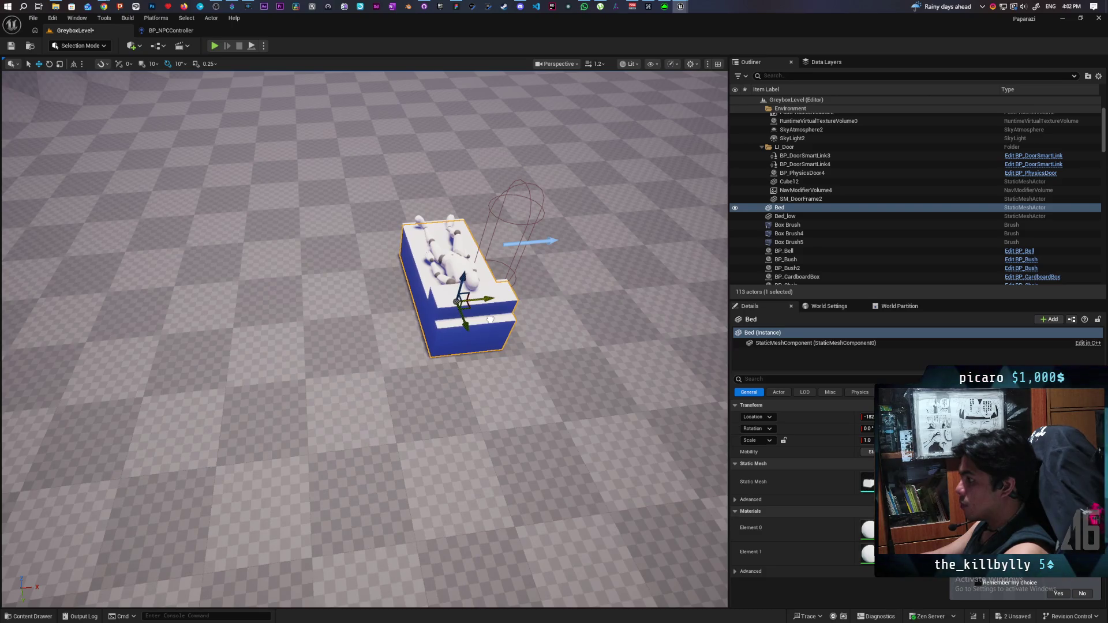
{"action": "mouse_move", "coordinate": [364, 340]}
{"action": "left_mouse_down"}
{"action": "mouse_move", "coordinate": [324, 341]}
{"action": "mouse_move", "coordinate": [444, 374]}
{"action": "left_mouse_up"}
{"action": "mouse_move", "coordinate": [259, 330]}
{"action": "left_mouse_down"}
{"action": "mouse_move", "coordinate": [268, 338]}
{"action": "mouse_move", "coordinate": [227, 126]}
{"action": "mouse_move", "coordinate": [219, 145]}
{"action": "mouse_move", "coordinate": [277, 176]}
{"action": "left_mouse_up"}
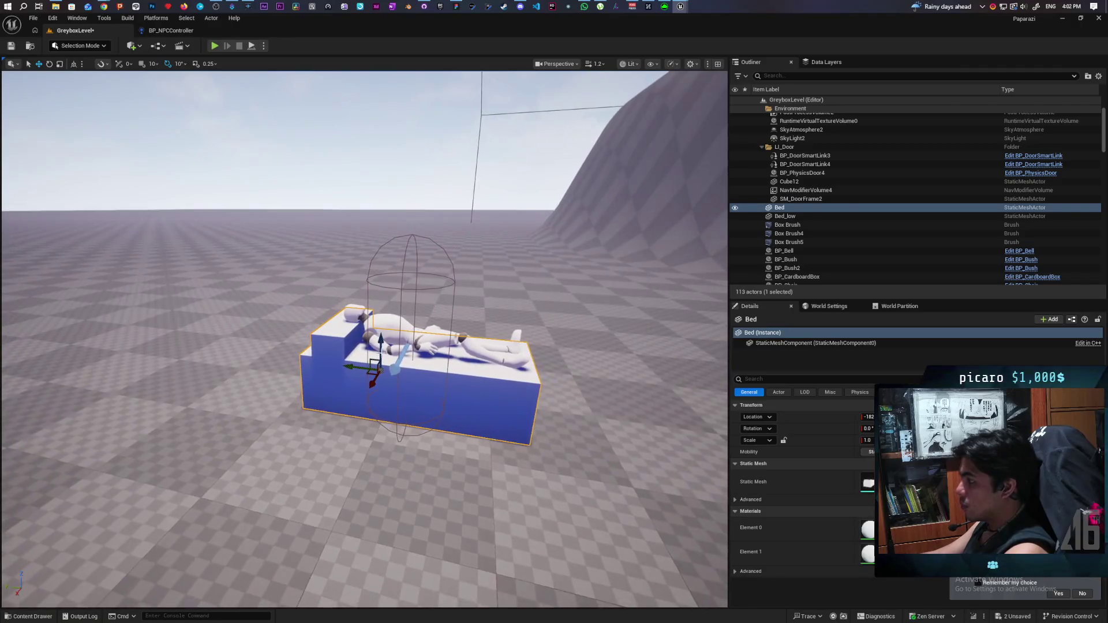
Step: Toggle the Bed actor's visibility in the Outliner to compare, leaving it hidden
{"action": "left_click", "coordinate": [738, 209]}
{"action": "left_click", "coordinate": [735, 207]}
{"action": "left_click", "coordinate": [736, 208]}
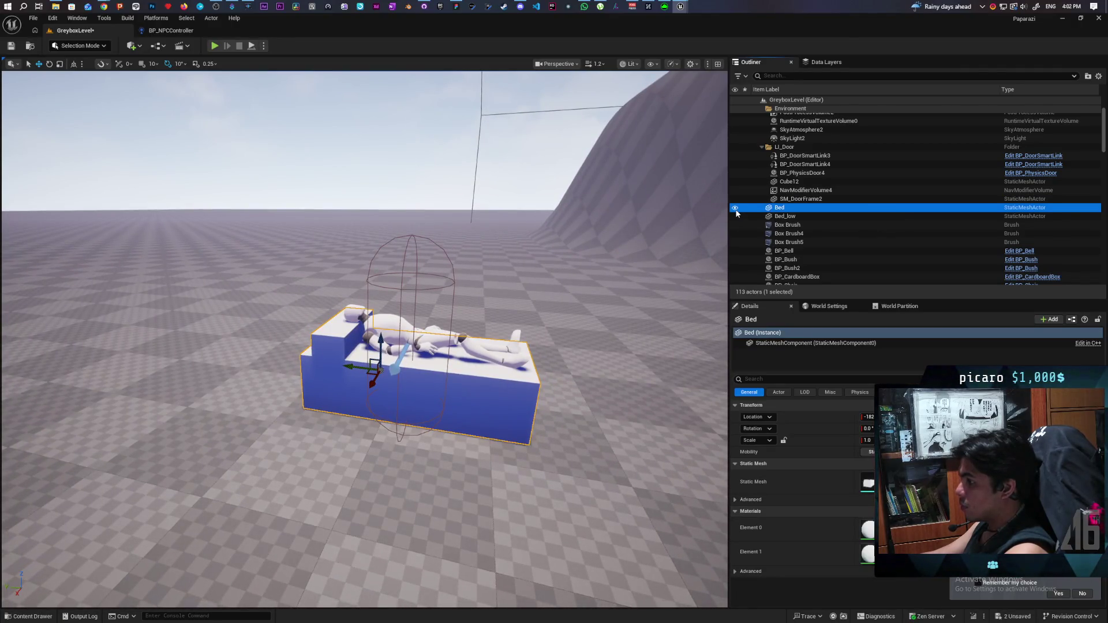
{"action": "left_click", "coordinate": [736, 207]}
{"action": "left_click", "coordinate": [736, 207]}
{"action": "left_click", "coordinate": [735, 208]}
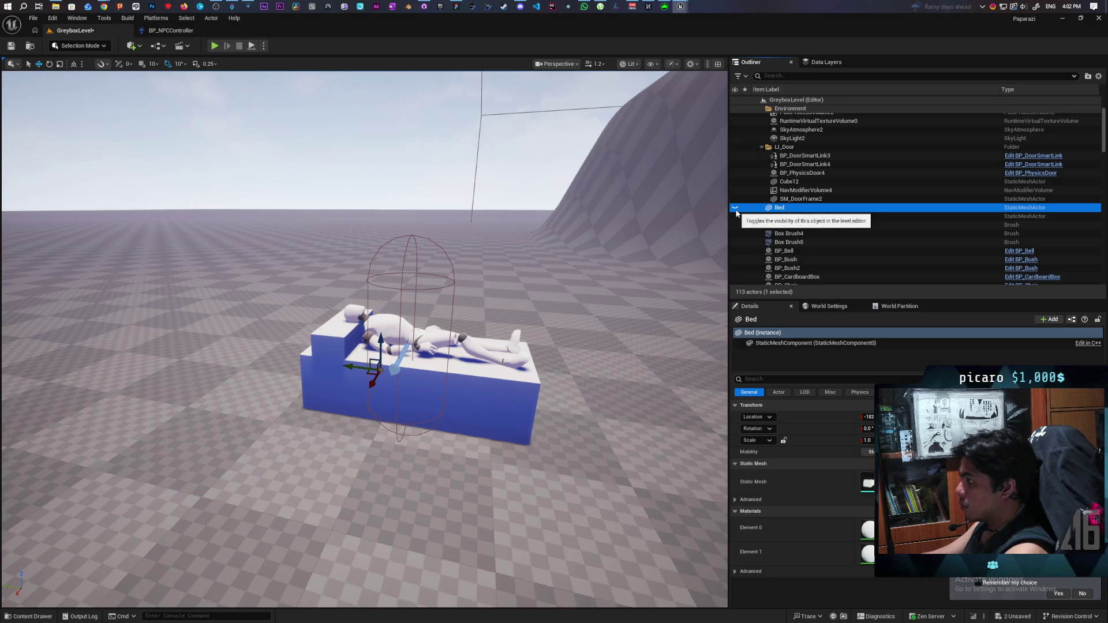
{"action": "left_click", "coordinate": [735, 208]}
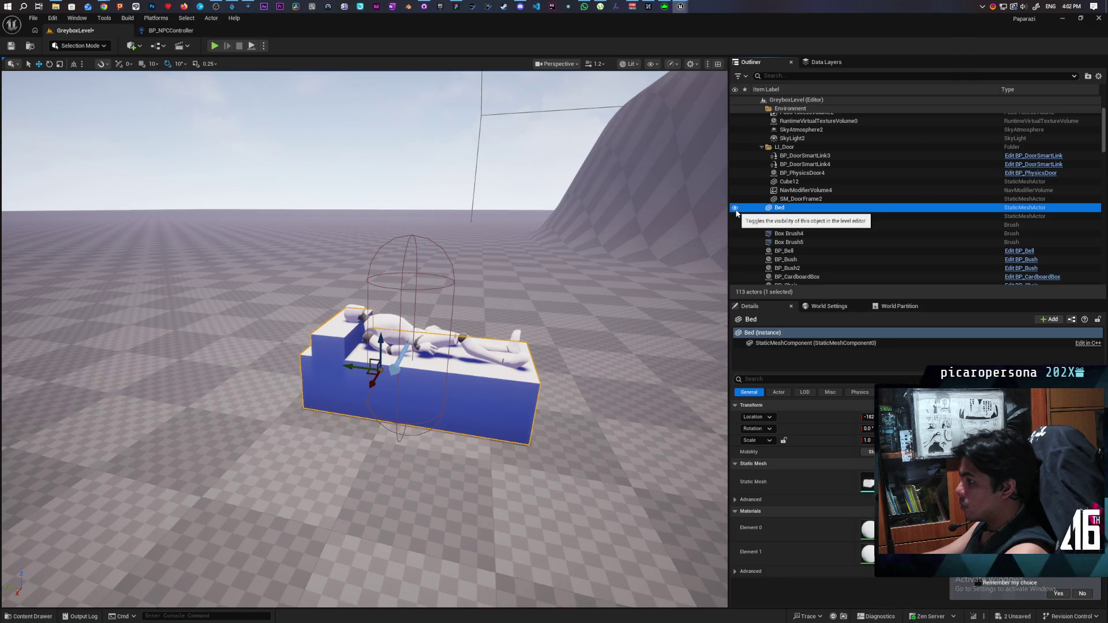
{"action": "left_click", "coordinate": [737, 212]}
{"action": "left_click", "coordinate": [736, 207]}
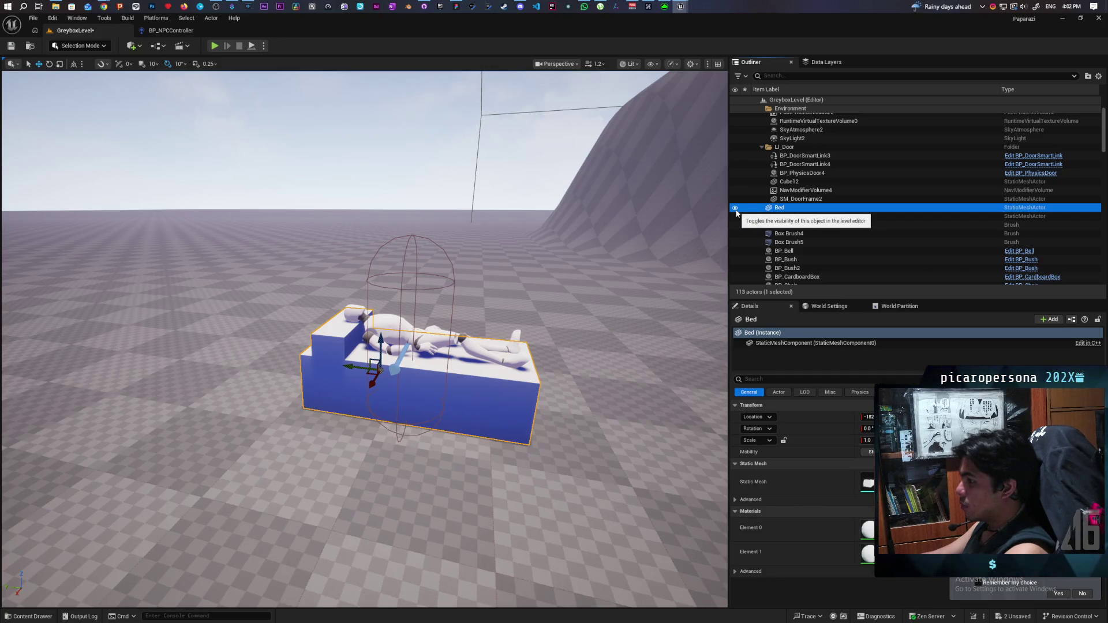
{"action": "left_click", "coordinate": [737, 213]}
{"action": "left_click", "coordinate": [736, 212]}
{"action": "left_click", "coordinate": [736, 212]}
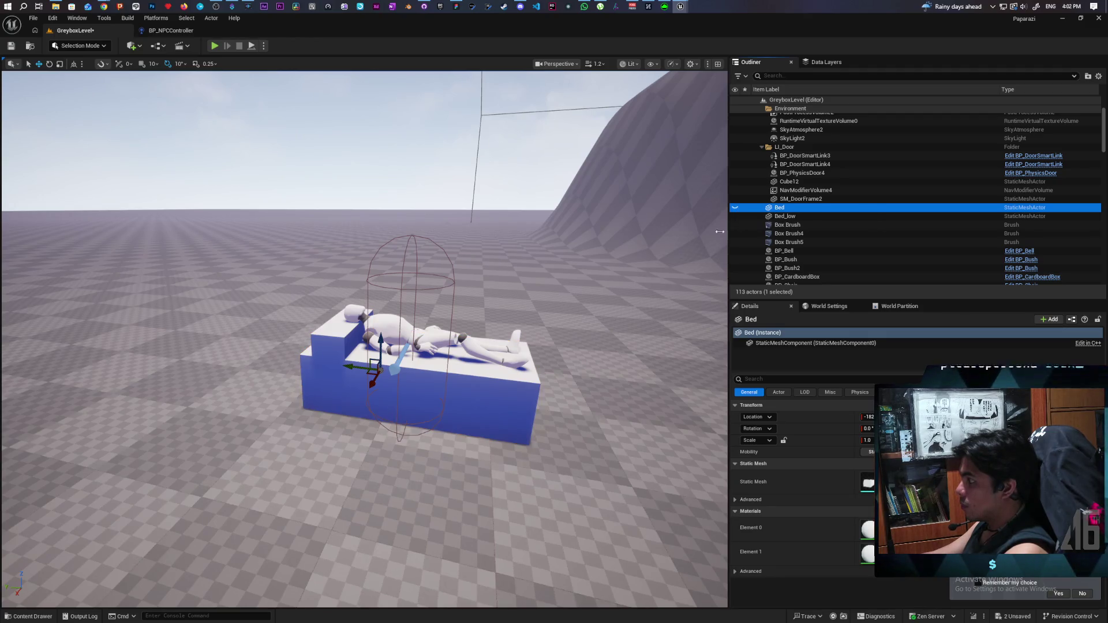
Step: Delete the leftover Cube8 and Cube9 blocks from the level
{"action": "left_click", "coordinate": [501, 408]}
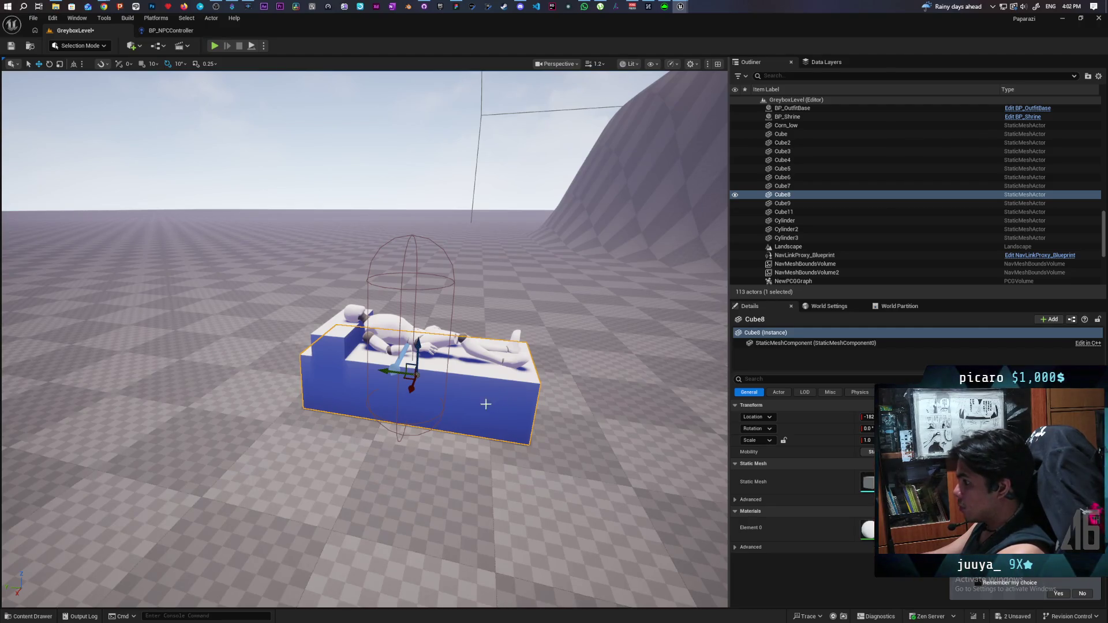
{"action": "key", "text": "Delete"}
{"action": "left_click", "coordinate": [334, 328]}
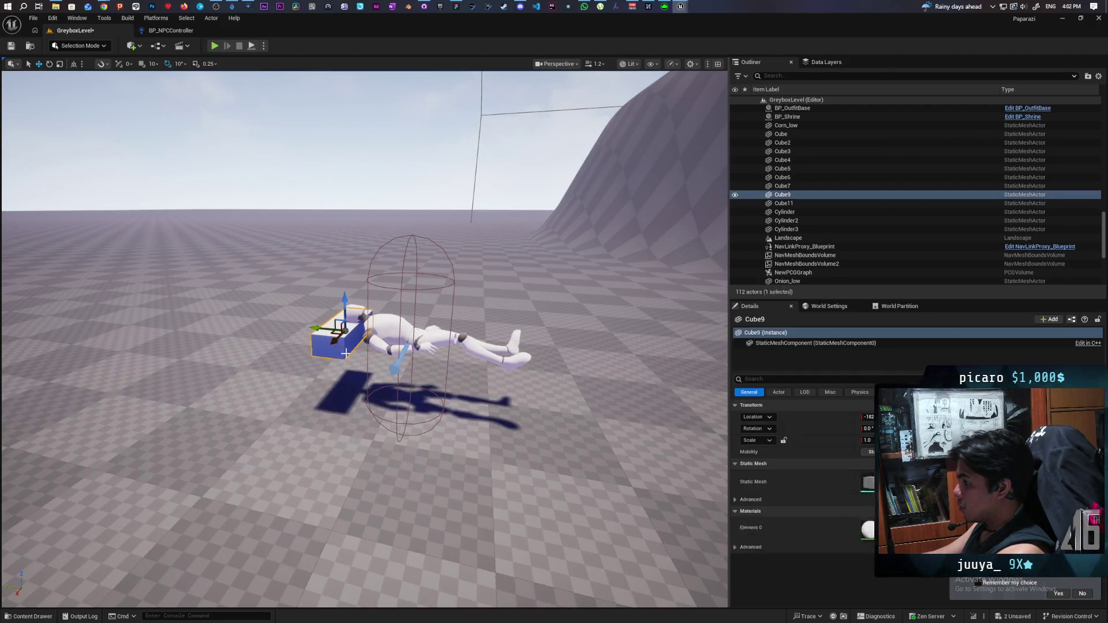
{"action": "key", "text": "Delete"}
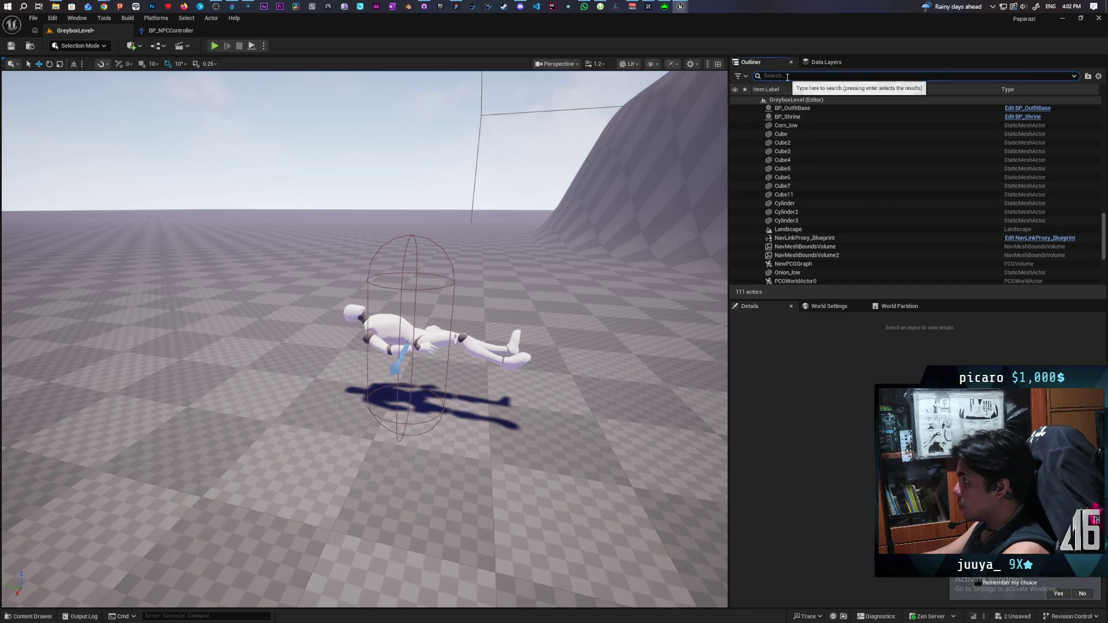
Step: Search the Outliner for 'bed', focus on Bed_low then Bed, and clear the search
{"action": "left_click", "coordinate": [786, 79]}
{"action": "type", "text": "bed"}
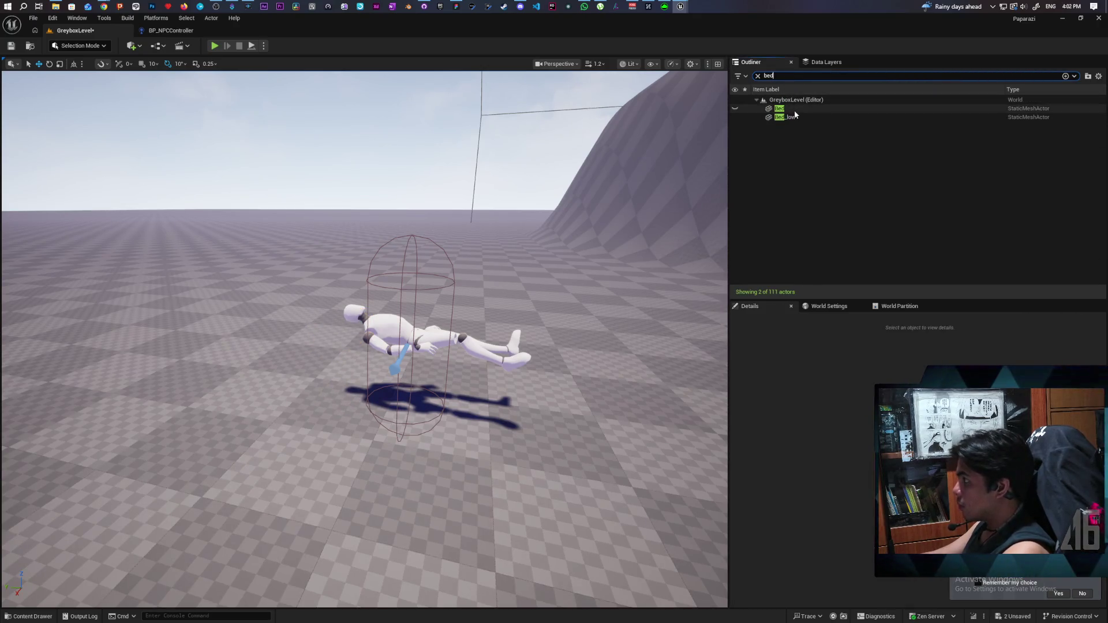
{"action": "double_click", "coordinate": [785, 118]}
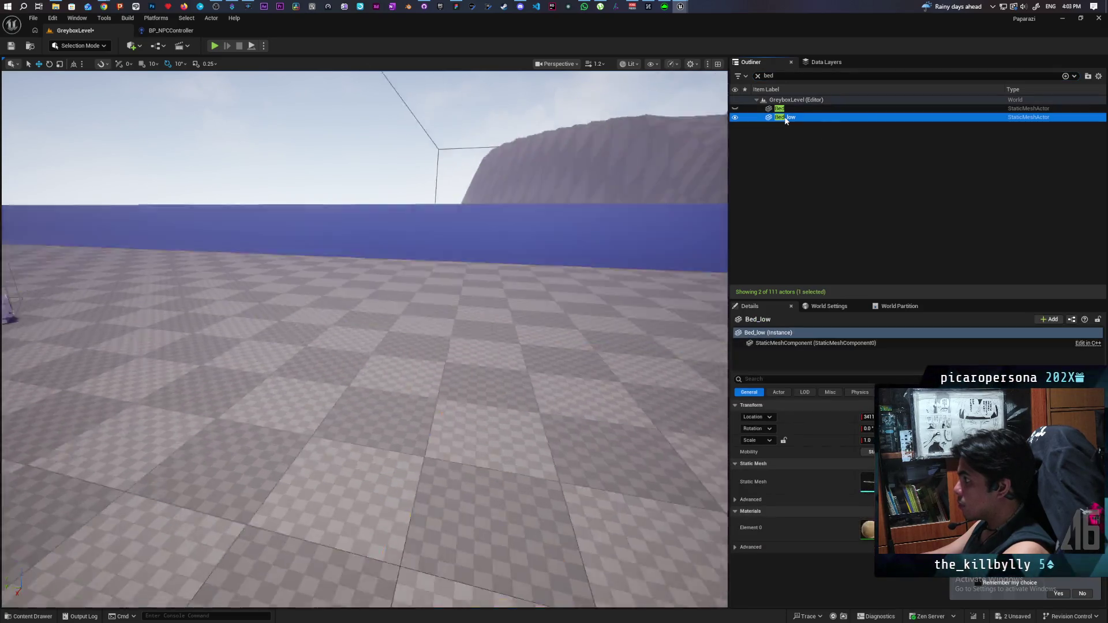
{"action": "double_click", "coordinate": [740, 109]}
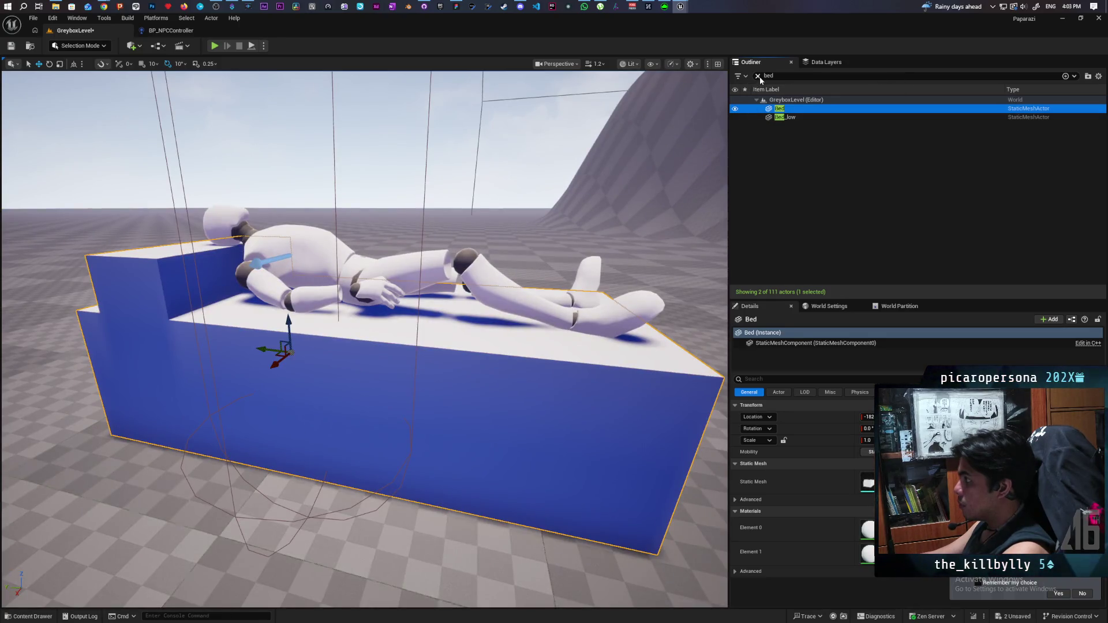
{"action": "left_click", "coordinate": [758, 76]}
{"action": "scroll", "coordinate": [520, 433], "scroll_direction": "down", "scroll_amount": 5}
{"action": "scroll", "coordinate": [364, 340], "scroll_direction": "up", "scroll_amount": 10}
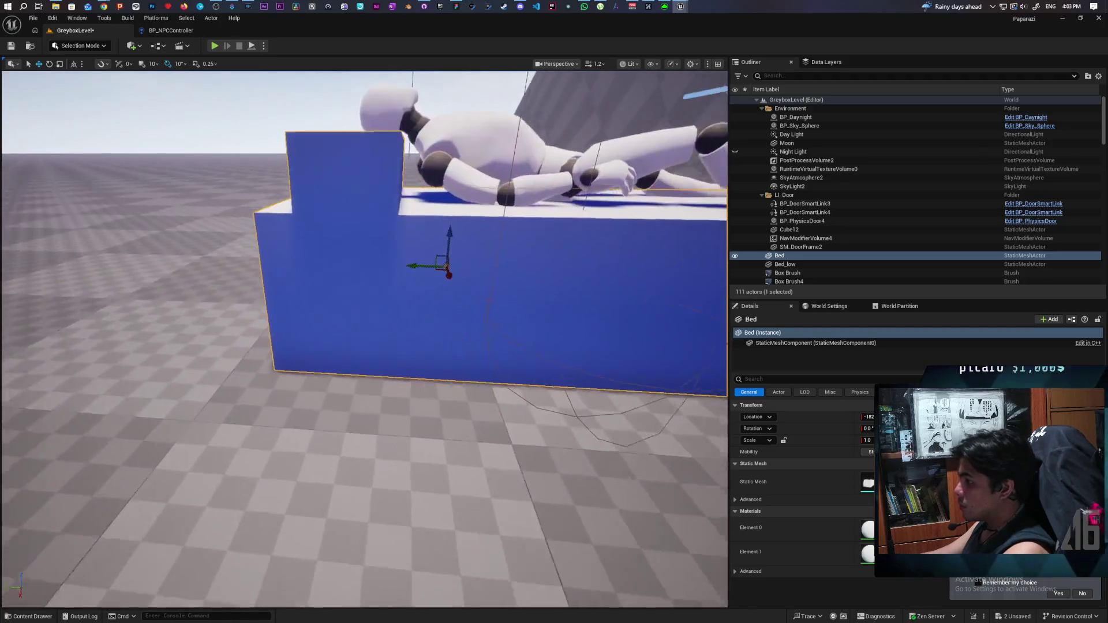
{"action": "left_click_drag", "start_coordinate": [364, 340], "coordinate": [306, 329]}
{"action": "scroll", "coordinate": [420, 377], "scroll_direction": "up", "scroll_amount": 5}
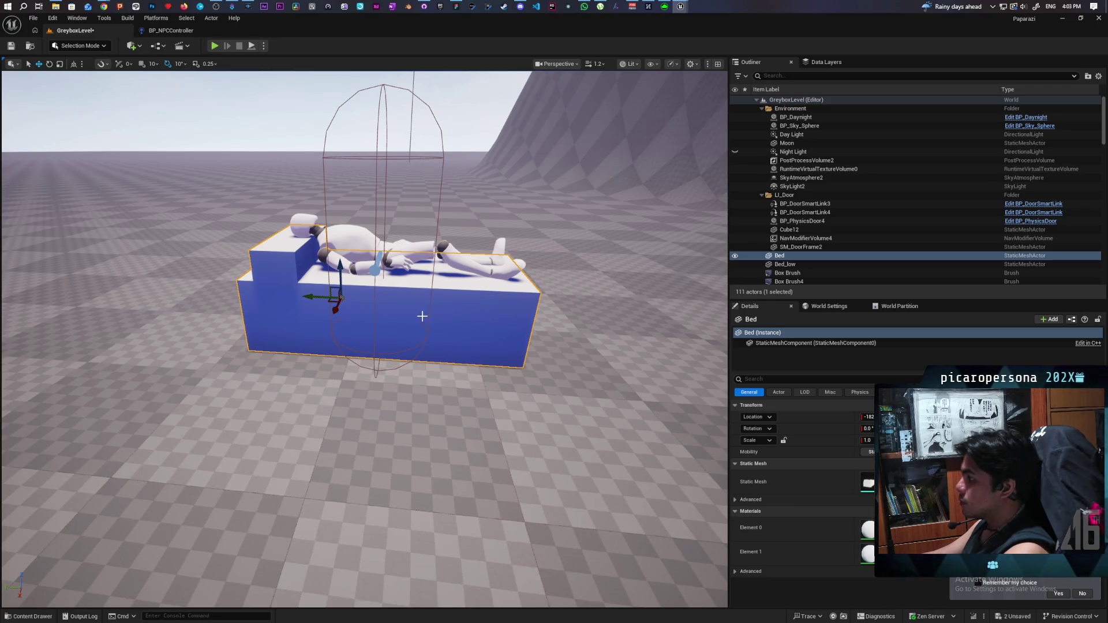
Step: Switch the editor to Modeling Mode
{"action": "left_click", "coordinate": [53, 19]}
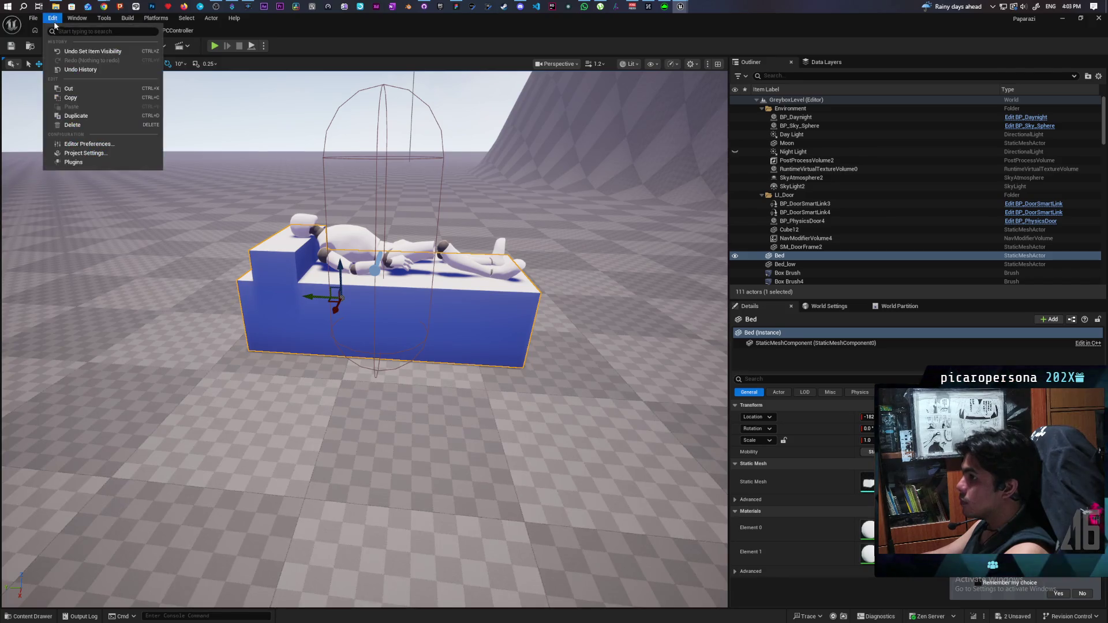
{"action": "left_click", "coordinate": [75, 47]}
{"action": "left_click", "coordinate": [75, 46]}
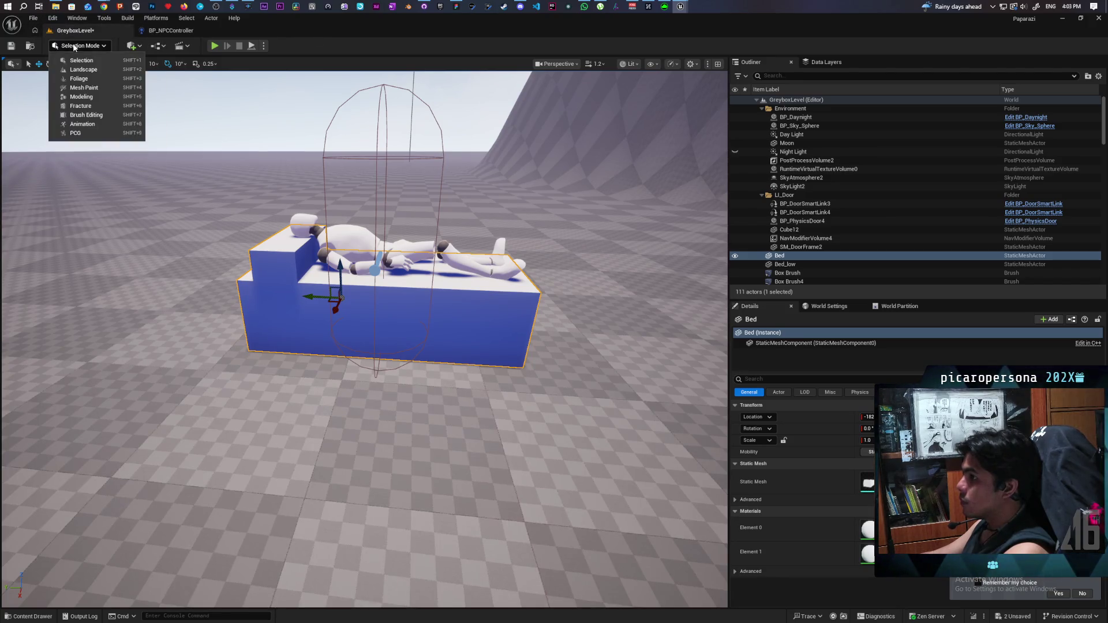
{"action": "left_click", "coordinate": [87, 97]}
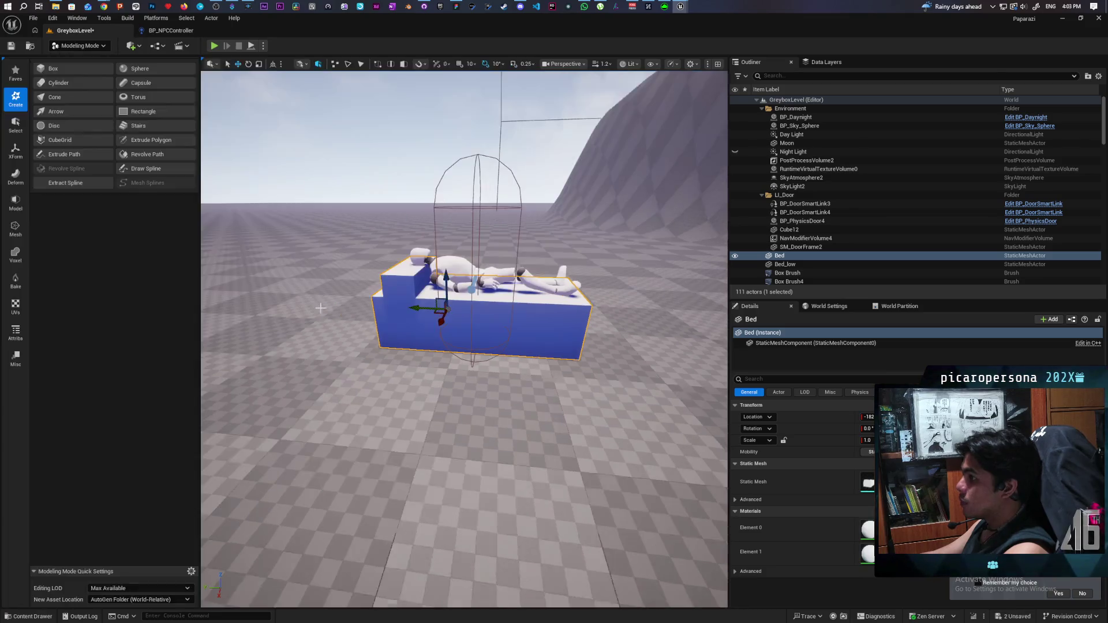
Step: Use XForm Edit Pivot to set the Bed pivot to Bottom, accept, and return to Selection Mode
{"action": "left_click", "coordinate": [25, 158]}
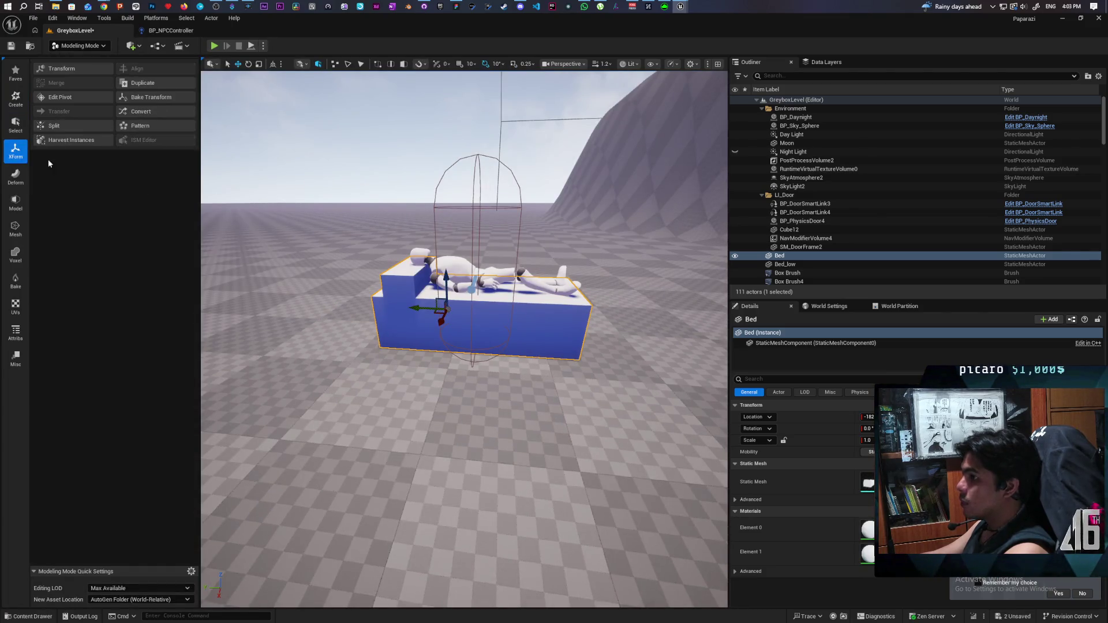
{"action": "left_click", "coordinate": [68, 98]}
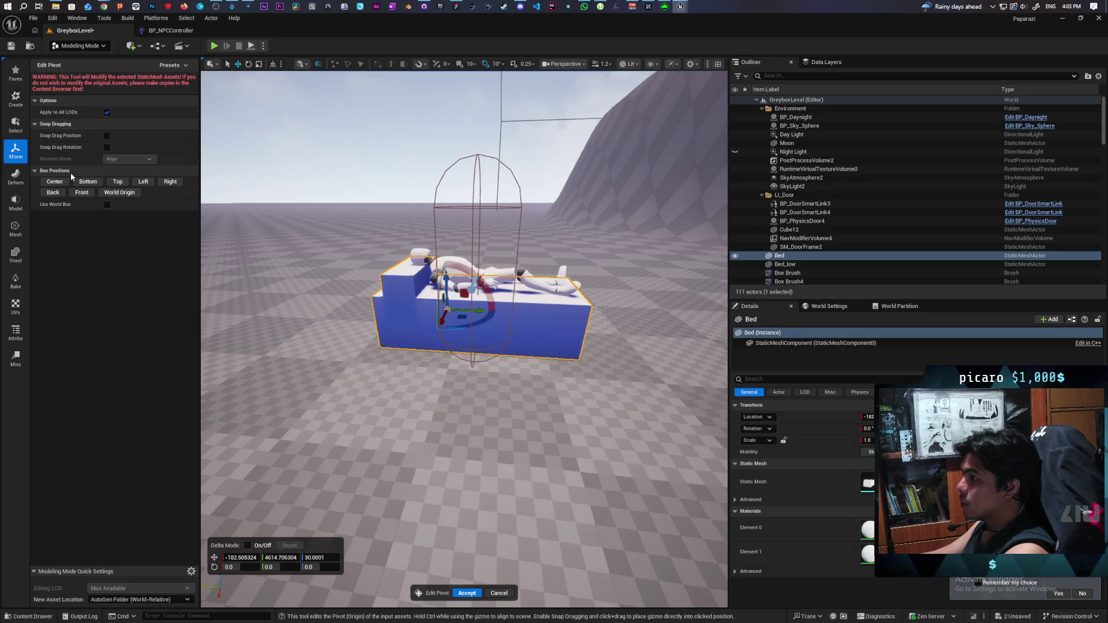
{"action": "left_click", "coordinate": [87, 182]}
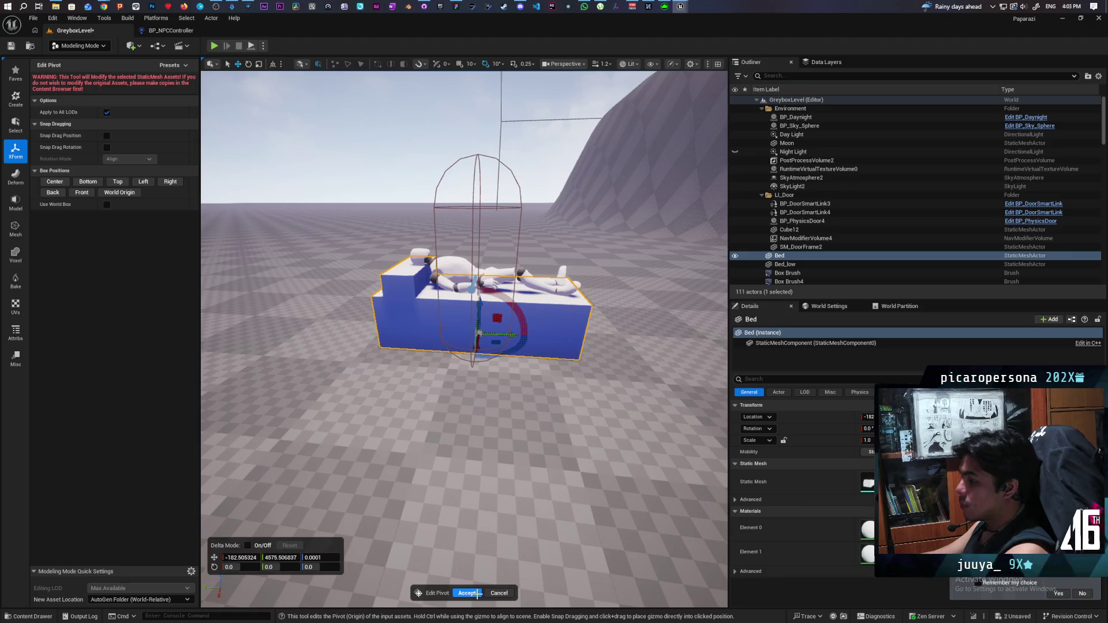
{"action": "left_click", "coordinate": [467, 594]}
{"action": "scroll", "coordinate": [465, 340], "scroll_direction": "down", "scroll_amount": 5}
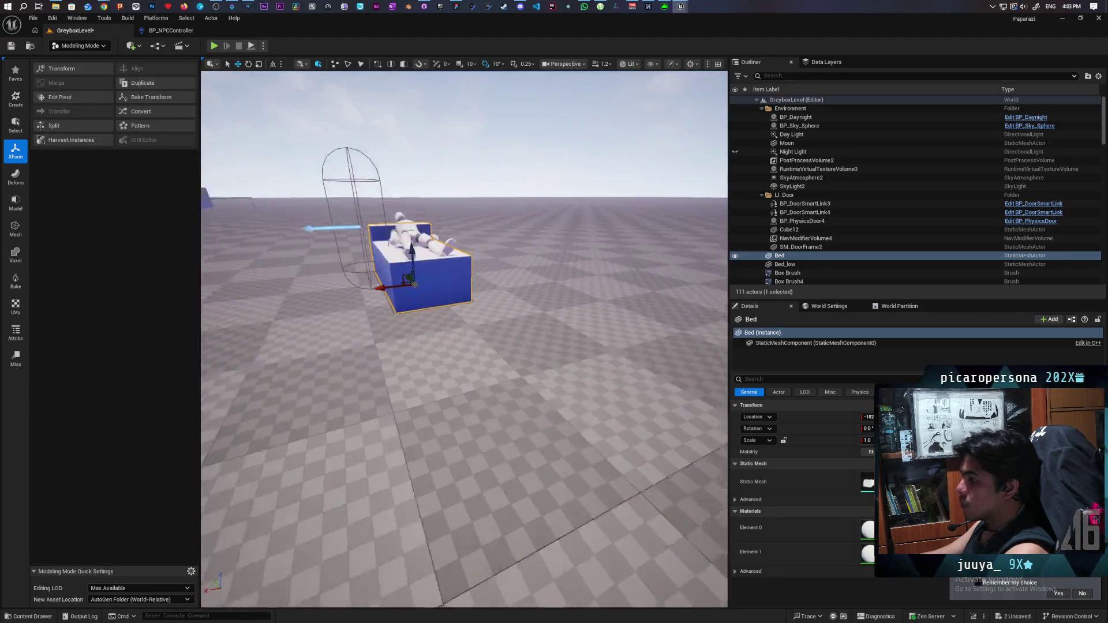
{"action": "scroll", "coordinate": [464, 340], "scroll_direction": "up", "scroll_amount": 2}
{"action": "key", "text": "f"}
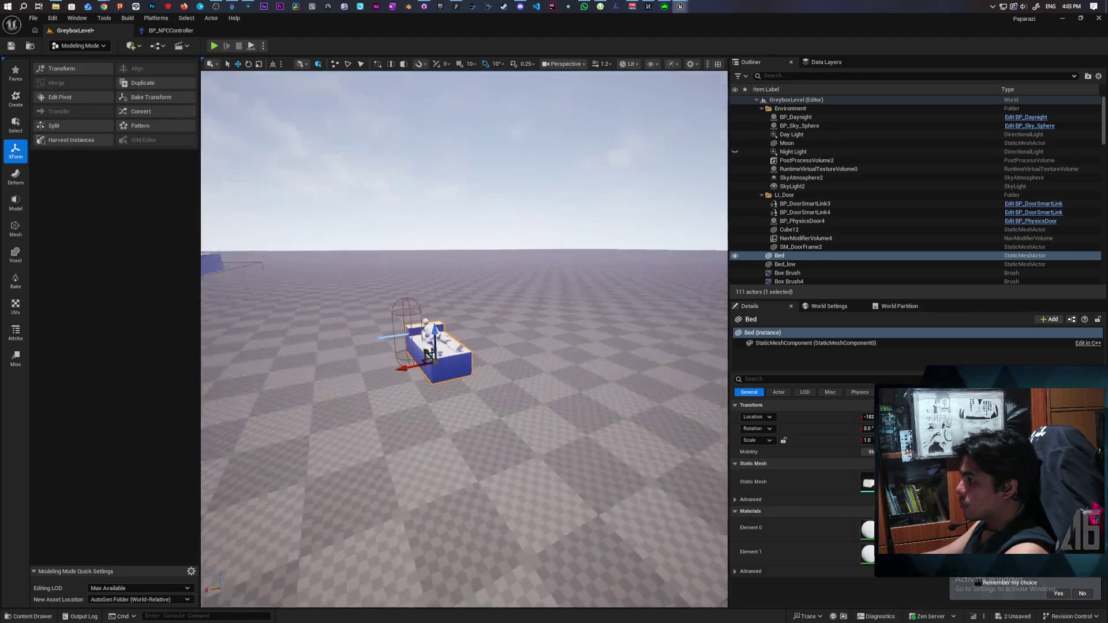
{"action": "left_click", "coordinate": [79, 46]}
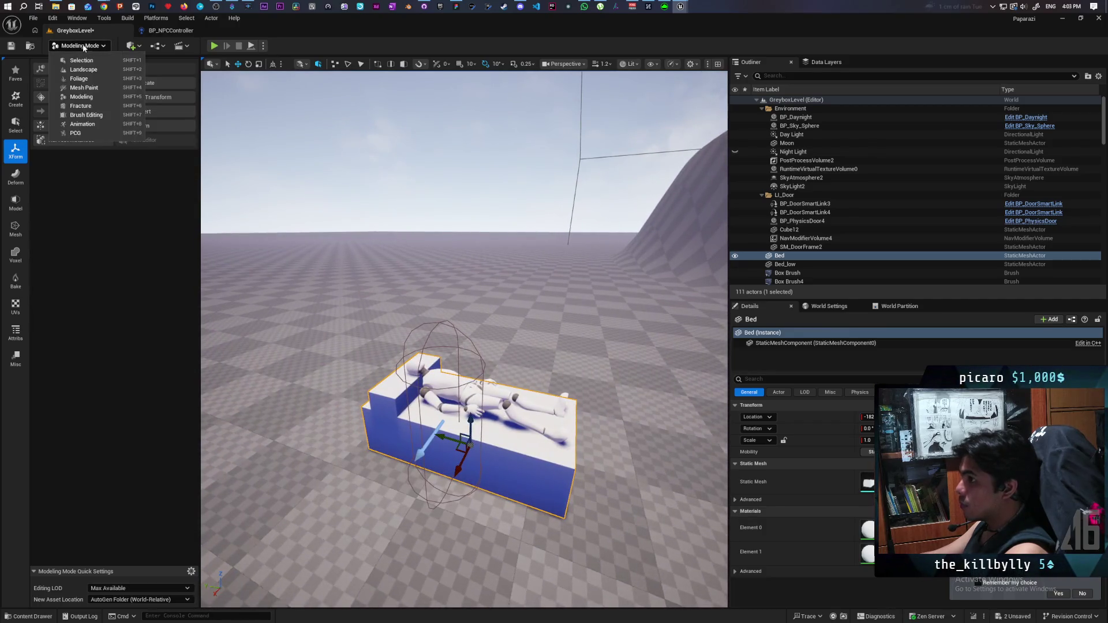
{"action": "left_click", "coordinate": [75, 58]}
Step: Delete an accidental Bed2 copy and reselect the original Bed actor
{"action": "key", "text": "ctrl+space"}
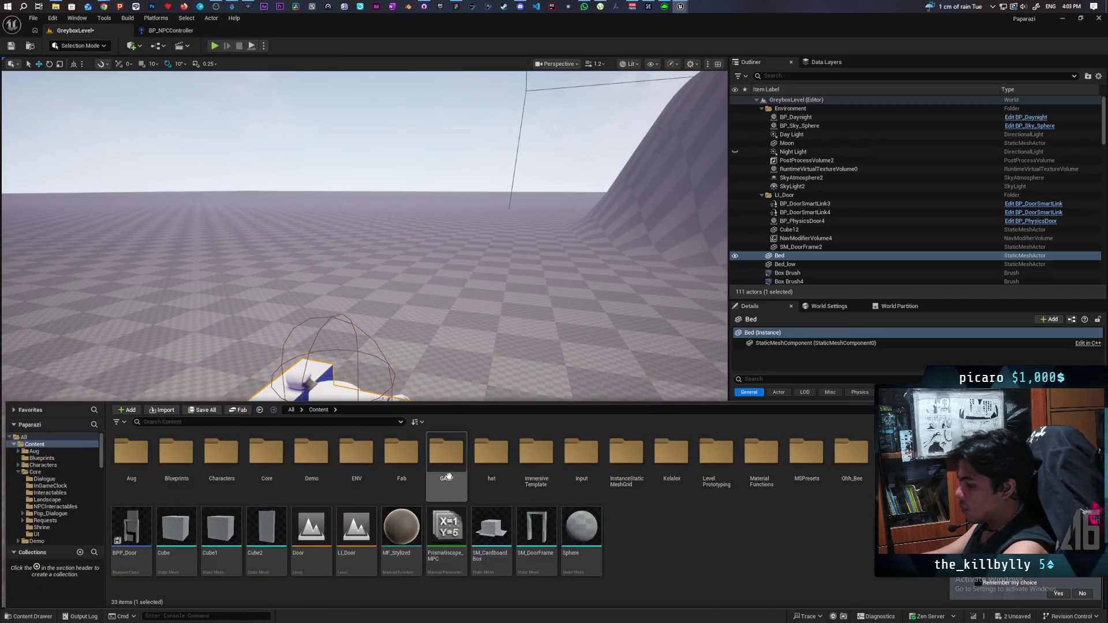
{"action": "mouse_move", "coordinate": [323, 444]}
{"action": "left_mouse_down"}
{"action": "mouse_move", "coordinate": [479, 346]}
{"action": "mouse_move", "coordinate": [485, 358]}
{"action": "left_mouse_up"}
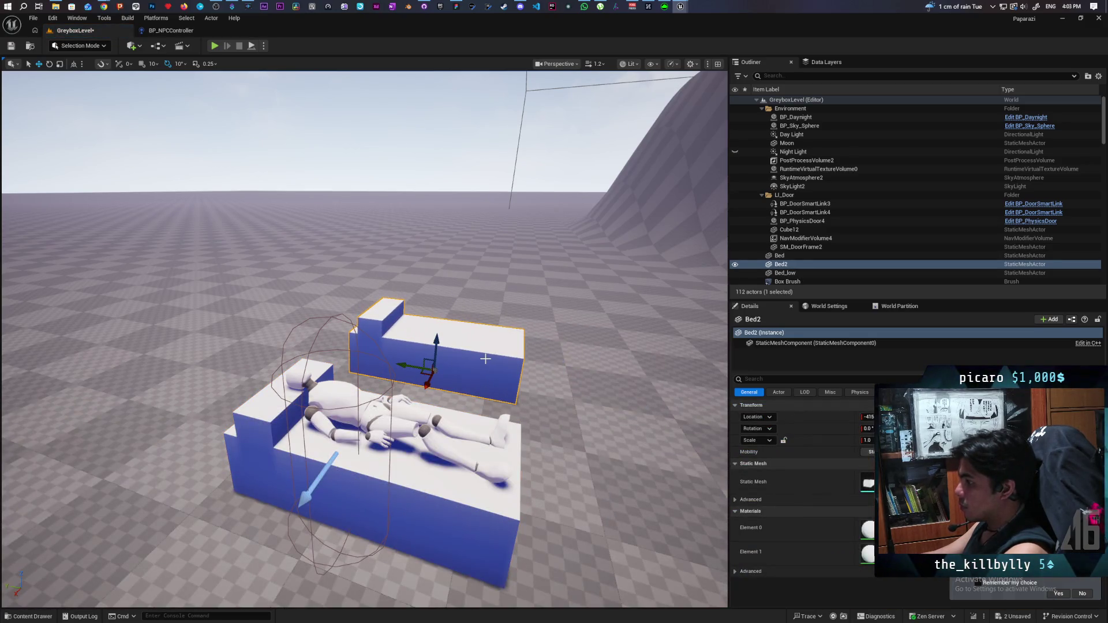
{"action": "key", "text": "Delete"}
{"action": "scroll", "coordinate": [486, 359], "scroll_direction": "down", "scroll_amount": 5}
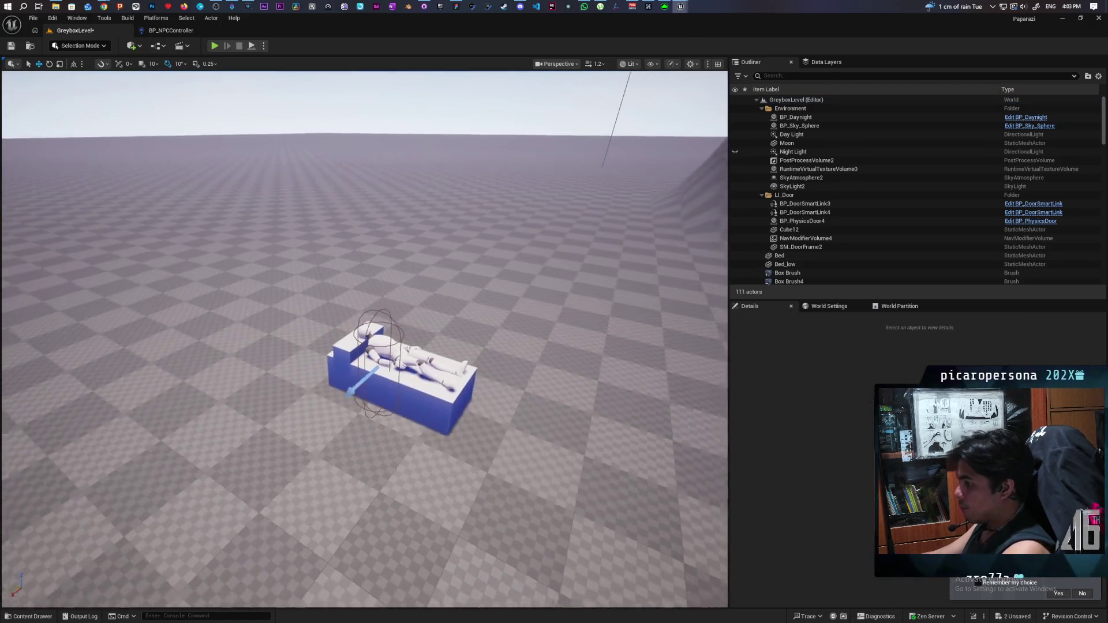
{"action": "scroll", "coordinate": [485, 359], "scroll_direction": "up", "scroll_amount": 2}
{"action": "left_click", "coordinate": [415, 415]}
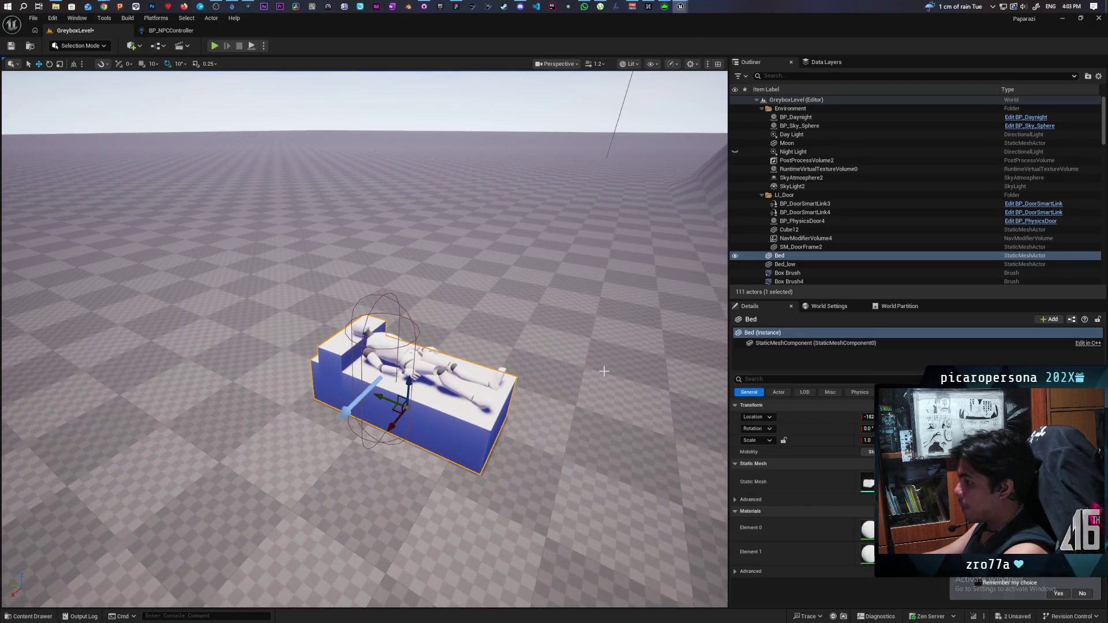
Step: Begin a new Actor-subclass blueprint from the Bed, then cancel Select Path and Create Blueprint
{"action": "left_click", "coordinate": [1071, 320]}
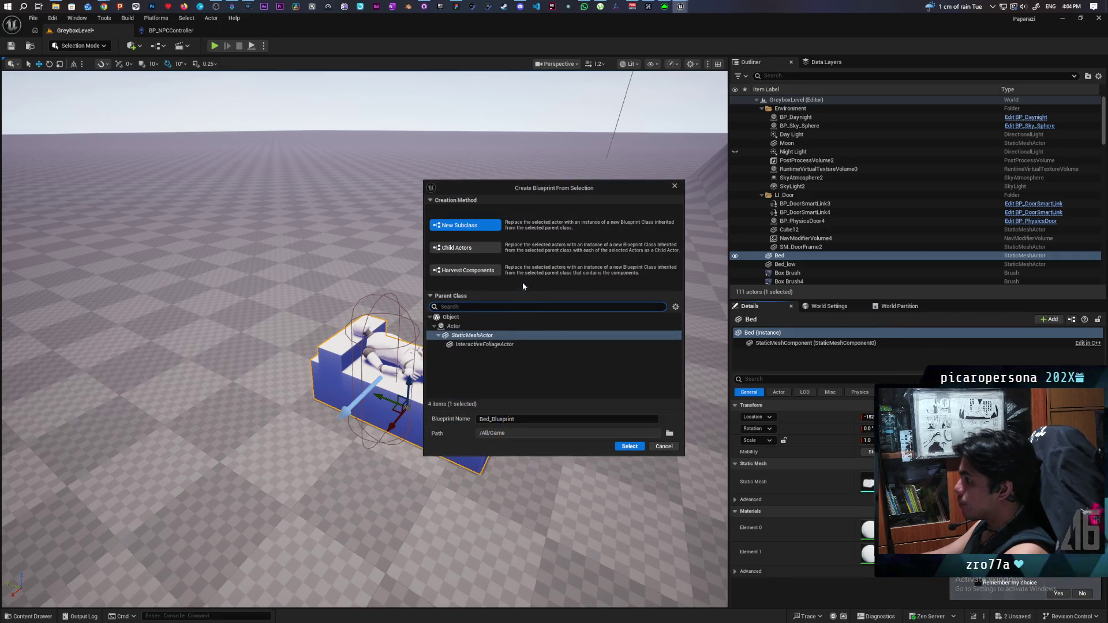
{"action": "left_click", "coordinate": [469, 272]}
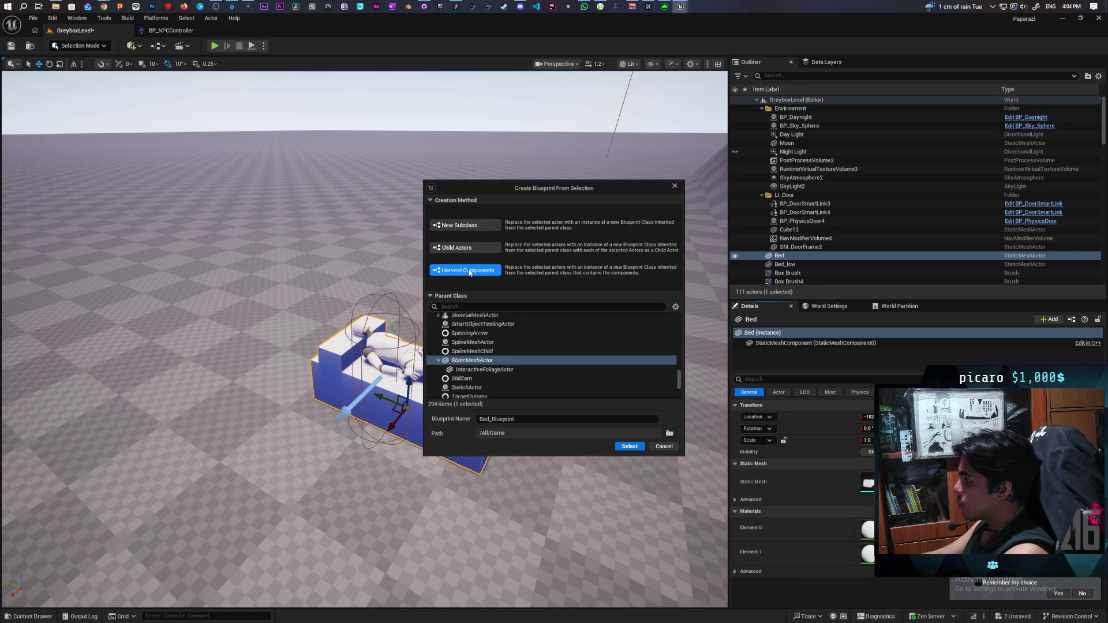
{"action": "left_click", "coordinate": [469, 226]}
{"action": "left_click", "coordinate": [453, 327]}
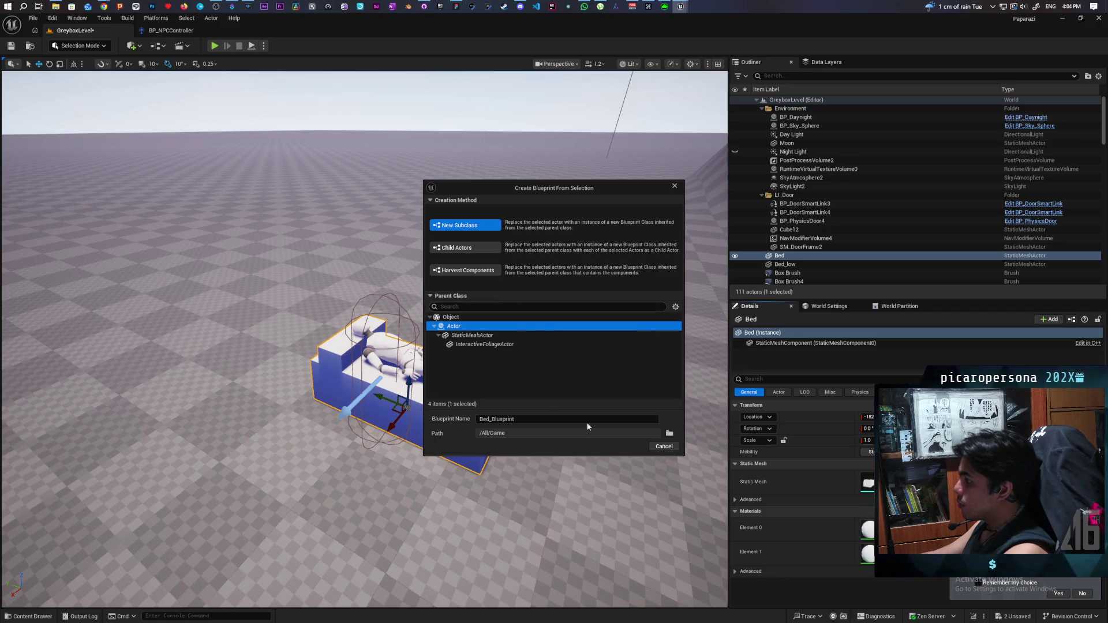
{"action": "left_click", "coordinate": [669, 435]}
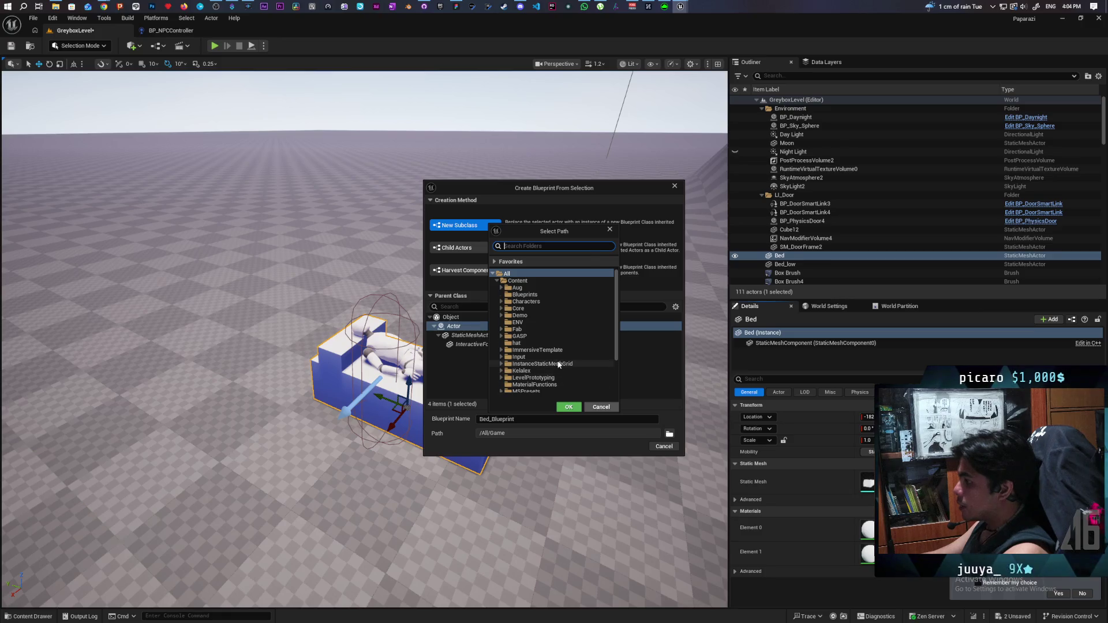
{"action": "scroll", "coordinate": [558, 364], "scroll_direction": "down", "scroll_amount": 2}
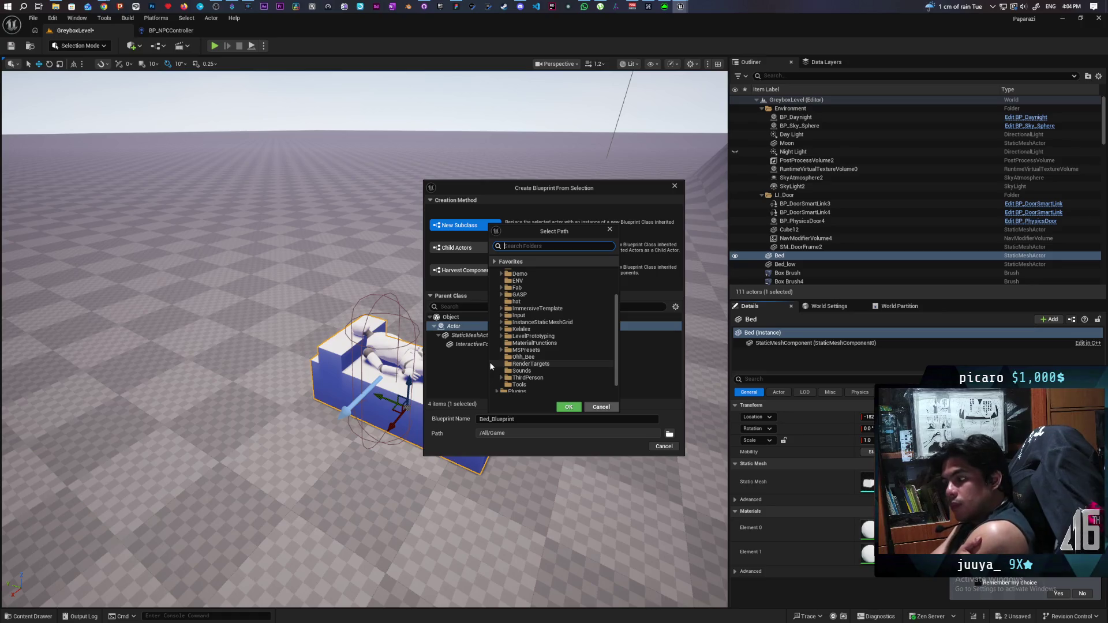
{"action": "scroll", "coordinate": [538, 362], "scroll_direction": "down", "scroll_amount": 1}
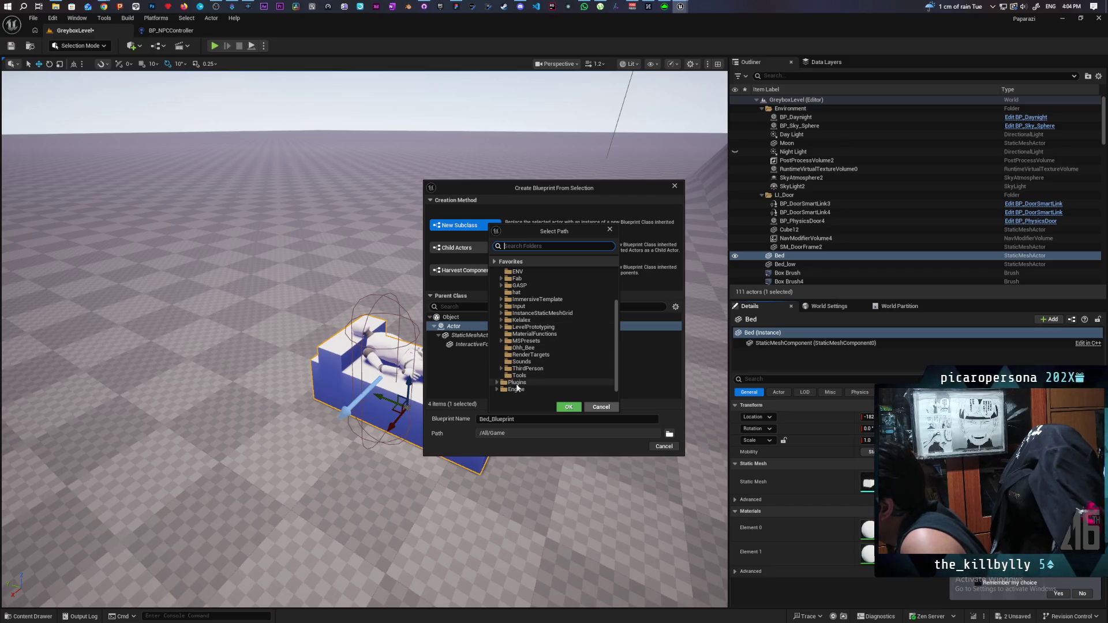
{"action": "left_click", "coordinate": [602, 408]}
{"action": "left_click", "coordinate": [674, 186]}
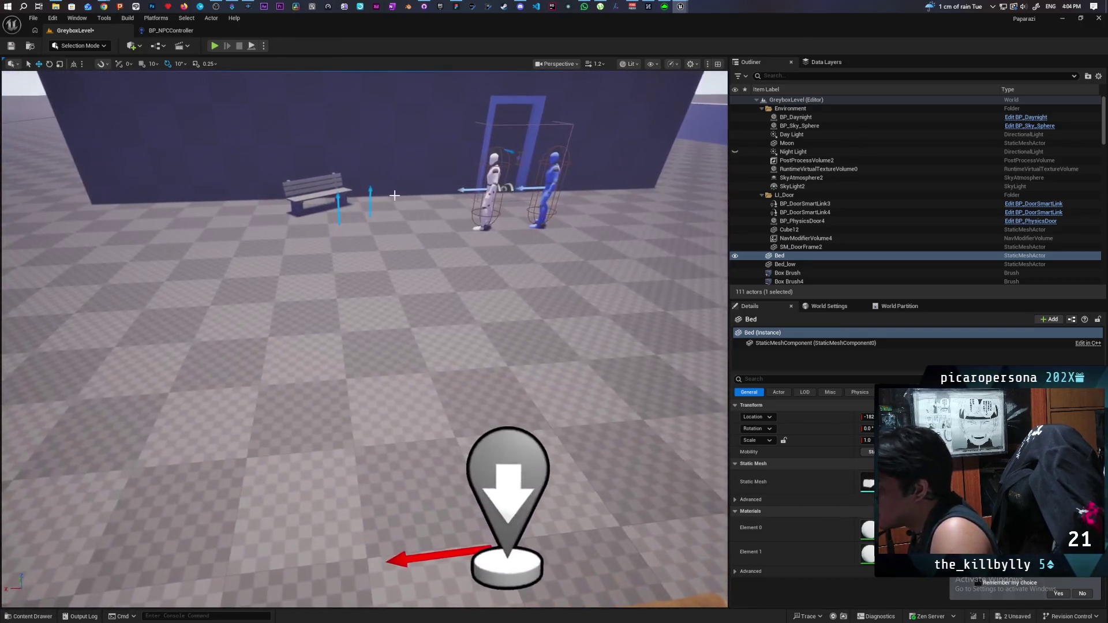
Step: Select and frame the Box Brush wall, then select the BP_Chair2 bench
{"action": "left_click", "coordinate": [788, 273]}
{"action": "key", "text": "f"}
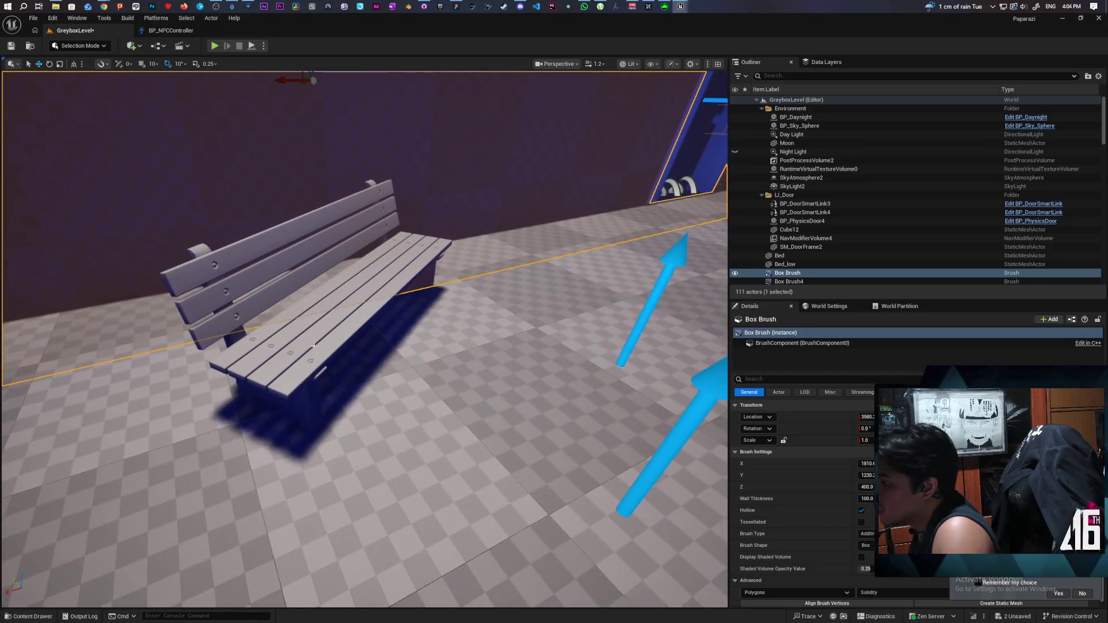
{"action": "left_click", "coordinate": [318, 351]}
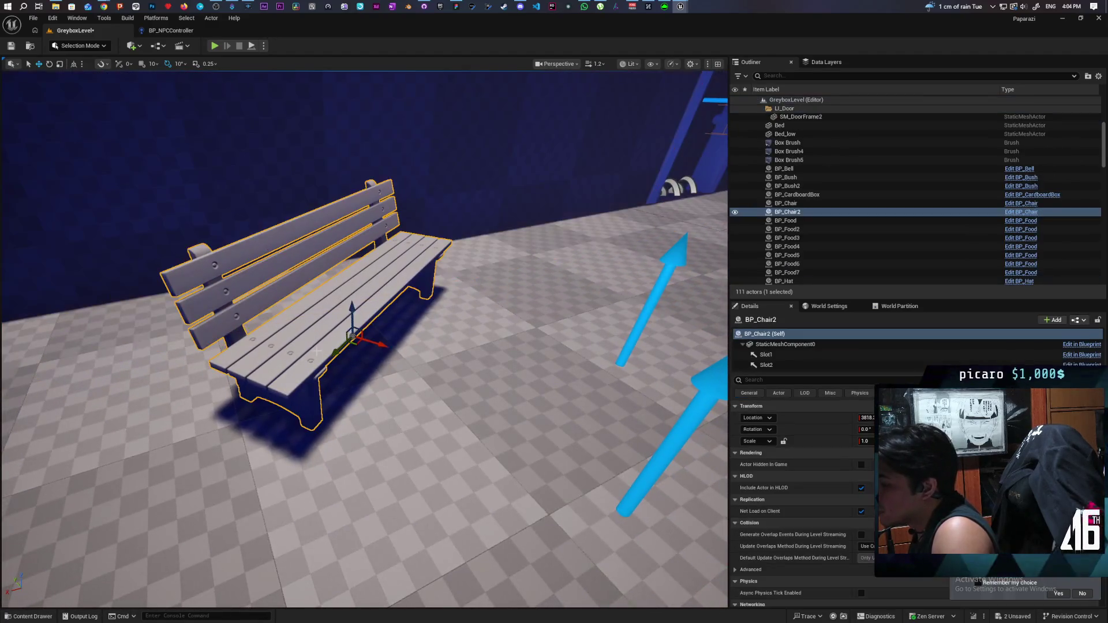
{"action": "scroll", "coordinate": [455, 302], "scroll_direction": "down", "scroll_amount": 5}
Step: Browse Core/NPCInteractables in the Content Drawer, then frame and select the Bed under the mannequin
{"action": "key", "text": "ctrl+space"}
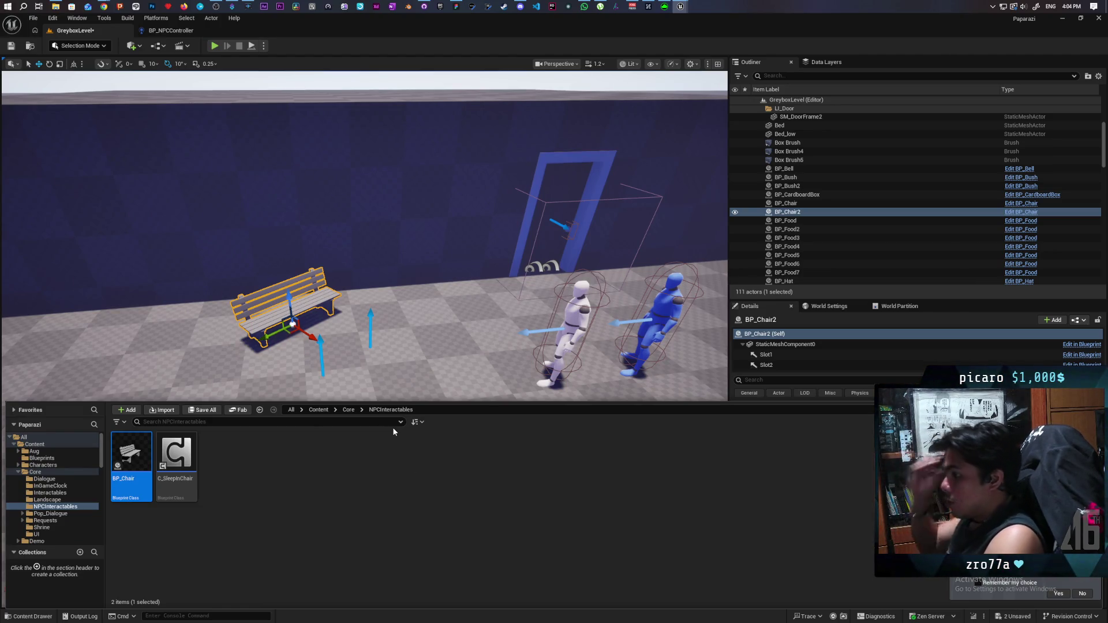
{"action": "scroll", "coordinate": [466, 260], "scroll_direction": "down", "scroll_amount": 15}
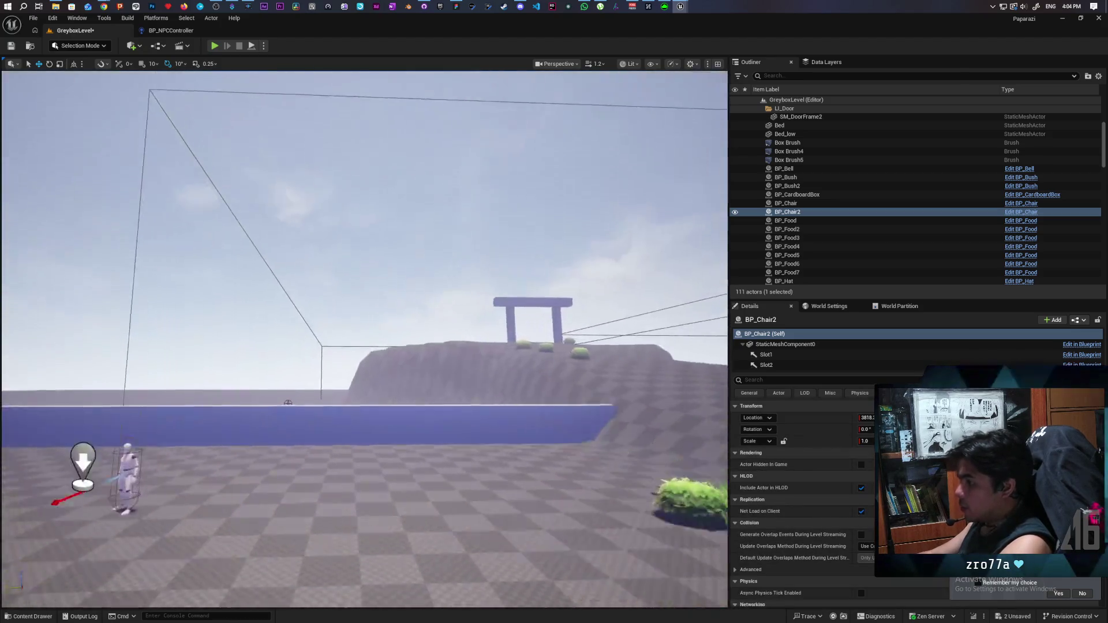
{"action": "key", "text": "f"}
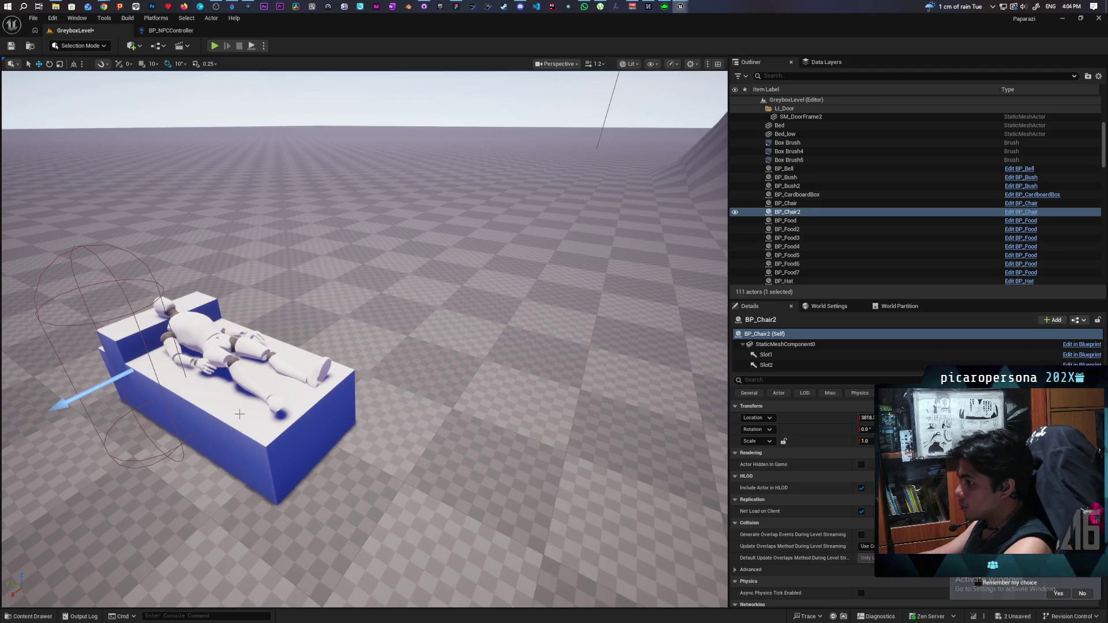
{"action": "left_click", "coordinate": [229, 424]}
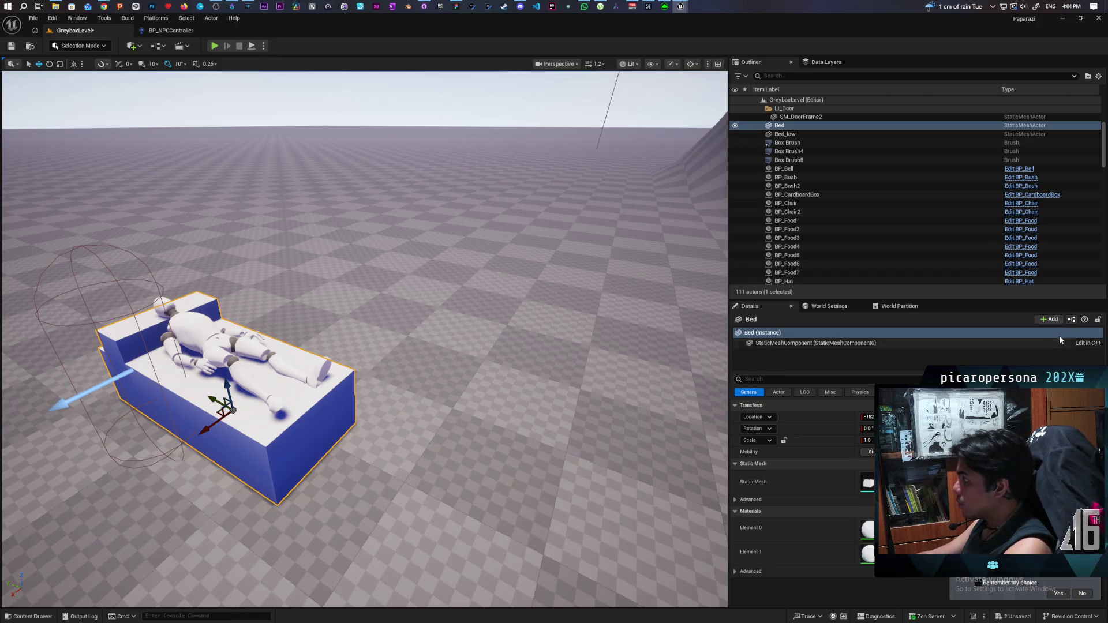
Step: Convert the Bed into a BP_Bed blueprint with parent Actor, using Harvest Components
{"action": "left_click", "coordinate": [1072, 319]}
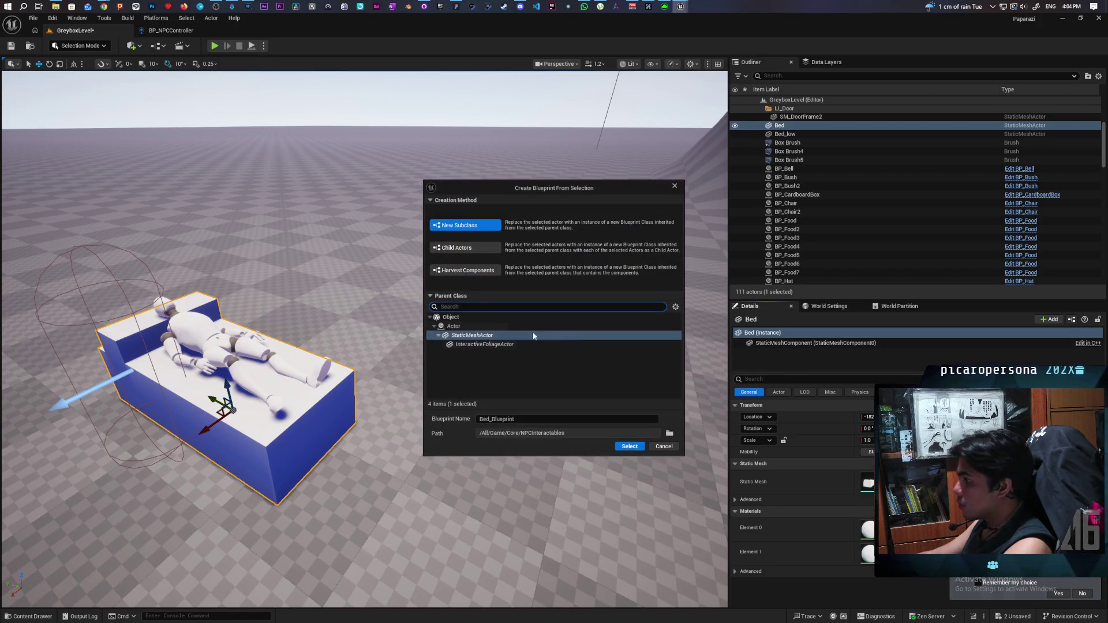
{"action": "left_click", "coordinate": [454, 326]}
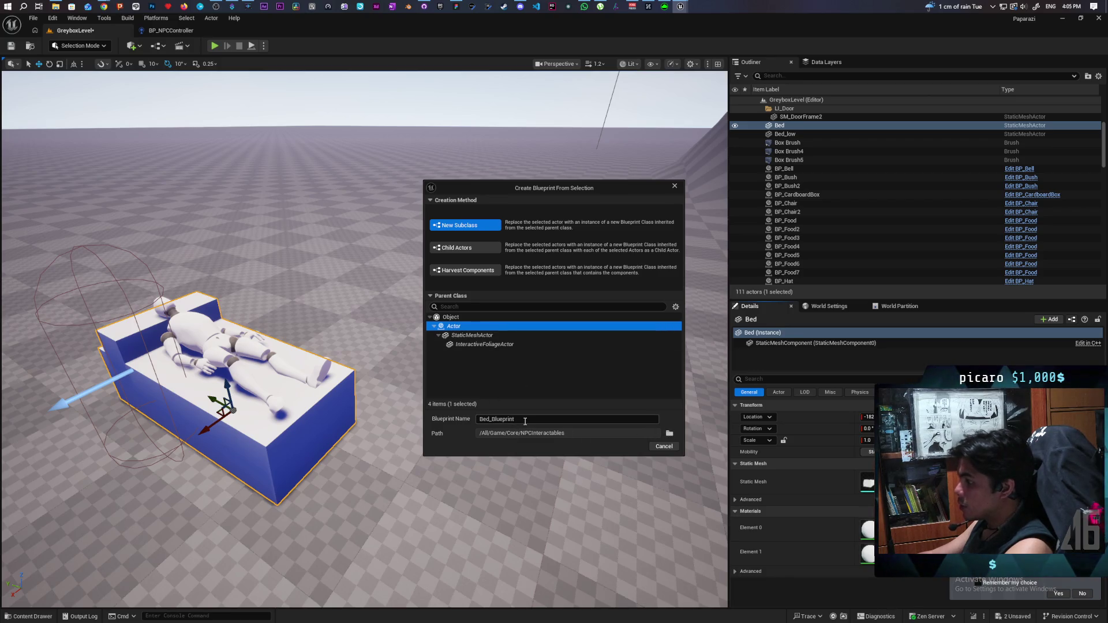
{"action": "left_click_drag", "start_coordinate": [525, 420], "coordinate": [429, 422]}
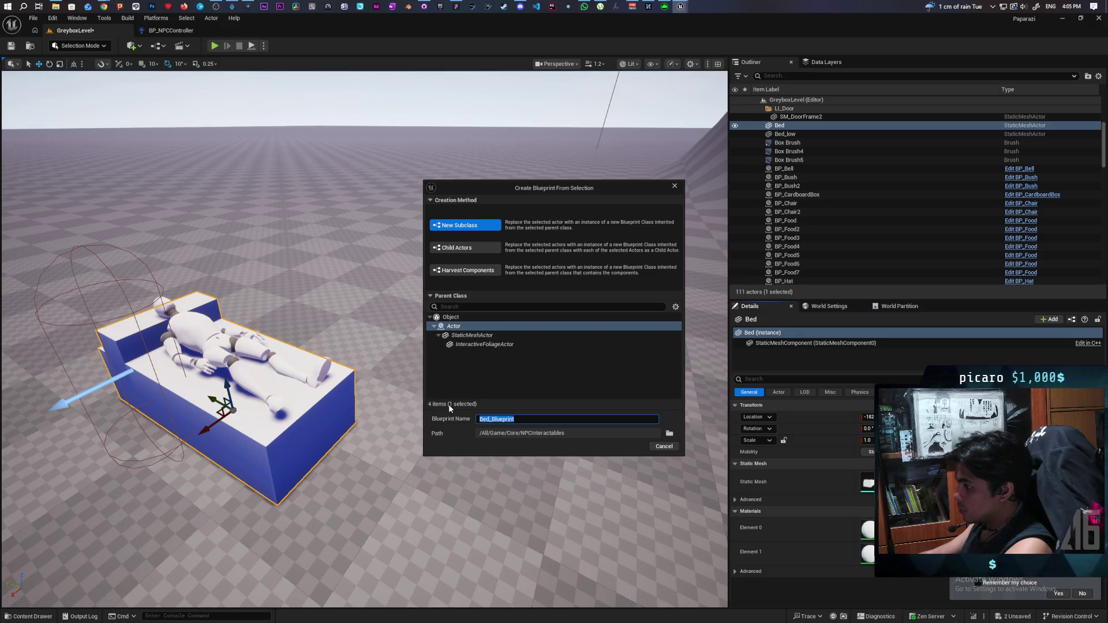
{"action": "type", "text": "BP"}
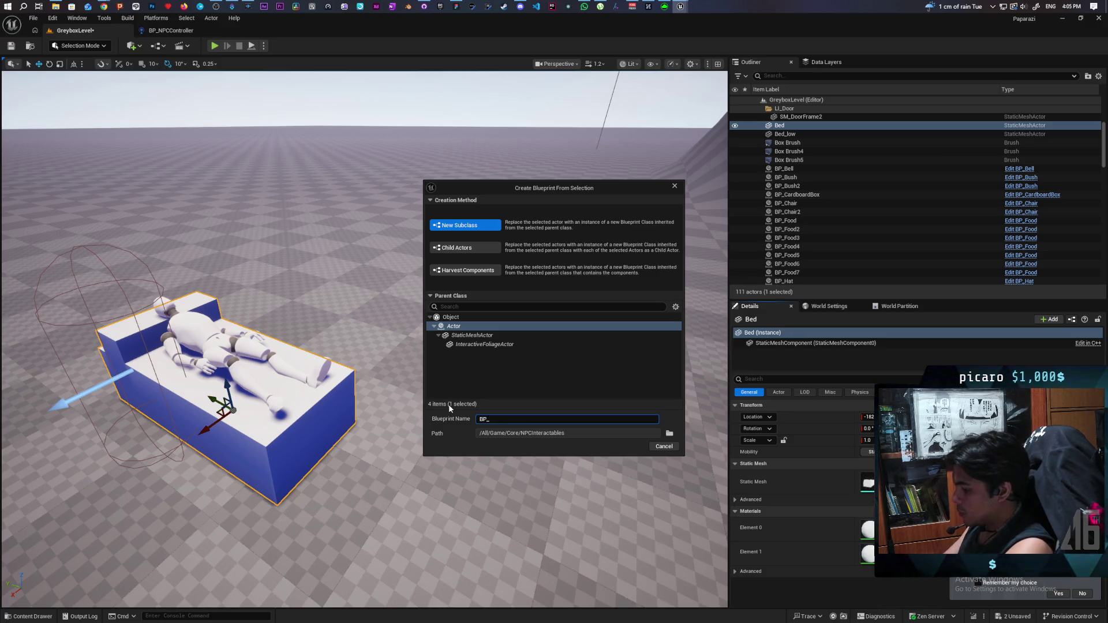
{"action": "type", "text": "_Bed"}
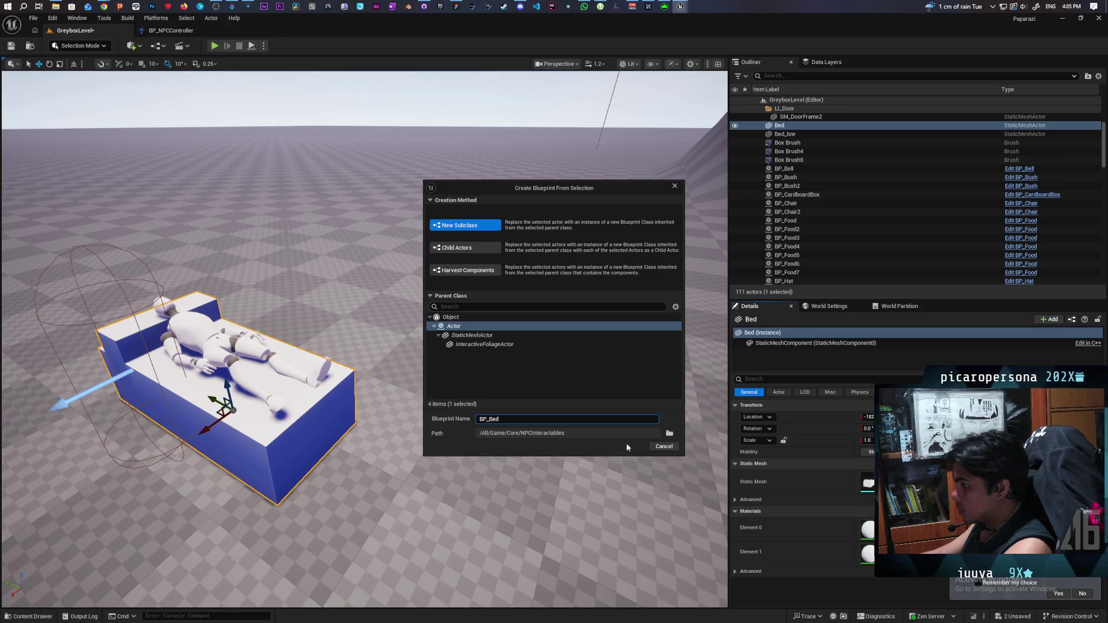
{"action": "left_click", "coordinate": [479, 327]}
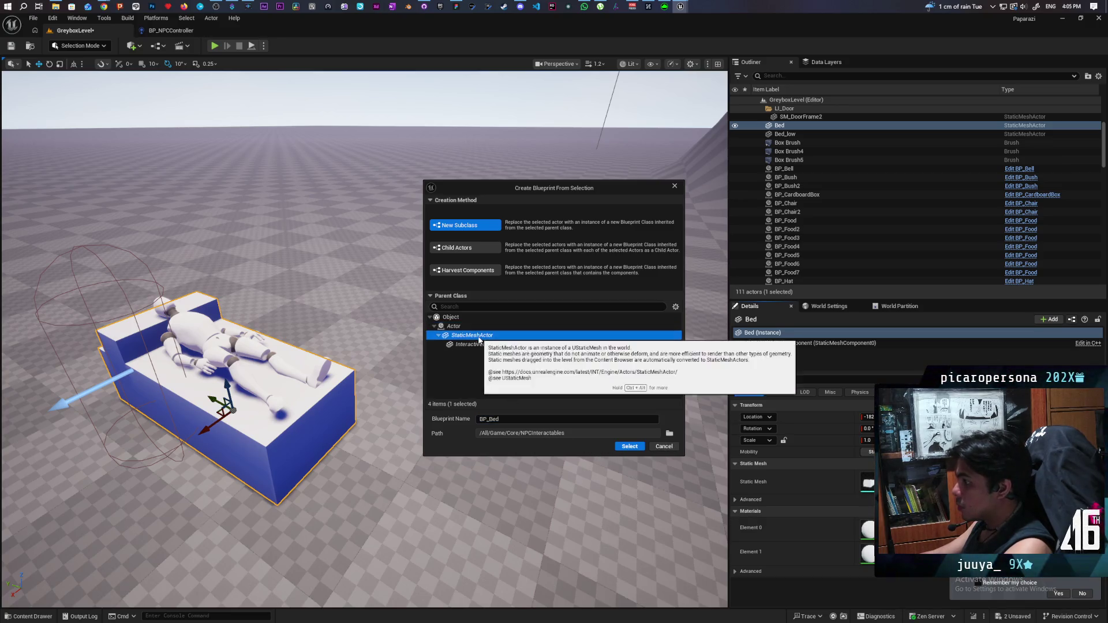
{"action": "left_click", "coordinate": [472, 271]}
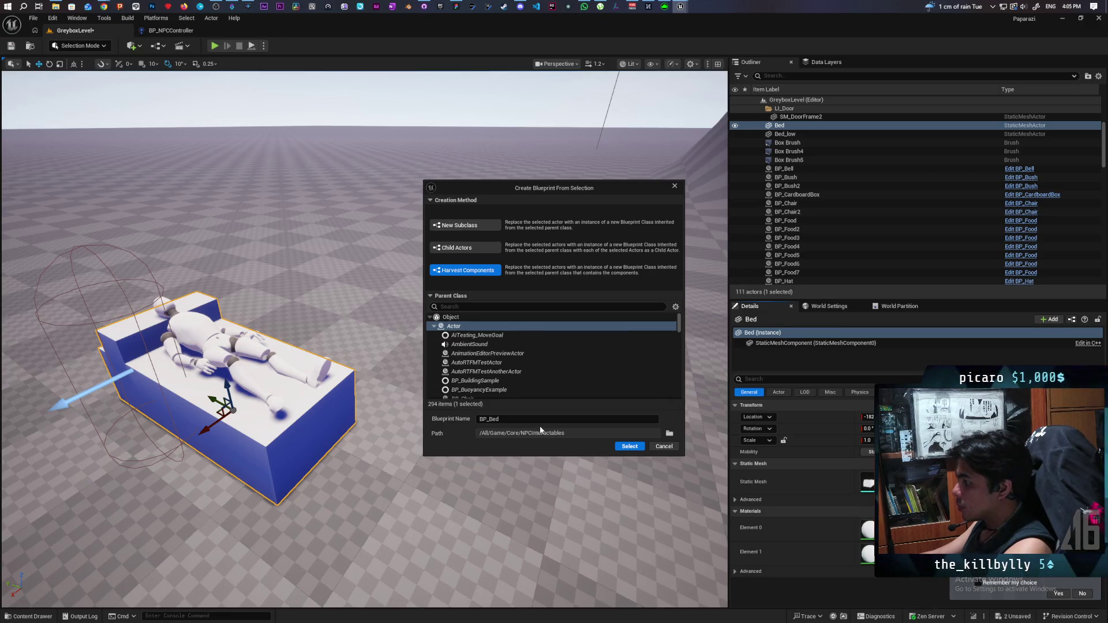
{"action": "left_click", "coordinate": [630, 447]}
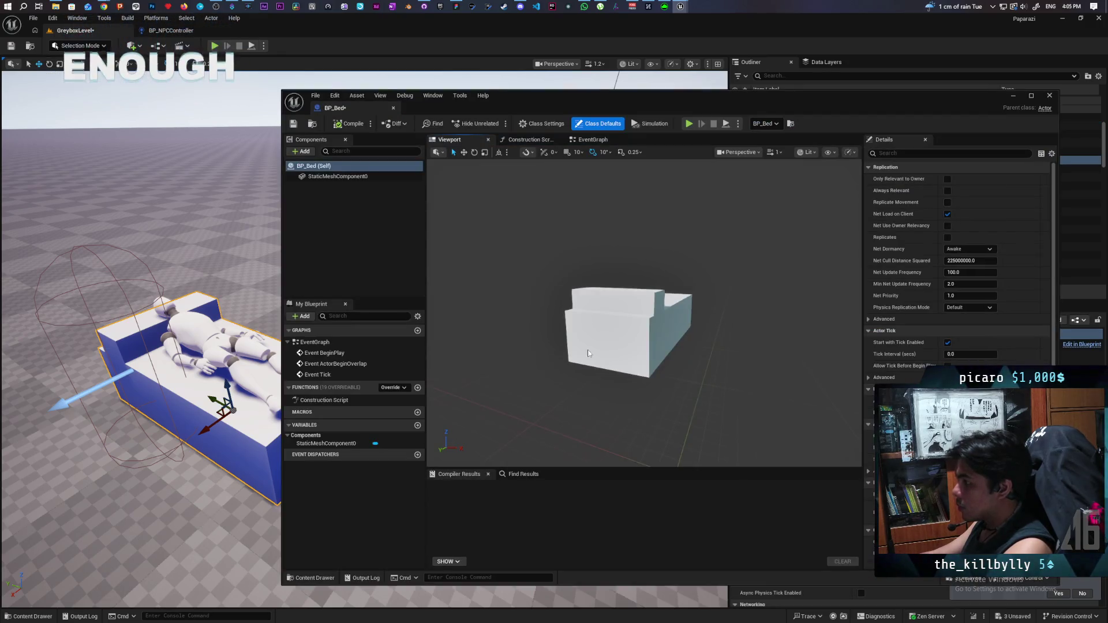
Step: Save the new BP_Bed blueprint and close its editor window
{"action": "left_click", "coordinate": [294, 124]}
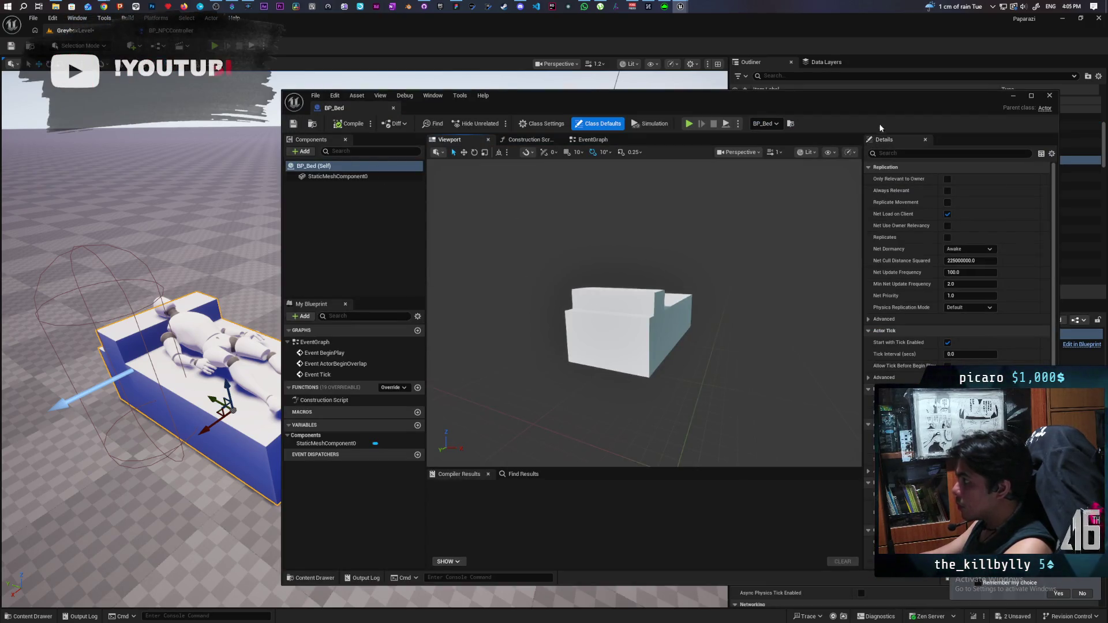
{"action": "mouse_move", "coordinate": [880, 103]}
{"action": "left_mouse_down"}
{"action": "mouse_move", "coordinate": [766, 400]}
{"action": "mouse_move", "coordinate": [927, 200]}
{"action": "mouse_move", "coordinate": [912, 173]}
{"action": "left_mouse_up"}
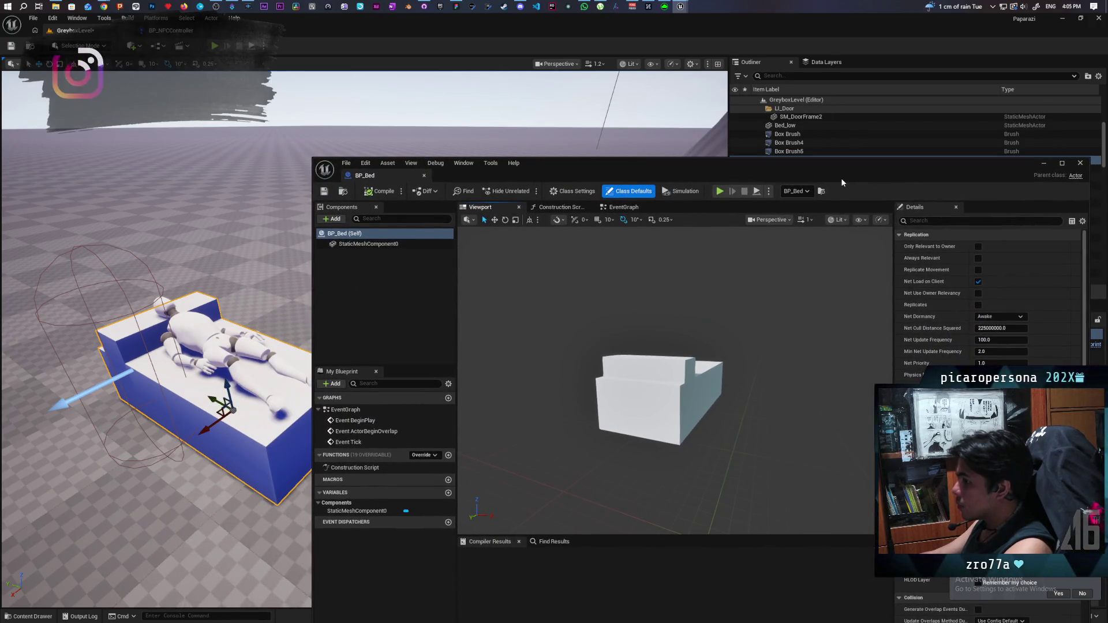
{"action": "left_click", "coordinate": [1081, 164]}
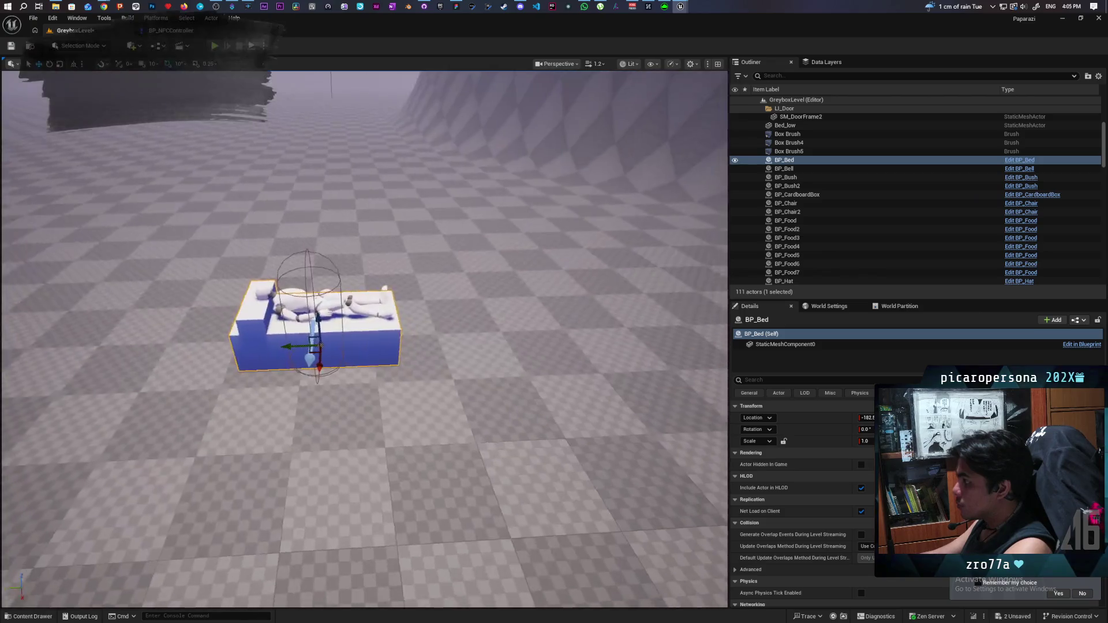
Step: Inspect the placed BP_Bed instance from several angles and select its StaticMeshComponent0
{"action": "mouse_move", "coordinate": [363, 340]}
{"action": "left_mouse_down"}
{"action": "mouse_move", "coordinate": [318, 340]}
{"action": "mouse_move", "coordinate": [271, 364]}
{"action": "left_mouse_up"}
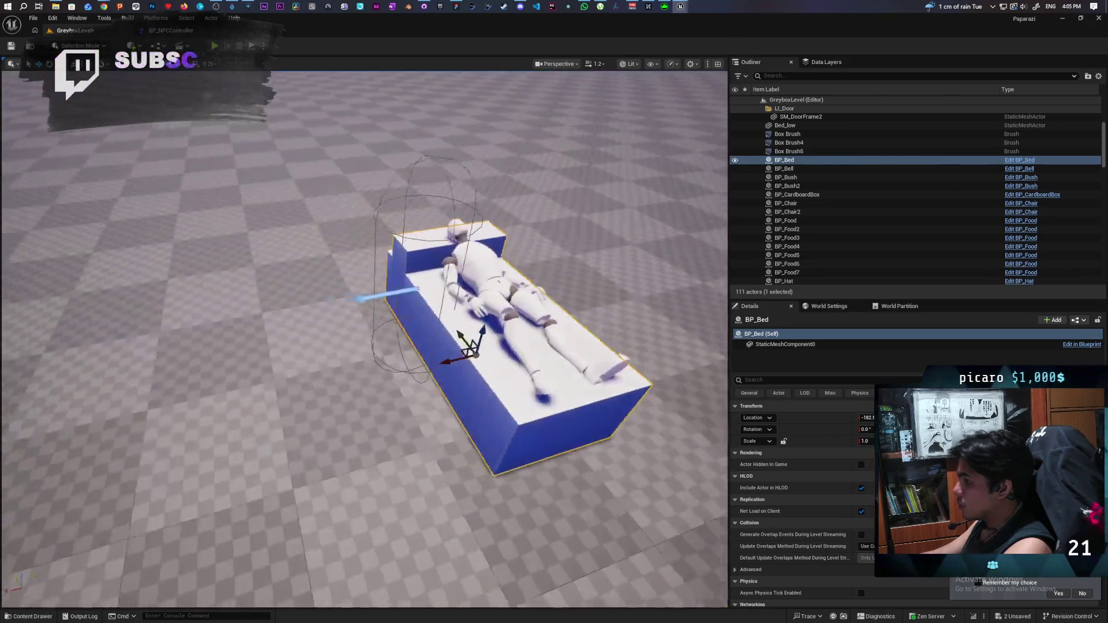
{"action": "left_click_drag", "start_coordinate": [405, 277], "coordinate": [415, 273]}
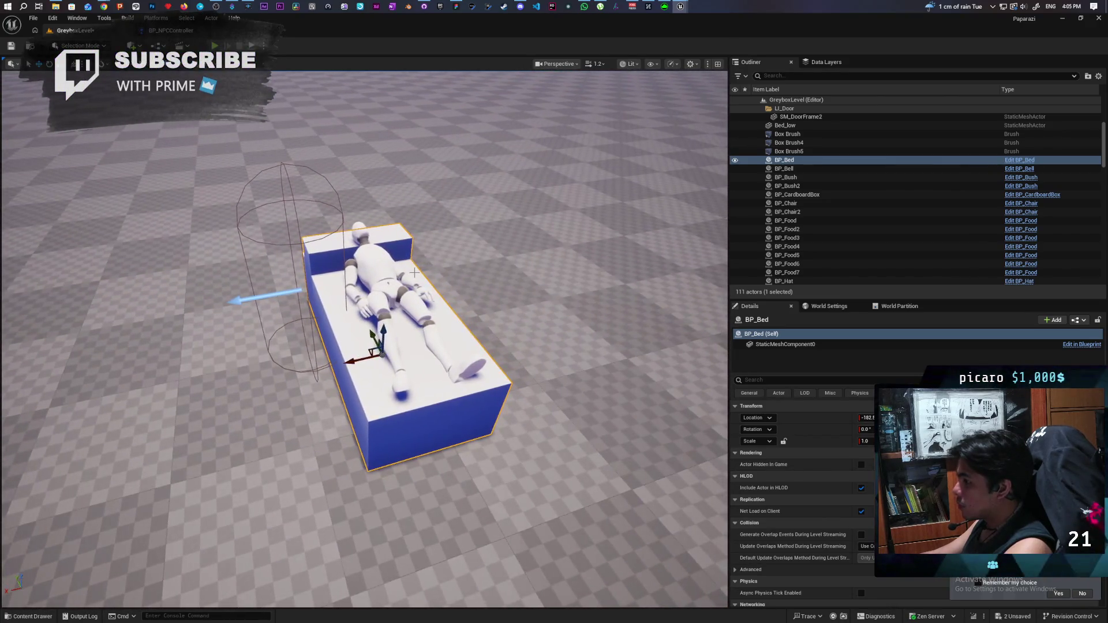
{"action": "left_click_drag", "start_coordinate": [357, 326], "coordinate": [343, 315]}
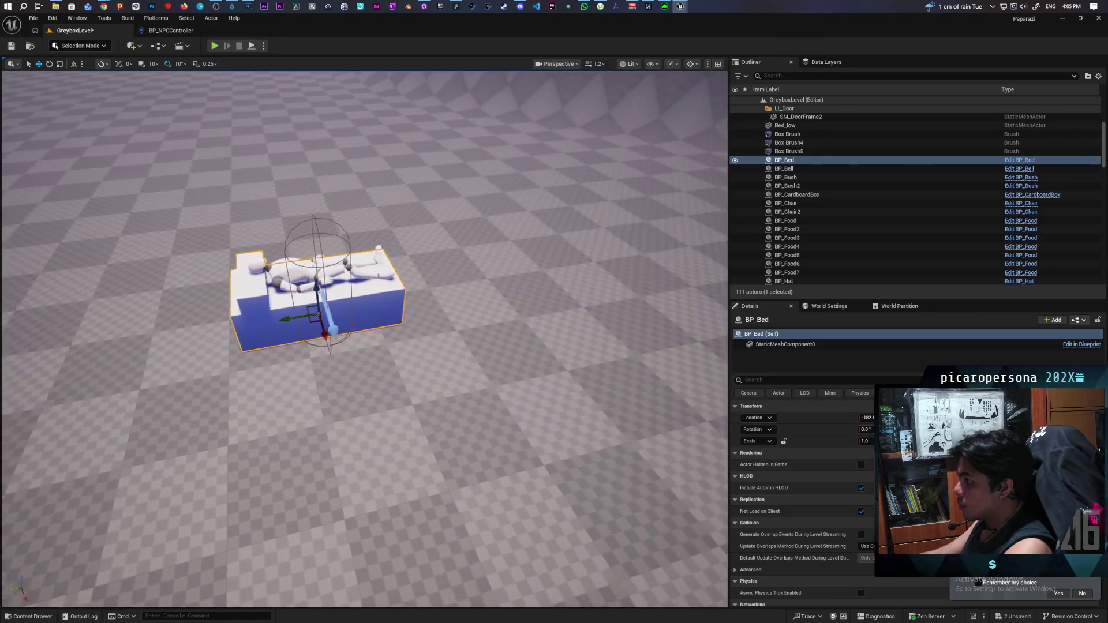
{"action": "scroll", "coordinate": [353, 324], "scroll_direction": "up", "scroll_amount": 5}
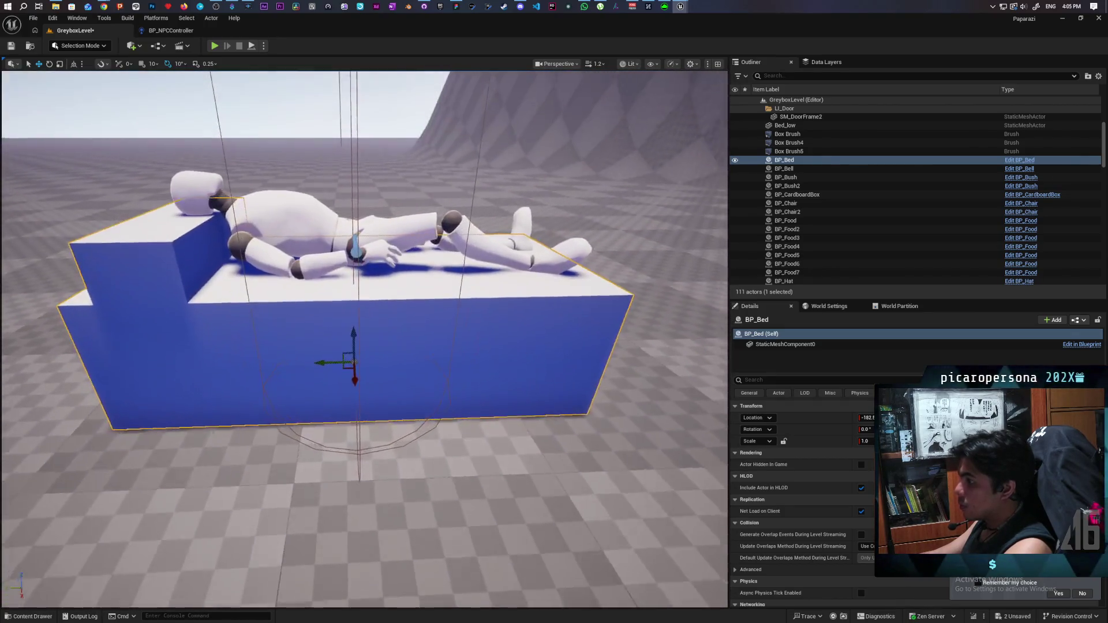
{"action": "mouse_move", "coordinate": [353, 362]}
{"action": "left_mouse_down"}
{"action": "mouse_move", "coordinate": [357, 410]}
{"action": "mouse_move", "coordinate": [450, 185]}
{"action": "left_mouse_up"}
{"action": "scroll", "coordinate": [356, 410], "scroll_direction": "down", "scroll_amount": 5}
{"action": "scroll", "coordinate": [426, 361], "scroll_direction": "down", "scroll_amount": 5}
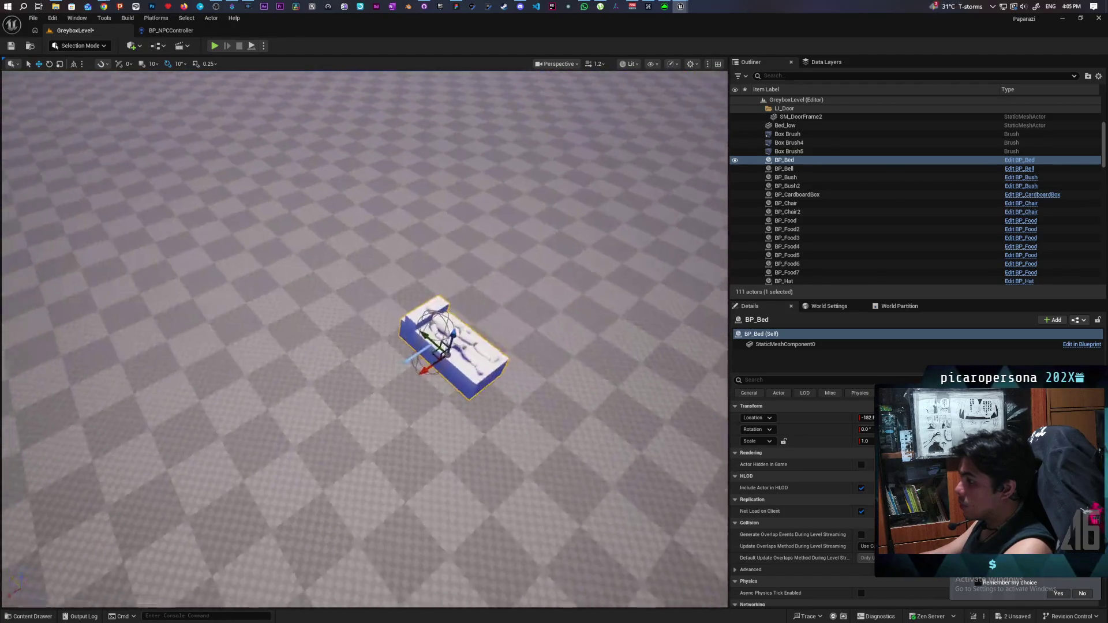
{"action": "left_click_drag", "start_coordinate": [426, 361], "coordinate": [426, 362]}
{"action": "scroll", "coordinate": [427, 361], "scroll_direction": "up", "scroll_amount": 4}
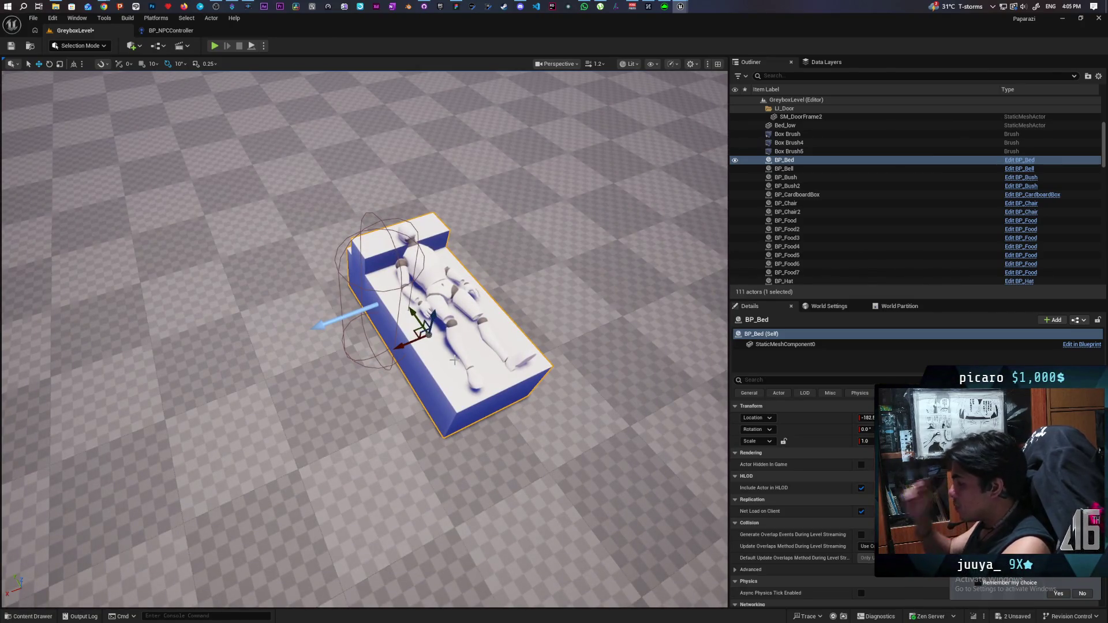
{"action": "left_click", "coordinate": [794, 345]}
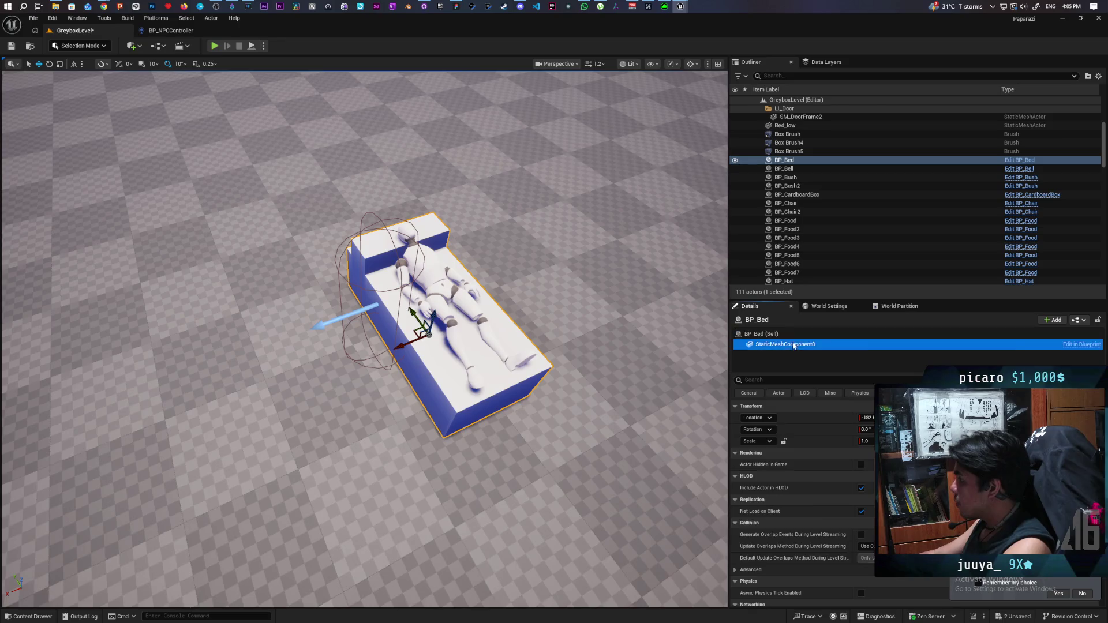
Step: Add an Arrow component under the bed's mesh on the level instance
{"action": "left_click", "coordinate": [1054, 320]}
{"action": "type", "text": "a"}
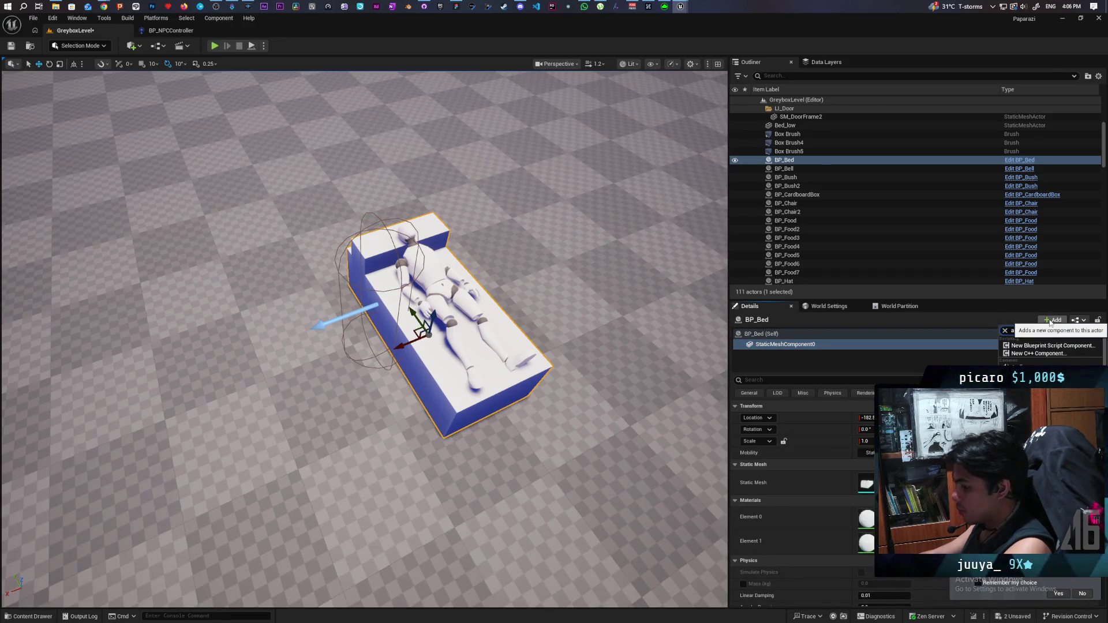
{"action": "type", "text": "rrow"}
{"action": "left_click", "coordinate": [1034, 347]}
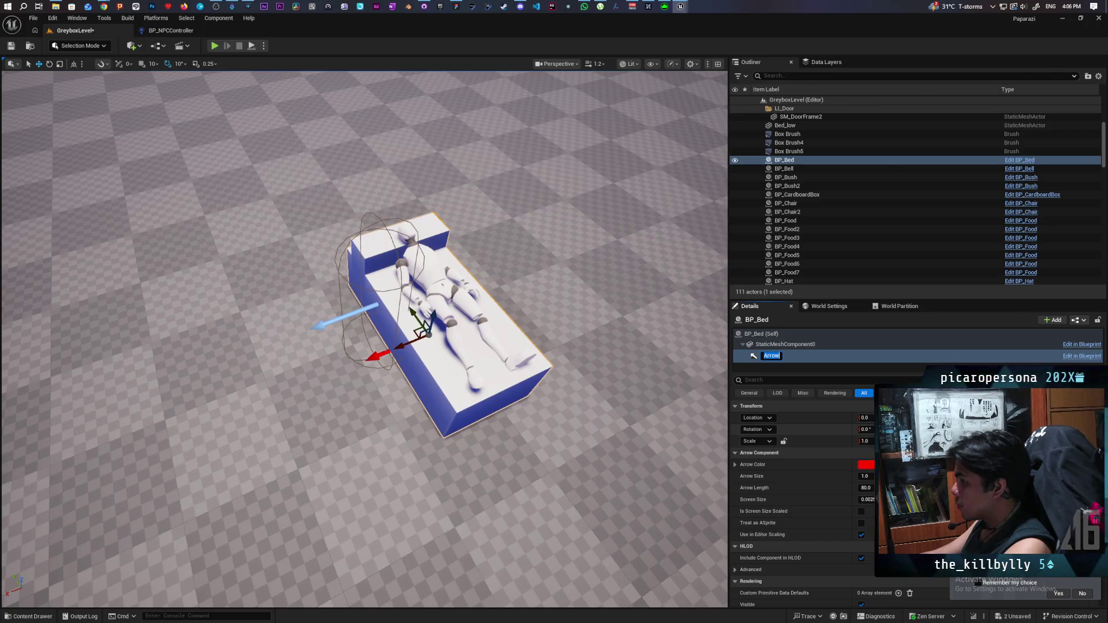
{"action": "key", "text": "Return"}
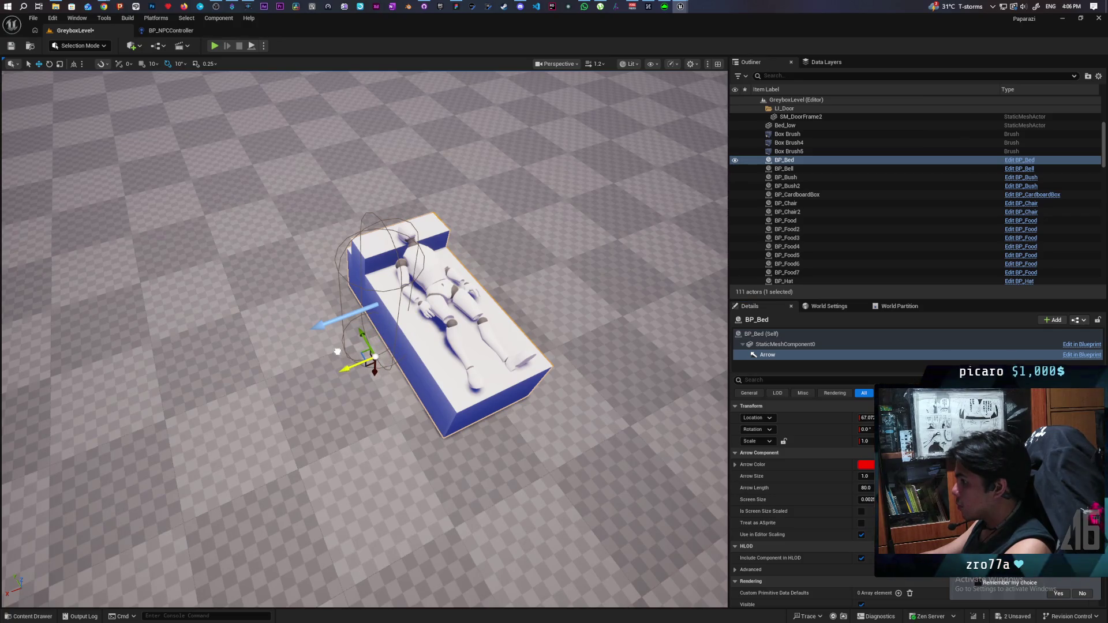
Step: Raise the Arrow from the bed's side up to the lying mannequin
{"action": "scroll", "coordinate": [368, 405], "scroll_direction": "up", "scroll_amount": 6}
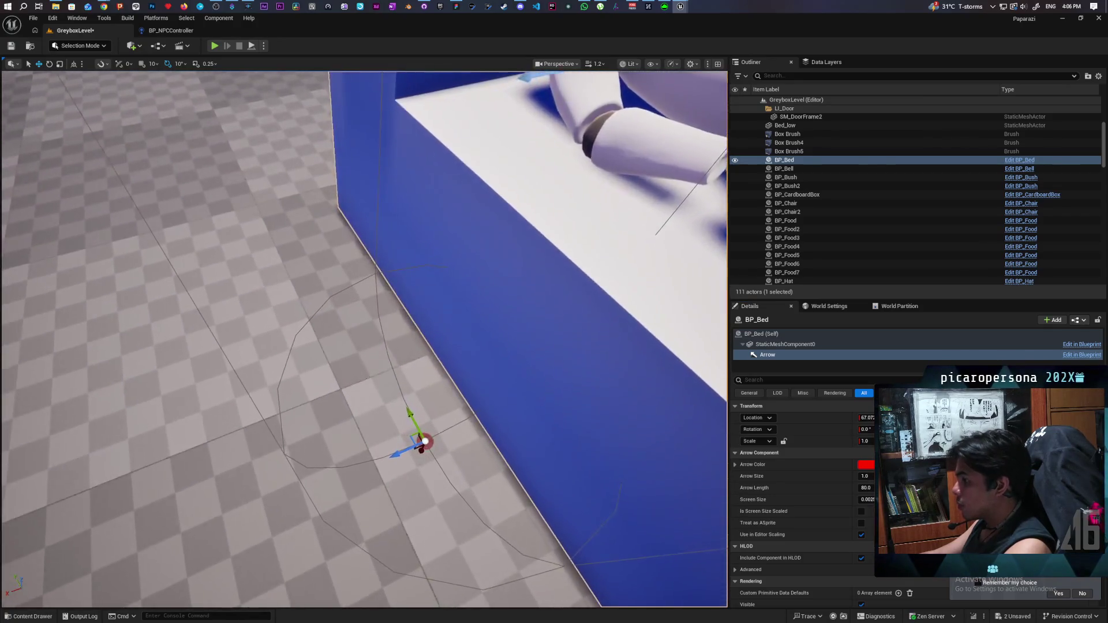
{"action": "scroll", "coordinate": [367, 406], "scroll_direction": "down", "scroll_amount": 6}
{"action": "left_click_drag", "start_coordinate": [368, 406], "coordinate": [277, 405]}
{"action": "scroll", "coordinate": [368, 405], "scroll_direction": "up", "scroll_amount": 5}
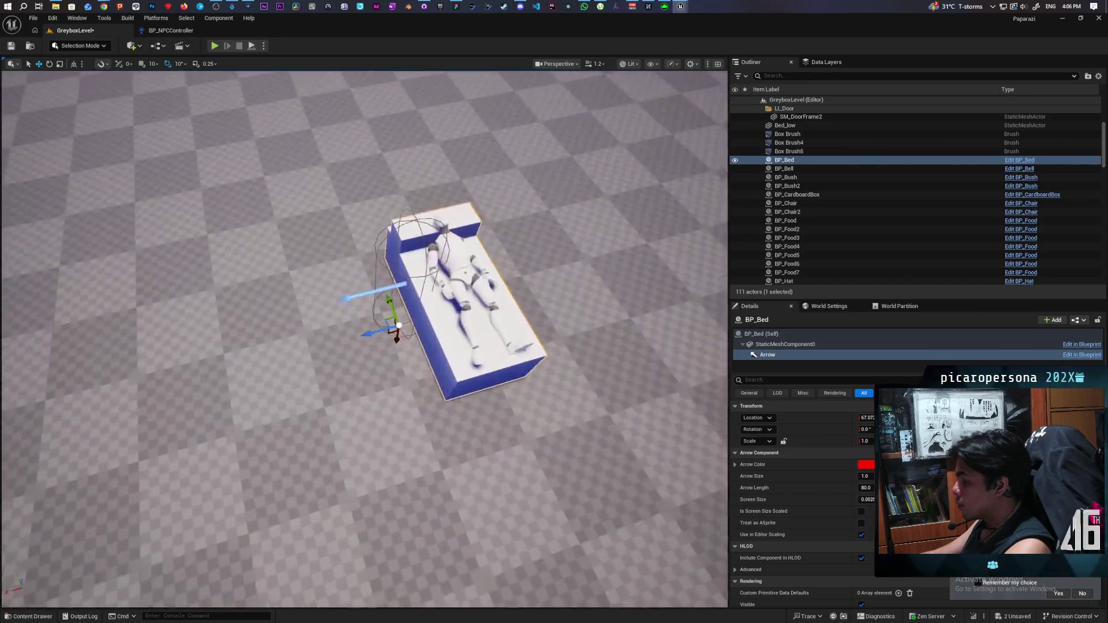
{"action": "left_click_drag", "start_coordinate": [438, 376], "coordinate": [438, 350]}
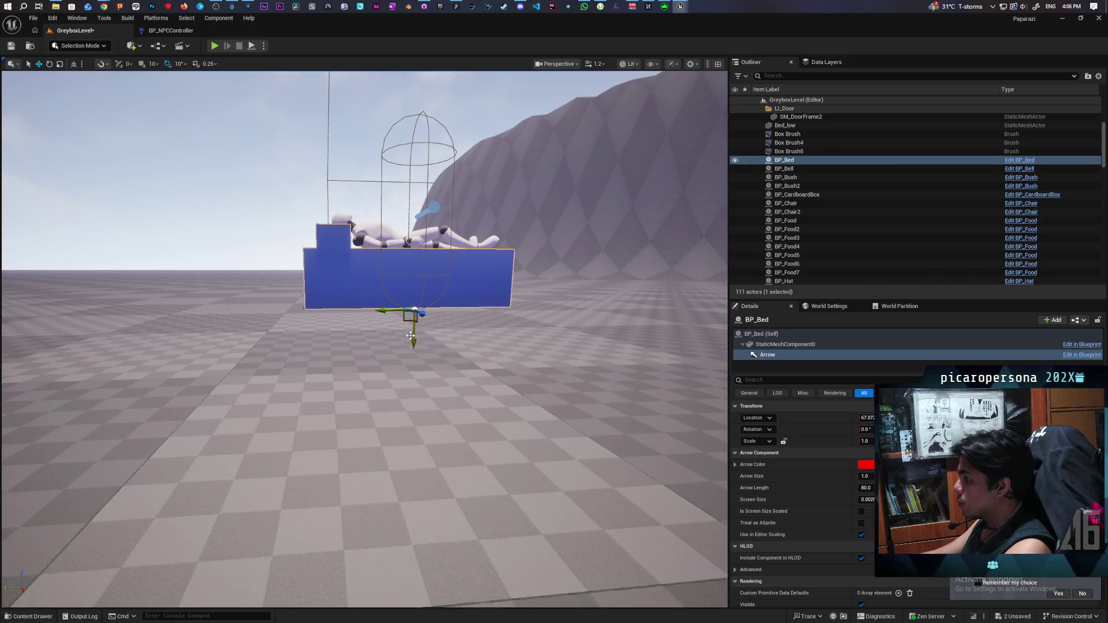
{"action": "left_click_drag", "start_coordinate": [415, 286], "coordinate": [418, 257]}
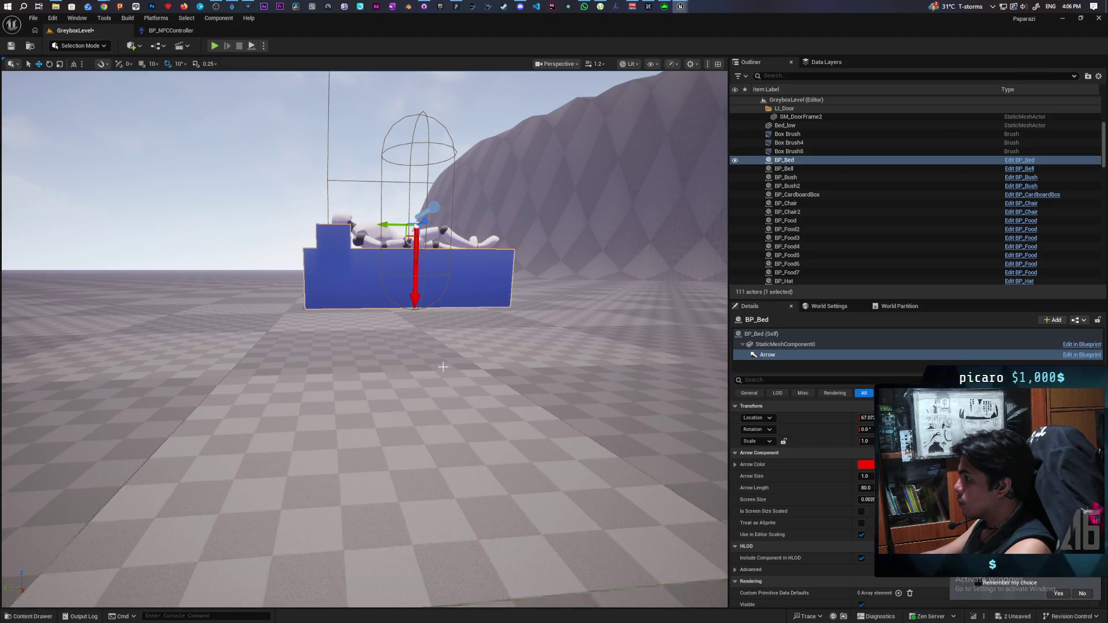
{"action": "mouse_move", "coordinate": [418, 255]}
{"action": "left_mouse_down"}
{"action": "mouse_move", "coordinate": [404, 271]}
{"action": "mouse_move", "coordinate": [376, 248]}
{"action": "left_mouse_up"}
{"action": "scroll", "coordinate": [375, 248], "scroll_direction": "down", "scroll_amount": 5}
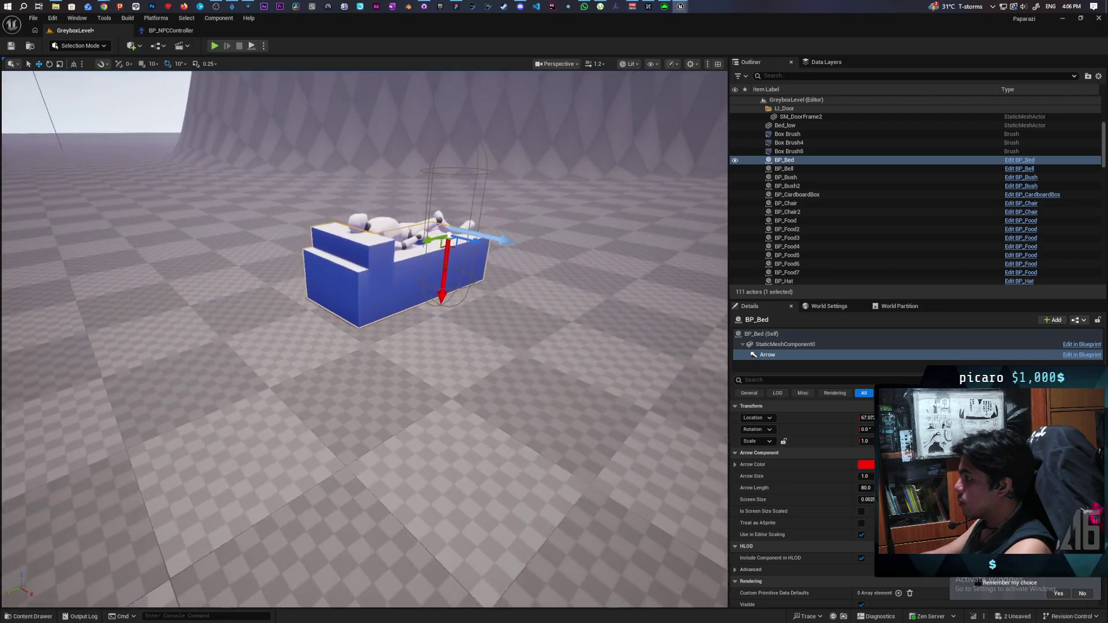
Step: Apply the instance changes to the BP_Bed blueprint and open it for editing
{"action": "left_click", "coordinate": [1077, 320]}
{"action": "left_click", "coordinate": [1016, 372]}
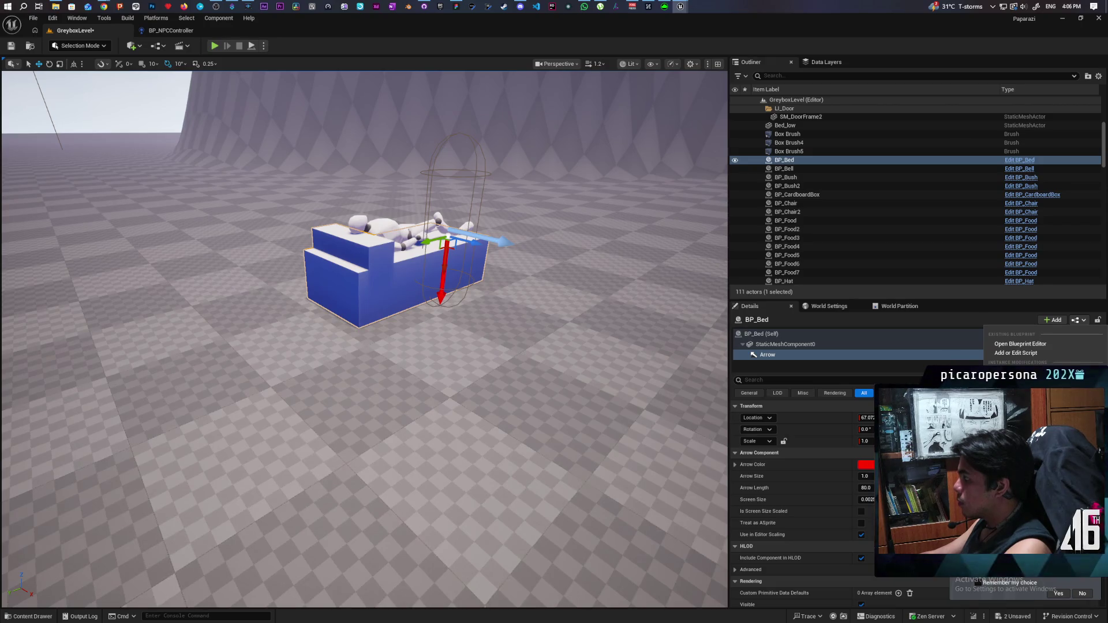
{"action": "key", "text": "f"}
{"action": "scroll", "coordinate": [363, 451], "scroll_direction": "up", "scroll_amount": 3}
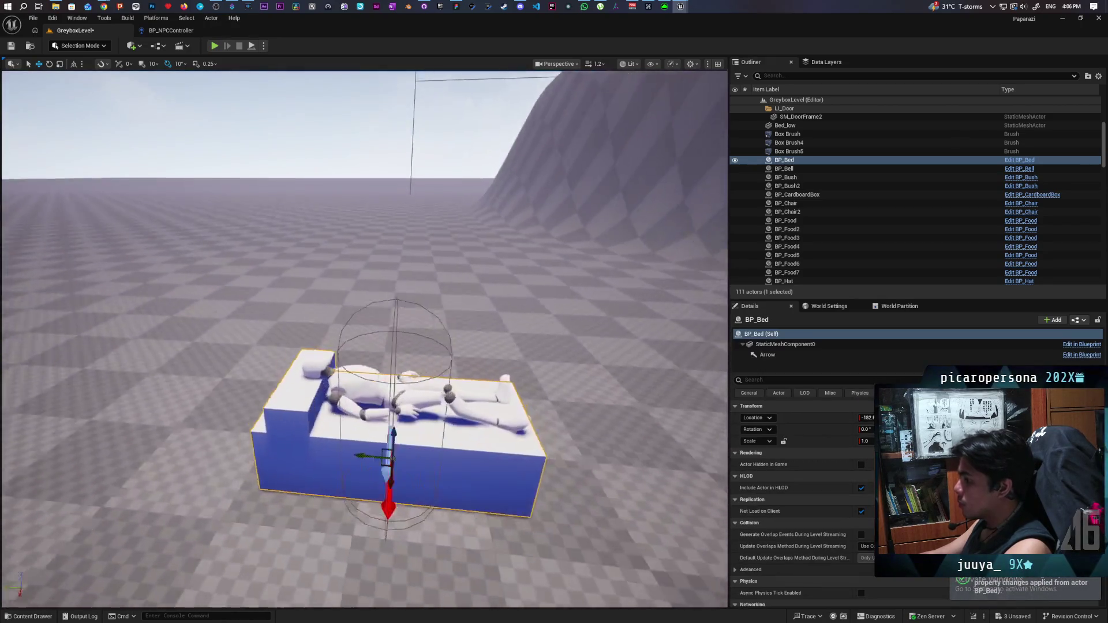
{"action": "left_click_drag", "start_coordinate": [364, 346], "coordinate": [288, 358], "text": "alt"}
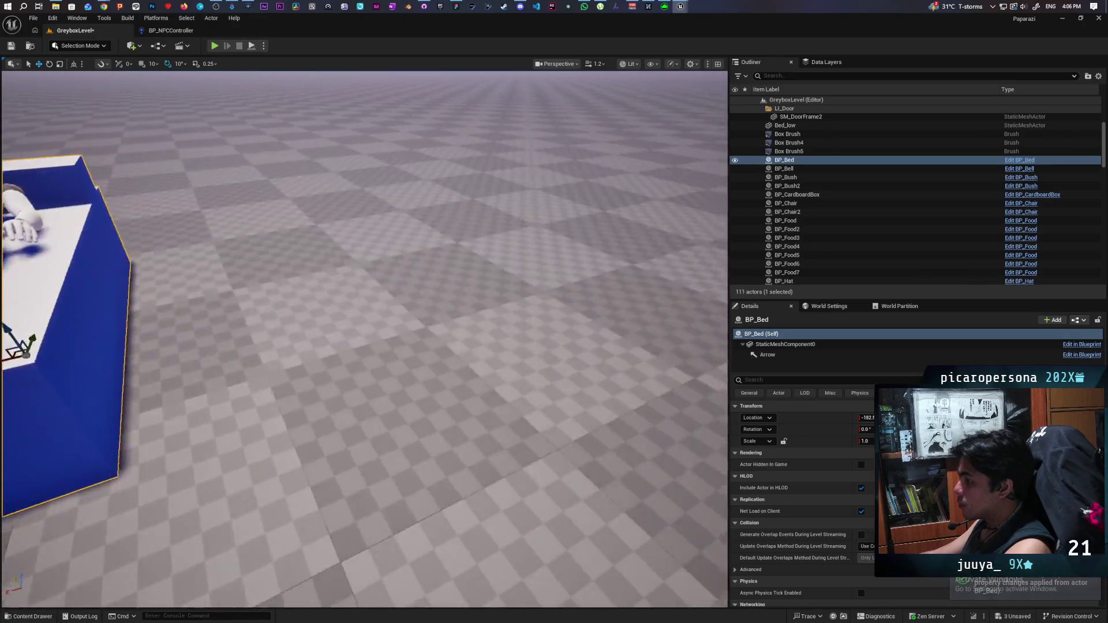
{"action": "key", "text": "f"}
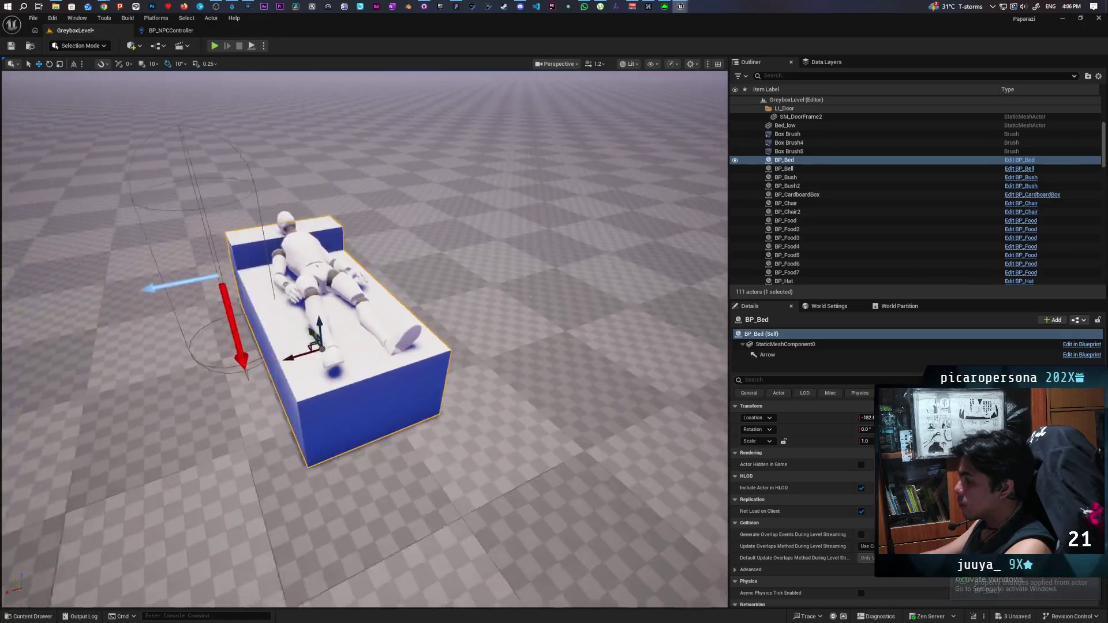
{"action": "left_click_drag", "start_coordinate": [577, 358], "coordinate": [632, 392], "text": "alt"}
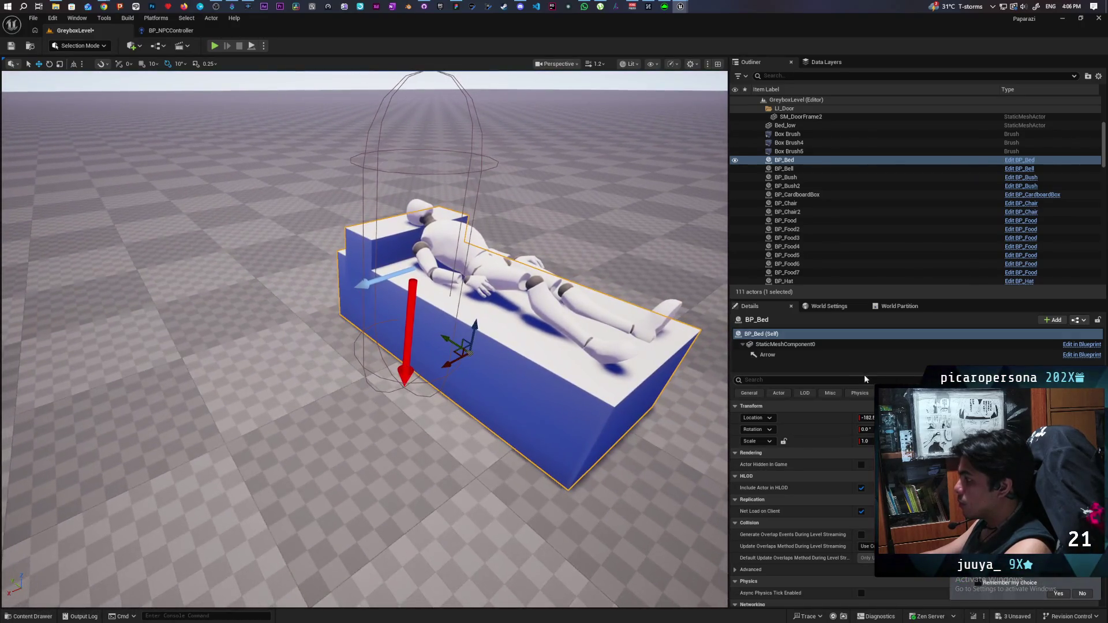
{"action": "left_click", "coordinate": [1017, 162]}
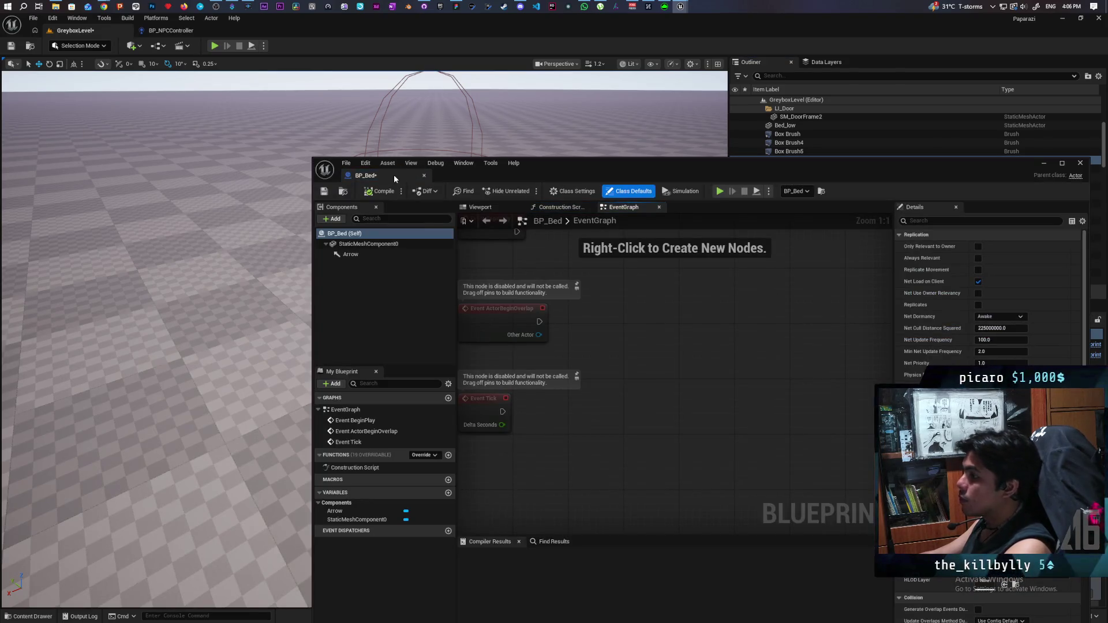
Step: Dock the BP_Bed editor into the main window, save, and show its Viewport preview
{"action": "left_click_drag", "start_coordinate": [394, 174], "coordinate": [295, 29]}
{"action": "key", "text": "ctrl+s"}
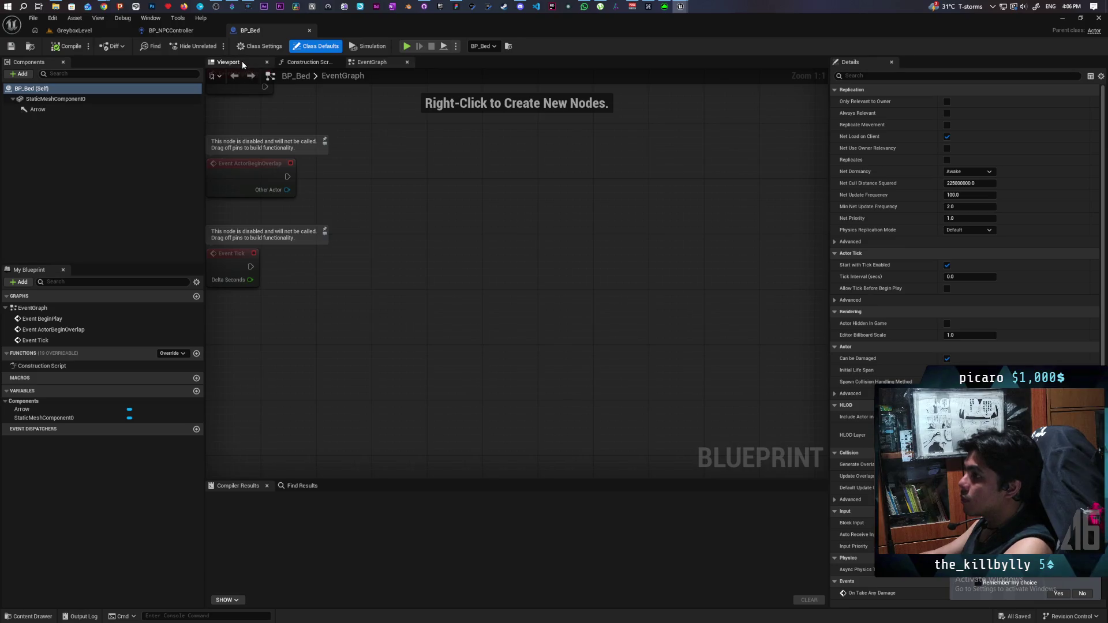
{"action": "left_click", "coordinate": [242, 60]}
Step: Rename the Arrow component's variable to Location, then compile and save BP_Bed
{"action": "left_click", "coordinate": [38, 109]}
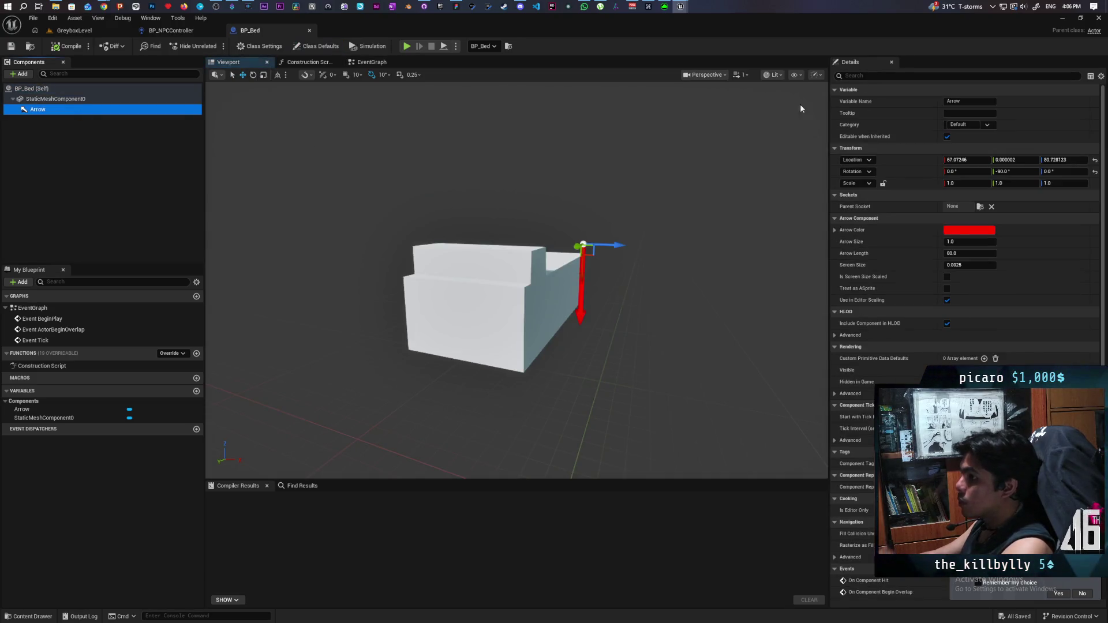
{"action": "left_click", "coordinate": [969, 104]}
{"action": "type", "text": "Lo"}
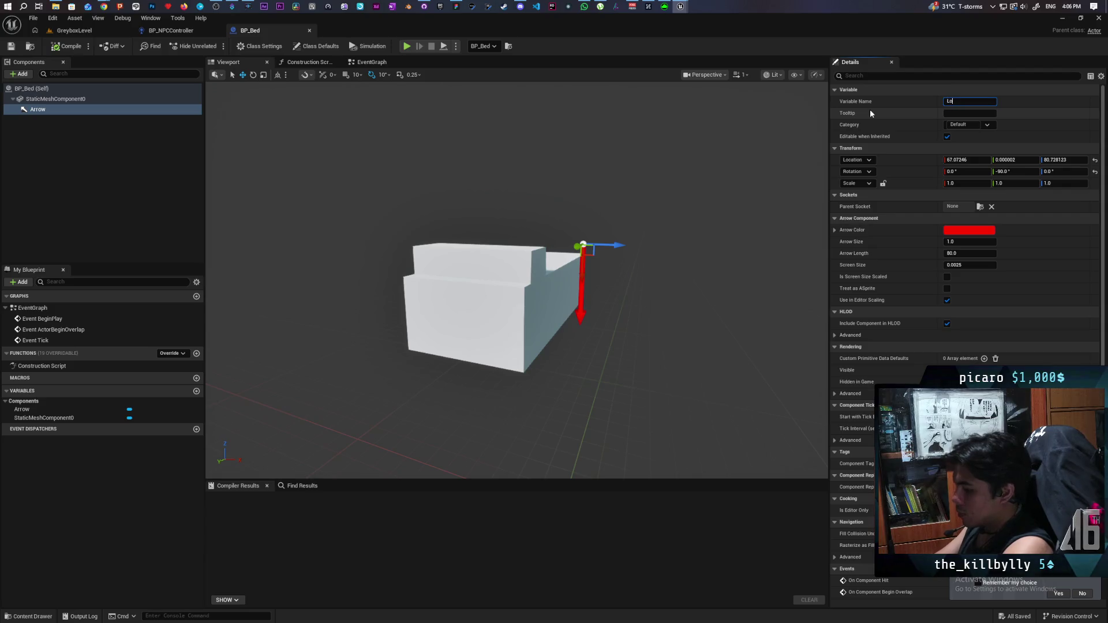
{"action": "type", "text": "cation"}
{"action": "key", "text": "Return"}
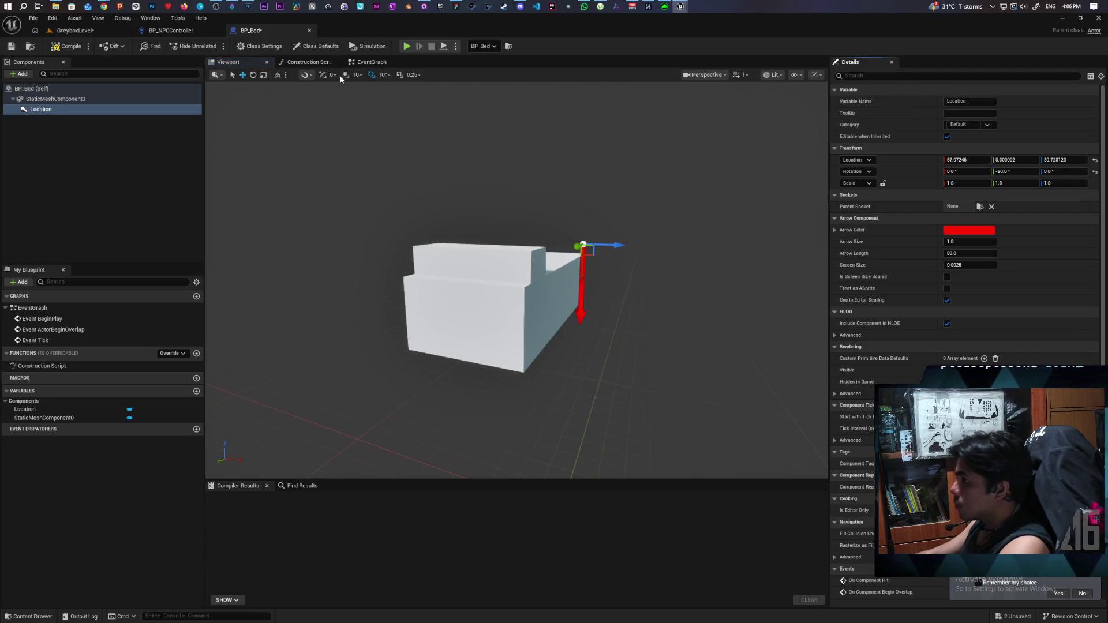
{"action": "left_click", "coordinate": [75, 48]}
{"action": "key", "text": "ctrl+s"}
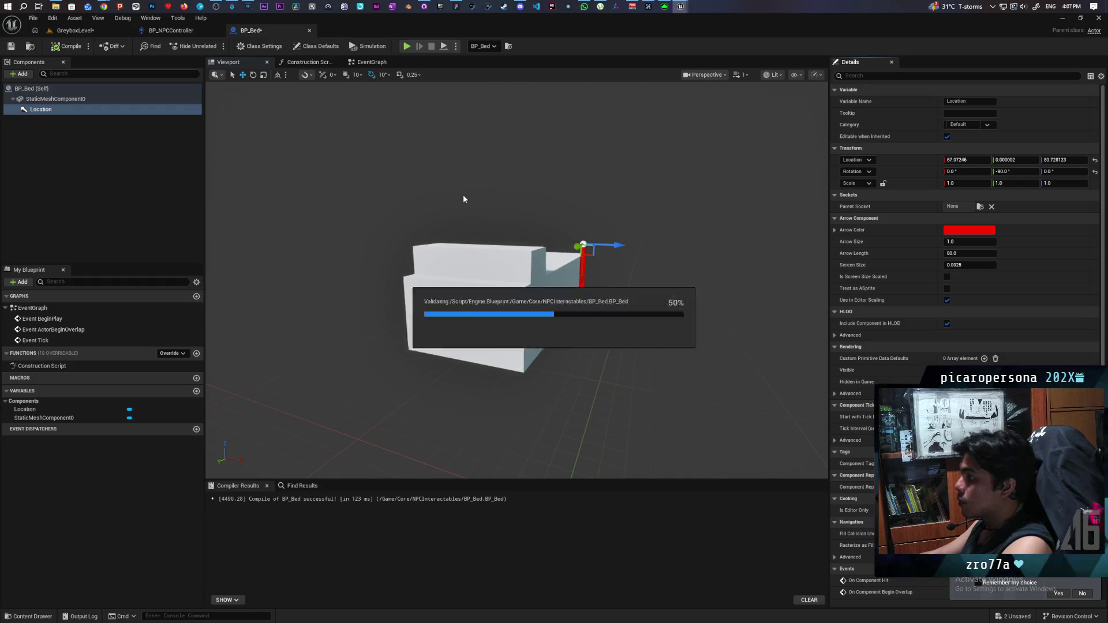
Step: Return to the GreyboxLevel tab and deselect the bed
{"action": "left_click_drag", "start_coordinate": [516, 277], "coordinate": [594, 280]}
{"action": "scroll", "coordinate": [483, 292], "scroll_direction": "up", "scroll_amount": 3}
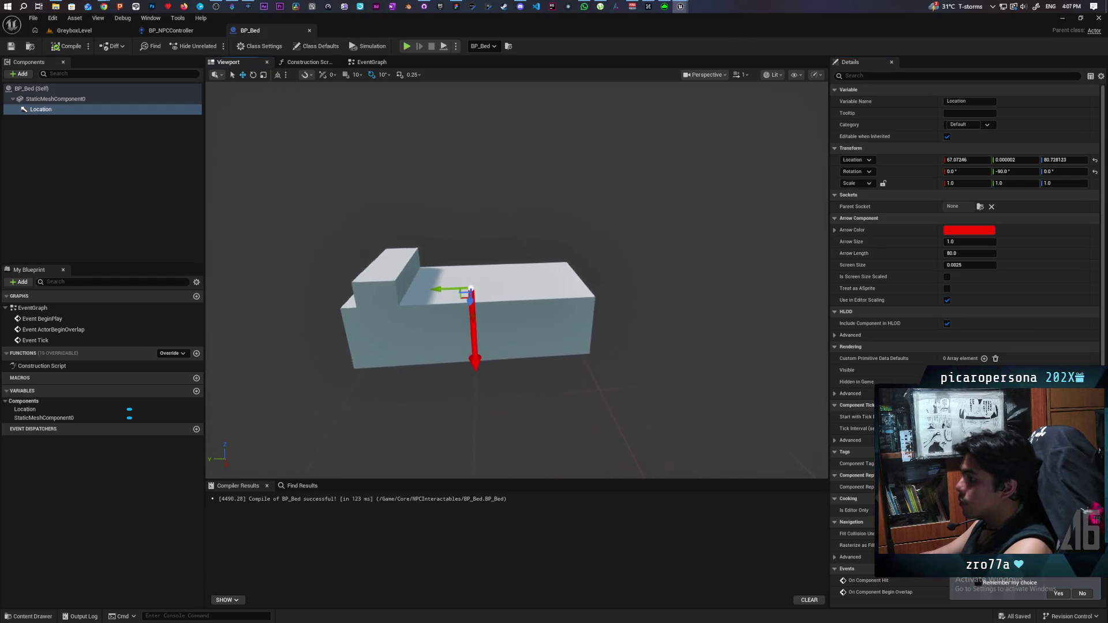
{"action": "left_click", "coordinate": [75, 30]}
{"action": "scroll", "coordinate": [365, 339], "scroll_direction": "down", "scroll_amount": 1}
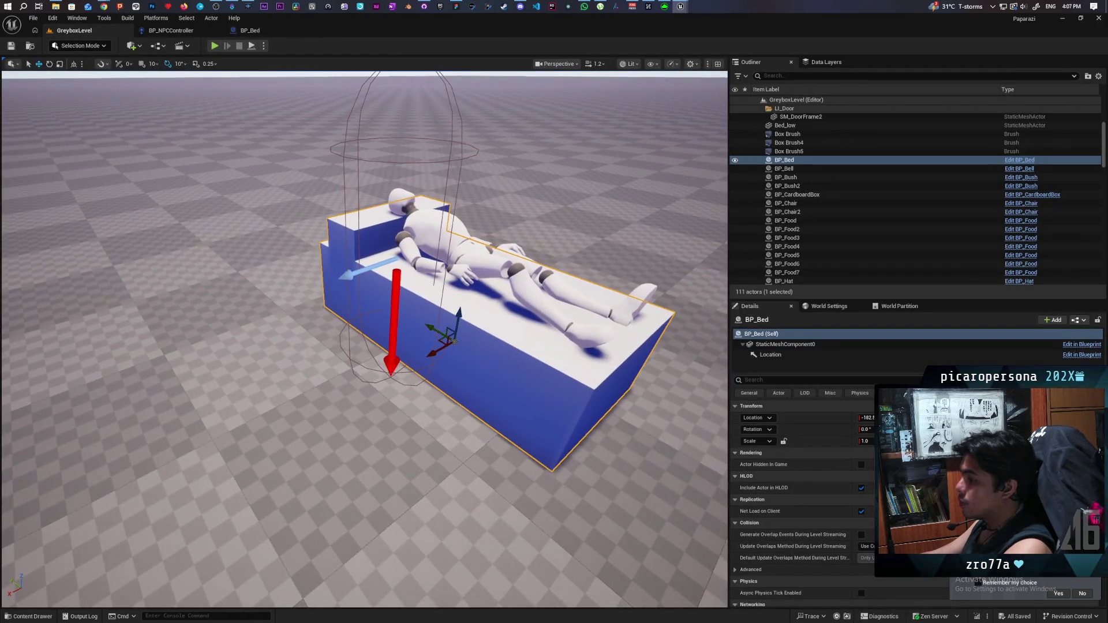
{"action": "scroll", "coordinate": [479, 311], "scroll_direction": "down", "scroll_amount": 5}
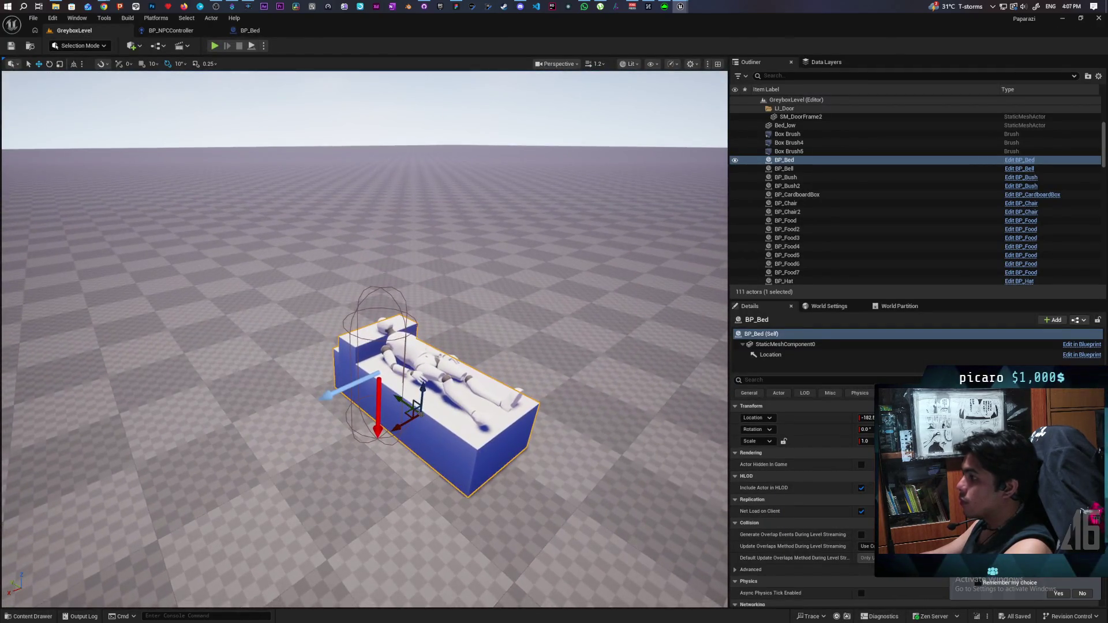
{"action": "left_click", "coordinate": [497, 216]}
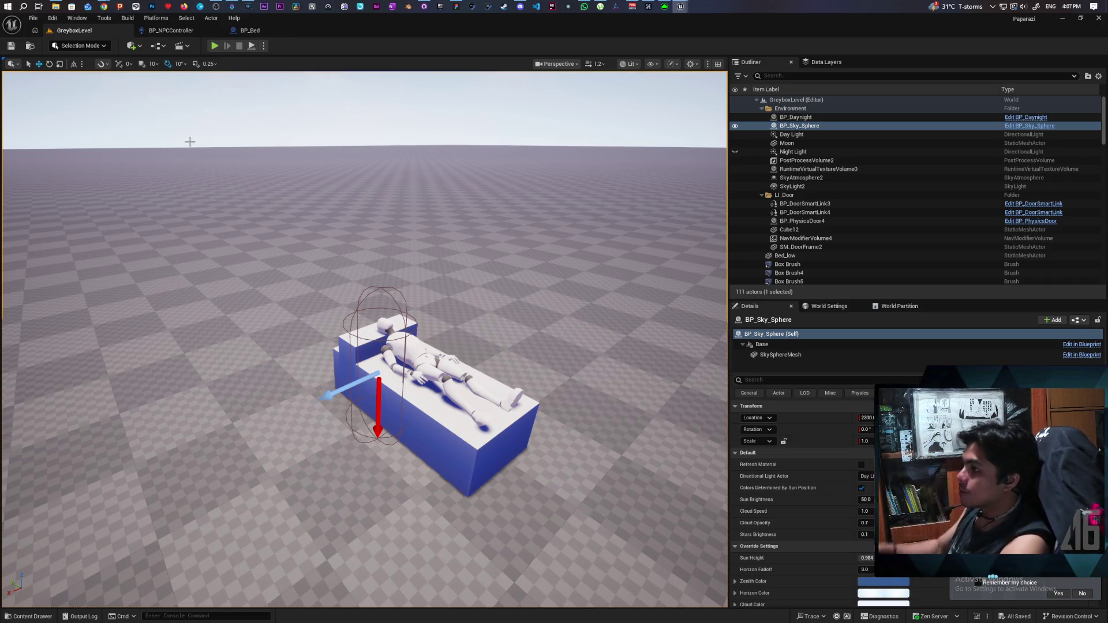
Step: Set StaticMeshComponent0's collision preset to Custom with object type Furniture, save BP_Bed, return to GreyboxLevel
{"action": "left_click", "coordinate": [254, 33]}
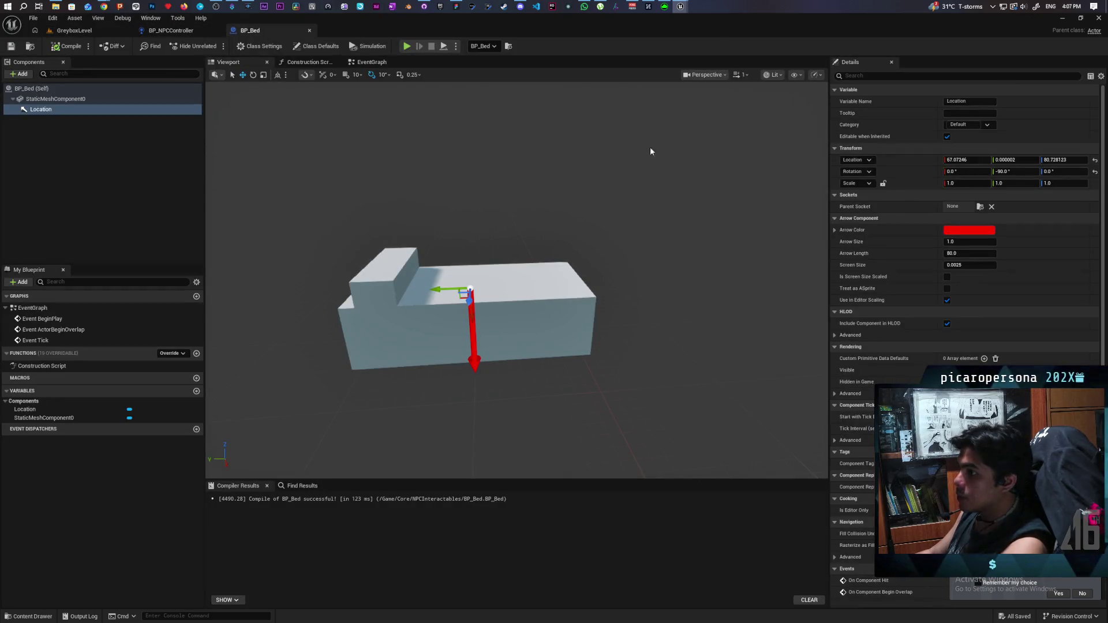
{"action": "left_click", "coordinate": [74, 99]}
{"action": "left_click", "coordinate": [879, 77]}
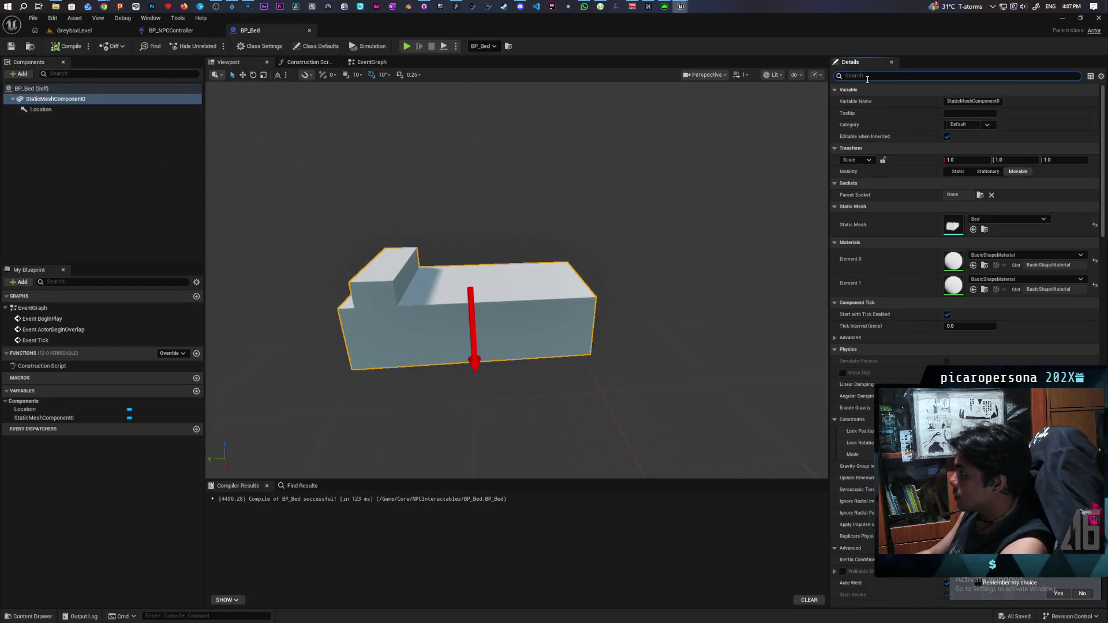
{"action": "type", "text": "collisi"}
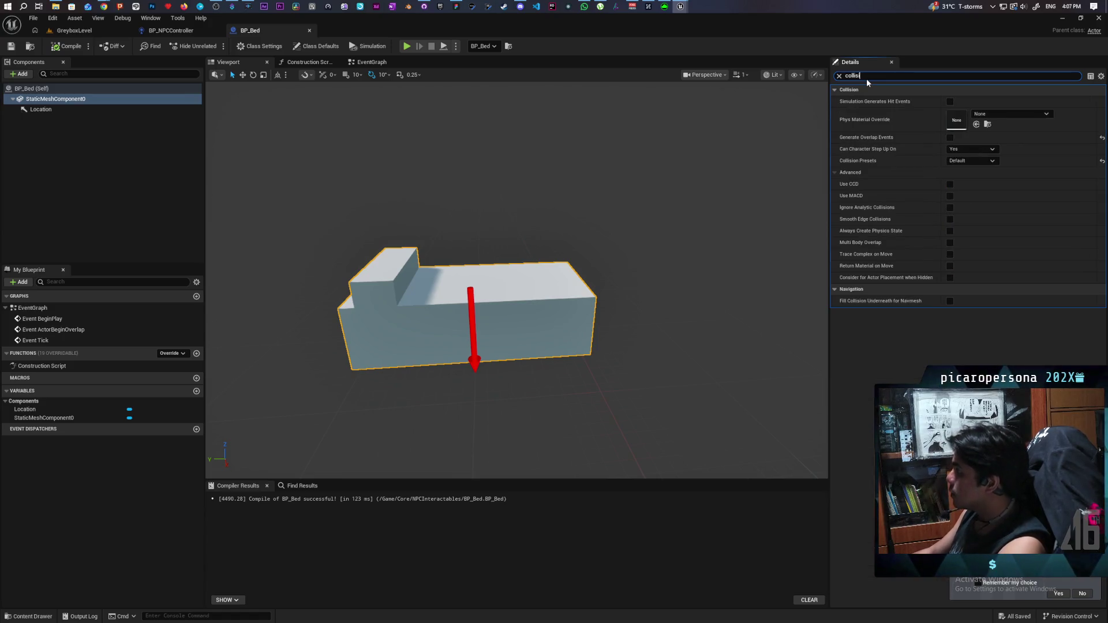
{"action": "left_click", "coordinate": [964, 161]}
{"action": "left_click", "coordinate": [961, 177]}
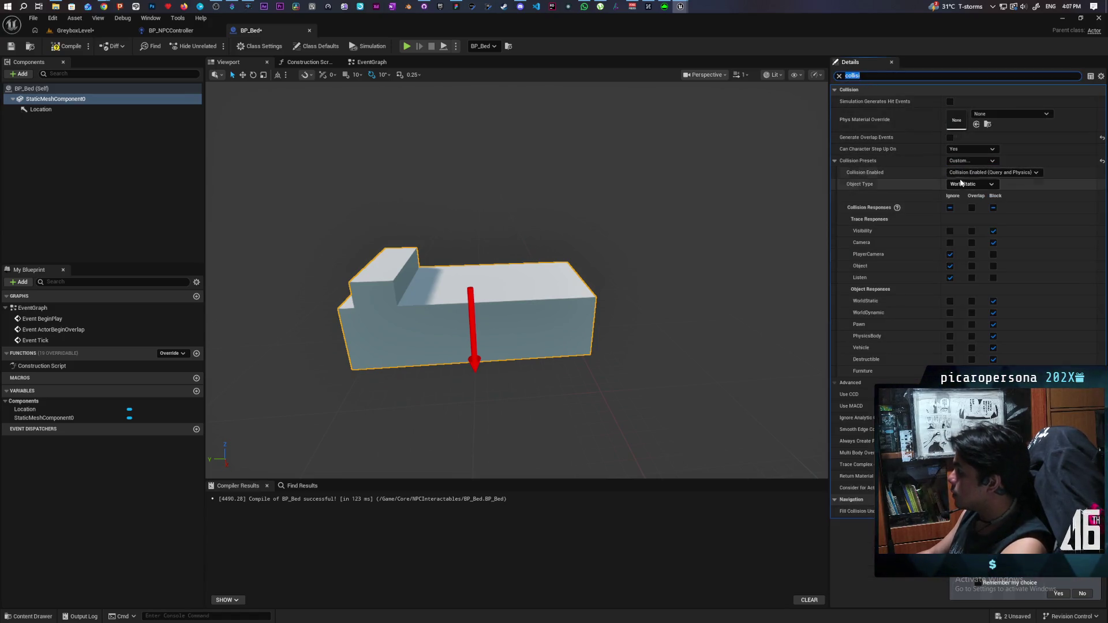
{"action": "left_click", "coordinate": [959, 185]}
{"action": "left_click", "coordinate": [959, 243]}
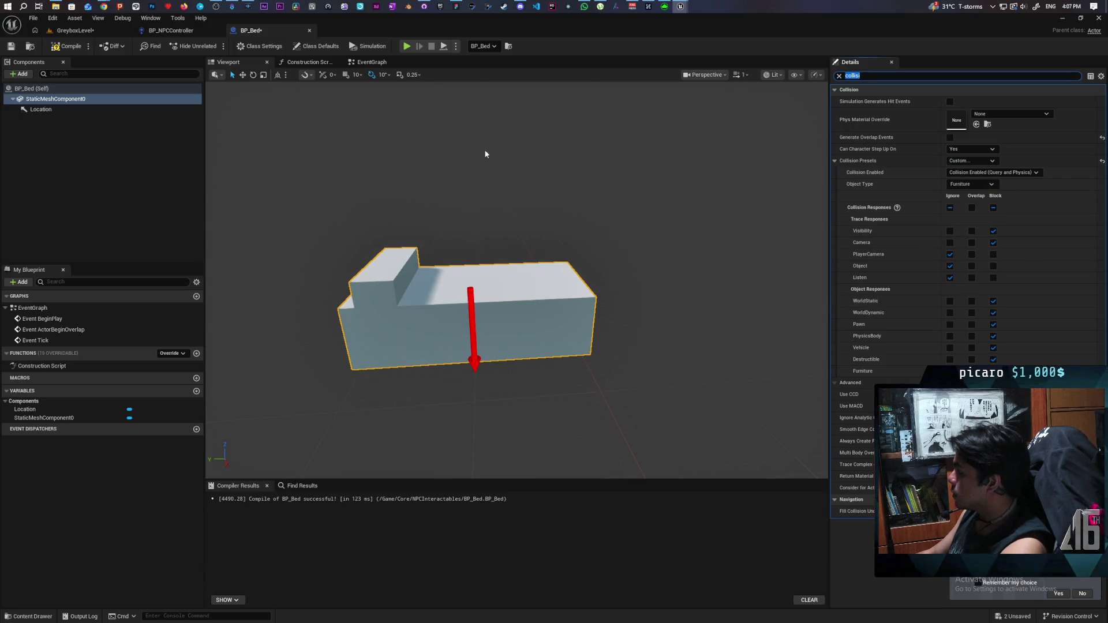
{"action": "left_click", "coordinate": [11, 46]}
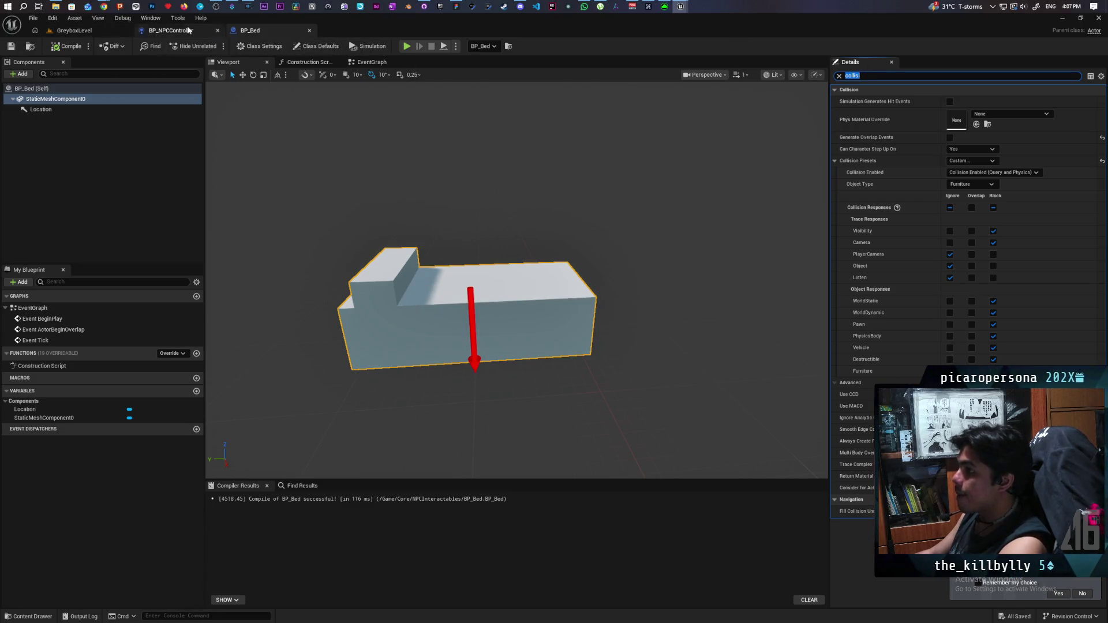
{"action": "left_click", "coordinate": [74, 30]}
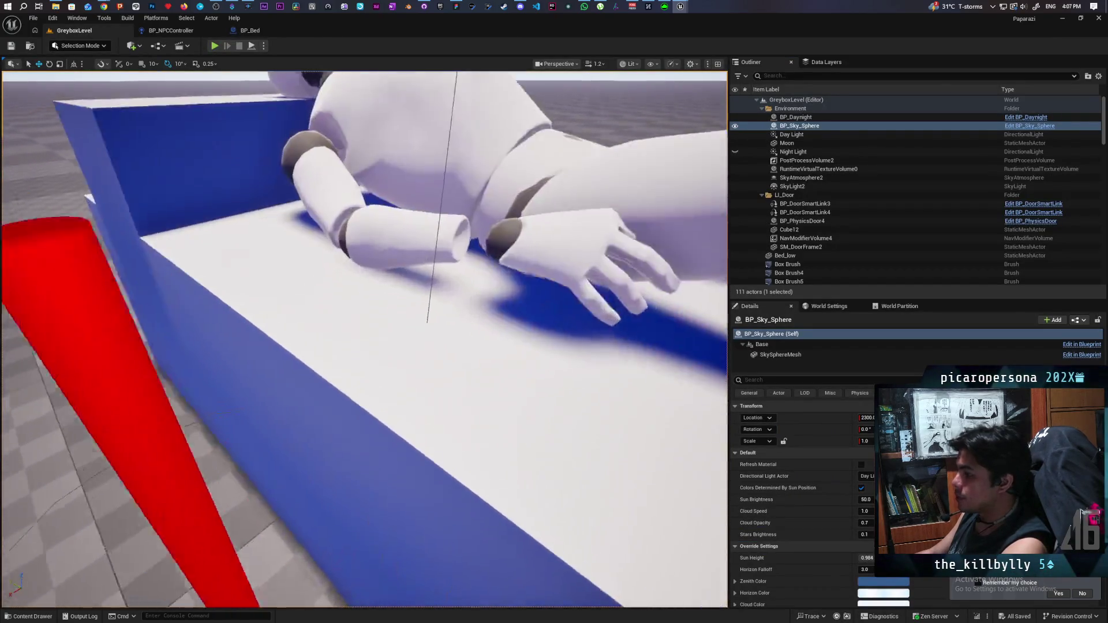
{"action": "key", "text": "w"}
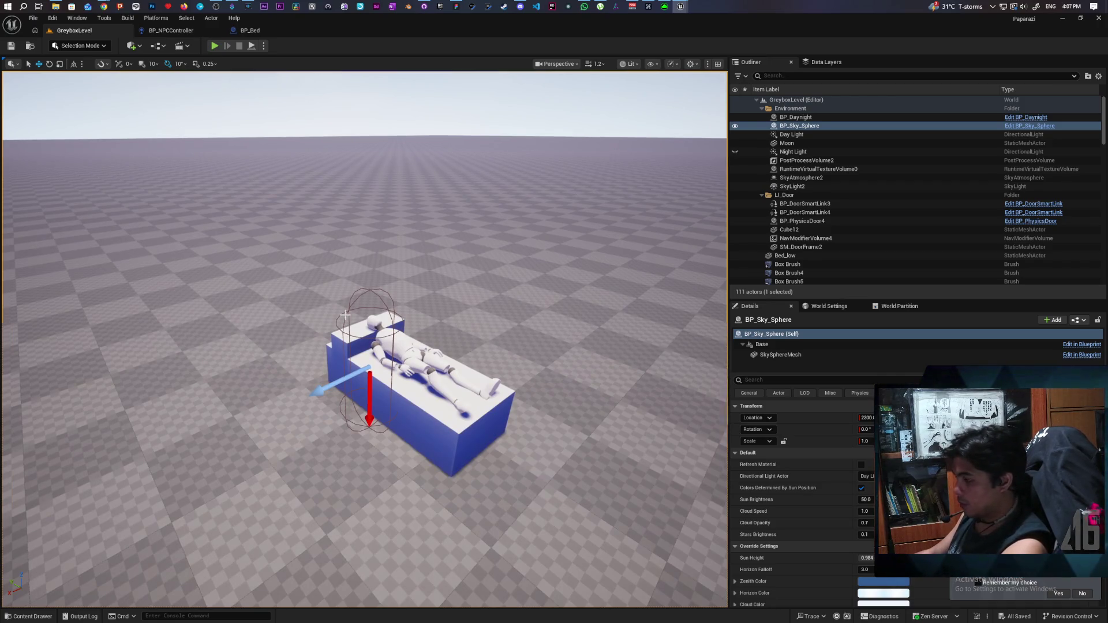
{"action": "left_click", "coordinate": [408, 347]}
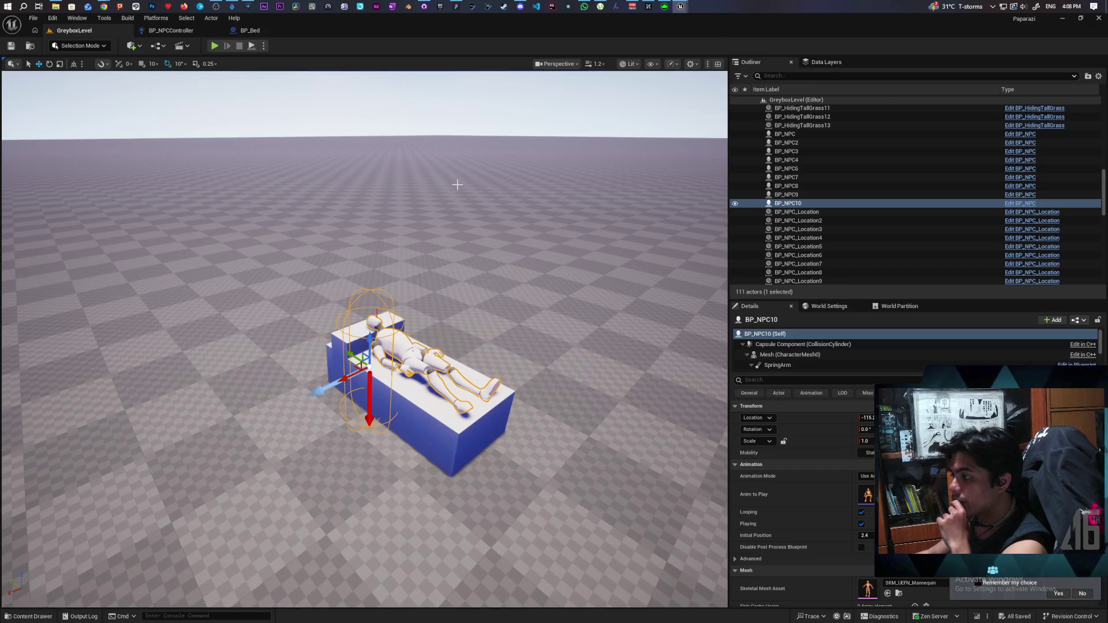
{"action": "left_click_drag", "start_coordinate": [470, 345], "coordinate": [471, 346]}
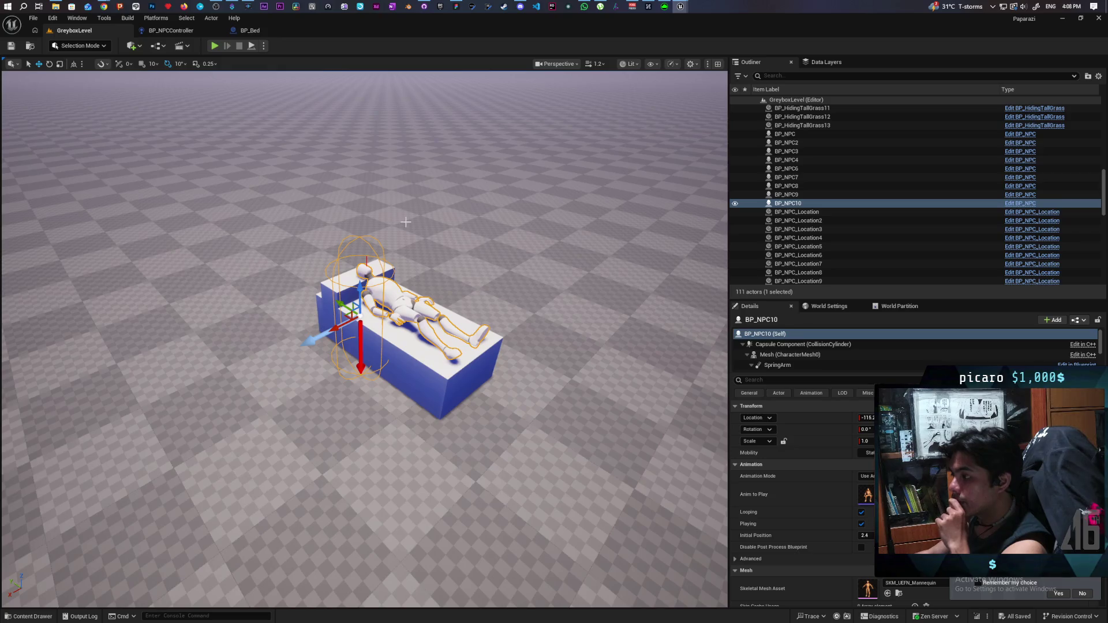
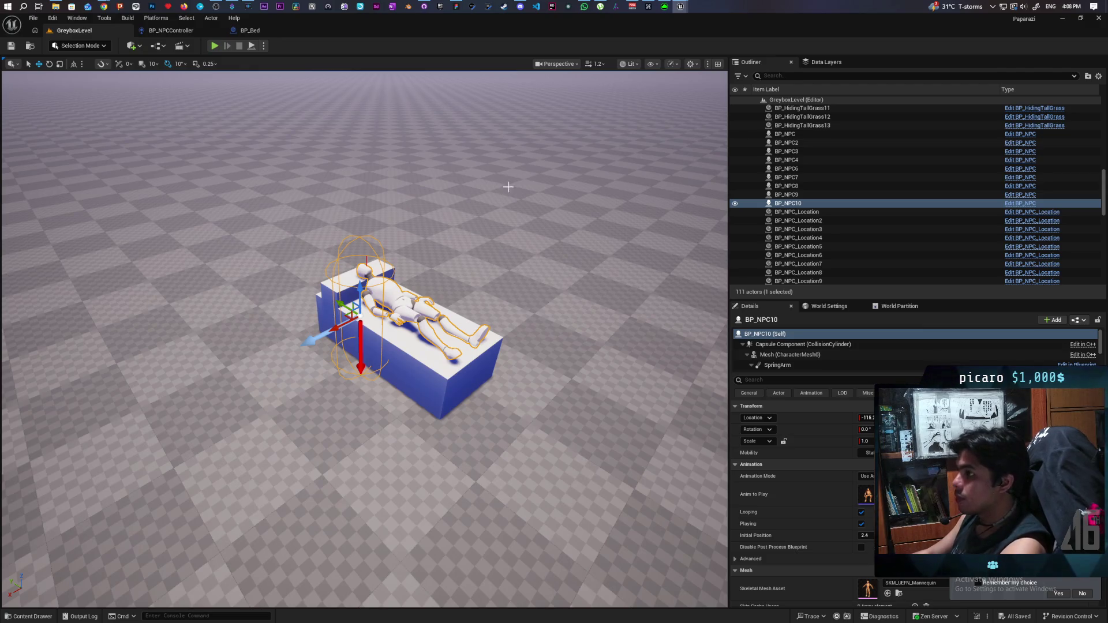
Step: Orbit around the NPC lying on the bed and open the Content Drawer on ThirdPerson/Blueprints
{"action": "mouse_move", "coordinate": [318, 266]}
{"action": "left_mouse_down"}
{"action": "mouse_move", "coordinate": [316, 243]}
{"action": "mouse_move", "coordinate": [294, 248]}
{"action": "mouse_move", "coordinate": [242, 218]}
{"action": "left_mouse_up"}
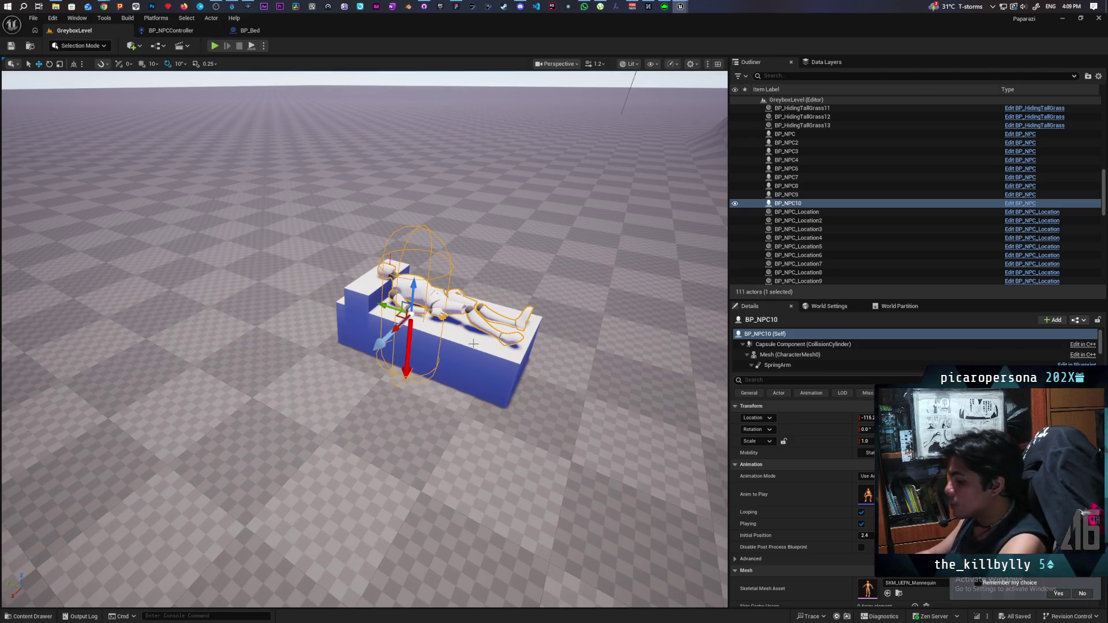
{"action": "key", "text": "ctrl+space"}
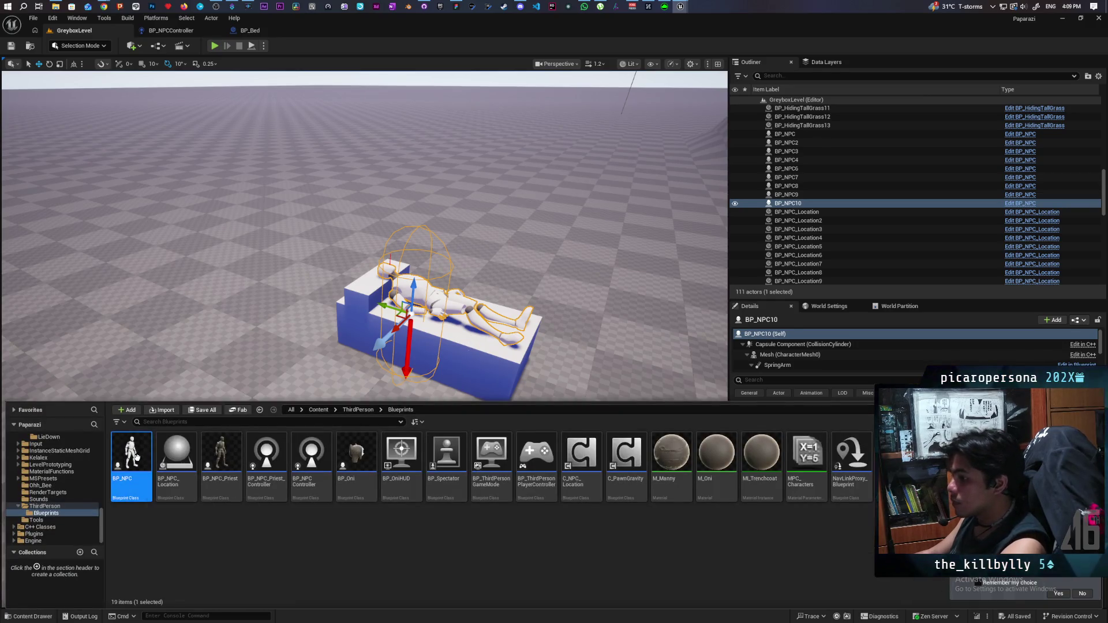
Step: Open BP_NPC and pan its EventGraph to the sitting and leave-chair logic nodes
{"action": "double_click", "coordinate": [132, 456]}
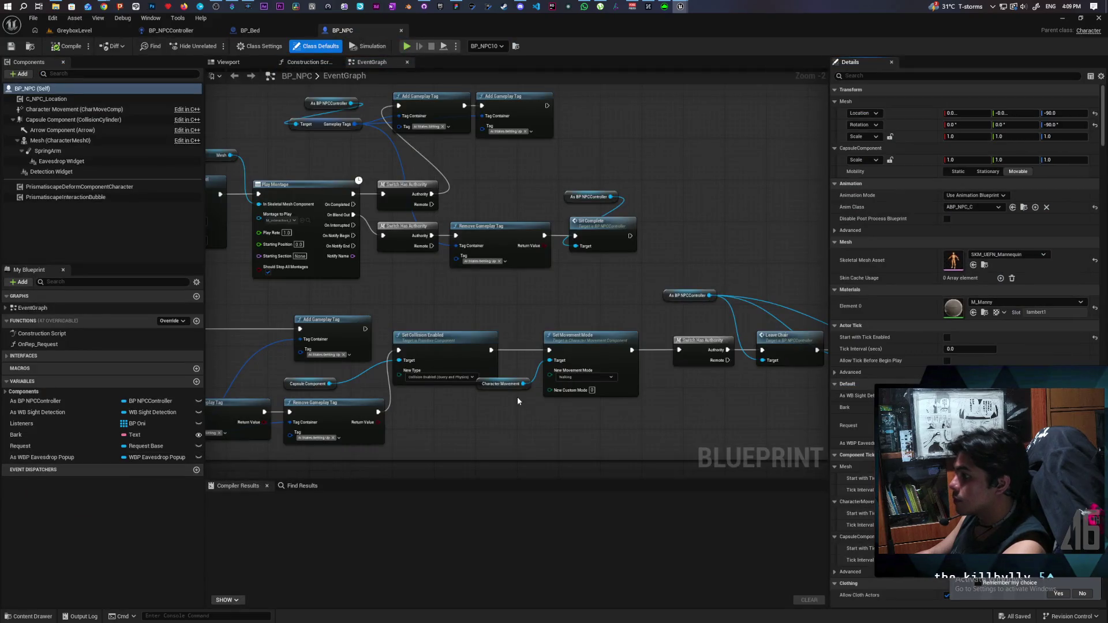
{"action": "scroll", "coordinate": [466, 273], "scroll_direction": "down", "scroll_amount": 5}
{"action": "left_click_drag", "start_coordinate": [481, 270], "coordinate": [590, 241]}
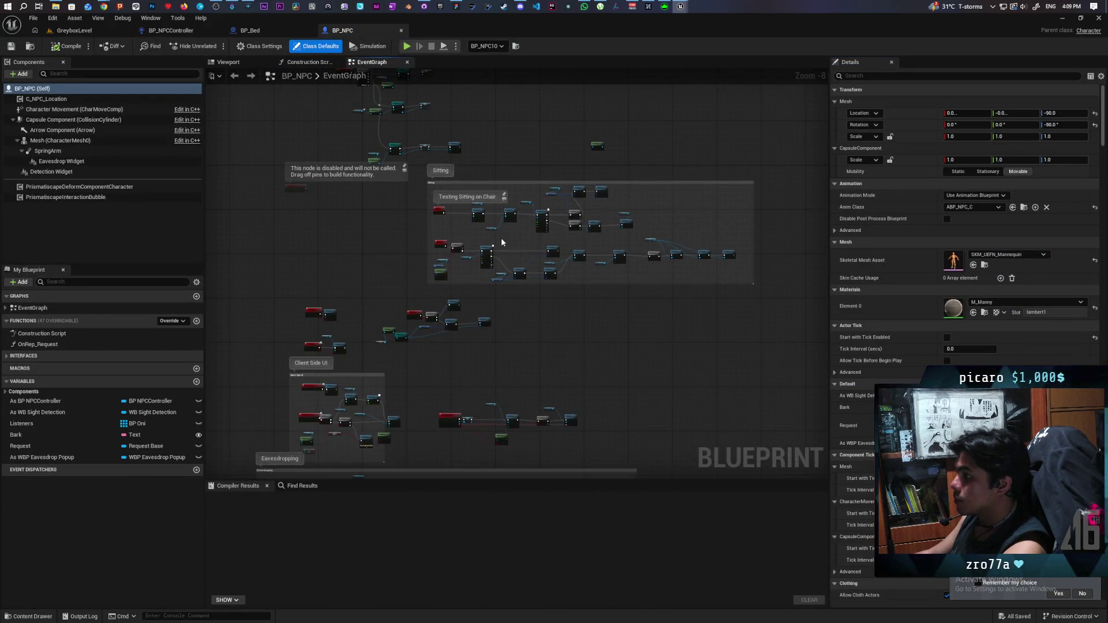
{"action": "scroll", "coordinate": [500, 236], "scroll_direction": "up", "scroll_amount": 5}
{"action": "left_click_drag", "start_coordinate": [522, 238], "coordinate": [459, 252]}
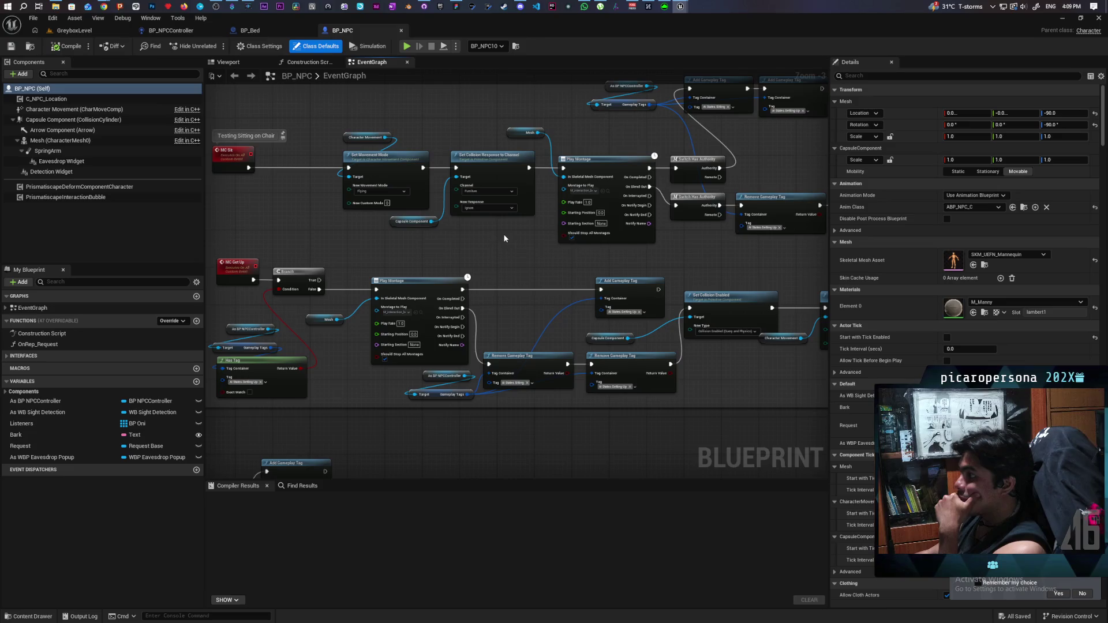
{"action": "mouse_move", "coordinate": [642, 247]}
{"action": "left_mouse_down"}
{"action": "mouse_move", "coordinate": [564, 238]}
{"action": "mouse_move", "coordinate": [433, 248]}
{"action": "mouse_move", "coordinate": [750, 237]}
{"action": "mouse_move", "coordinate": [737, 234]}
{"action": "left_mouse_up"}
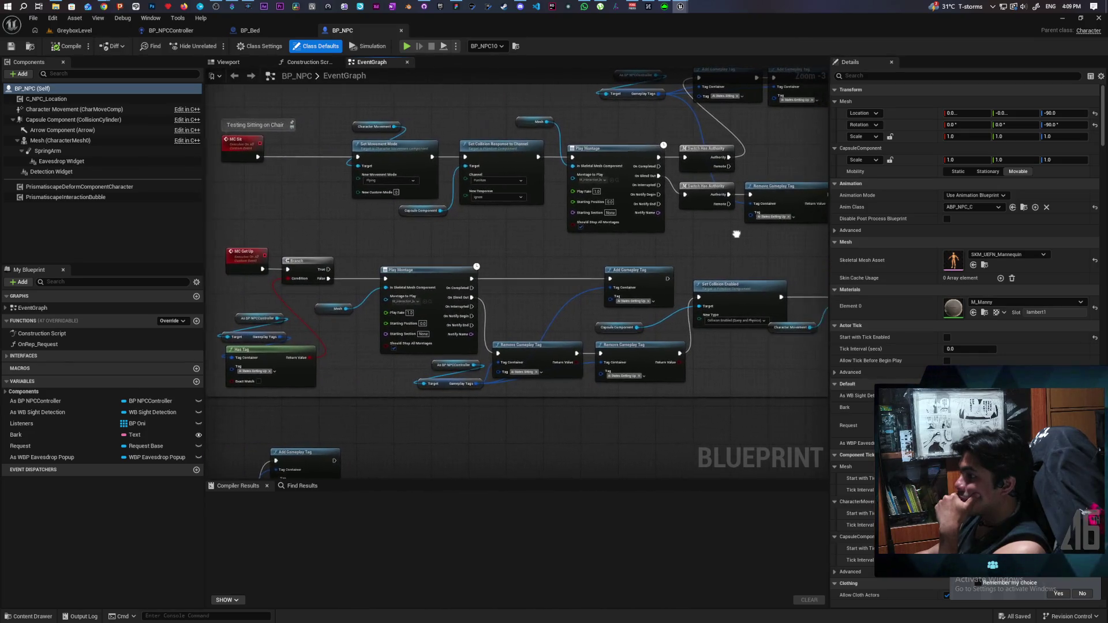
{"action": "scroll", "coordinate": [732, 233], "scroll_direction": "down", "scroll_amount": 3}
{"action": "scroll", "coordinate": [719, 241], "scroll_direction": "up", "scroll_amount": 2}
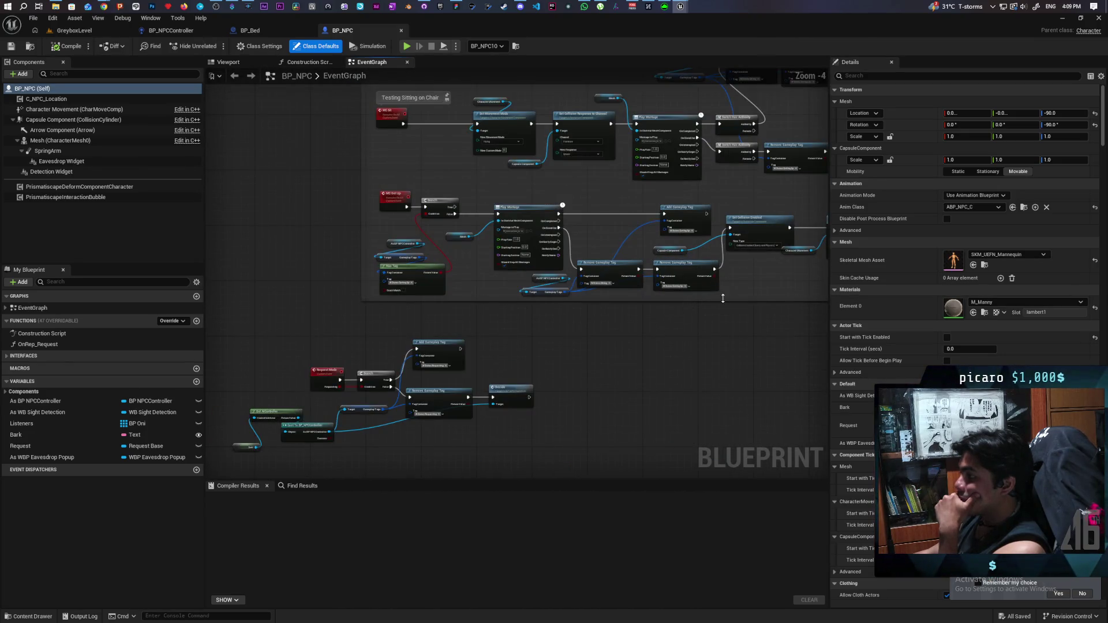
Step: Extend the Testing Sitting on Chair comment box downward and view the get-up montage chain
{"action": "left_click_drag", "start_coordinate": [723, 298], "coordinate": [722, 326]}
{"action": "mouse_move", "coordinate": [781, 285]}
{"action": "left_mouse_down"}
{"action": "mouse_move", "coordinate": [687, 359]}
{"action": "mouse_move", "coordinate": [626, 374]}
{"action": "left_mouse_up"}
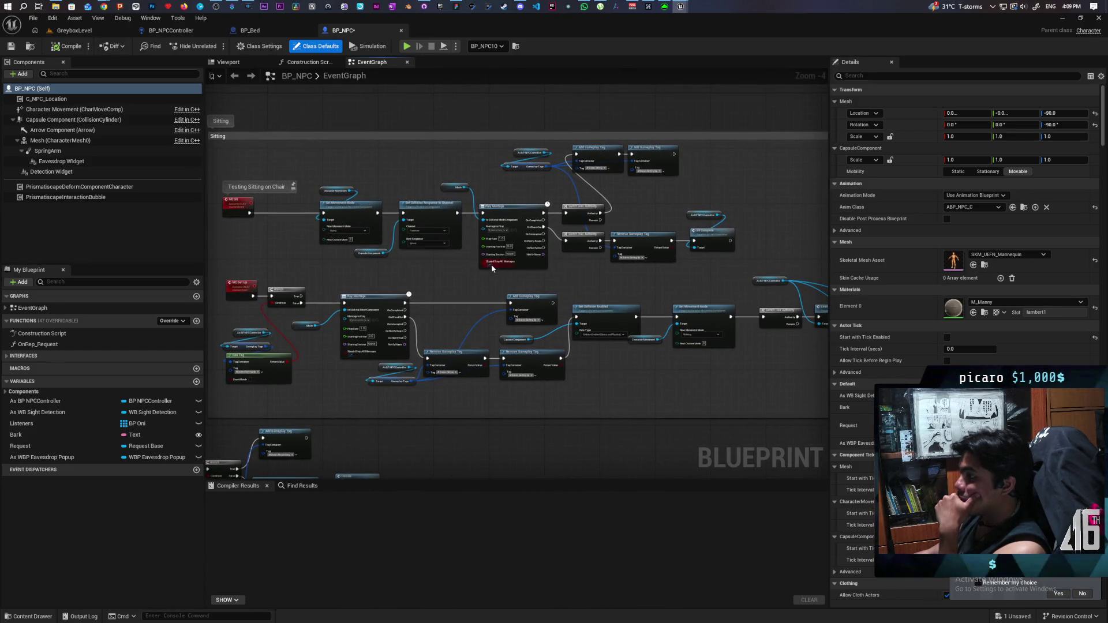
{"action": "scroll", "coordinate": [559, 285], "scroll_direction": "up", "scroll_amount": 3}
{"action": "scroll", "coordinate": [601, 287], "scroll_direction": "down", "scroll_amount": 1}
{"action": "mouse_move", "coordinate": [600, 288]}
{"action": "left_mouse_down"}
{"action": "mouse_move", "coordinate": [690, 284]}
{"action": "mouse_move", "coordinate": [488, 291]}
{"action": "mouse_move", "coordinate": [771, 267]}
{"action": "left_mouse_up"}
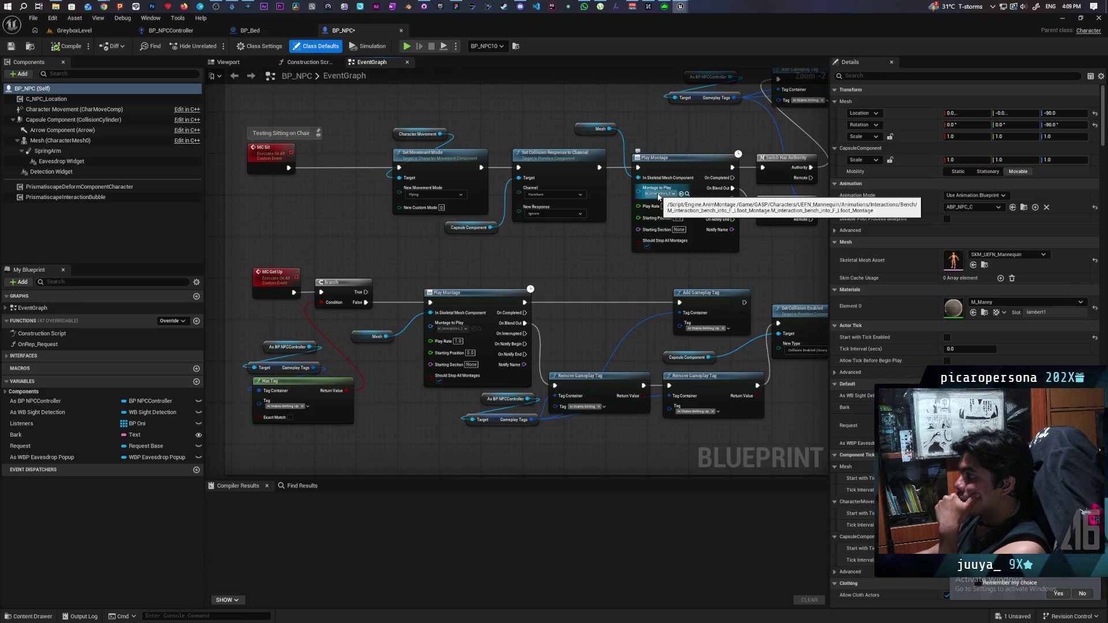
{"action": "mouse_move", "coordinate": [797, 269]}
{"action": "left_mouse_down"}
{"action": "mouse_move", "coordinate": [590, 346]}
{"action": "mouse_move", "coordinate": [577, 319]}
{"action": "left_mouse_up"}
{"action": "scroll", "coordinate": [575, 307], "scroll_direction": "down", "scroll_amount": 2}
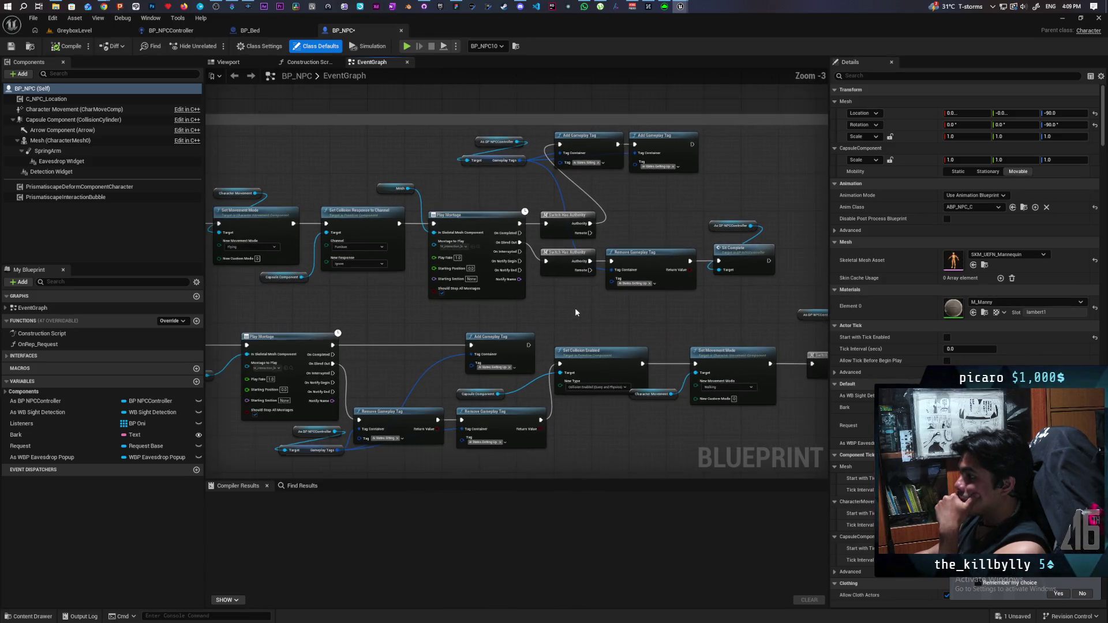
Step: Frame the Sitting comment box and pan over to its montage node
{"action": "mouse_move", "coordinate": [307, 298]}
{"action": "left_mouse_down"}
{"action": "mouse_move", "coordinate": [446, 266]}
{"action": "mouse_move", "coordinate": [318, 242]}
{"action": "left_mouse_up"}
{"action": "scroll", "coordinate": [383, 285], "scroll_direction": "up", "scroll_amount": 1}
{"action": "scroll", "coordinate": [405, 277], "scroll_direction": "down", "scroll_amount": 1}
{"action": "scroll", "coordinate": [321, 236], "scroll_direction": "down", "scroll_amount": 3}
{"action": "scroll", "coordinate": [495, 231], "scroll_direction": "up", "scroll_amount": 3}
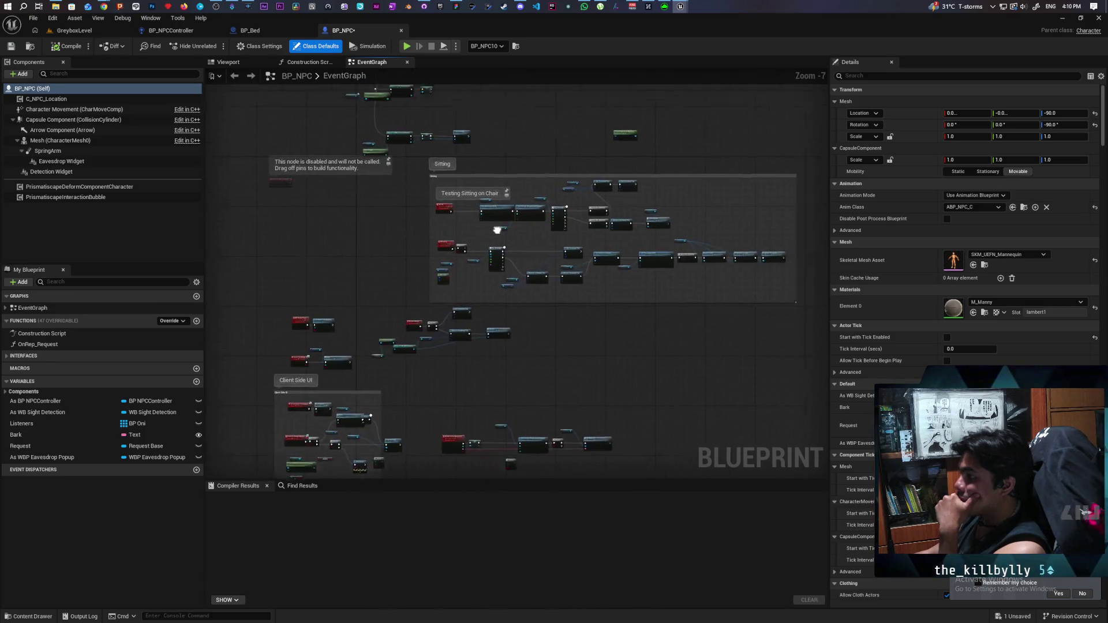
{"action": "scroll", "coordinate": [500, 248], "scroll_direction": "up", "scroll_amount": 2}
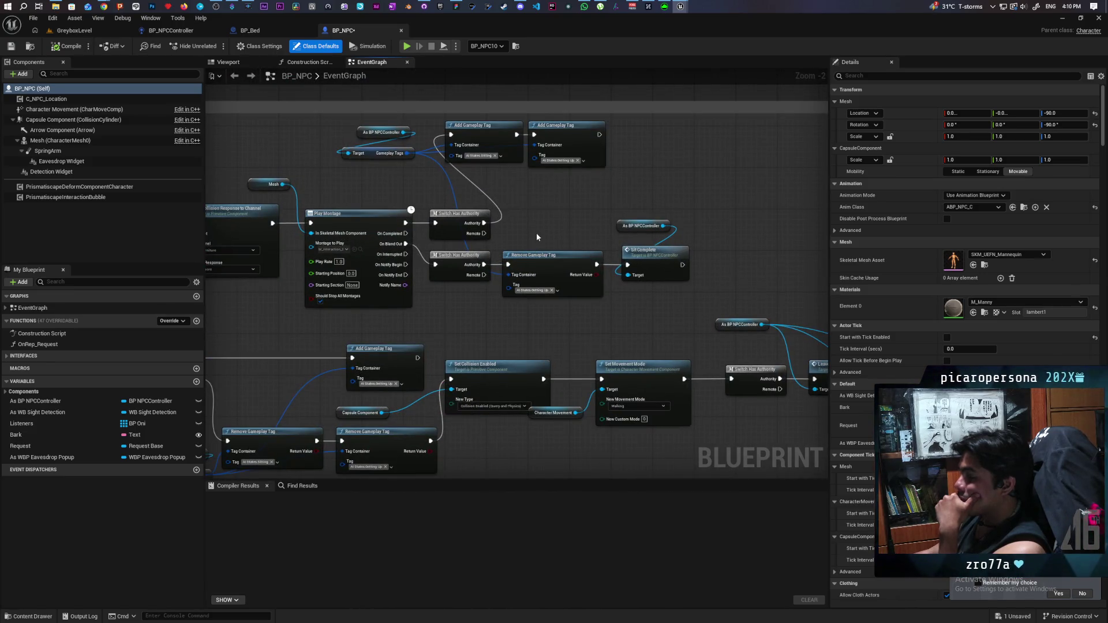
{"action": "left_click_drag", "start_coordinate": [536, 237], "coordinate": [702, 220]}
Step: Preview the bench Lfoot sit-down montage, then close it and pan back to the montage nodes
{"action": "key", "text": "ctrl+space"}
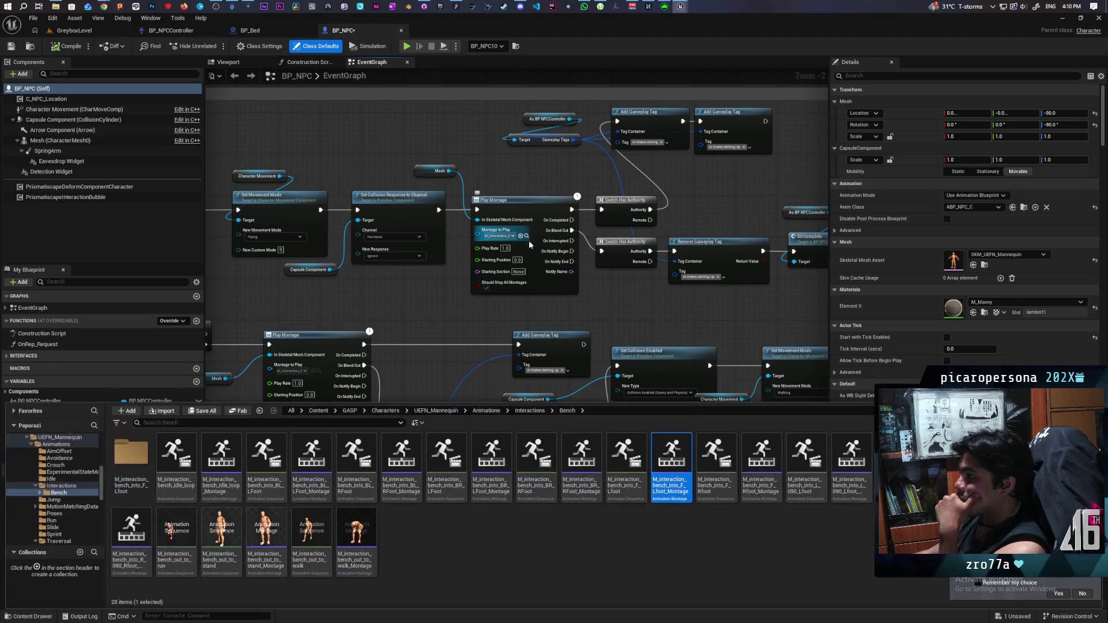
{"action": "double_click", "coordinate": [664, 492]}
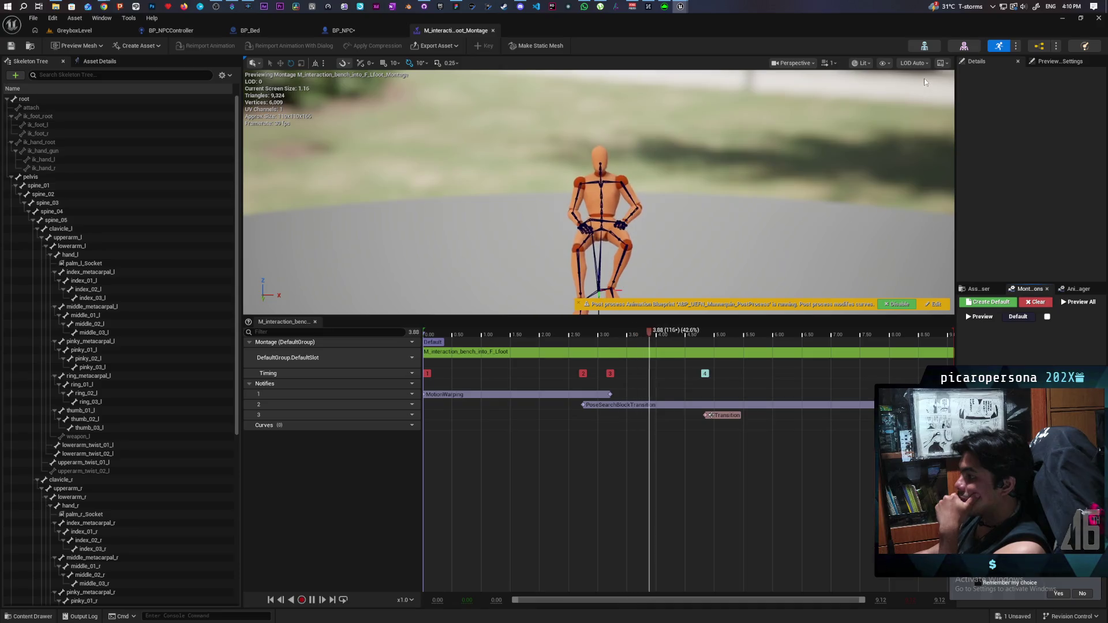
{"action": "left_click", "coordinate": [493, 30]}
{"action": "mouse_move", "coordinate": [731, 318]}
{"action": "left_mouse_down"}
{"action": "mouse_move", "coordinate": [664, 312]}
{"action": "mouse_move", "coordinate": [611, 286]}
{"action": "mouse_move", "coordinate": [545, 276]}
{"action": "mouse_move", "coordinate": [590, 302]}
{"action": "left_mouse_up"}
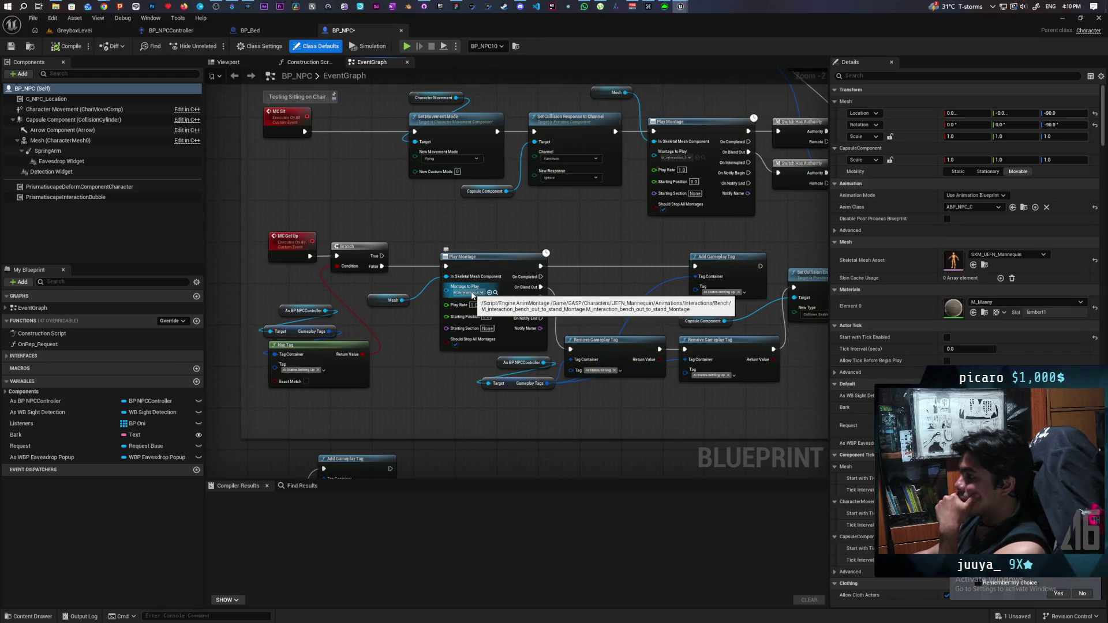
Step: Review the authority switch and sitting montage chain, then save BP_NPC
{"action": "left_click_drag", "start_coordinate": [473, 295], "coordinate": [417, 351]}
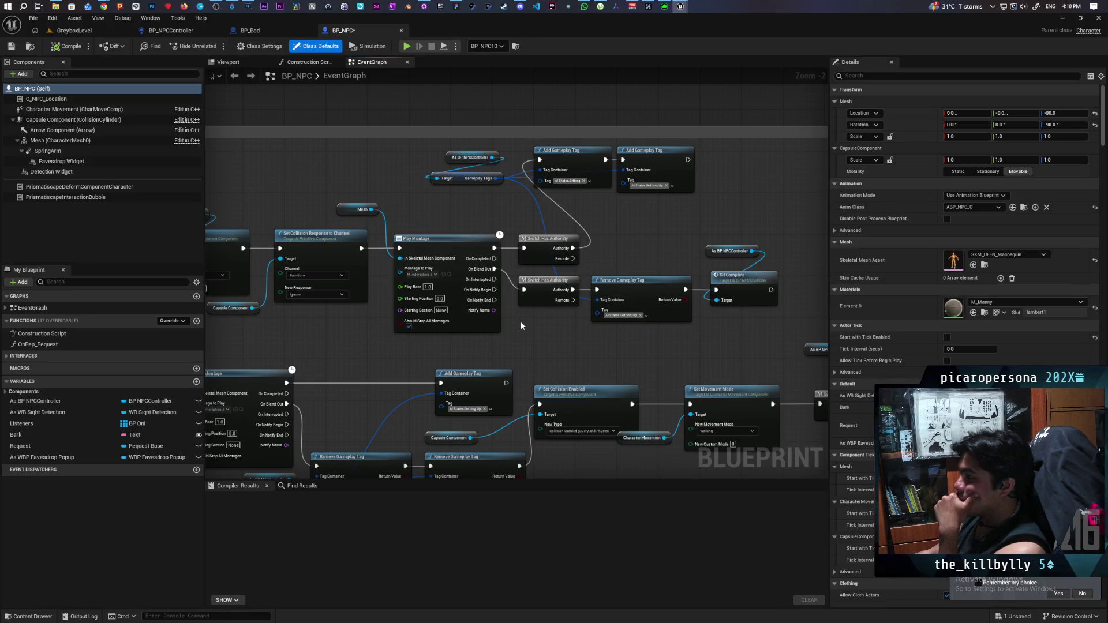
{"action": "scroll", "coordinate": [521, 321], "scroll_direction": "down", "scroll_amount": 3}
{"action": "scroll", "coordinate": [460, 299], "scroll_direction": "up", "scroll_amount": 2}
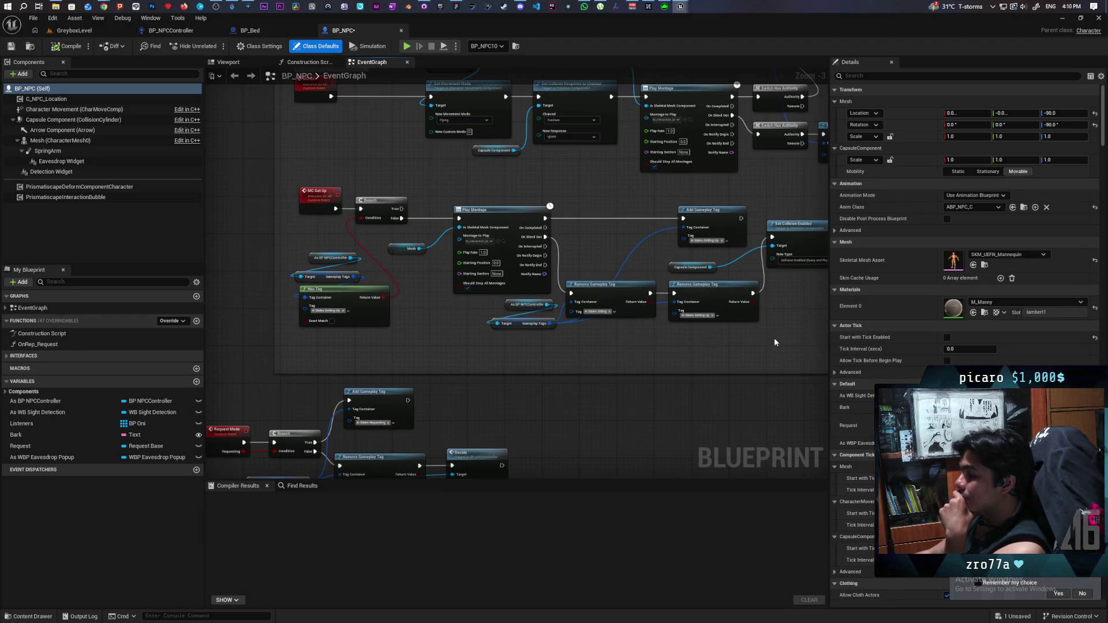
{"action": "mouse_move", "coordinate": [774, 342]}
{"action": "left_mouse_down"}
{"action": "mouse_move", "coordinate": [678, 367]}
{"action": "mouse_move", "coordinate": [682, 330]}
{"action": "mouse_move", "coordinate": [325, 354]}
{"action": "left_mouse_up"}
{"action": "mouse_move", "coordinate": [485, 336]}
{"action": "left_mouse_down"}
{"action": "mouse_move", "coordinate": [354, 329]}
{"action": "mouse_move", "coordinate": [549, 312]}
{"action": "left_mouse_up"}
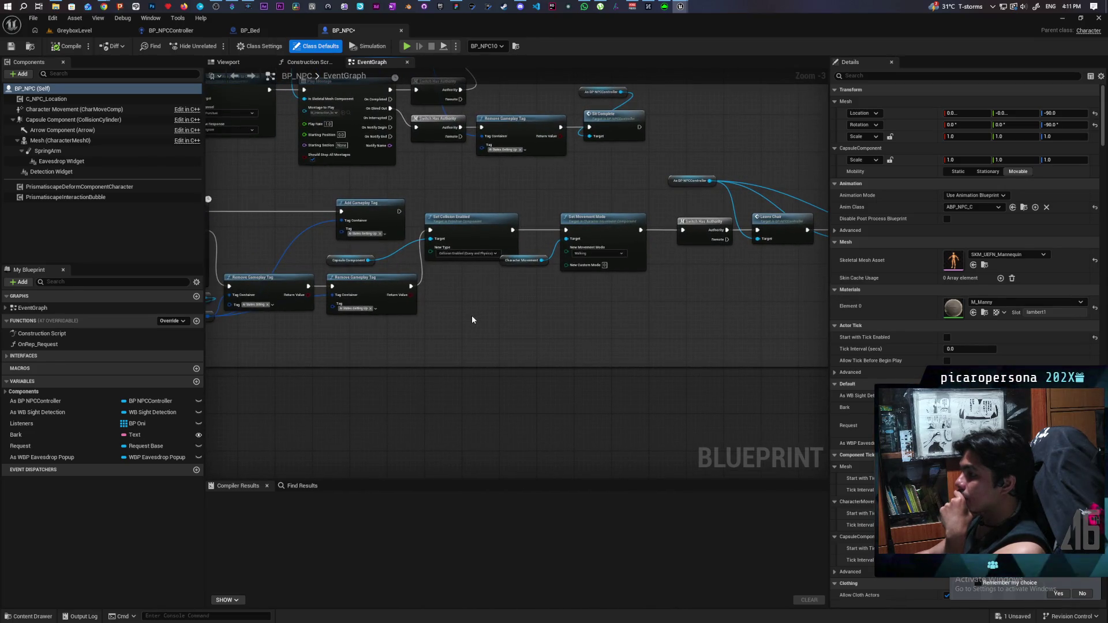
{"action": "scroll", "coordinate": [472, 319], "scroll_direction": "down", "scroll_amount": 3}
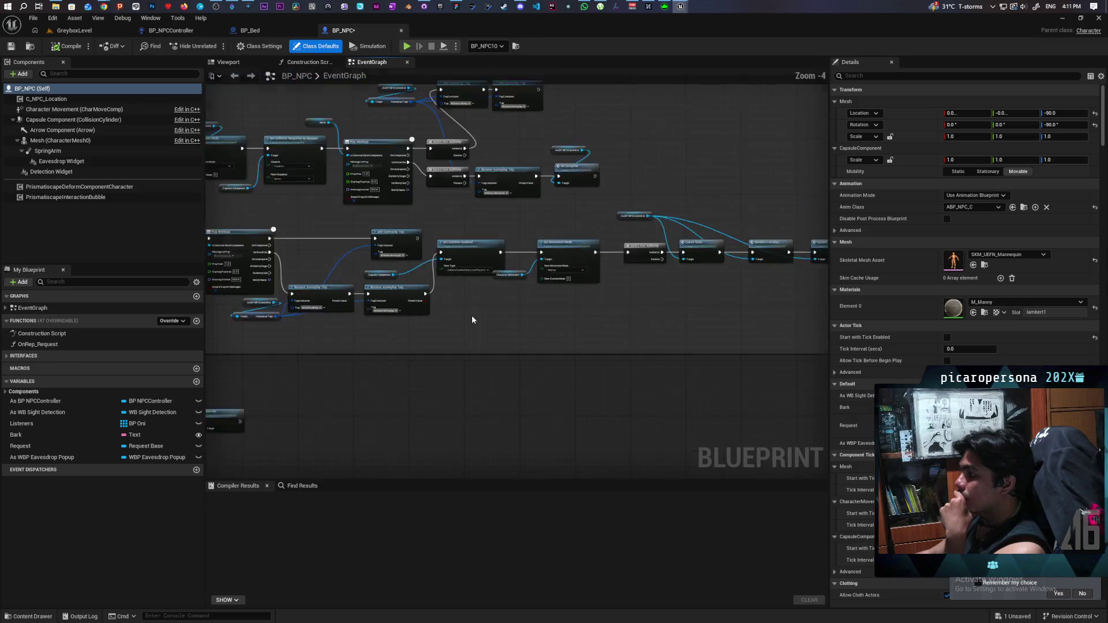
{"action": "left_click_drag", "start_coordinate": [574, 304], "coordinate": [492, 340]}
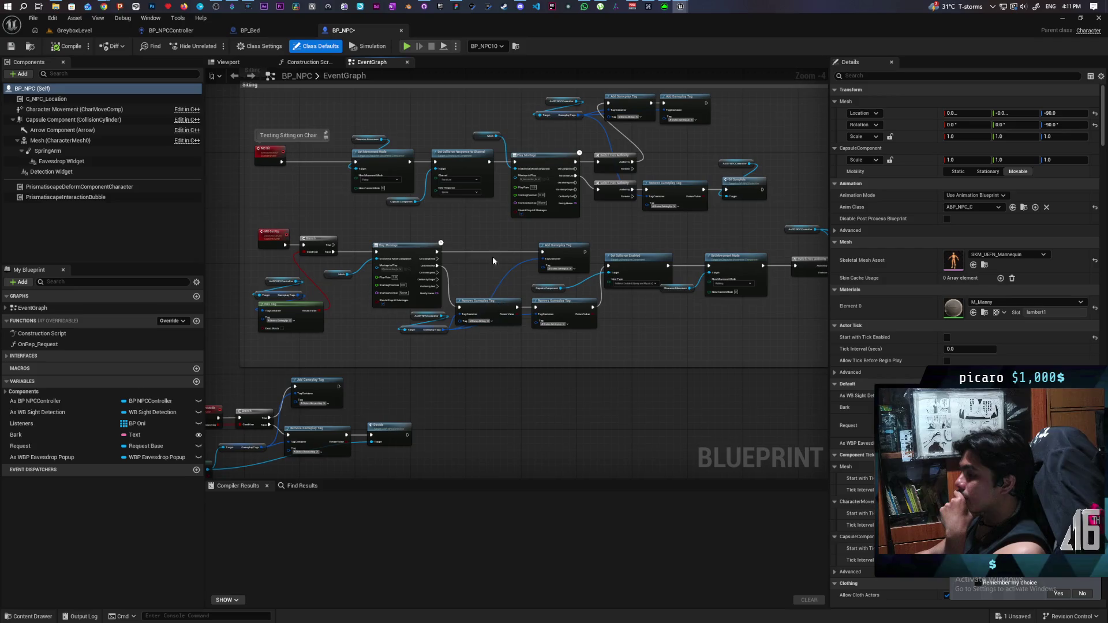
{"action": "left_click", "coordinate": [14, 49]}
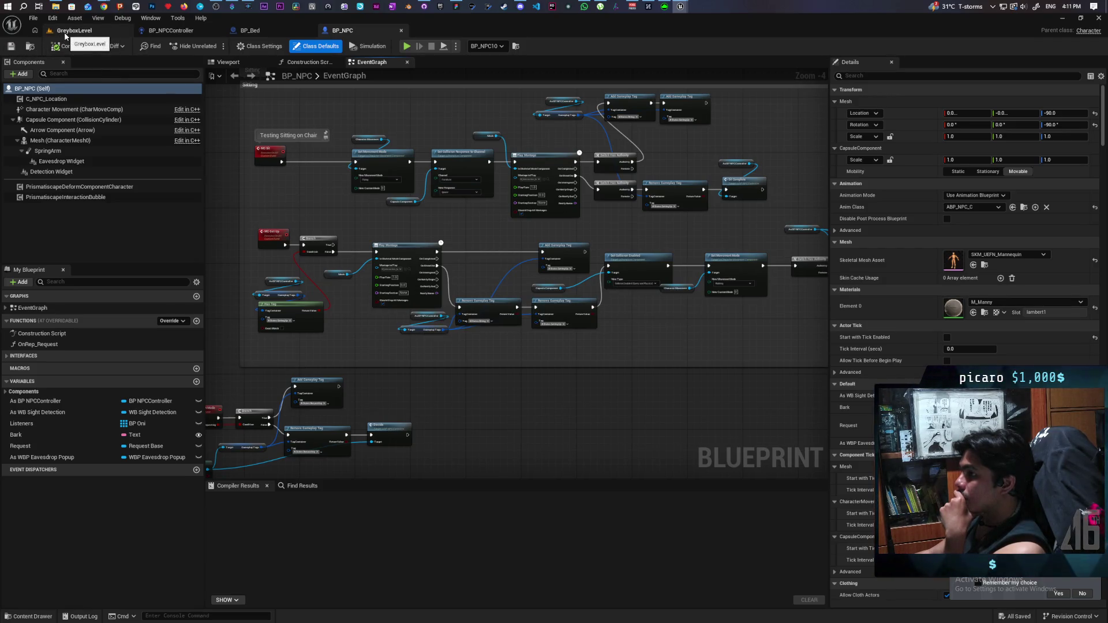
Step: Play-test GreyboxLevel, watching the NPC head for its bed, then stop the session
{"action": "left_click", "coordinate": [65, 32]}
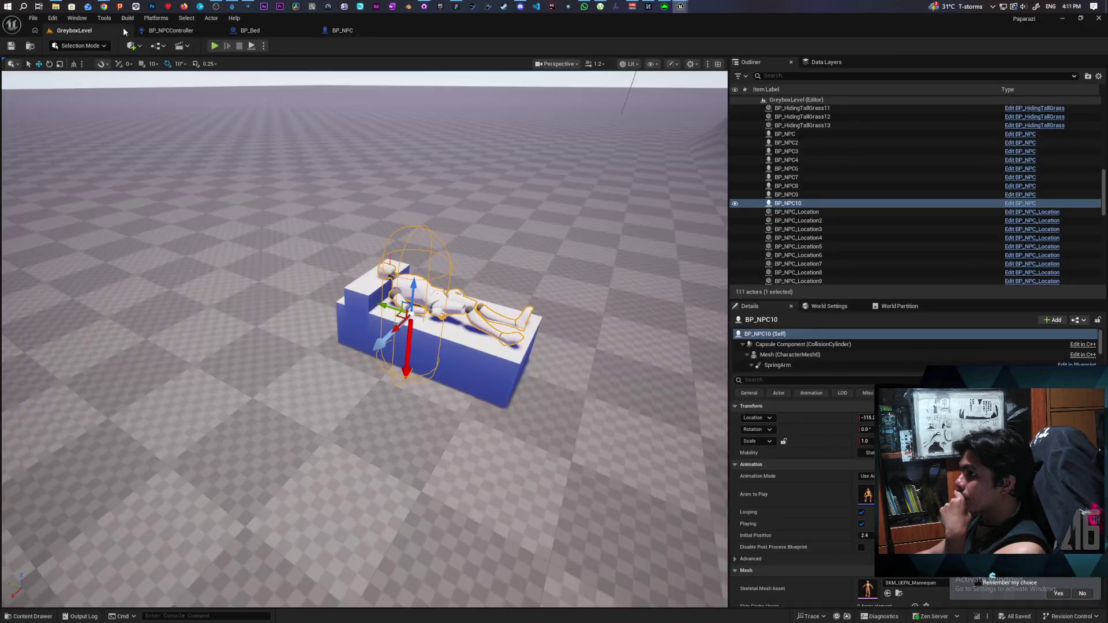
{"action": "left_click", "coordinate": [215, 46]}
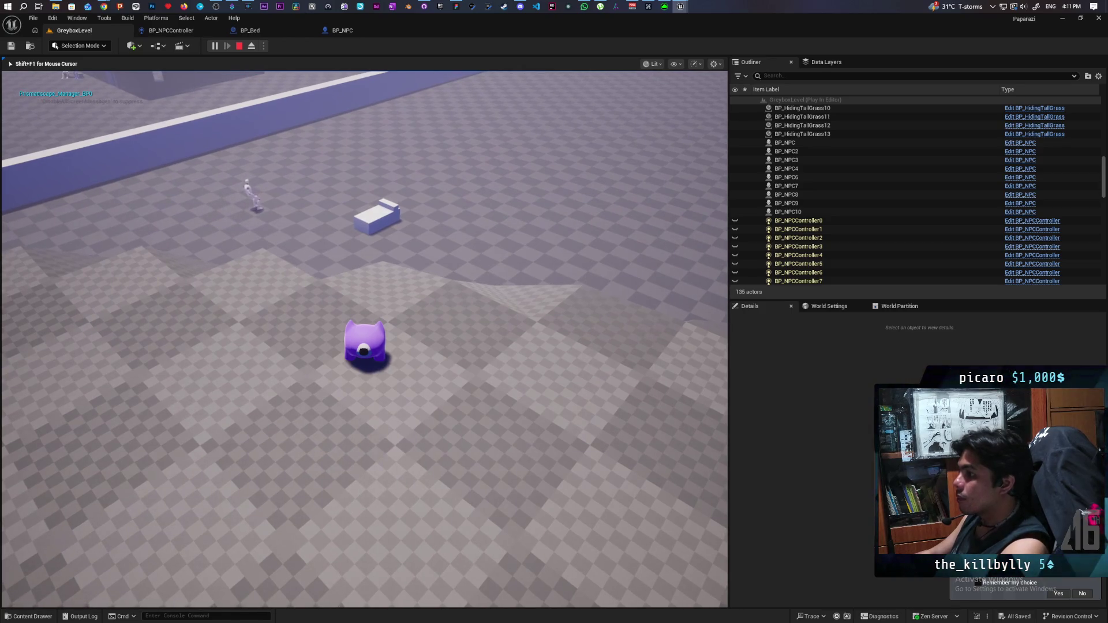
{"action": "key", "text": "Escape"}
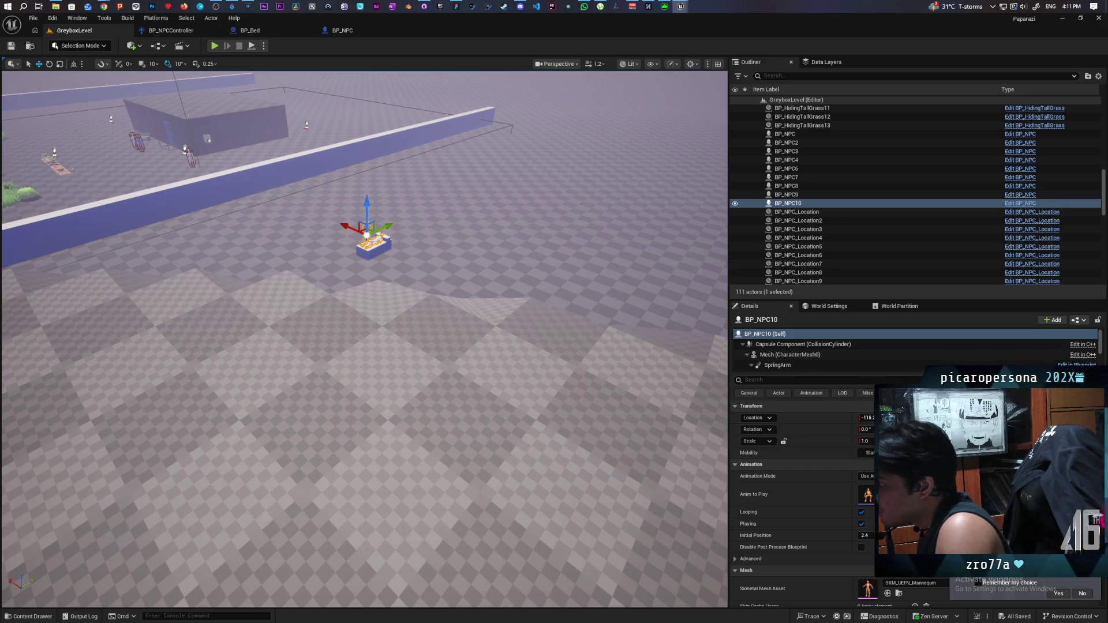
Step: Select BP_Bed, focus the view on it and orbit around the NPC lying there
{"action": "left_click", "coordinate": [381, 251]}
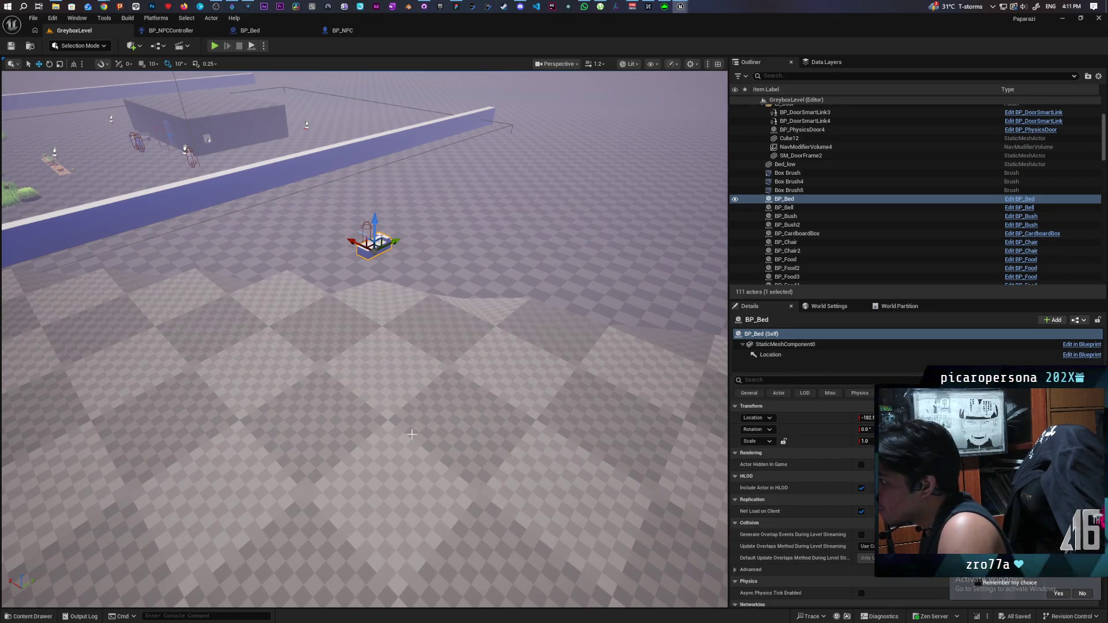
{"action": "key", "text": "f"}
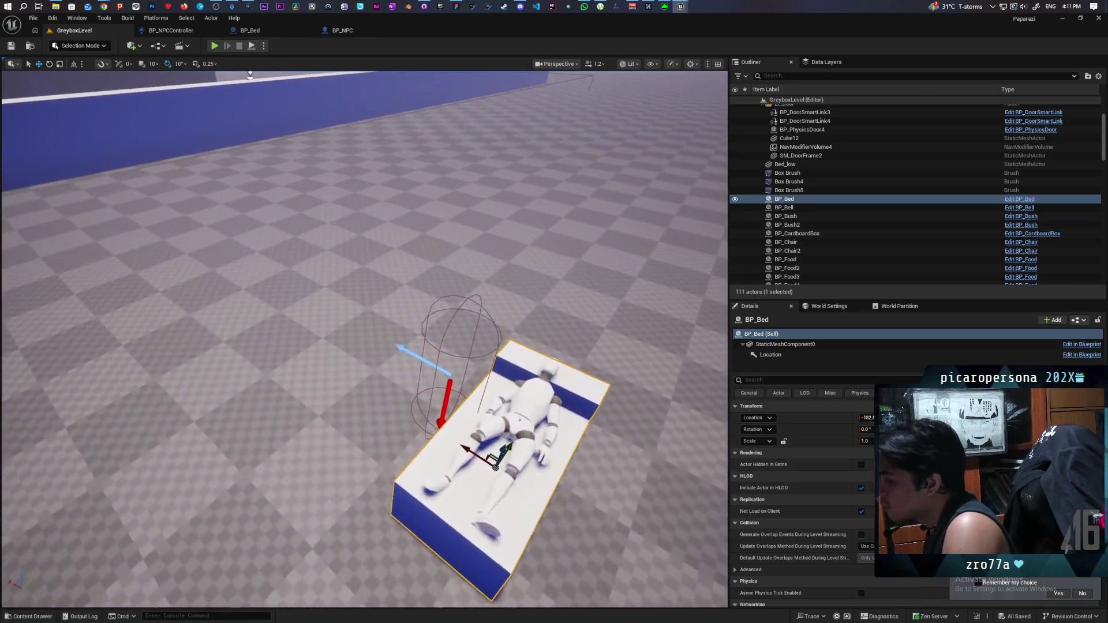
{"action": "mouse_move", "coordinate": [412, 434]}
{"action": "left_mouse_down"}
{"action": "mouse_move", "coordinate": [398, 439]}
{"action": "mouse_move", "coordinate": [412, 434]}
{"action": "left_mouse_up"}
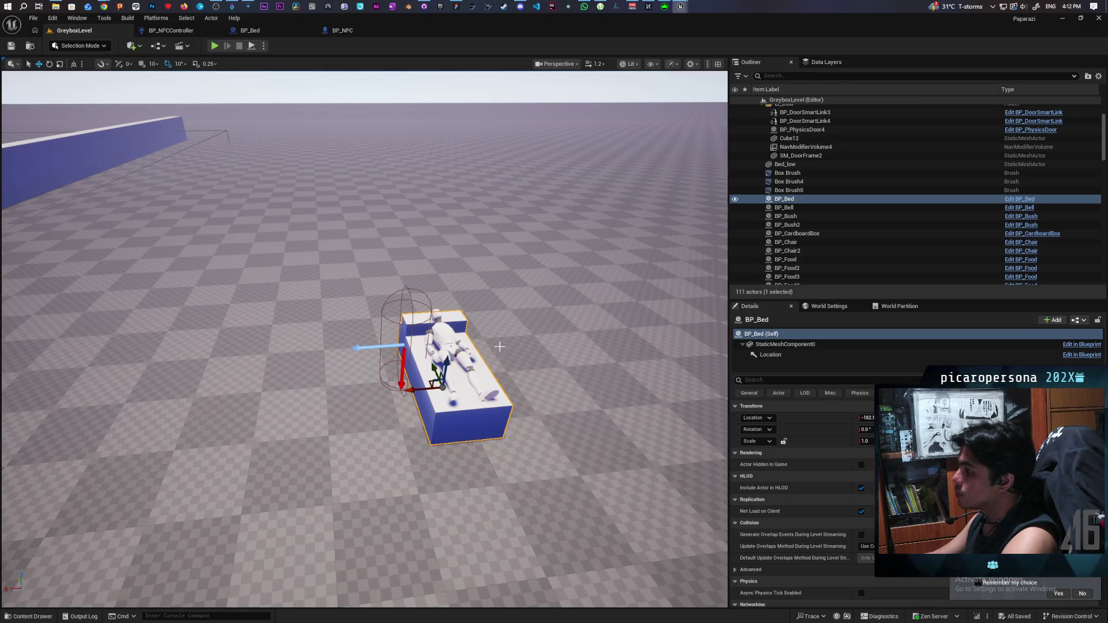
{"action": "left_click", "coordinate": [446, 338]}
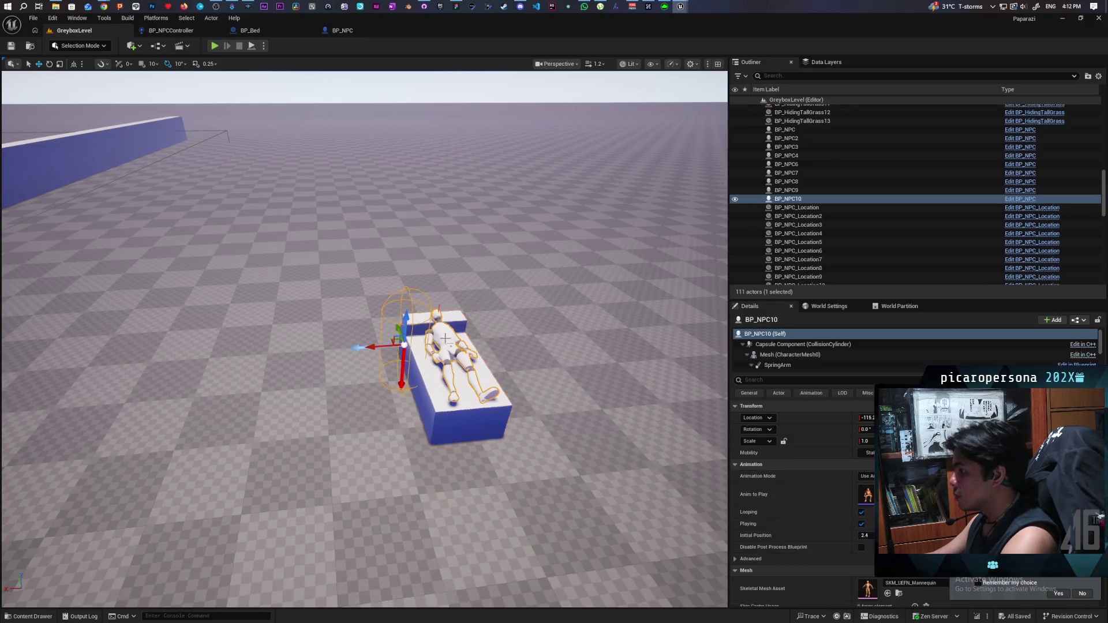
{"action": "scroll", "coordinate": [809, 359], "scroll_direction": "down", "scroll_amount": 3}
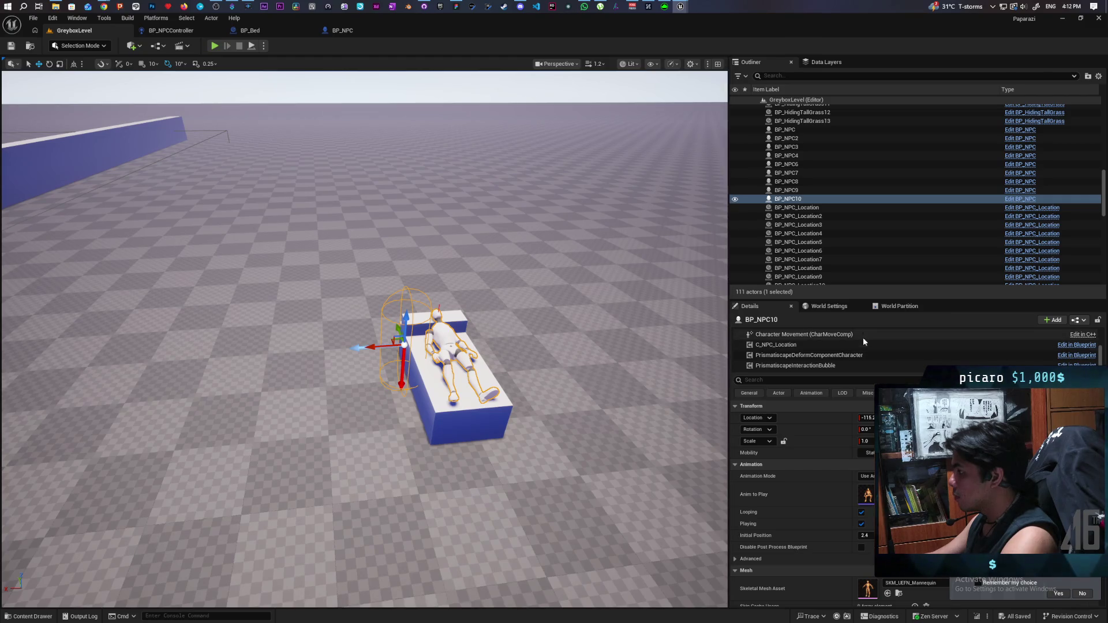
{"action": "left_click", "coordinate": [1049, 321]}
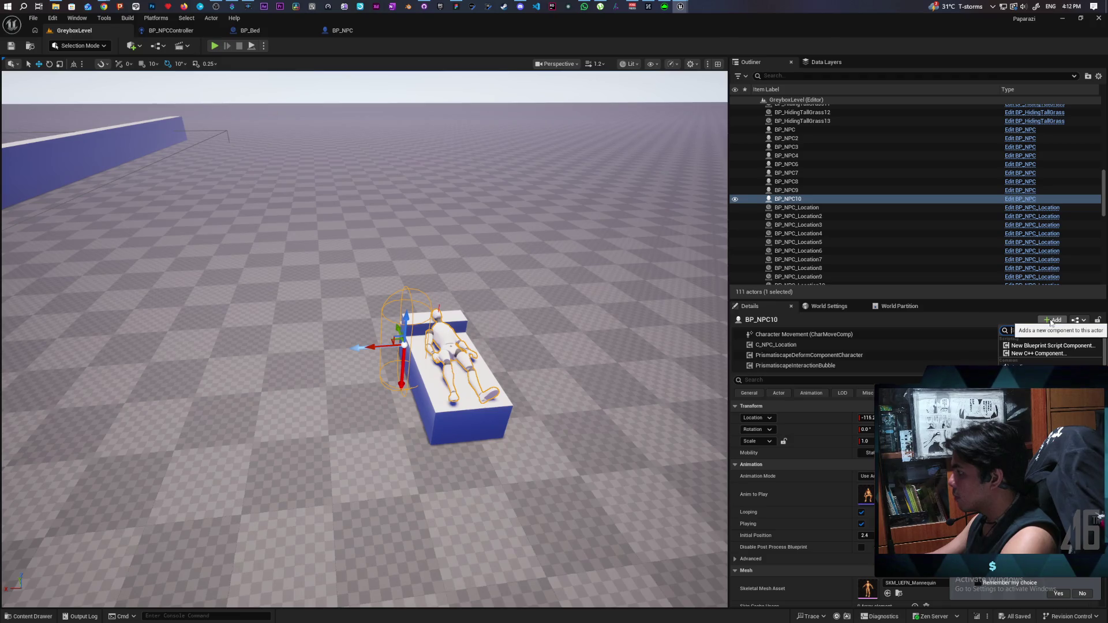
{"action": "type", "text": "sleep"}
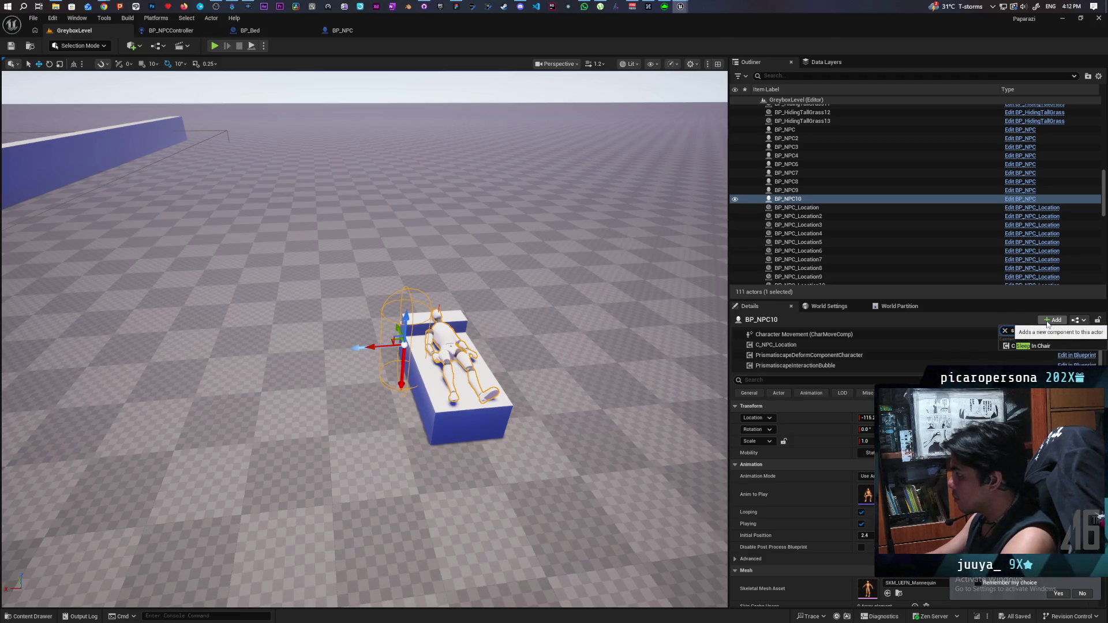
{"action": "key", "text": "Return"}
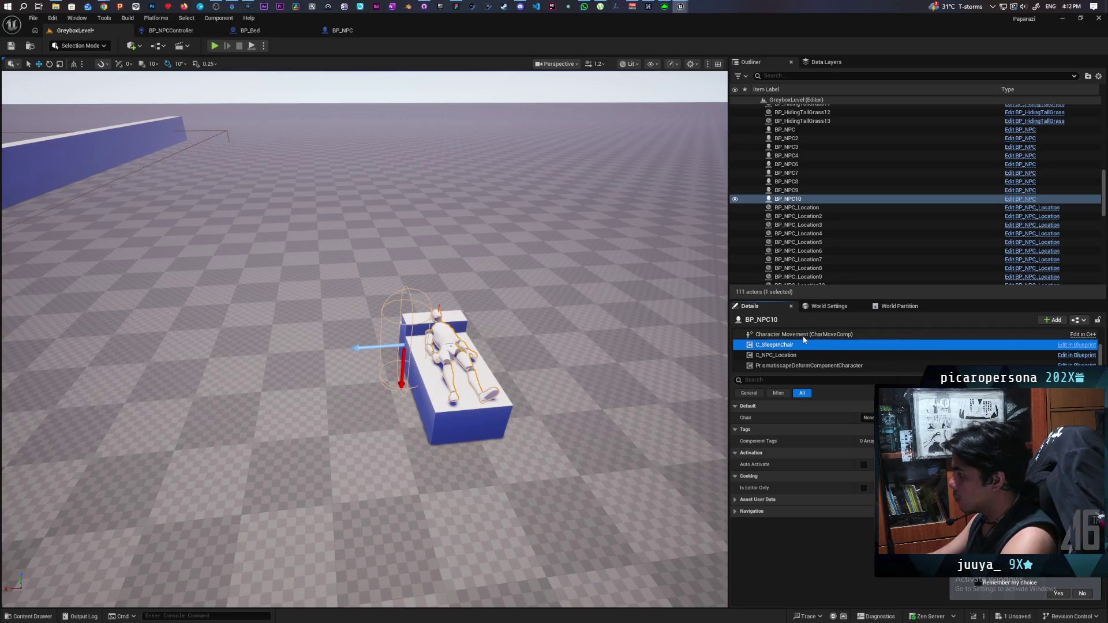
{"action": "left_click", "coordinate": [785, 347]}
{"action": "key", "text": "Delete"}
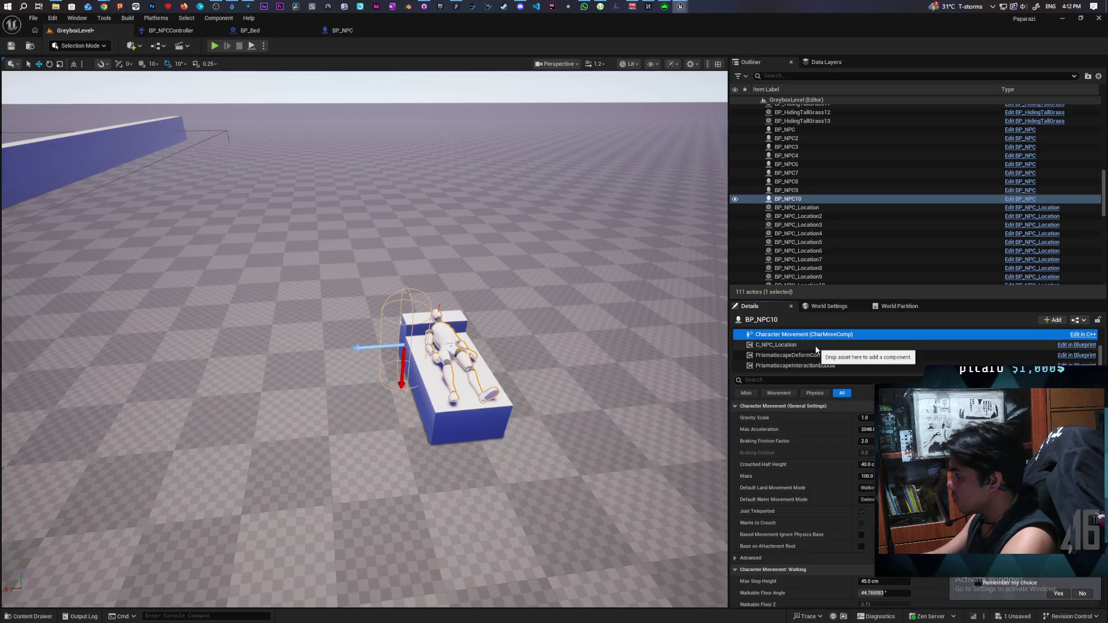
{"action": "key", "text": "ctrl+s"}
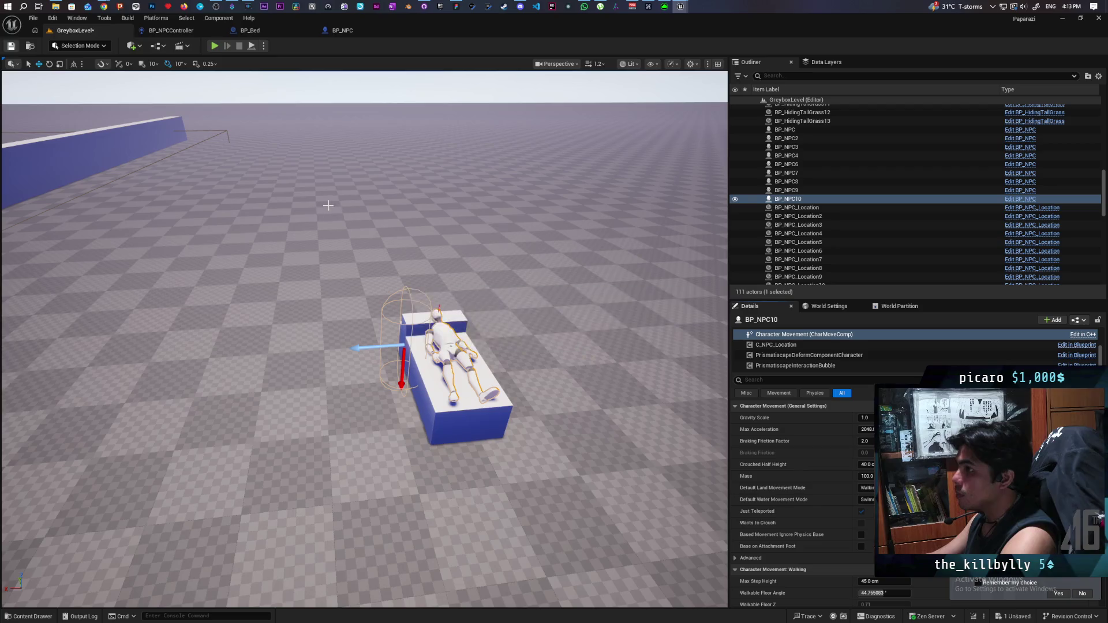
Step: Switch to BP_NPCController and bring up its EventGraph around AI Decide
{"action": "left_click", "coordinate": [194, 29]}
{"action": "scroll", "coordinate": [319, 274], "scroll_direction": "down", "scroll_amount": 6}
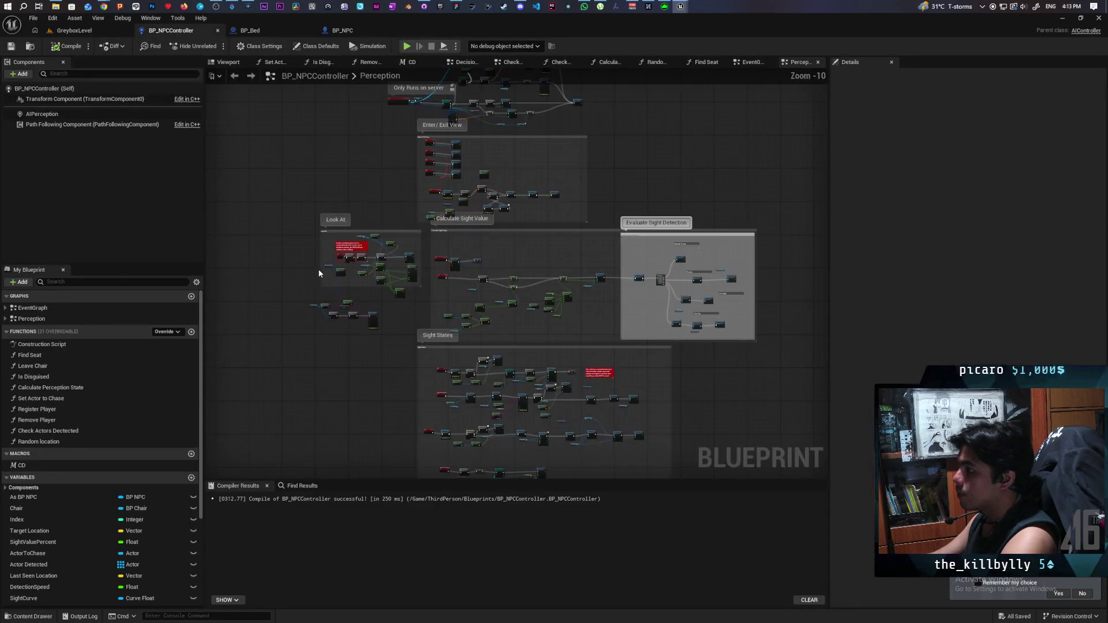
{"action": "scroll", "coordinate": [319, 274], "scroll_direction": "up", "scroll_amount": 5}
{"action": "scroll", "coordinate": [319, 274], "scroll_direction": "down", "scroll_amount": 2}
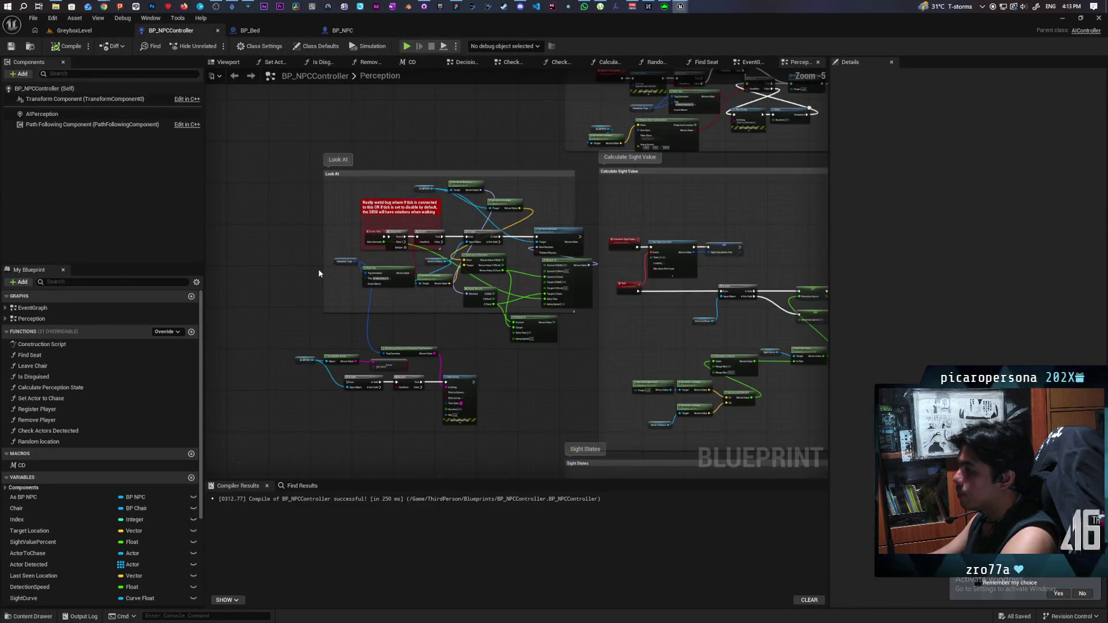
{"action": "scroll", "coordinate": [319, 274], "scroll_direction": "up", "scroll_amount": 2}
{"action": "scroll", "coordinate": [346, 213], "scroll_direction": "down", "scroll_amount": 5}
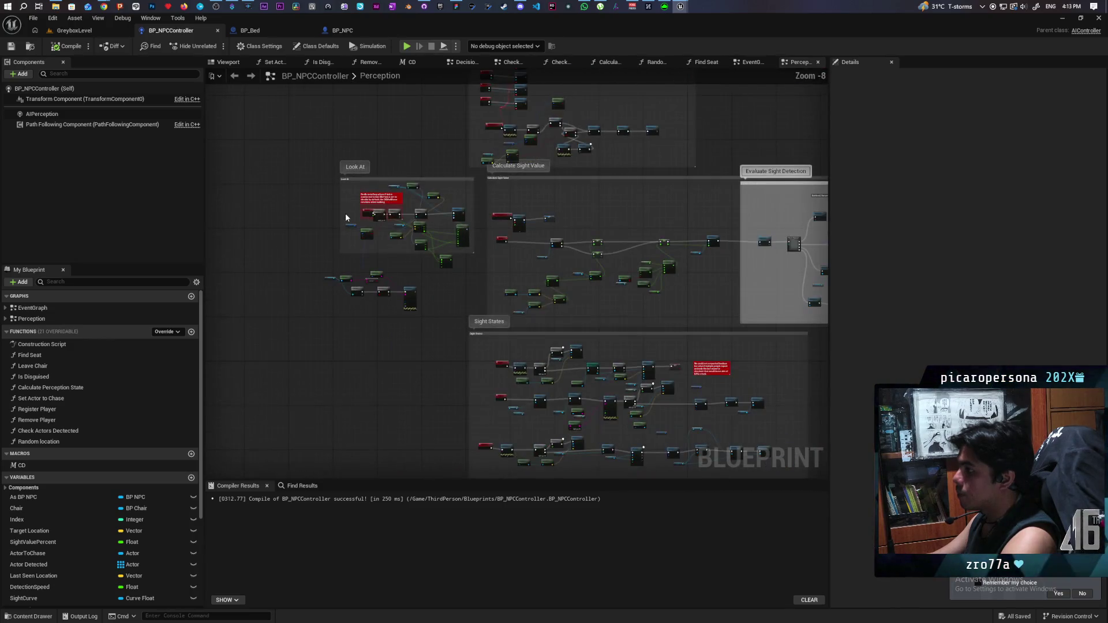
{"action": "left_click", "coordinate": [750, 62]}
{"action": "scroll", "coordinate": [681, 122], "scroll_direction": "down", "scroll_amount": 5}
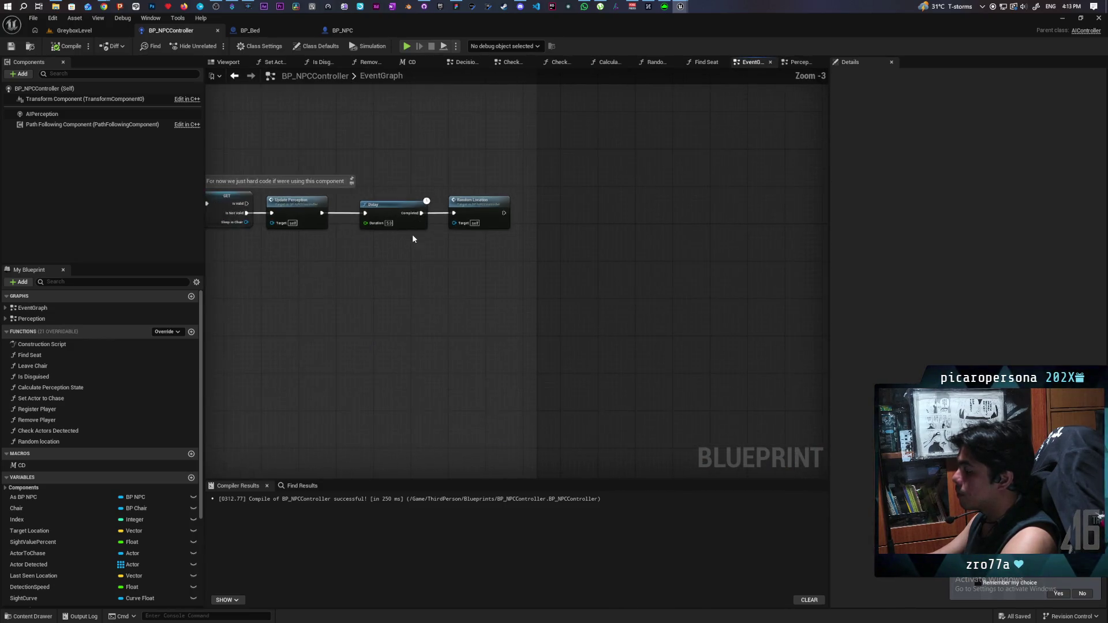
{"action": "scroll", "coordinate": [532, 287], "scroll_direction": "down", "scroll_amount": 3}
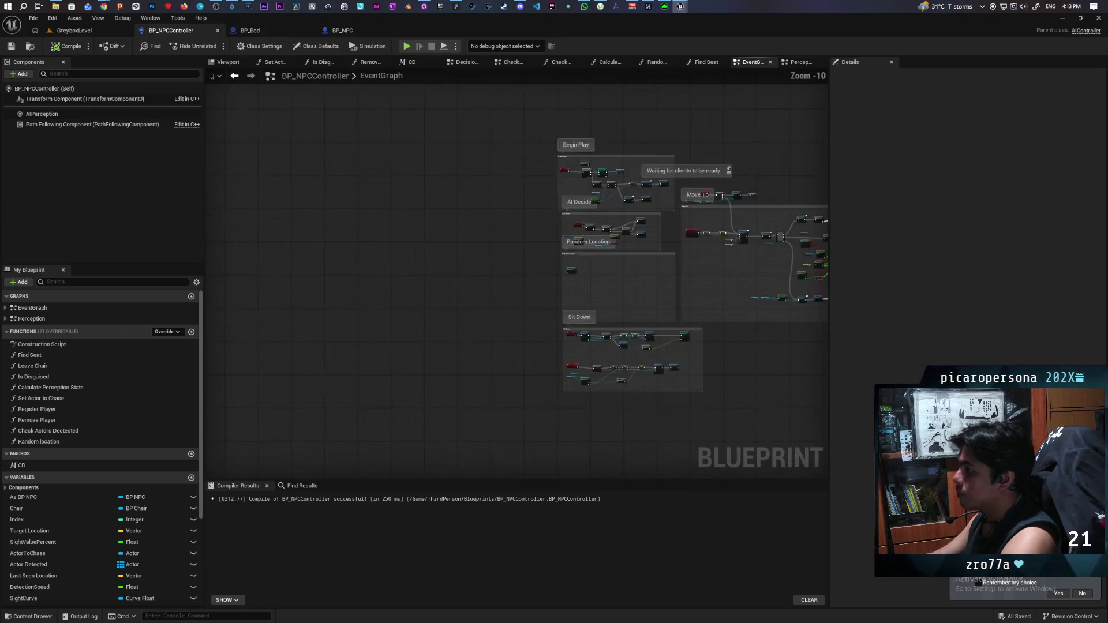
{"action": "scroll", "coordinate": [550, 250], "scroll_direction": "up", "scroll_amount": 2}
{"action": "scroll", "coordinate": [539, 241], "scroll_direction": "up", "scroll_amount": 2}
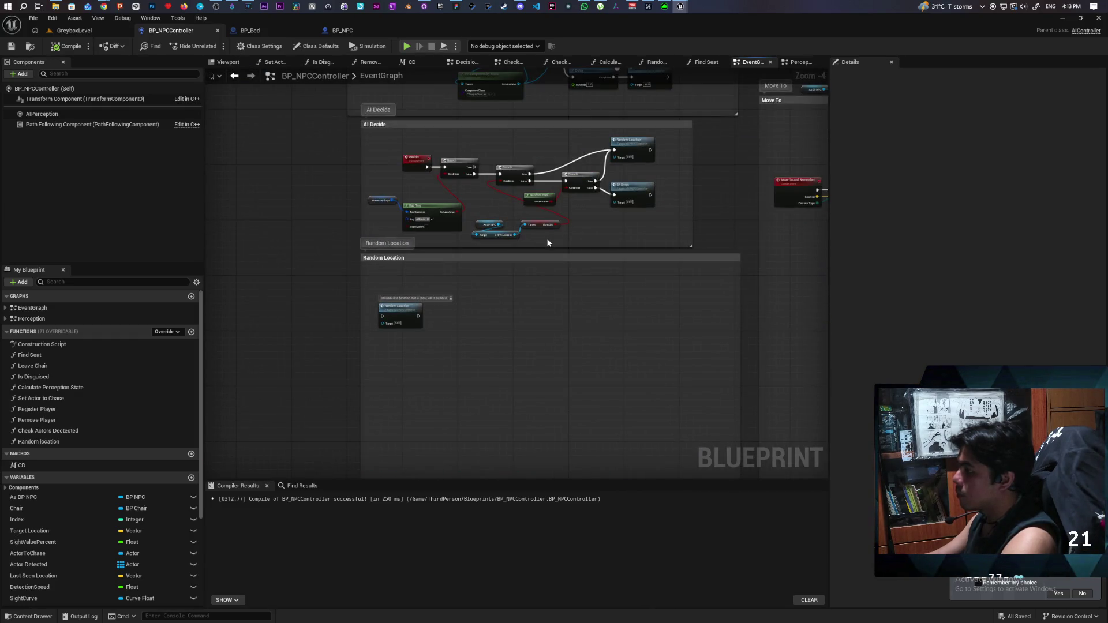
{"action": "scroll", "coordinate": [447, 225], "scroll_direction": "up", "scroll_amount": 3}
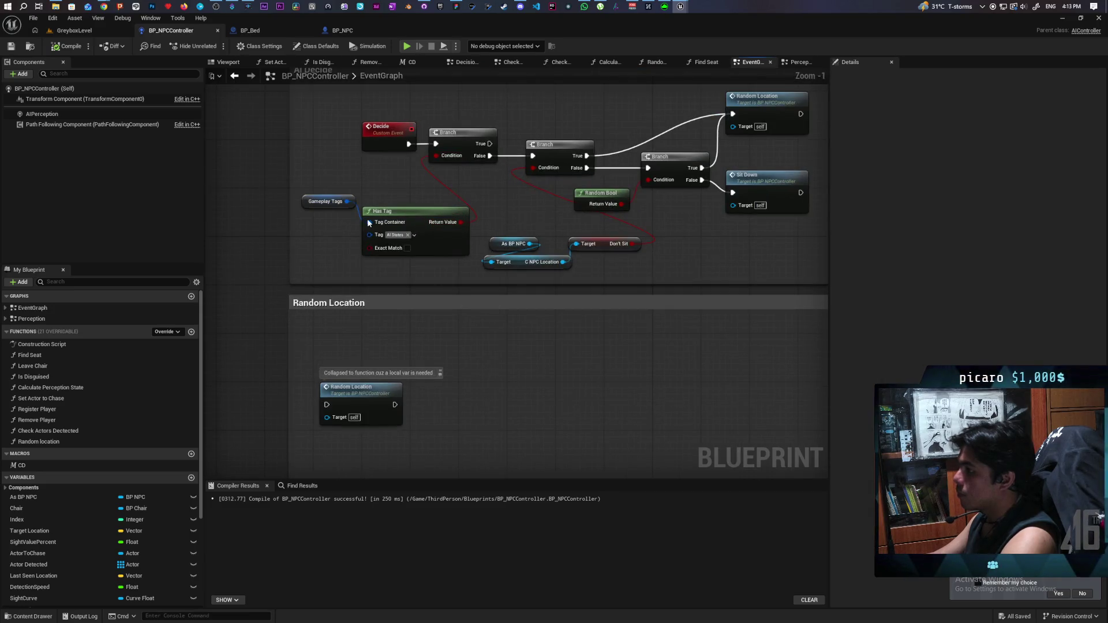
{"action": "scroll", "coordinate": [324, 120], "scroll_direction": "down", "scroll_amount": 2}
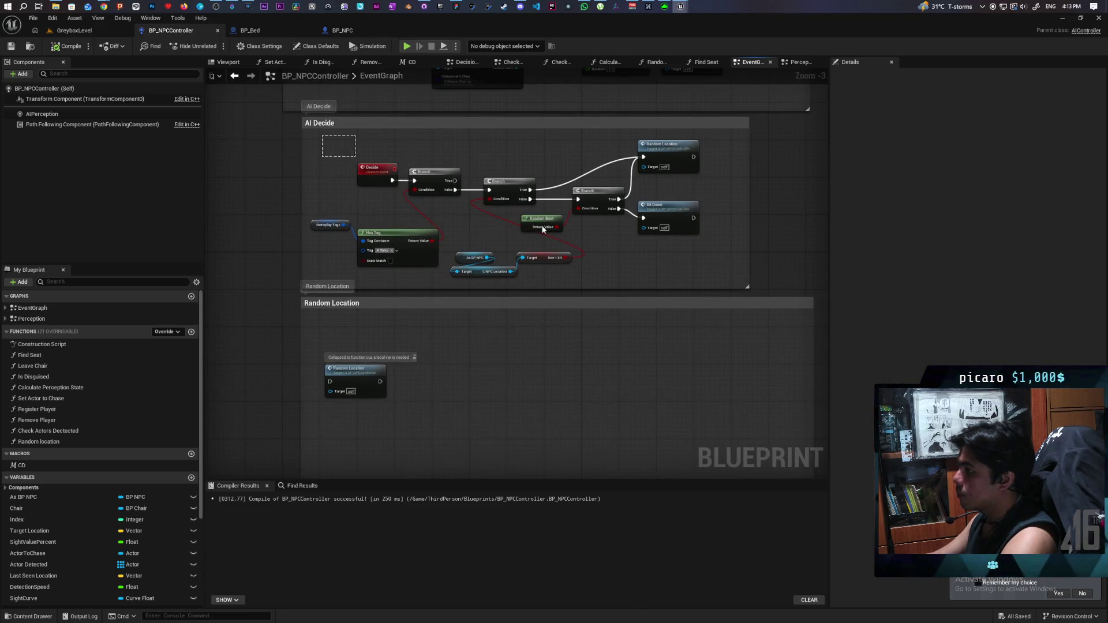
Step: Reposition the Don't Sit node above As BP NPC in the AI Decide group
{"action": "left_click_drag", "start_coordinate": [322, 135], "coordinate": [683, 271]}
{"action": "scroll", "coordinate": [93, 535], "scroll_direction": "down", "scroll_amount": 5}
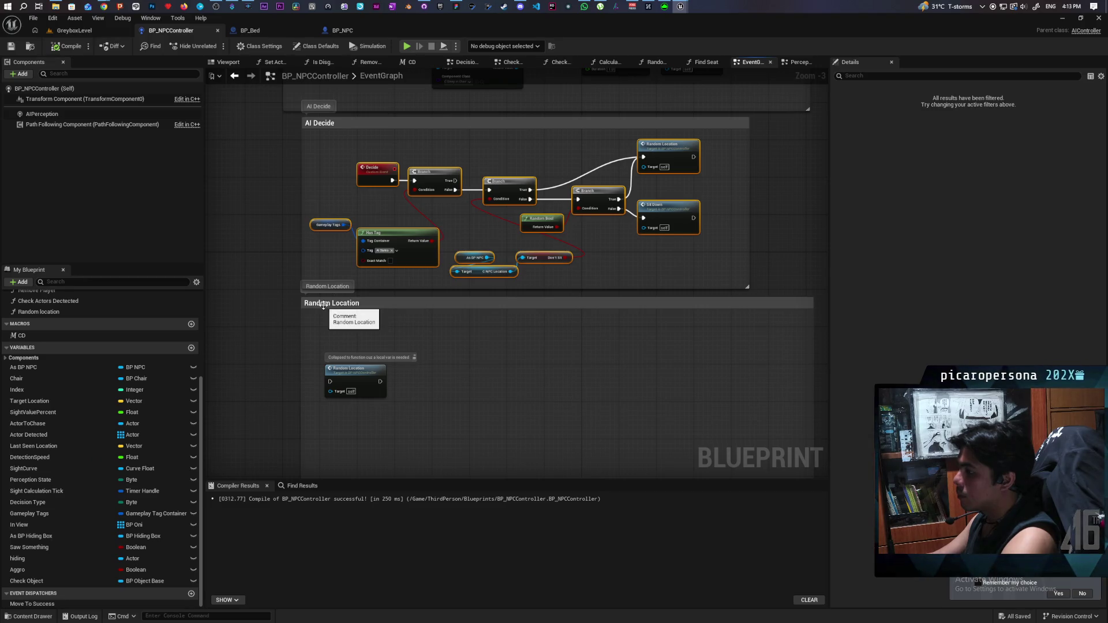
{"action": "scroll", "coordinate": [360, 257], "scroll_direction": "up", "scroll_amount": 2}
{"action": "left_click_drag", "start_coordinate": [304, 257], "coordinate": [409, 206]}
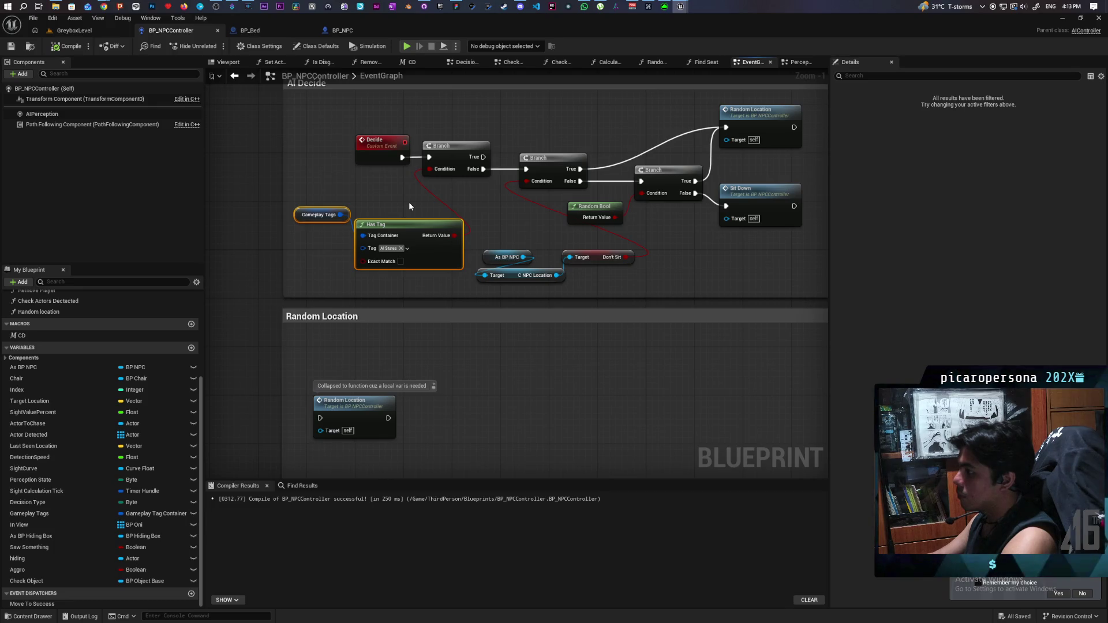
{"action": "left_click", "coordinate": [598, 282]}
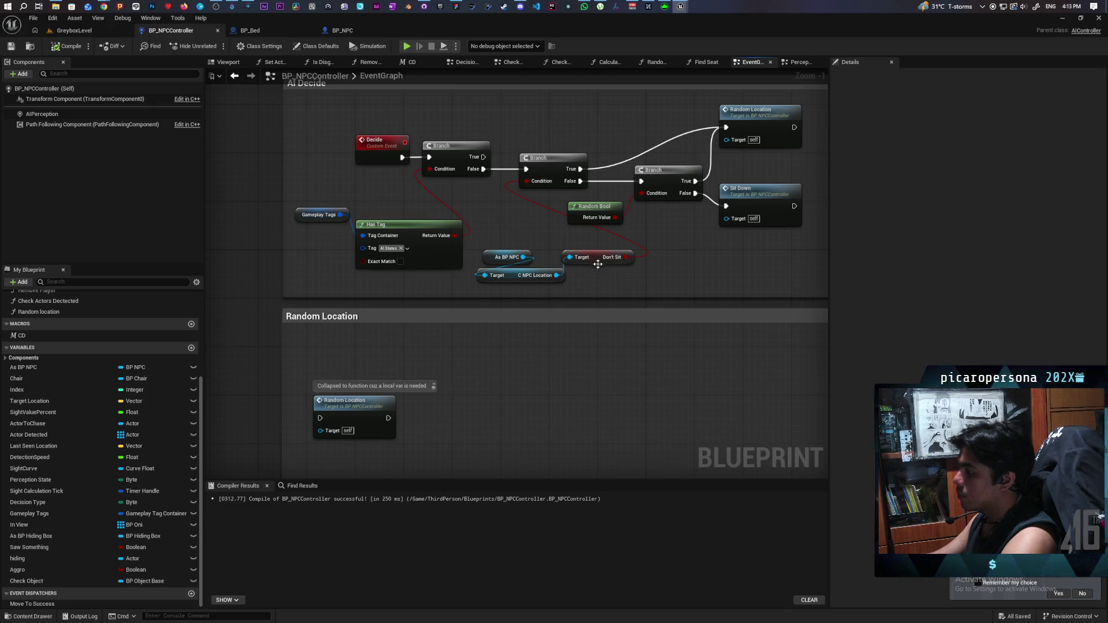
{"action": "left_click_drag", "start_coordinate": [597, 261], "coordinate": [602, 280]}
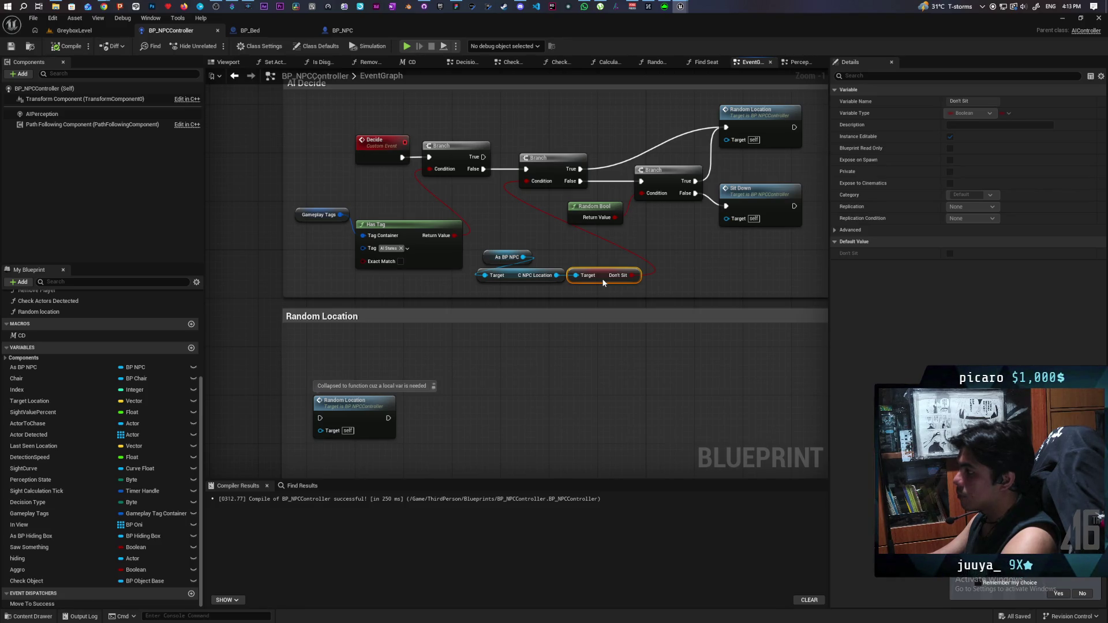
{"action": "mouse_move", "coordinate": [600, 279]}
{"action": "left_mouse_down"}
{"action": "mouse_move", "coordinate": [598, 261]}
{"action": "mouse_move", "coordinate": [521, 244]}
{"action": "left_mouse_up"}
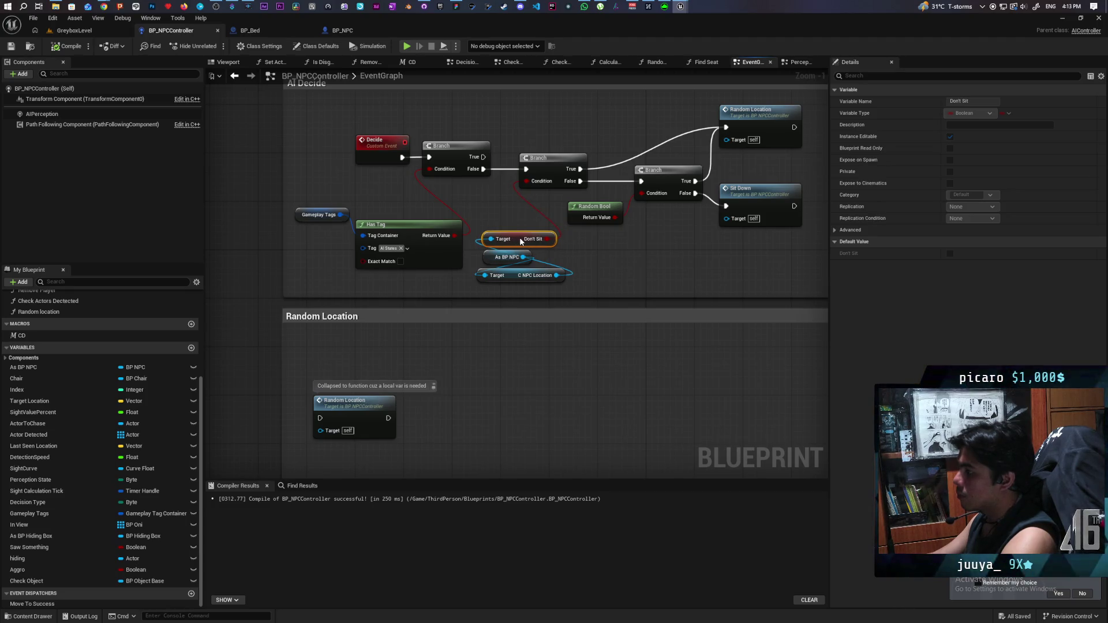
{"action": "left_click", "coordinate": [577, 255]}
{"action": "scroll", "coordinate": [497, 250], "scroll_direction": "down", "scroll_amount": 4}
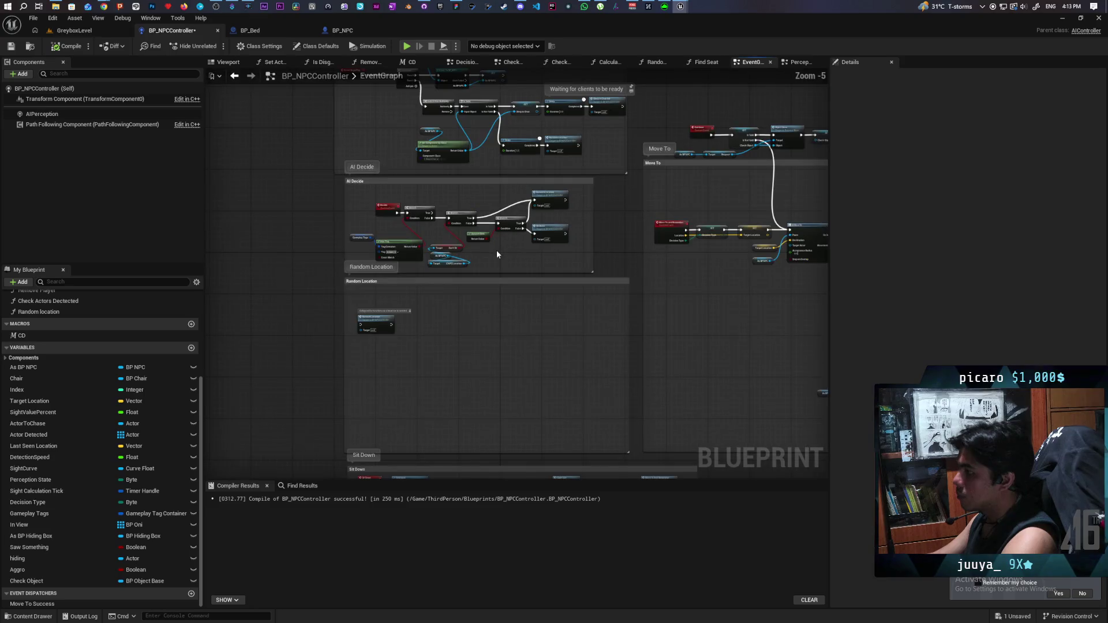
{"action": "scroll", "coordinate": [367, 331], "scroll_direction": "up", "scroll_amount": 3}
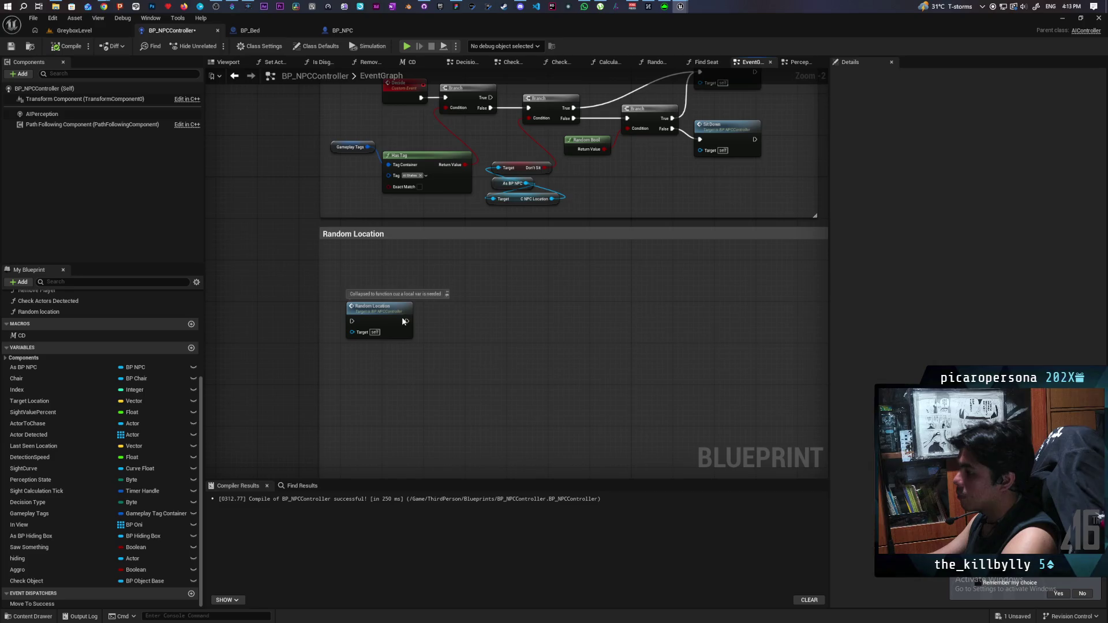
Step: Delete the Random Location comment box and its Random Location node
{"action": "left_click_drag", "start_coordinate": [274, 233], "coordinate": [301, 331]}
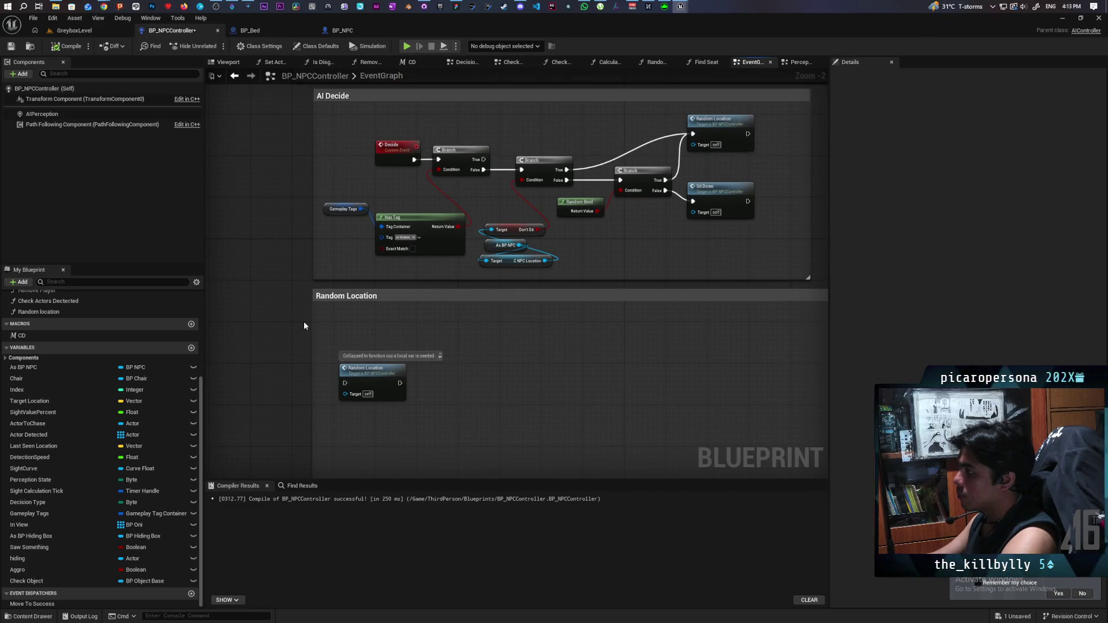
{"action": "left_click", "coordinate": [406, 297]}
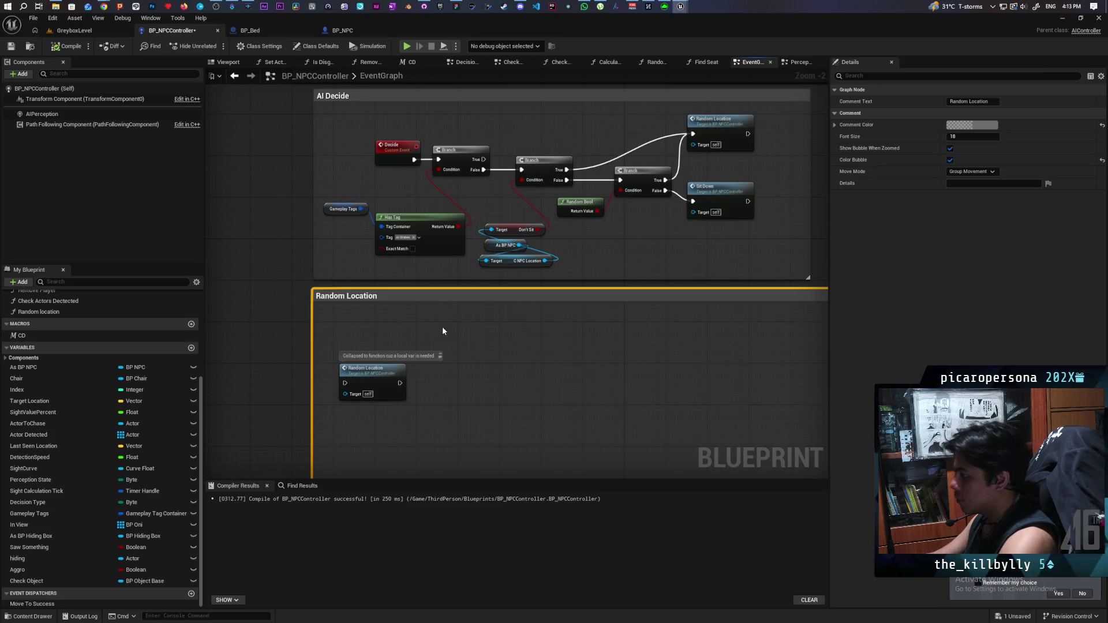
{"action": "key", "text": "Delete"}
{"action": "mouse_move", "coordinate": [378, 382]}
{"action": "left_mouse_down"}
{"action": "mouse_move", "coordinate": [238, 251]}
{"action": "mouse_move", "coordinate": [244, 237]}
{"action": "left_mouse_up"}
{"action": "key", "text": "Delete"}
Step: Enlarge the AI Decide comment box downward and save the blueprint
{"action": "scroll", "coordinate": [467, 352], "scroll_direction": "down", "scroll_amount": 3}
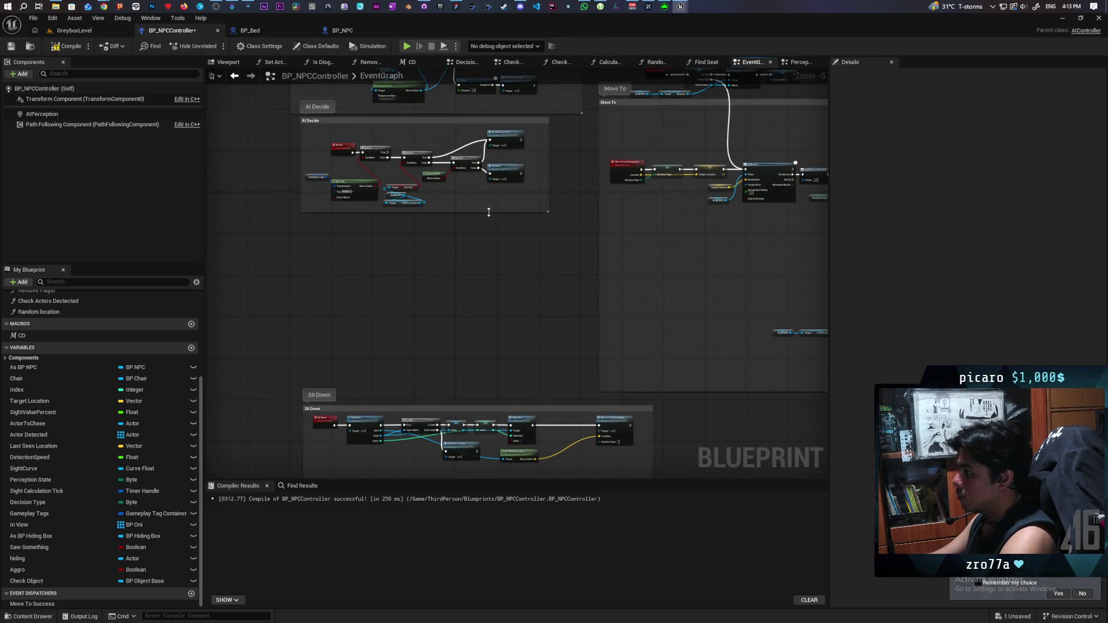
{"action": "left_click_drag", "start_coordinate": [487, 213], "coordinate": [470, 376]}
{"action": "scroll", "coordinate": [468, 335], "scroll_direction": "up", "scroll_amount": 4}
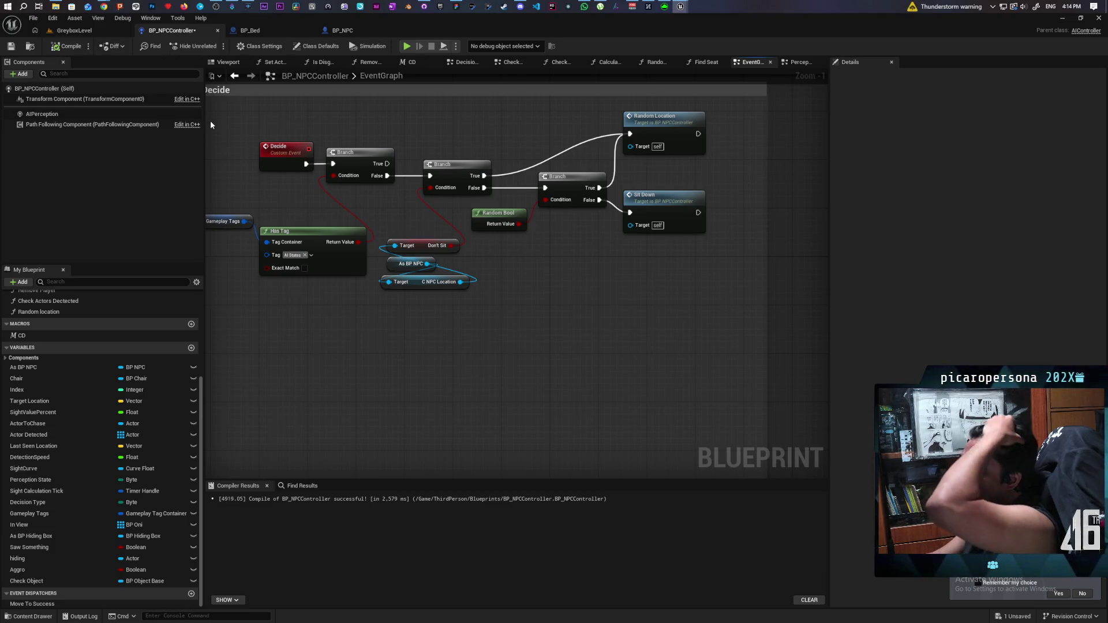
{"action": "key", "text": "ctrl+s"}
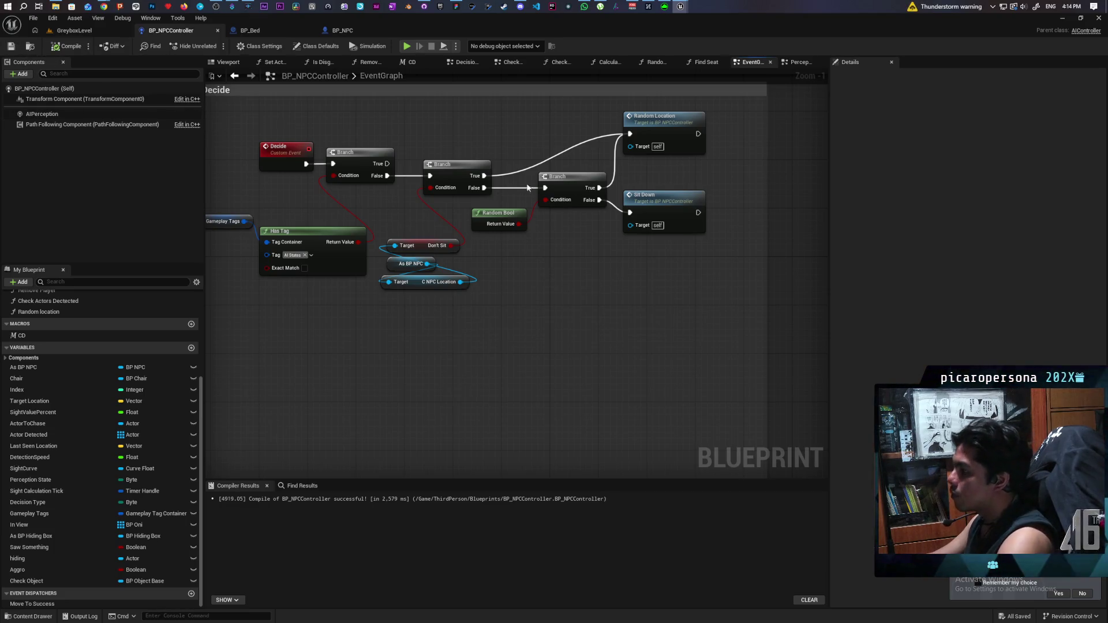
Step: Add a lower Branch whose condition is a new boolean variable named Sleep
{"action": "left_click", "coordinate": [497, 330]}
{"action": "mouse_move", "coordinate": [484, 188]}
{"action": "left_mouse_down"}
{"action": "mouse_move", "coordinate": [479, 345]}
{"action": "mouse_move", "coordinate": [516, 333]}
{"action": "left_mouse_up"}
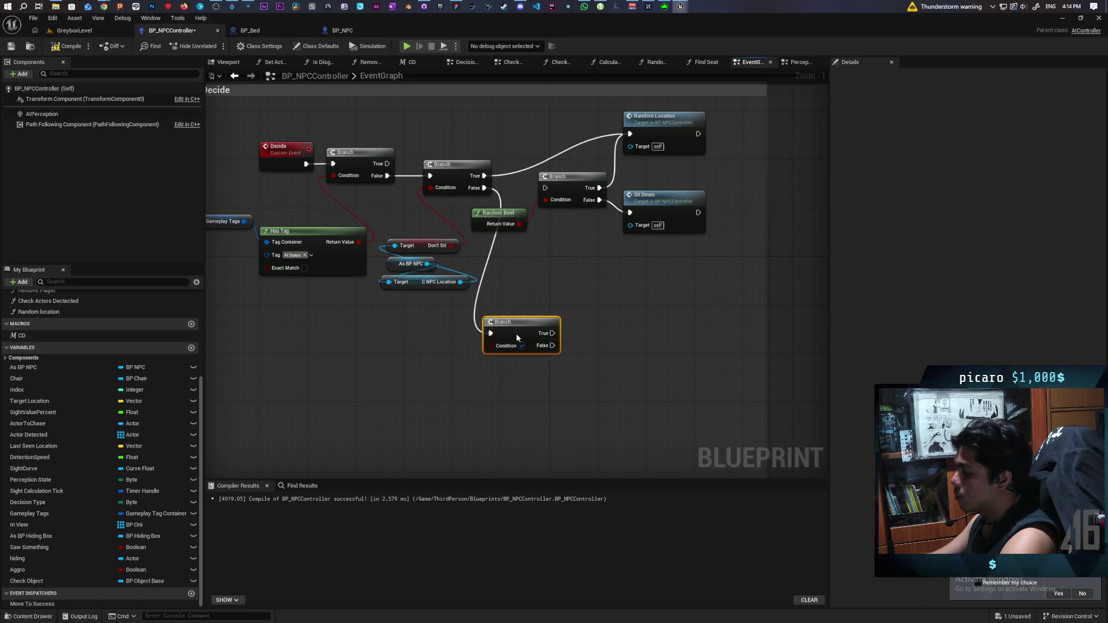
{"action": "right_click", "coordinate": [490, 352]}
{"action": "left_click", "coordinate": [526, 420]}
{"action": "type", "text": "Sleep"}
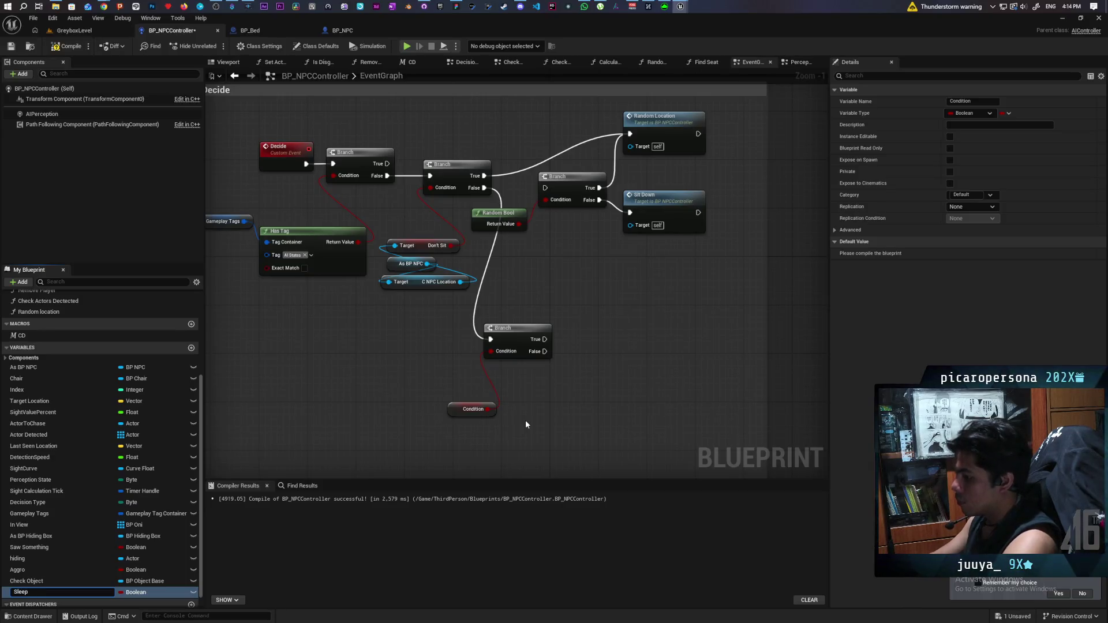
{"action": "key", "text": "Return"}
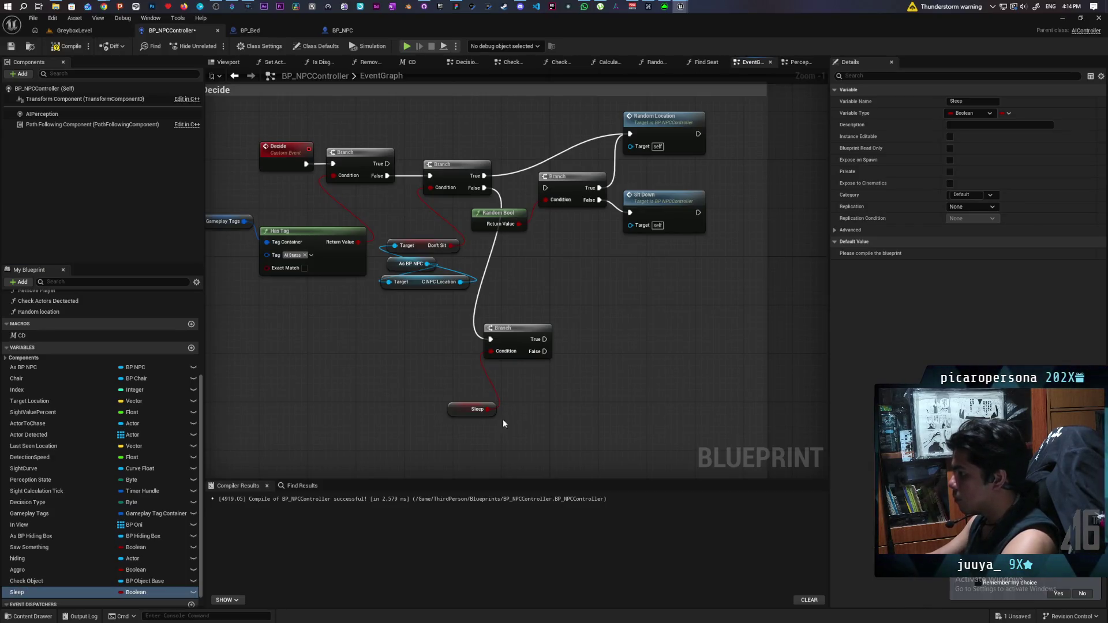
{"action": "left_click_drag", "start_coordinate": [461, 411], "coordinate": [434, 401]}
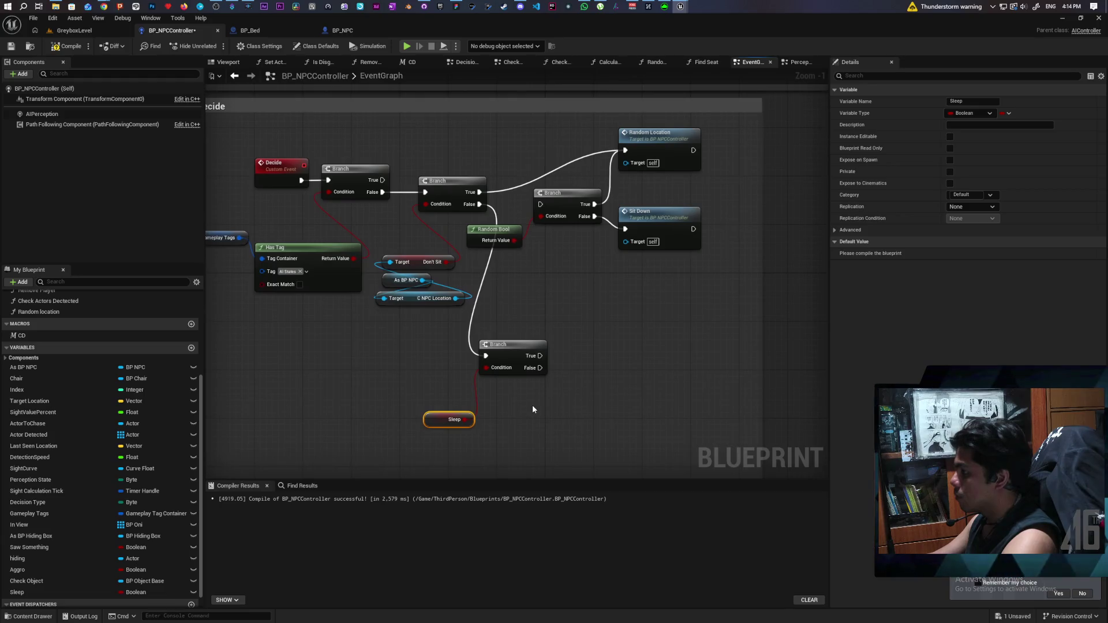
Step: Rewire the first Branch's False output into the new lower Branch
{"action": "left_click_drag", "start_coordinate": [539, 369], "coordinate": [540, 205]}
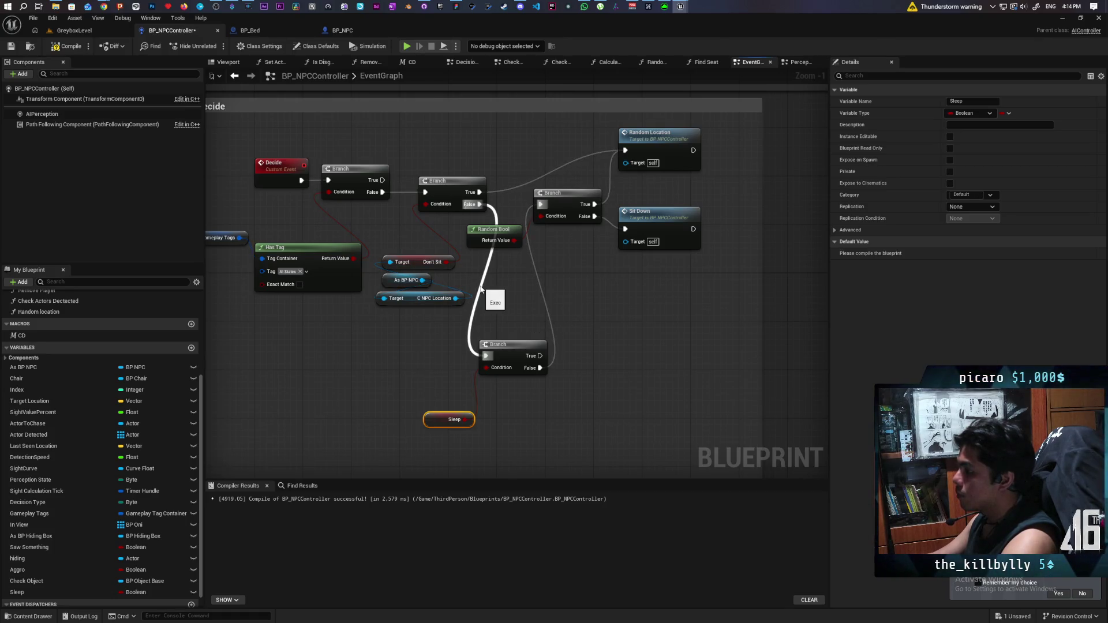
{"action": "left_click_drag", "start_coordinate": [479, 204], "coordinate": [541, 204]}
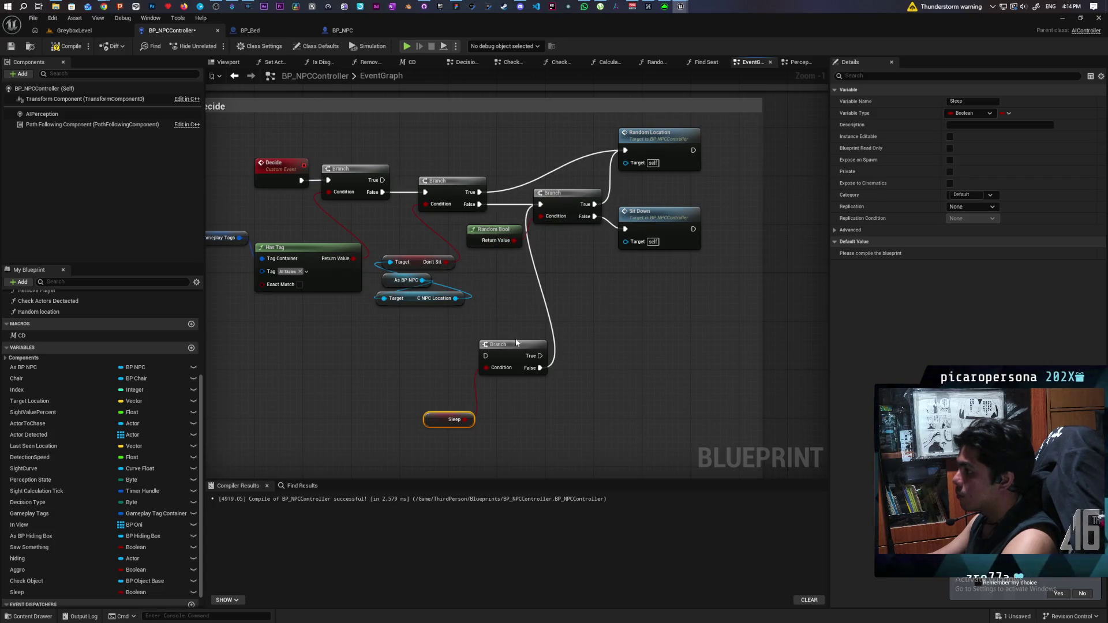
{"action": "left_click_drag", "start_coordinate": [519, 354], "coordinate": [458, 359]}
{"action": "left_click", "coordinate": [501, 362]}
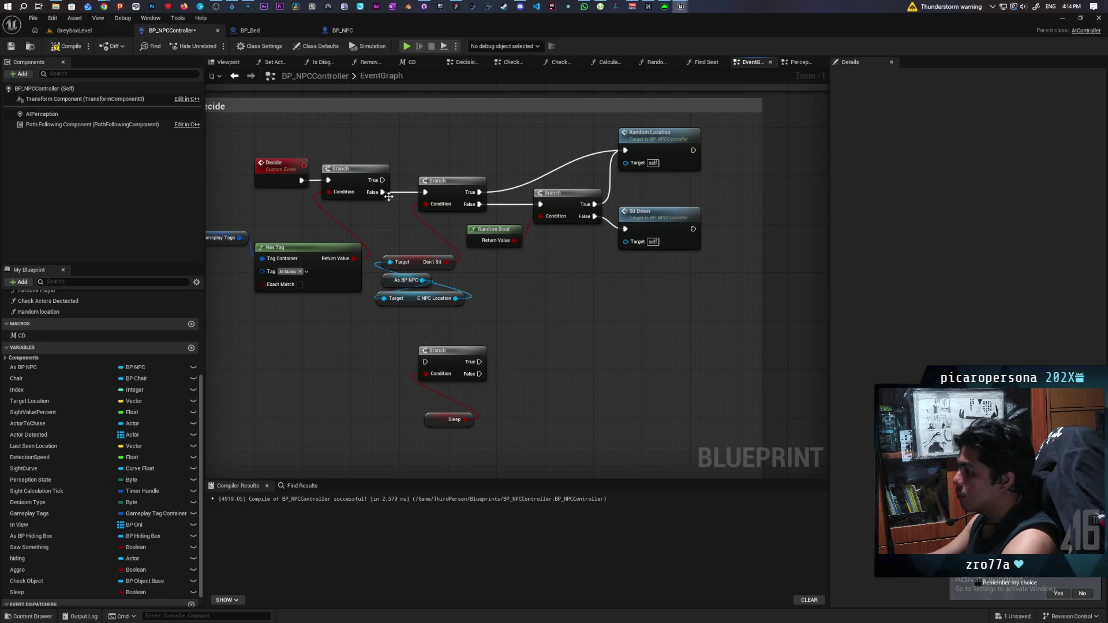
{"action": "left_click_drag", "start_coordinate": [389, 197], "coordinate": [425, 362]}
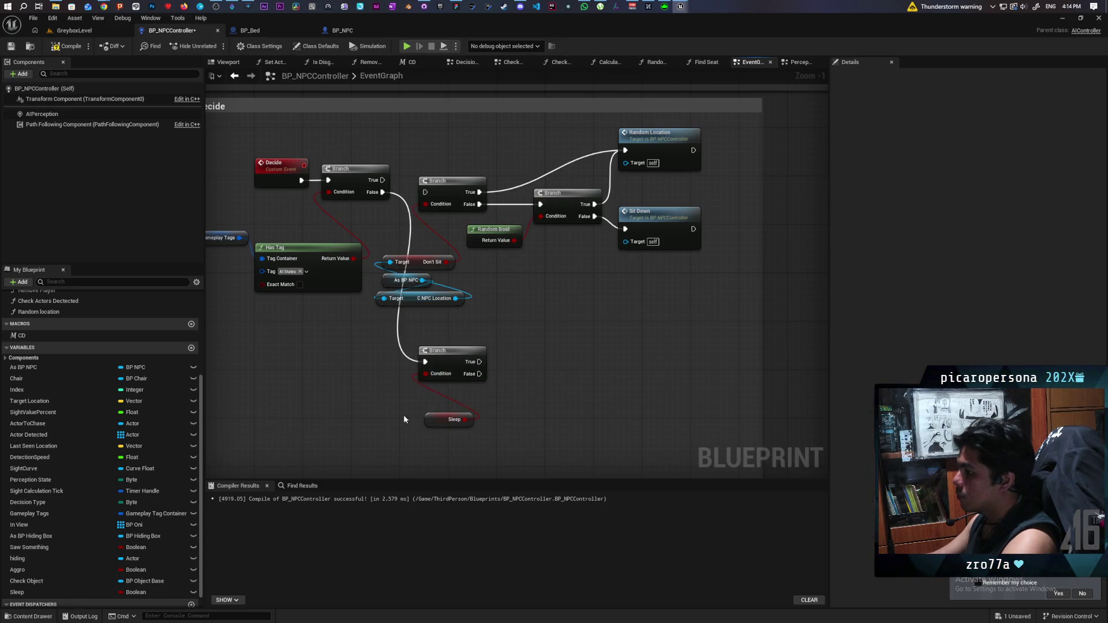
Step: Reposition the Sleep getter and lower Branch, and wire its False to the next Branch
{"action": "left_click_drag", "start_coordinate": [454, 419], "coordinate": [388, 397]}
{"action": "left_click", "coordinate": [452, 353], "text": "ctrl"}
{"action": "mouse_move", "coordinate": [456, 358]}
{"action": "left_mouse_down"}
{"action": "mouse_move", "coordinate": [388, 367]}
{"action": "mouse_move", "coordinate": [427, 373]}
{"action": "mouse_move", "coordinate": [408, 215]}
{"action": "mouse_move", "coordinate": [555, 327]}
{"action": "left_mouse_up"}
{"action": "left_click", "coordinate": [436, 385]}
{"action": "key", "text": "Escape"}
{"action": "mouse_move", "coordinate": [419, 380]}
{"action": "left_mouse_down"}
{"action": "mouse_move", "coordinate": [442, 272]}
{"action": "mouse_move", "coordinate": [437, 197]}
{"action": "mouse_move", "coordinate": [428, 193]}
{"action": "left_mouse_up"}
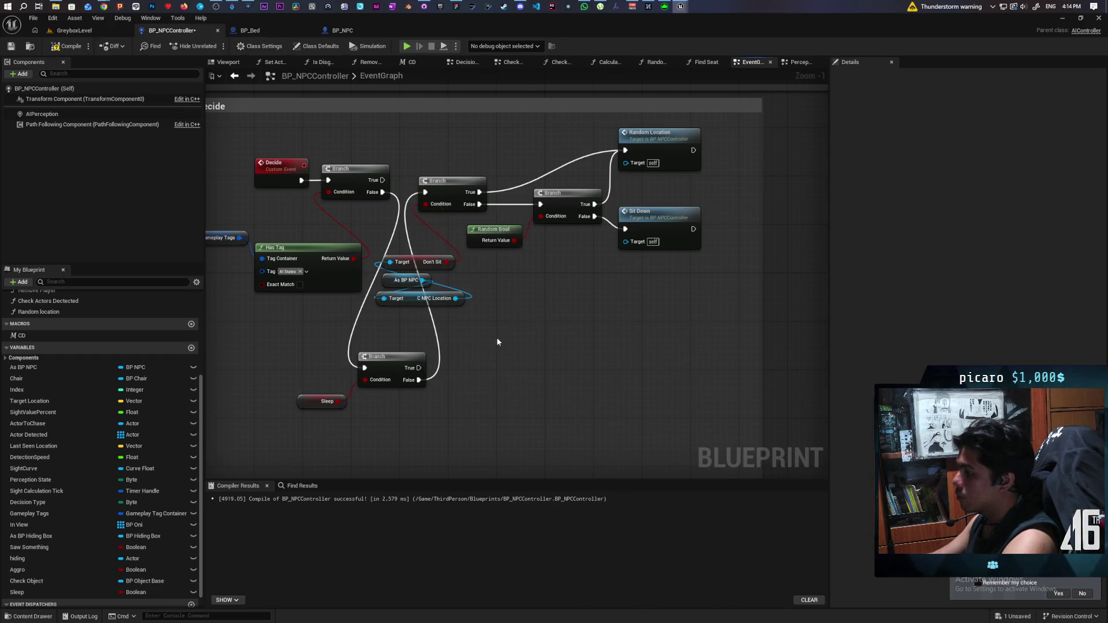
{"action": "scroll", "coordinate": [496, 341], "scroll_direction": "down", "scroll_amount": 2}
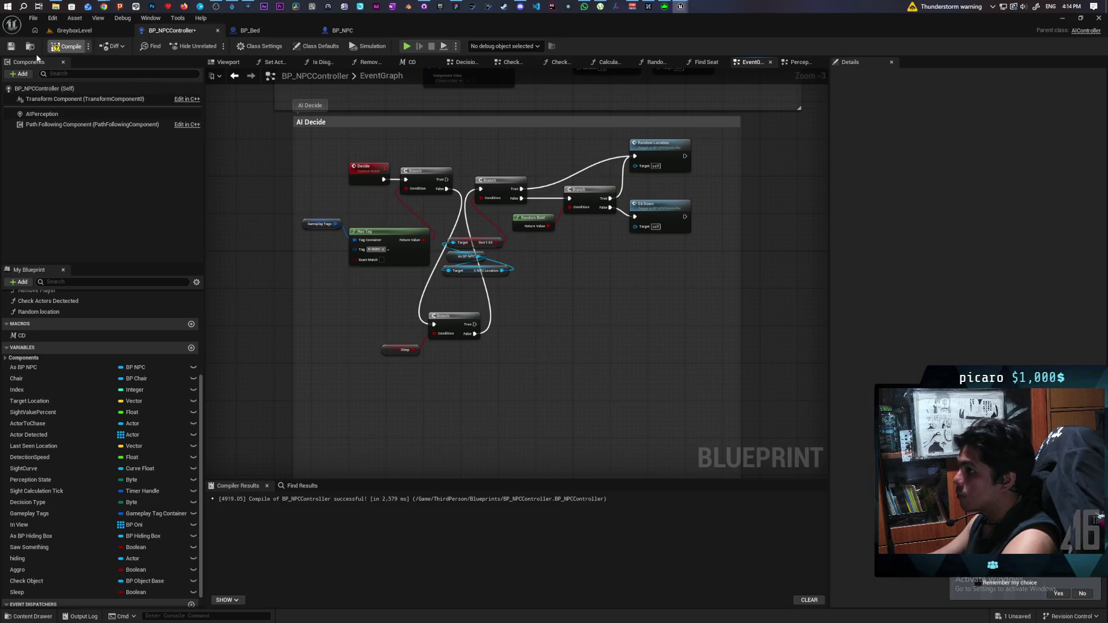
{"action": "scroll", "coordinate": [539, 313], "scroll_direction": "down", "scroll_amount": 2}
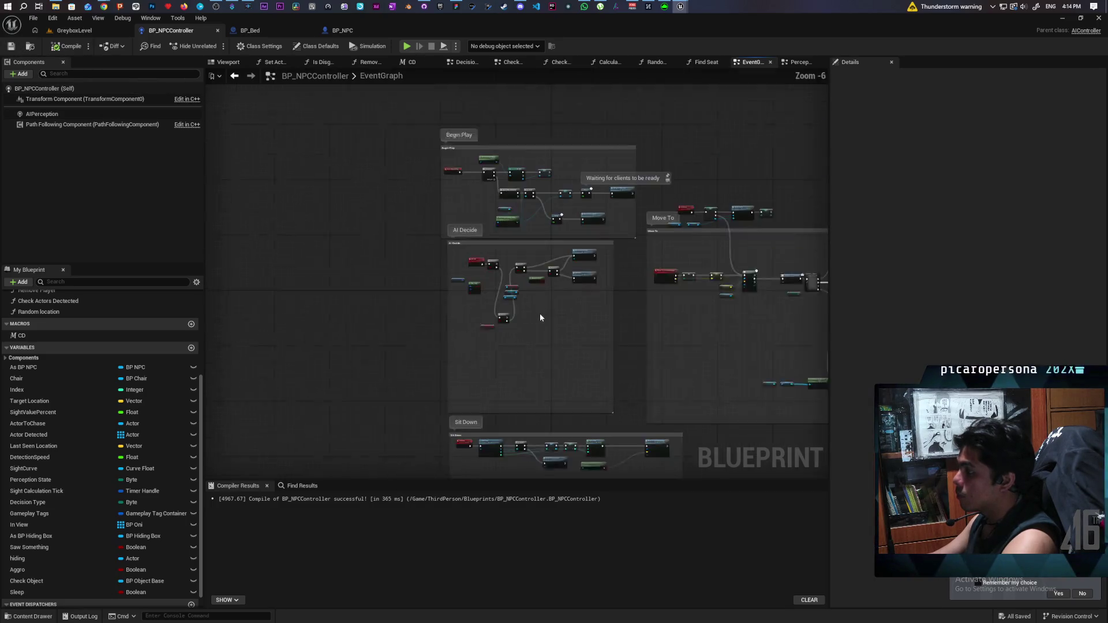
{"action": "mouse_move", "coordinate": [551, 380]}
{"action": "left_mouse_down"}
{"action": "mouse_move", "coordinate": [478, 375]}
{"action": "mouse_move", "coordinate": [530, 375]}
{"action": "left_mouse_up"}
{"action": "scroll", "coordinate": [523, 310], "scroll_direction": "up", "scroll_amount": 2}
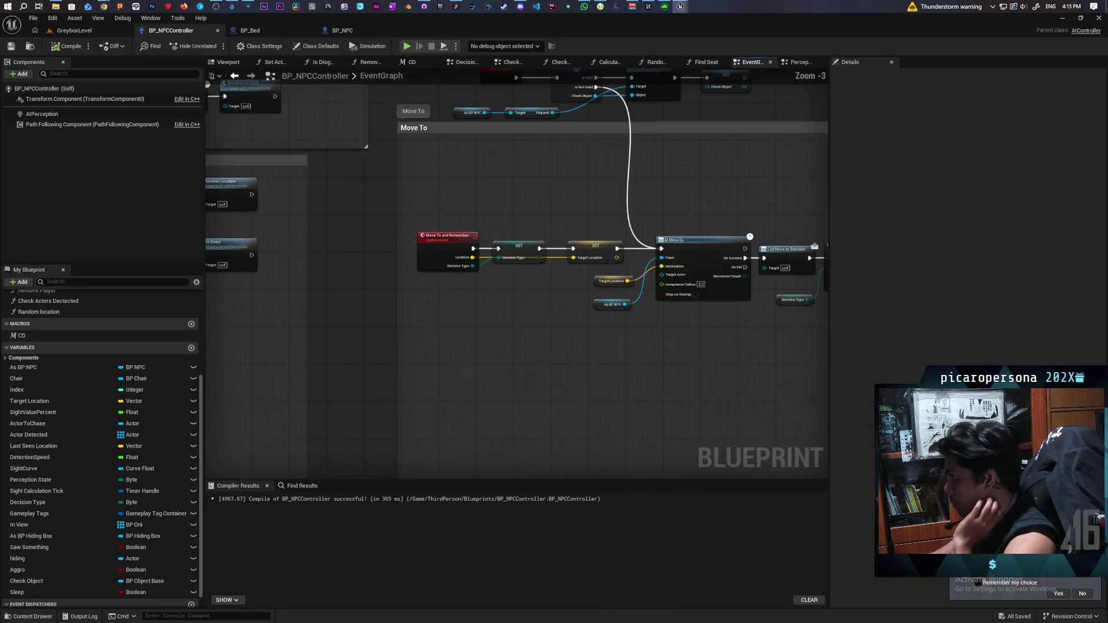
{"action": "left_click_drag", "start_coordinate": [606, 369], "coordinate": [483, 359]}
{"action": "mouse_move", "coordinate": [617, 386]}
{"action": "left_mouse_down"}
{"action": "mouse_move", "coordinate": [474, 364]}
{"action": "mouse_move", "coordinate": [510, 366]}
{"action": "mouse_move", "coordinate": [382, 334]}
{"action": "left_mouse_up"}
{"action": "left_click_drag", "start_coordinate": [273, 260], "coordinate": [448, 321]}
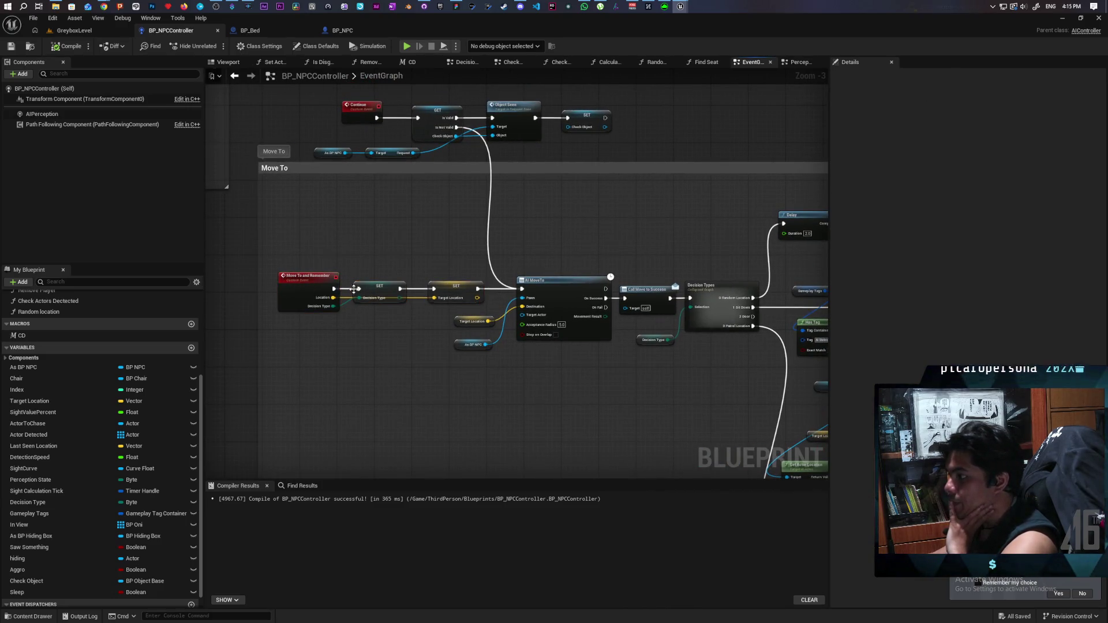
{"action": "mouse_move", "coordinate": [273, 261]}
{"action": "left_mouse_down"}
{"action": "mouse_move", "coordinate": [437, 344]}
{"action": "mouse_move", "coordinate": [594, 346]}
{"action": "mouse_move", "coordinate": [826, 314]}
{"action": "mouse_move", "coordinate": [534, 314]}
{"action": "mouse_move", "coordinate": [531, 364]}
{"action": "left_mouse_up"}
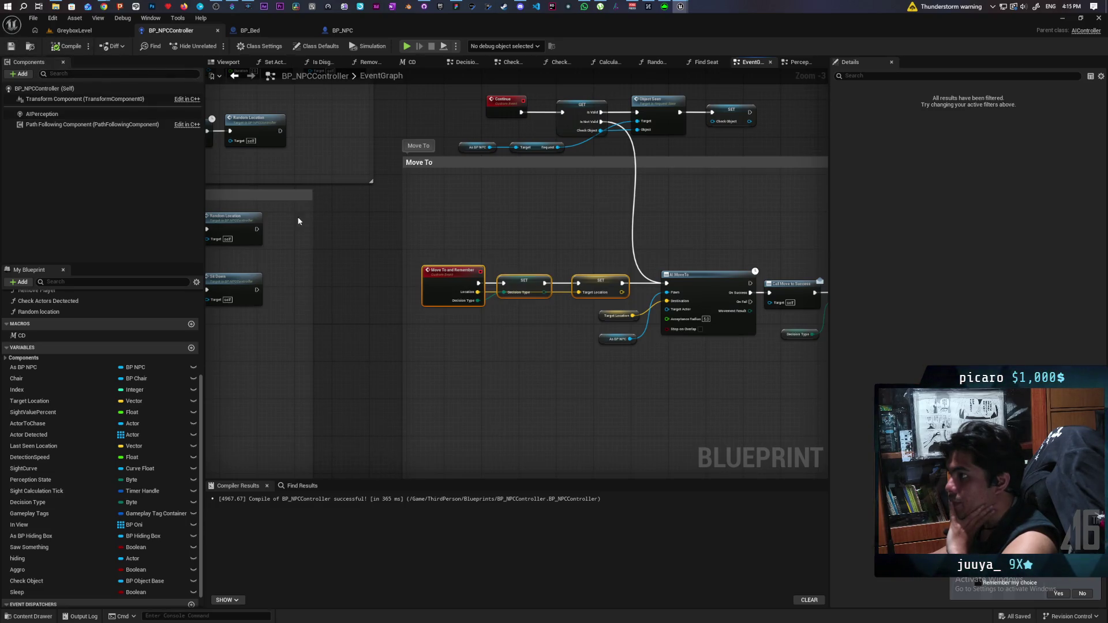
{"action": "scroll", "coordinate": [337, 264], "scroll_direction": "down", "scroll_amount": 3}
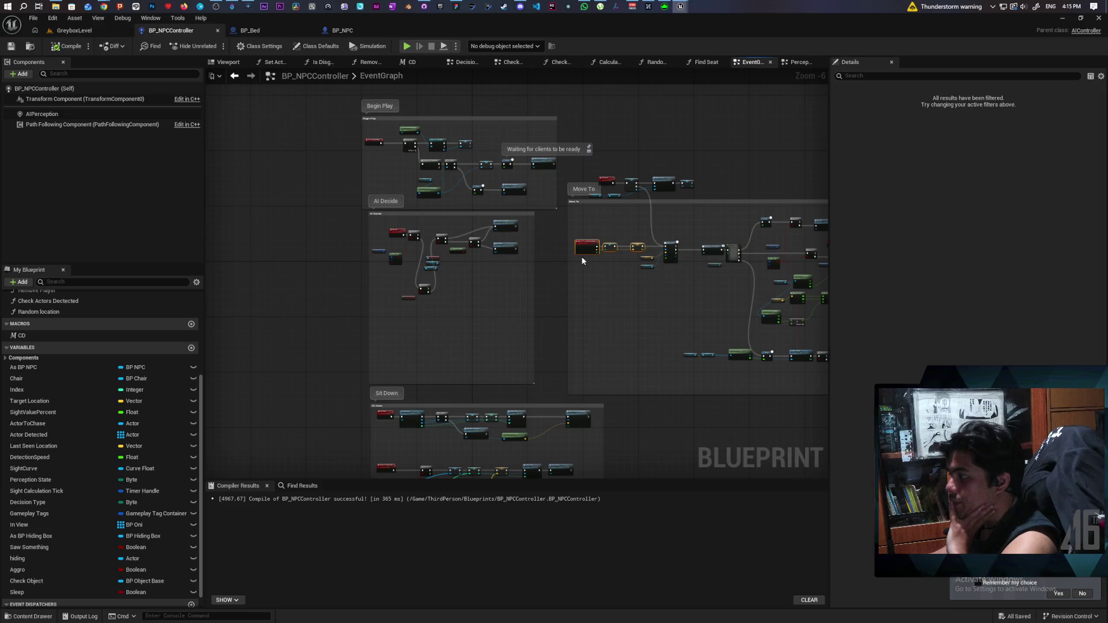
{"action": "scroll", "coordinate": [583, 261], "scroll_direction": "up", "scroll_amount": 3}
{"action": "left_click_drag", "start_coordinate": [549, 294], "coordinate": [434, 338]}
{"action": "left_click", "coordinate": [564, 355]}
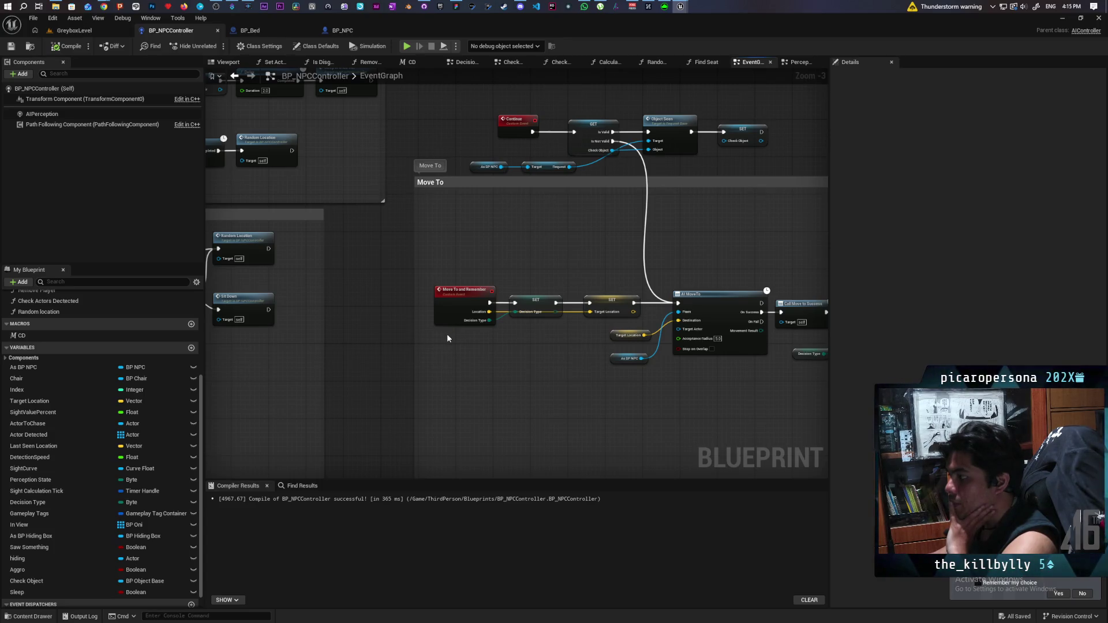
{"action": "scroll", "coordinate": [447, 338], "scroll_direction": "down", "scroll_amount": 2}
{"action": "mouse_move", "coordinate": [445, 341]}
{"action": "left_mouse_down"}
{"action": "mouse_move", "coordinate": [457, 300]}
{"action": "mouse_move", "coordinate": [404, 247]}
{"action": "left_mouse_up"}
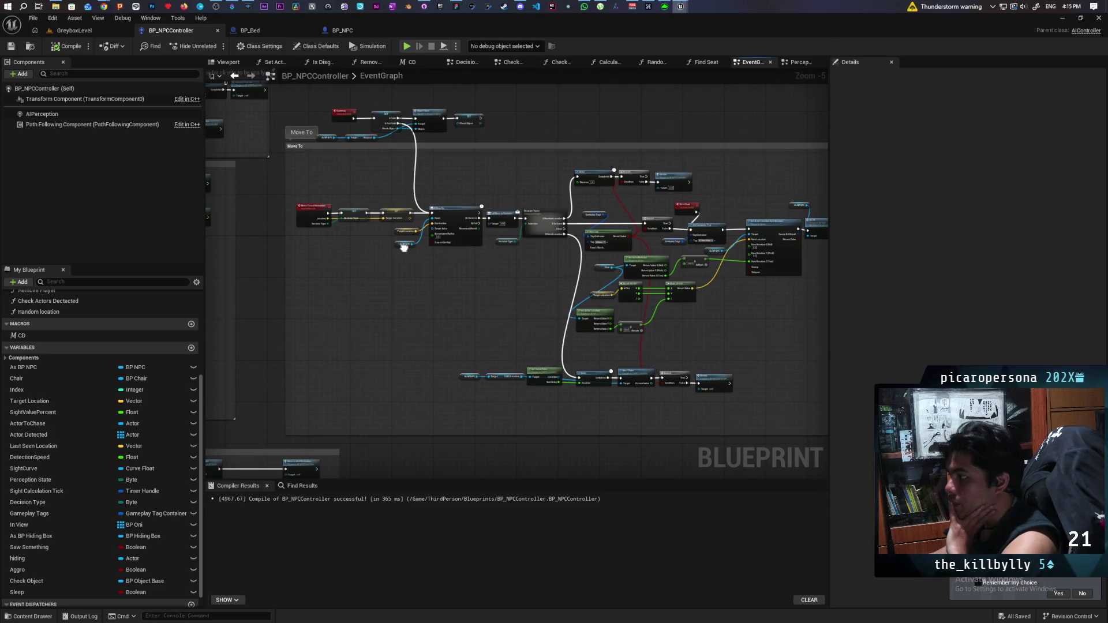
{"action": "scroll", "coordinate": [504, 247], "scroll_direction": "up", "scroll_amount": 4}
{"action": "left_click_drag", "start_coordinate": [526, 249], "coordinate": [500, 299]}
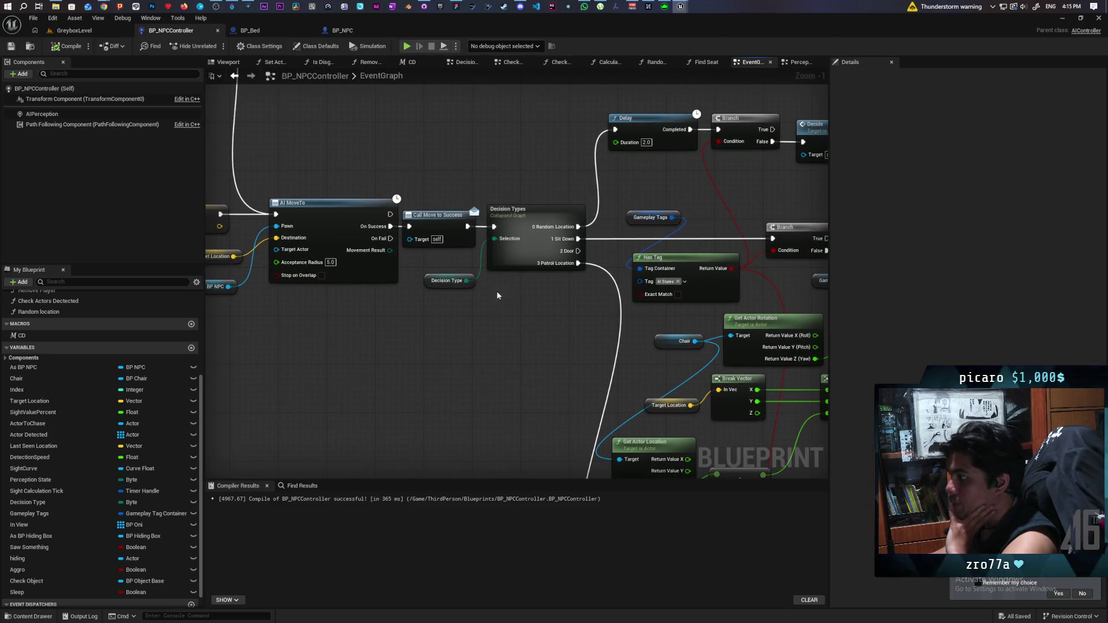
Step: Inside Decision Types, add an Exec output named '4 Sleep'
{"action": "left_click", "coordinate": [503, 261]}
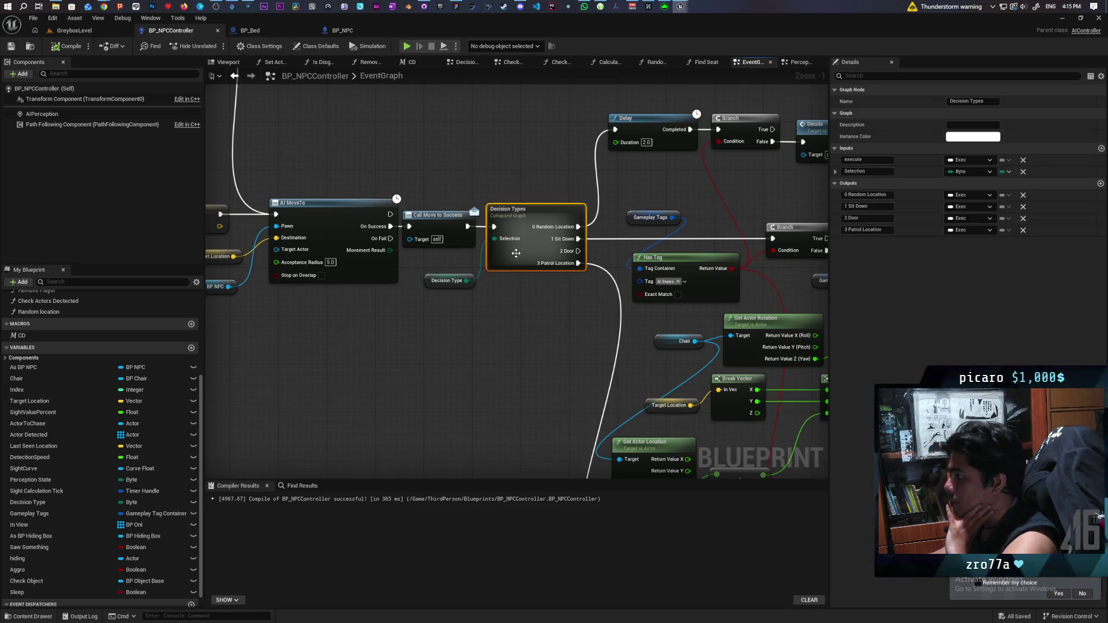
{"action": "double_click", "coordinate": [537, 254]}
{"action": "left_click", "coordinate": [645, 294]}
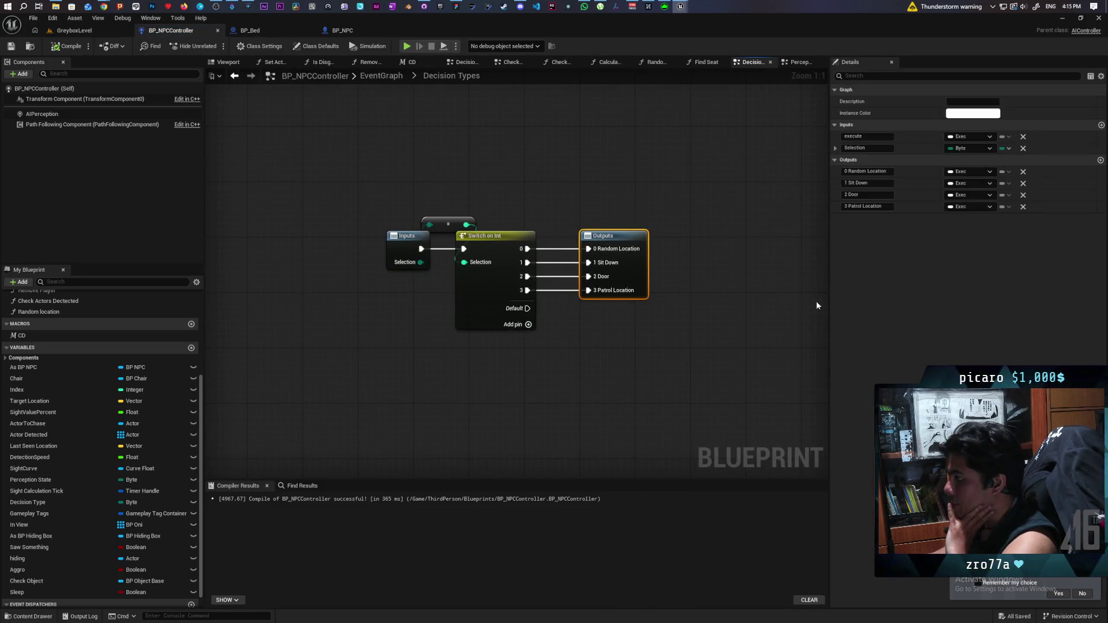
{"action": "left_click", "coordinate": [1101, 160]}
{"action": "type", "text": "4"}
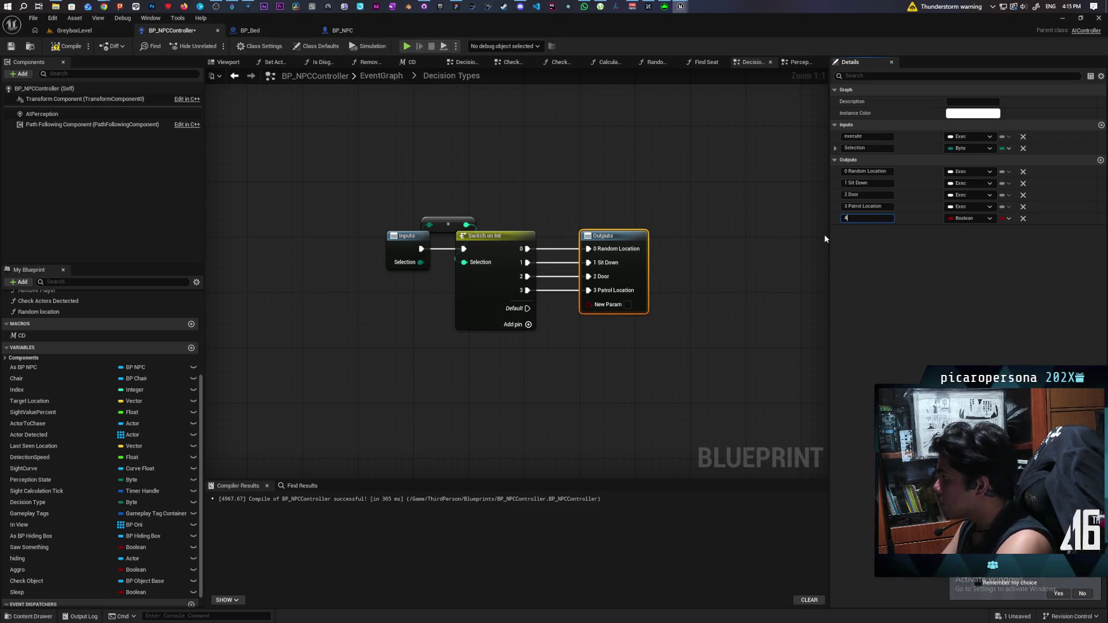
{"action": "type", "text": " Sleep"}
{"action": "key", "text": "Return"}
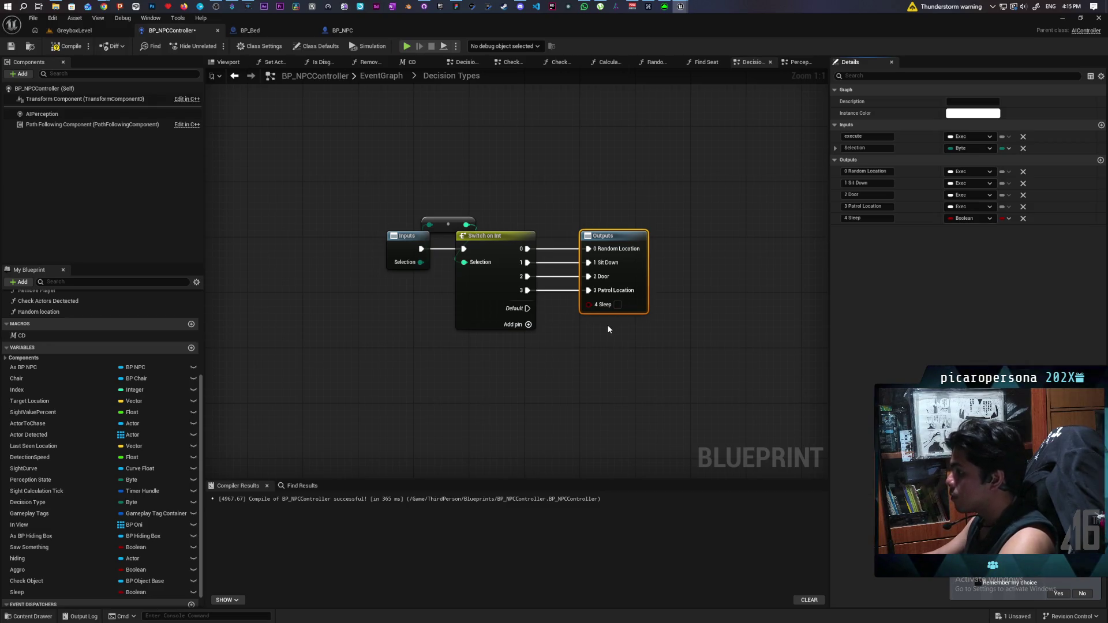
{"action": "left_click", "coordinate": [979, 219]}
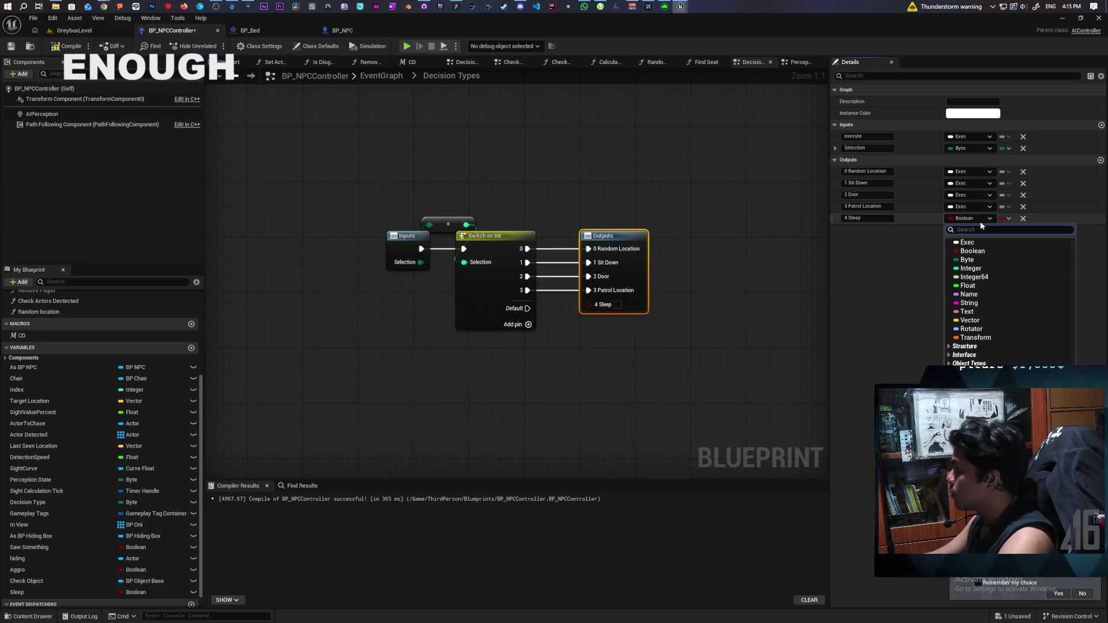
{"action": "left_click", "coordinate": [984, 243]}
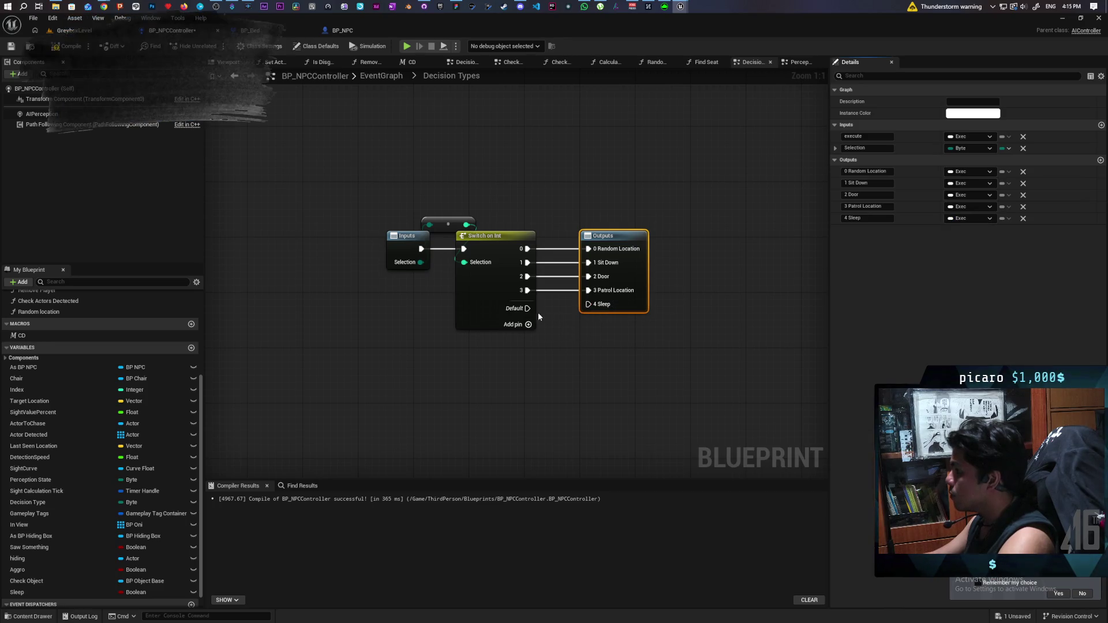
Step: Add pin 4 to Switch on Int, wire it to 4 Sleep, and compile
{"action": "left_click", "coordinate": [527, 325]}
{"action": "left_click_drag", "start_coordinate": [528, 305], "coordinate": [588, 305]}
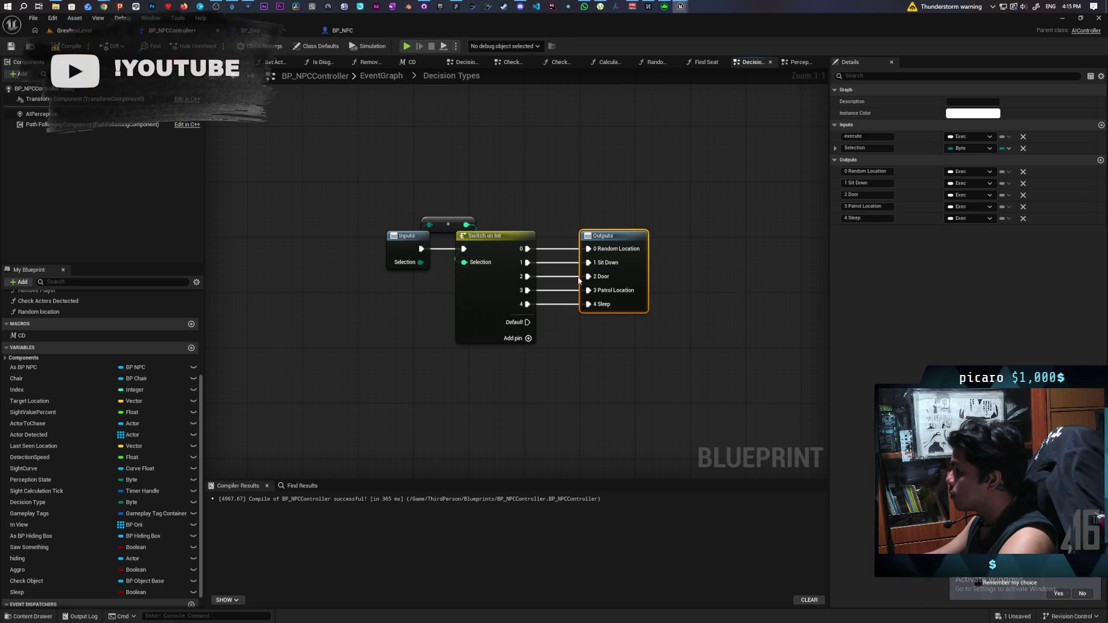
{"action": "left_click", "coordinate": [67, 48]}
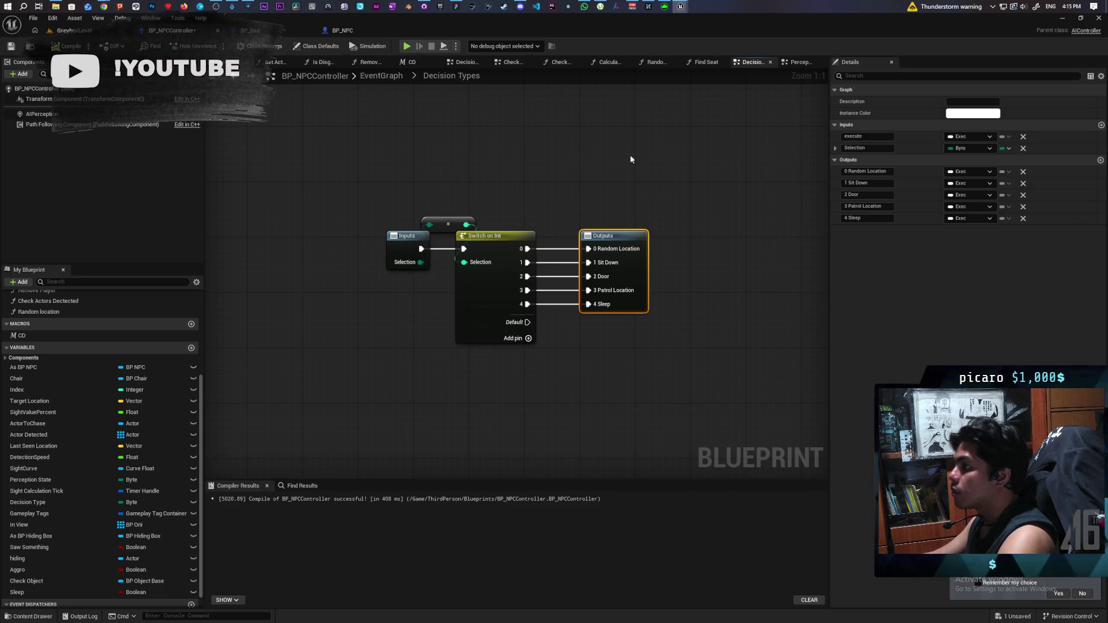
Step: Back in the EventGraph, add a Move to And Remember node by searching 'move to'
{"action": "left_click", "coordinate": [382, 76]}
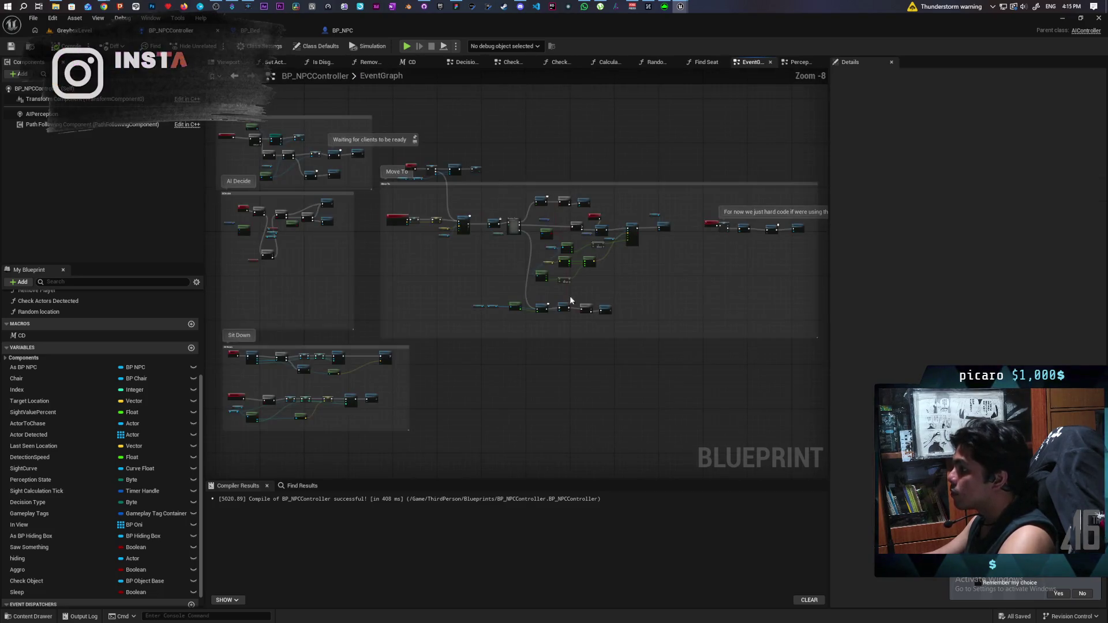
{"action": "scroll", "coordinate": [462, 233], "scroll_direction": "up", "scroll_amount": 3}
{"action": "scroll", "coordinate": [487, 150], "scroll_direction": "down", "scroll_amount": 2}
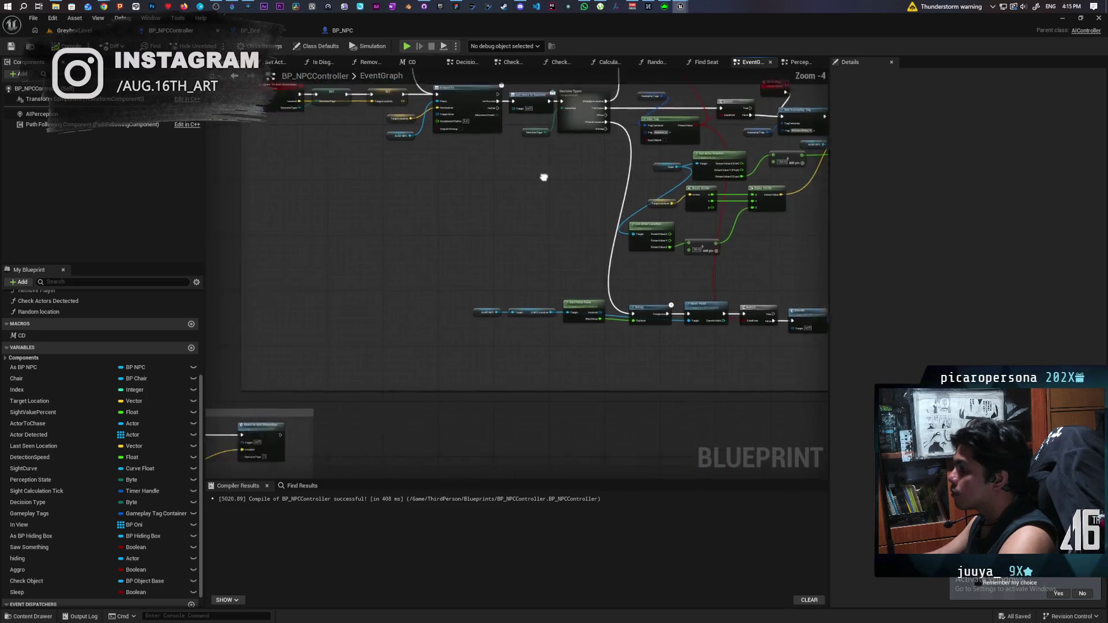
{"action": "scroll", "coordinate": [481, 307], "scroll_direction": "up", "scroll_amount": 1}
{"action": "scroll", "coordinate": [485, 300], "scroll_direction": "up", "scroll_amount": 1}
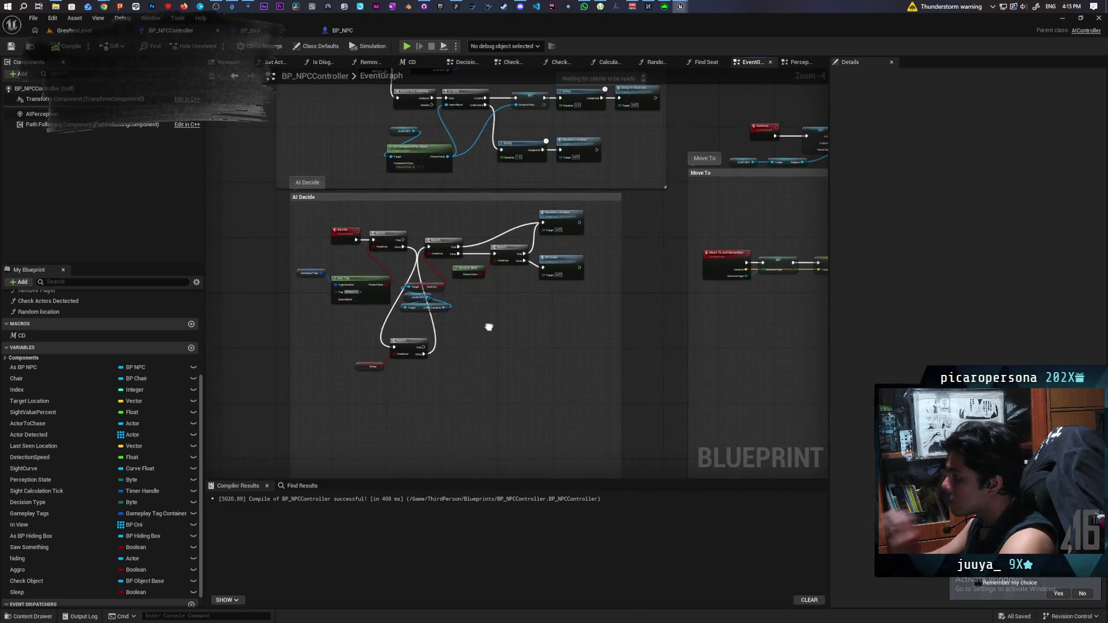
{"action": "scroll", "coordinate": [486, 298], "scroll_direction": "up", "scroll_amount": 1}
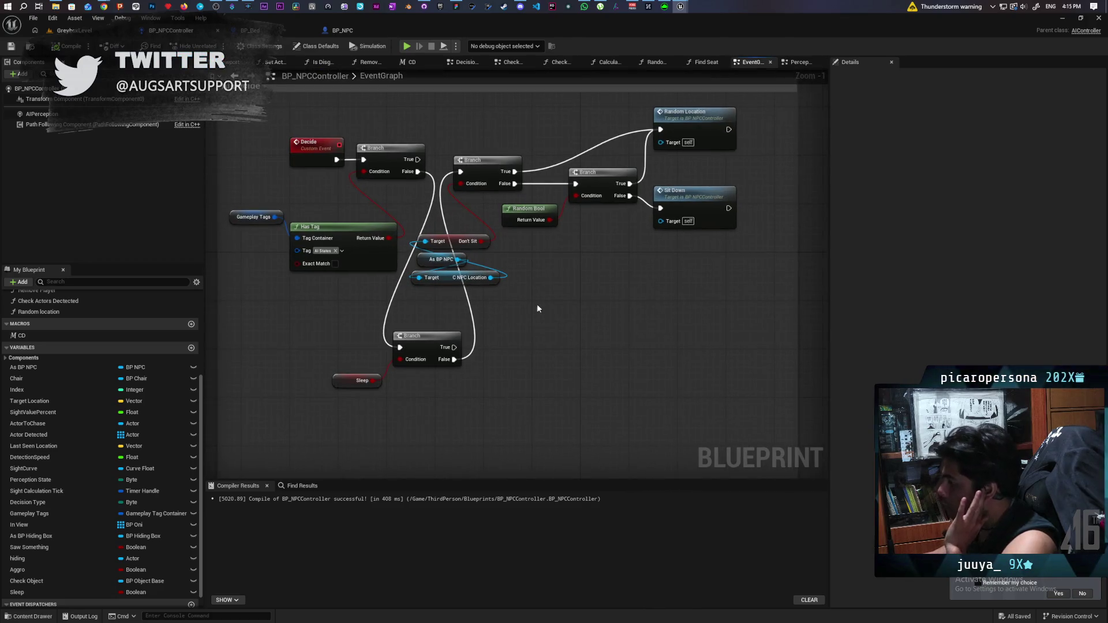
{"action": "scroll", "coordinate": [537, 304], "scroll_direction": "down", "scroll_amount": 3}
{"action": "scroll", "coordinate": [456, 318], "scroll_direction": "up", "scroll_amount": 2}
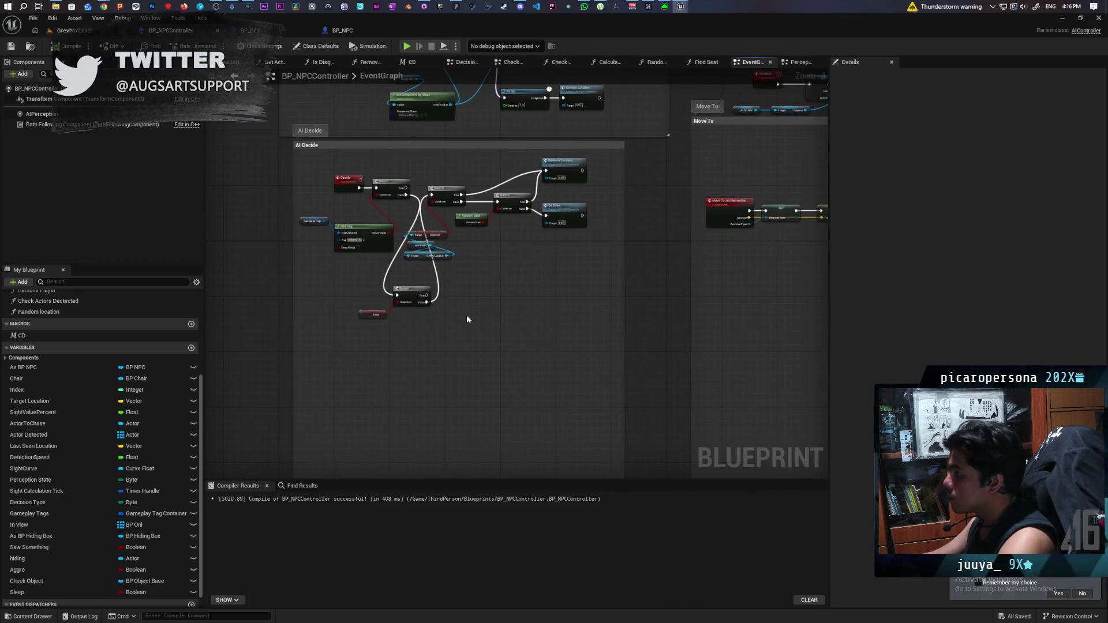
{"action": "right_click", "coordinate": [488, 280]}
{"action": "type", "text": "mvoe t"}
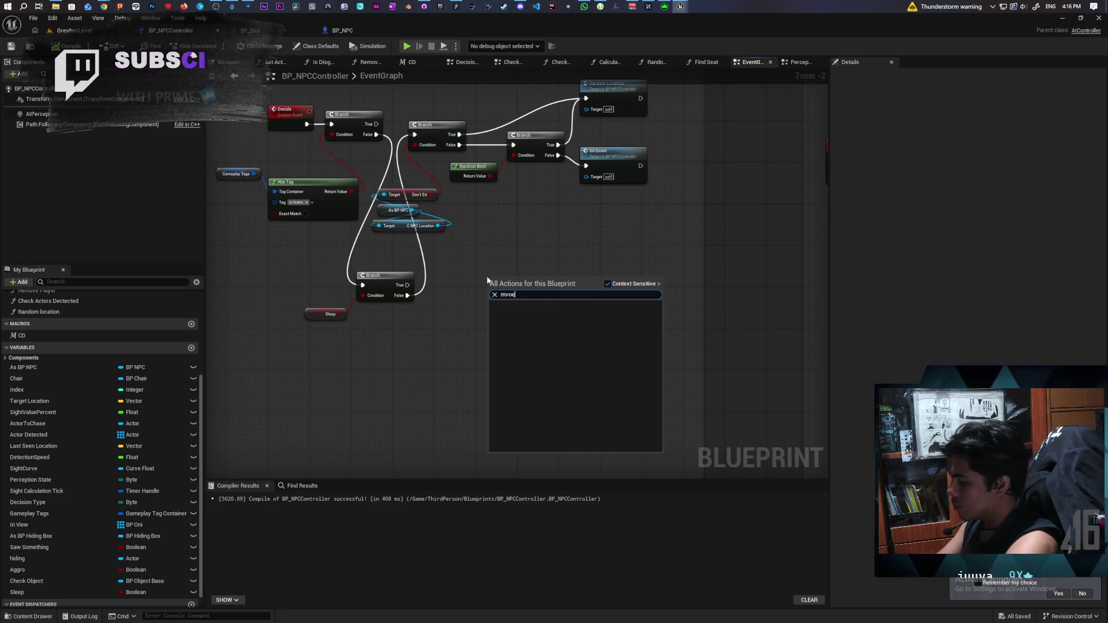
{"action": "key", "text": "BackSpace"}
{"action": "key", "text": "BackSpace"}
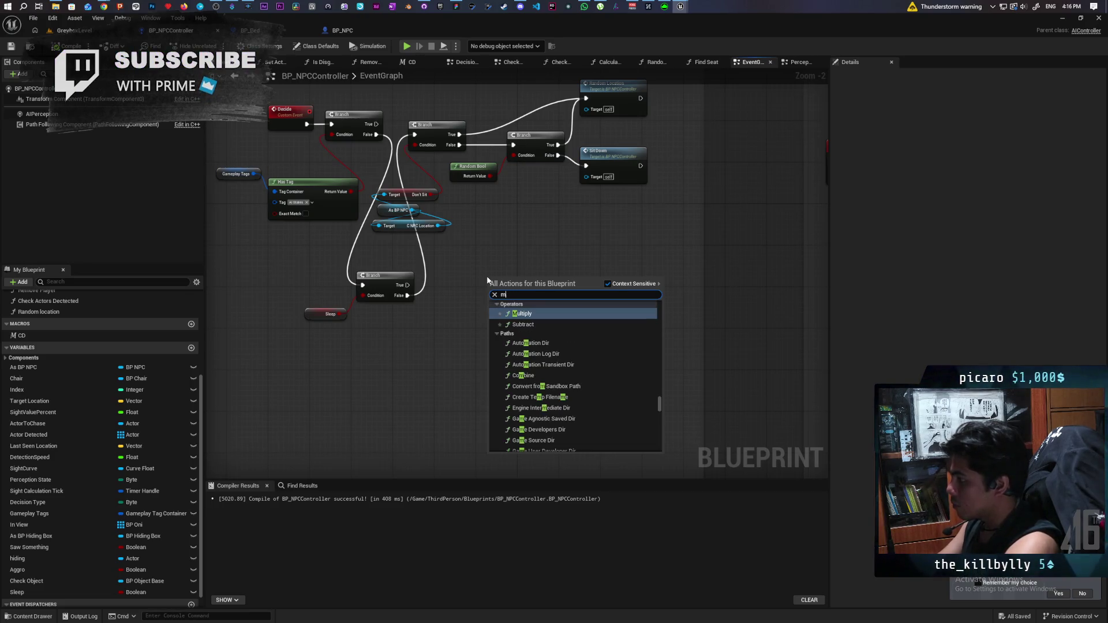
{"action": "type", "text": "ove to a"}
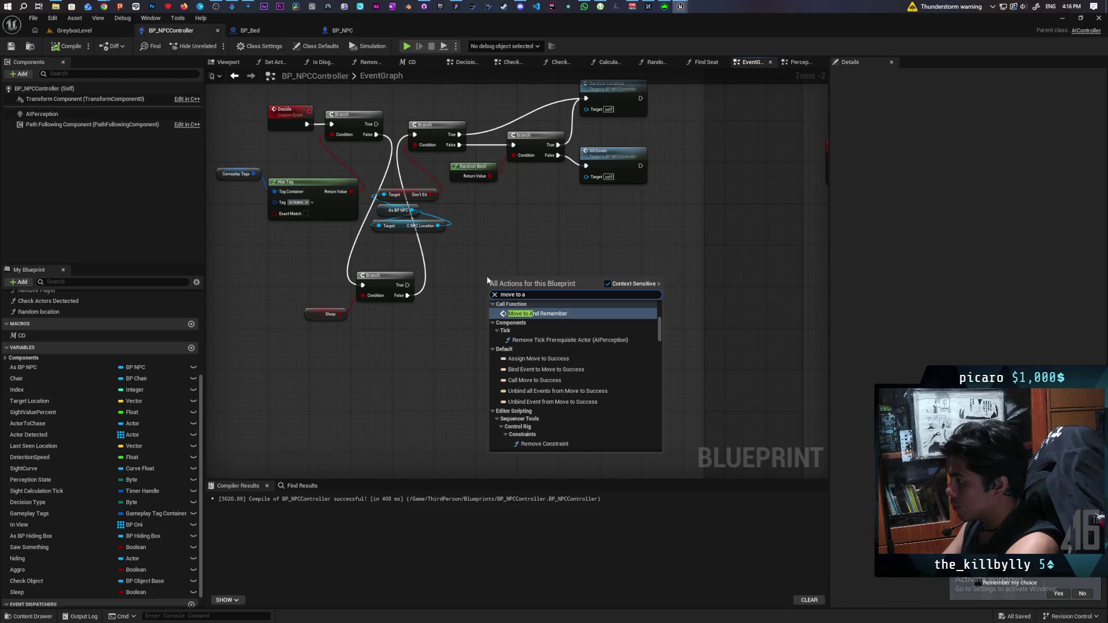
{"action": "key", "text": "Return"}
Step: Connect the Sleep Branch's True output to Move to And Remember and check the surrounding graph
{"action": "scroll", "coordinate": [487, 278], "scroll_direction": "up", "scroll_amount": 2}
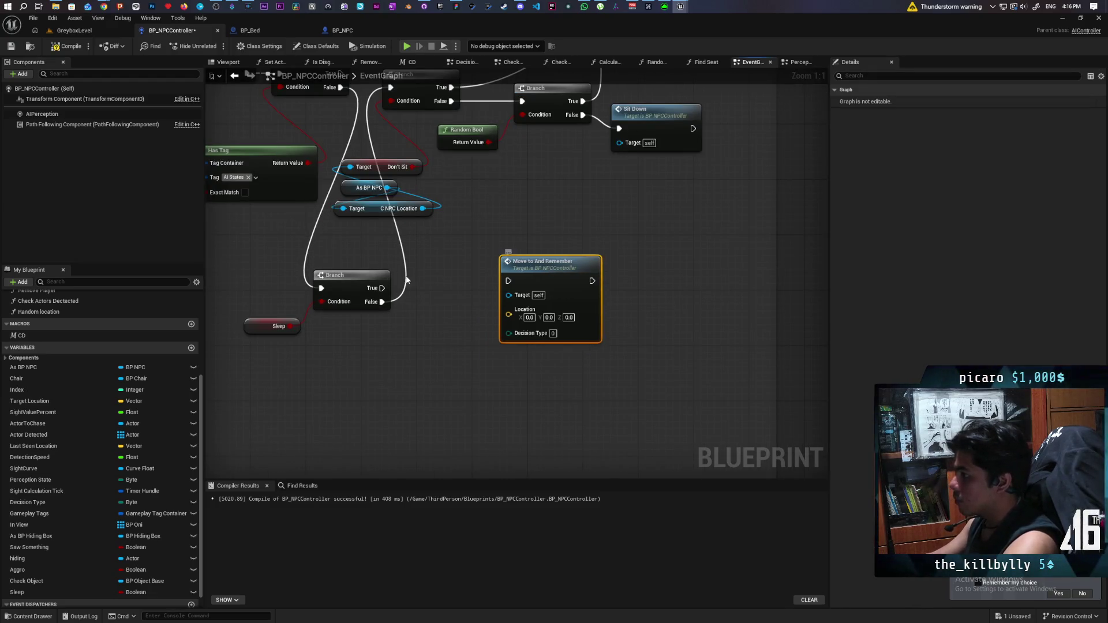
{"action": "left_click_drag", "start_coordinate": [383, 288], "coordinate": [478, 293]}
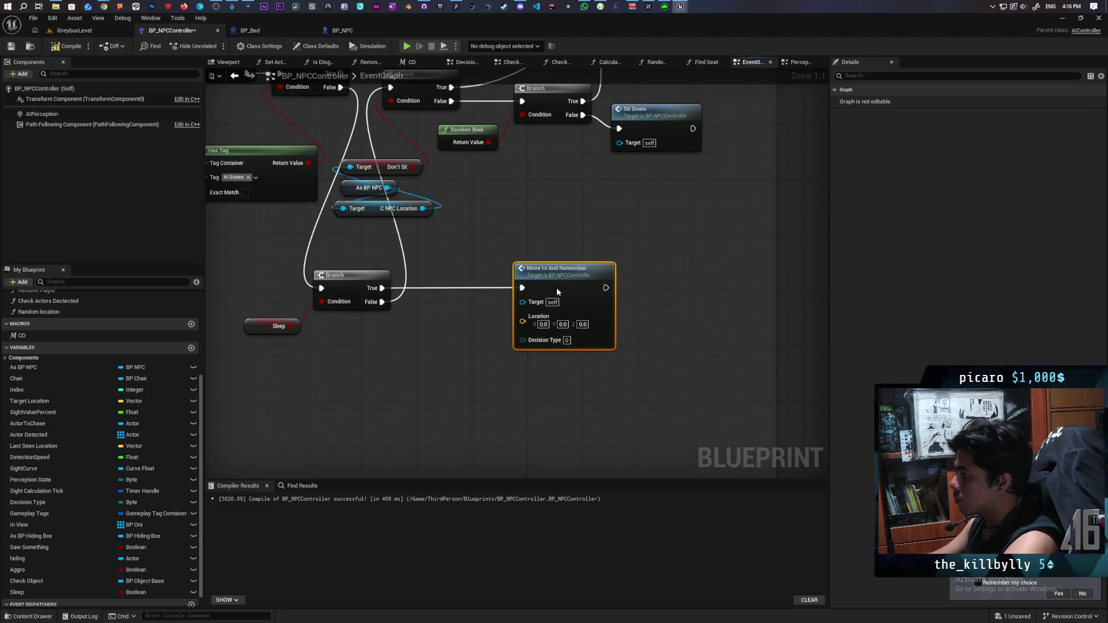
{"action": "scroll", "coordinate": [445, 266], "scroll_direction": "down", "scroll_amount": 9}
{"action": "scroll", "coordinate": [444, 267], "scroll_direction": "up", "scroll_amount": 9}
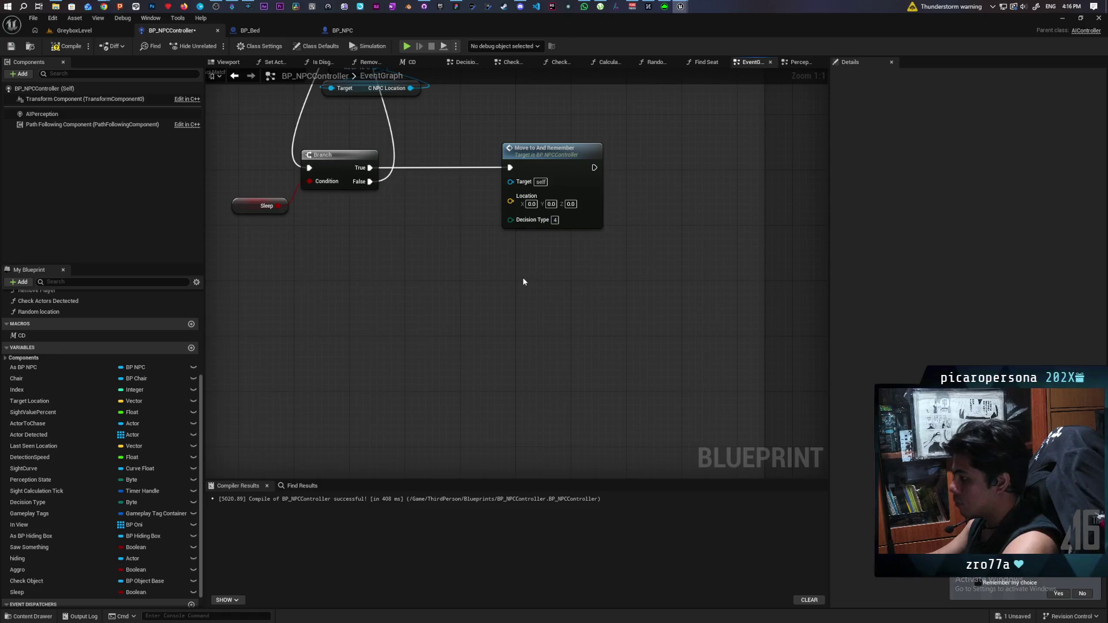
{"action": "scroll", "coordinate": [524, 281], "scroll_direction": "down", "scroll_amount": 2}
{"action": "mouse_move", "coordinate": [428, 349]}
{"action": "left_mouse_down"}
{"action": "mouse_move", "coordinate": [691, 289]}
{"action": "mouse_move", "coordinate": [575, 296]}
{"action": "left_mouse_up"}
{"action": "scroll", "coordinate": [475, 306], "scroll_direction": "down", "scroll_amount": 4}
{"action": "mouse_move", "coordinate": [438, 333]}
{"action": "left_mouse_down"}
{"action": "mouse_move", "coordinate": [319, 312]}
{"action": "mouse_move", "coordinate": [428, 275]}
{"action": "left_mouse_up"}
{"action": "scroll", "coordinate": [498, 291], "scroll_direction": "up", "scroll_amount": 4}
{"action": "mouse_move", "coordinate": [498, 291]}
{"action": "left_mouse_down"}
{"action": "mouse_move", "coordinate": [473, 163]}
{"action": "mouse_move", "coordinate": [451, 230]}
{"action": "mouse_move", "coordinate": [467, 370]}
{"action": "left_mouse_up"}
{"action": "scroll", "coordinate": [439, 313], "scroll_direction": "up", "scroll_amount": 3}
{"action": "left_click_drag", "start_coordinate": [439, 313], "coordinate": [443, 363]}
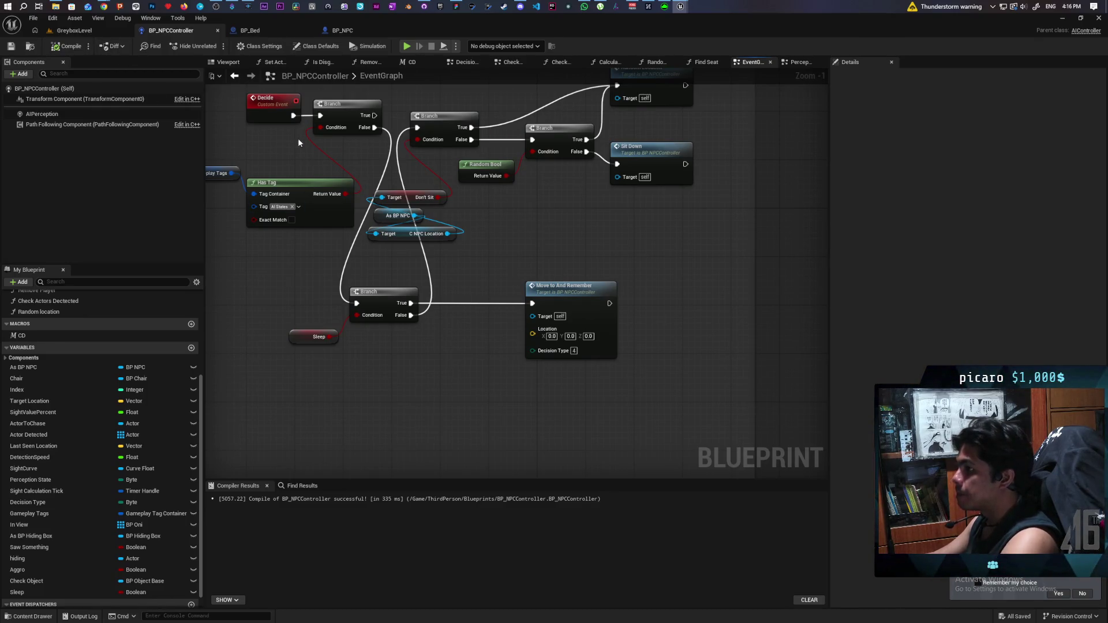
Step: In GreyboxLevel, select the NPC's C_NPC_Location component and open BP_NPC via Edit in Blueprint
{"action": "left_click", "coordinate": [74, 30]}
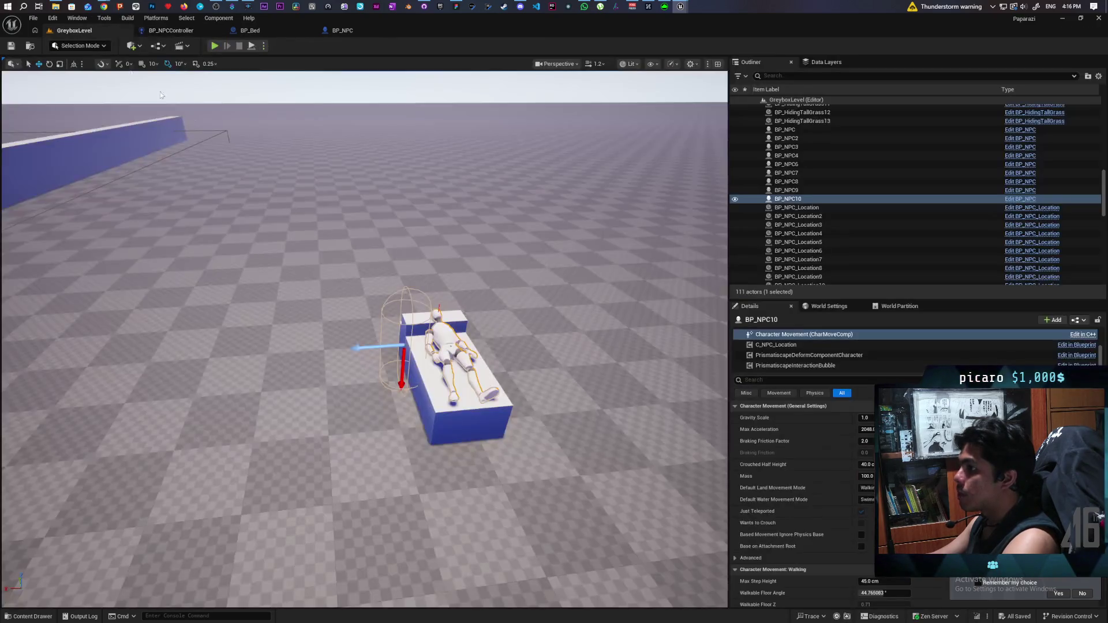
{"action": "left_click", "coordinate": [780, 344]}
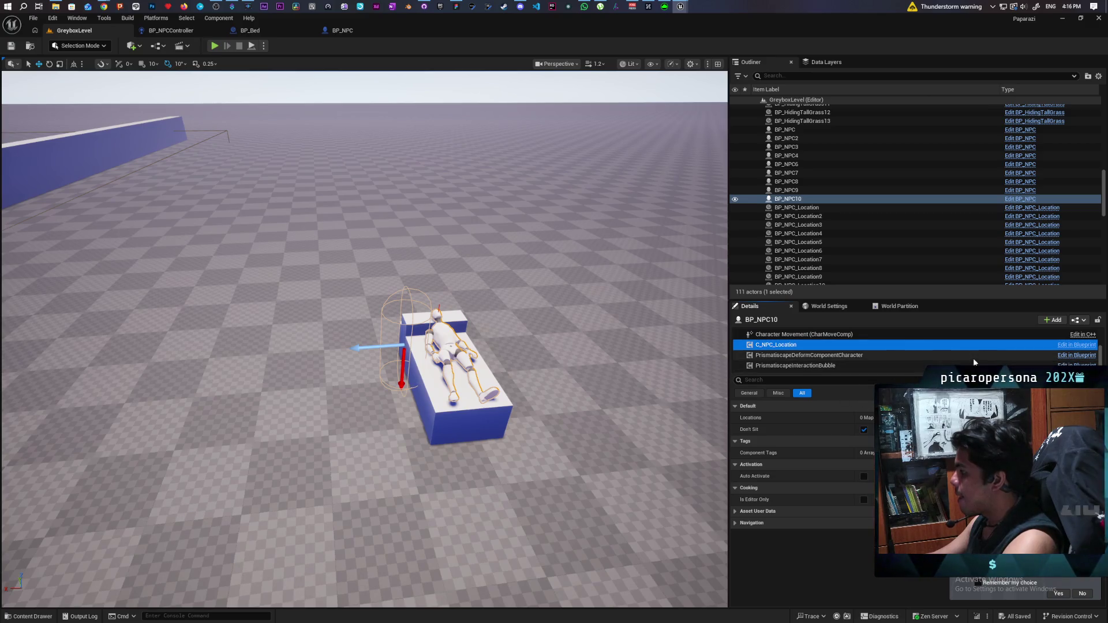
{"action": "left_click", "coordinate": [1068, 346]}
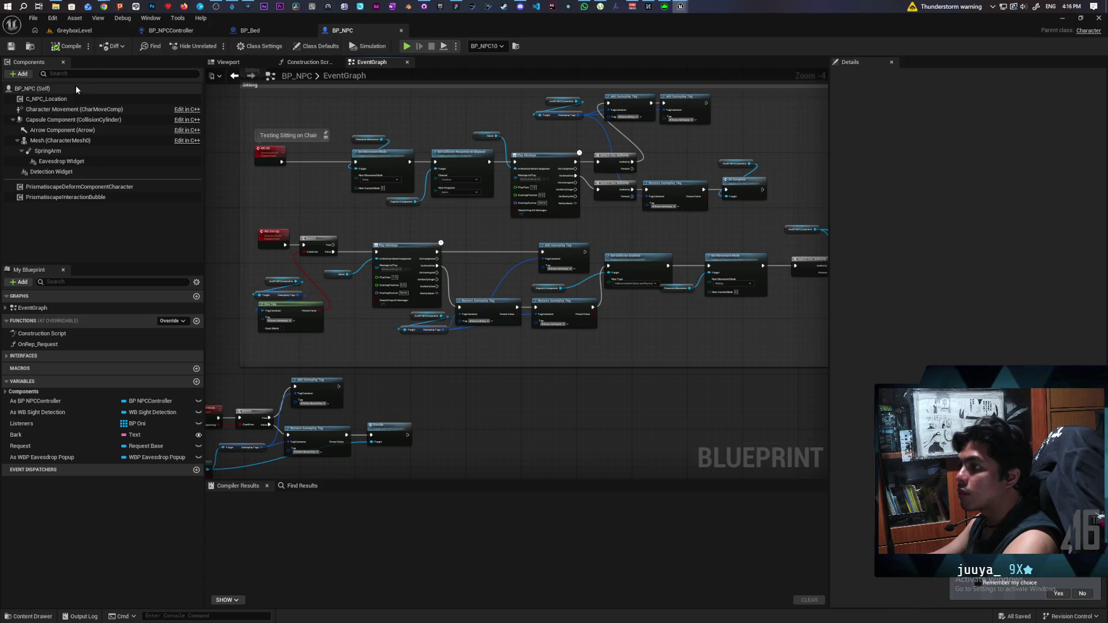
Step: Open the C_NPC_Location component blueprint from BP_NPC's component list
{"action": "left_click", "coordinate": [47, 99]}
{"action": "right_click", "coordinate": [58, 100]}
{"action": "left_click", "coordinate": [112, 225]}
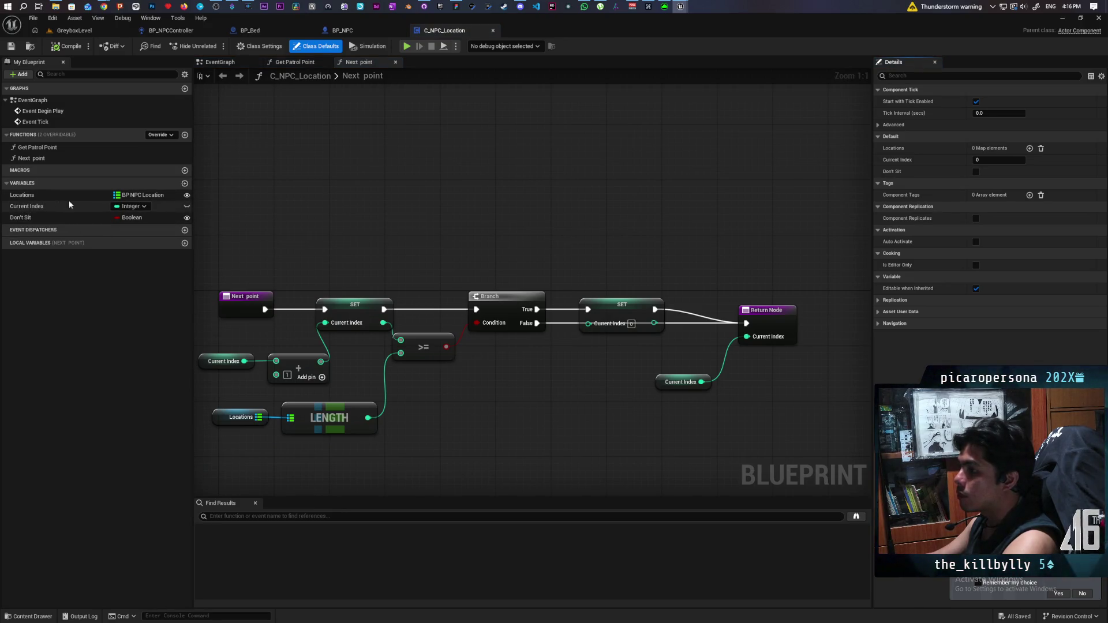
Step: Add an instance-editable Bed variable of type BP Bed Object Reference and save
{"action": "left_click", "coordinate": [185, 184]}
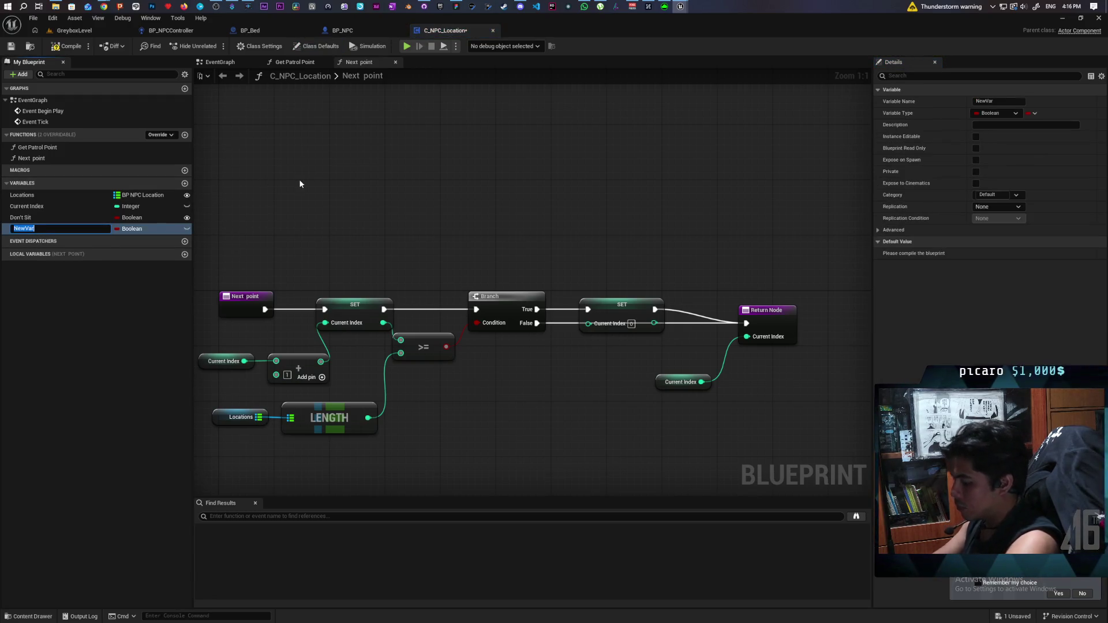
{"action": "type", "text": "Bed"}
{"action": "key", "text": "Return"}
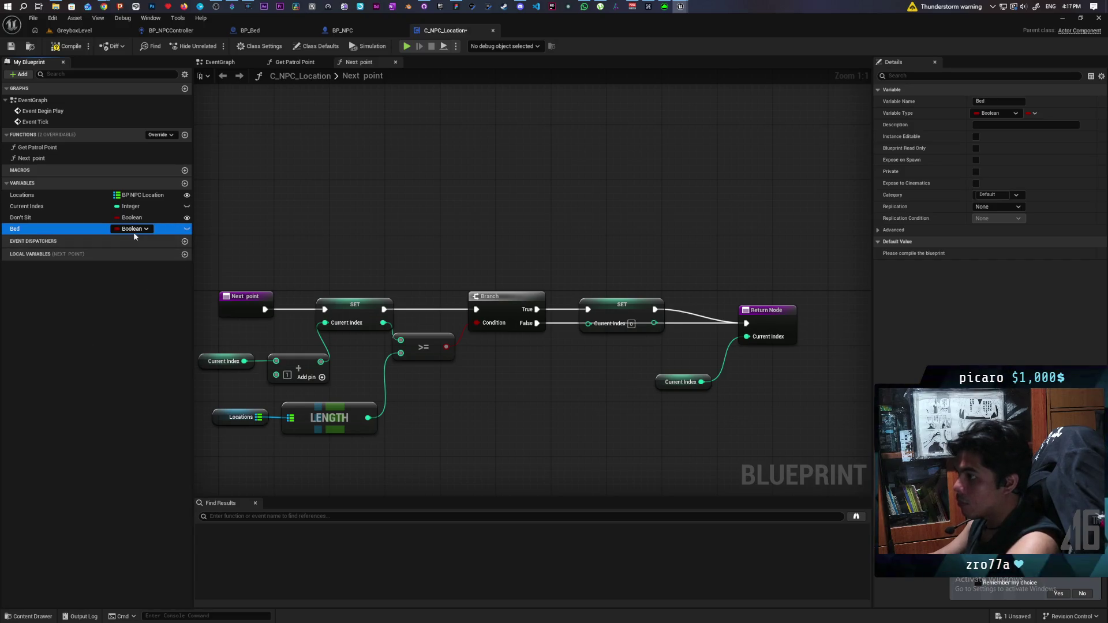
{"action": "left_click", "coordinate": [187, 229]}
{"action": "left_click", "coordinate": [141, 231]}
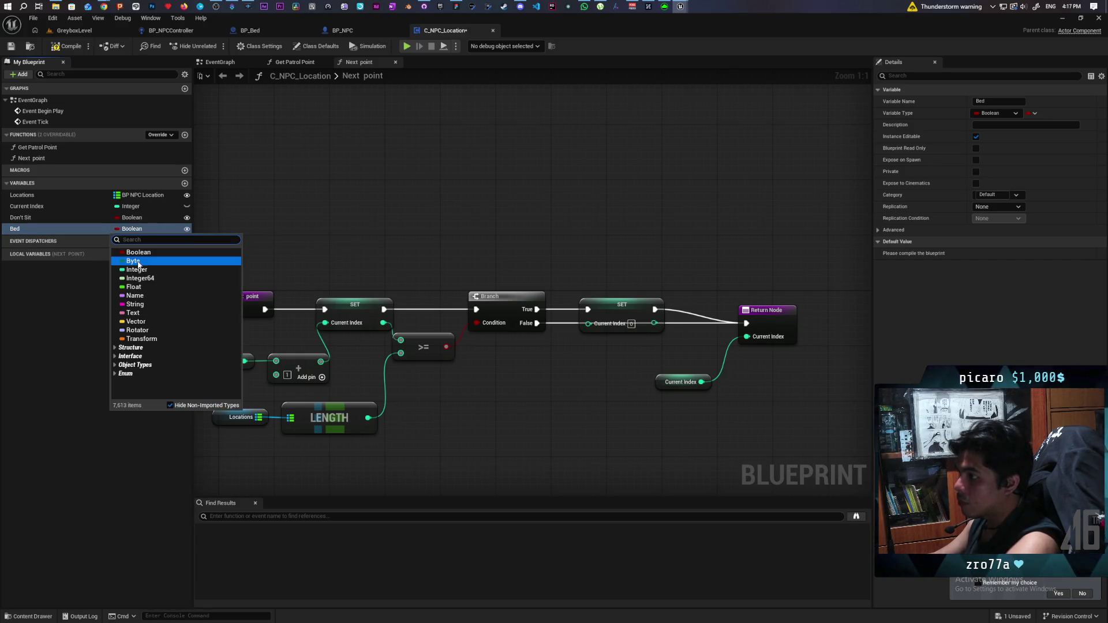
{"action": "type", "text": "bp bed"}
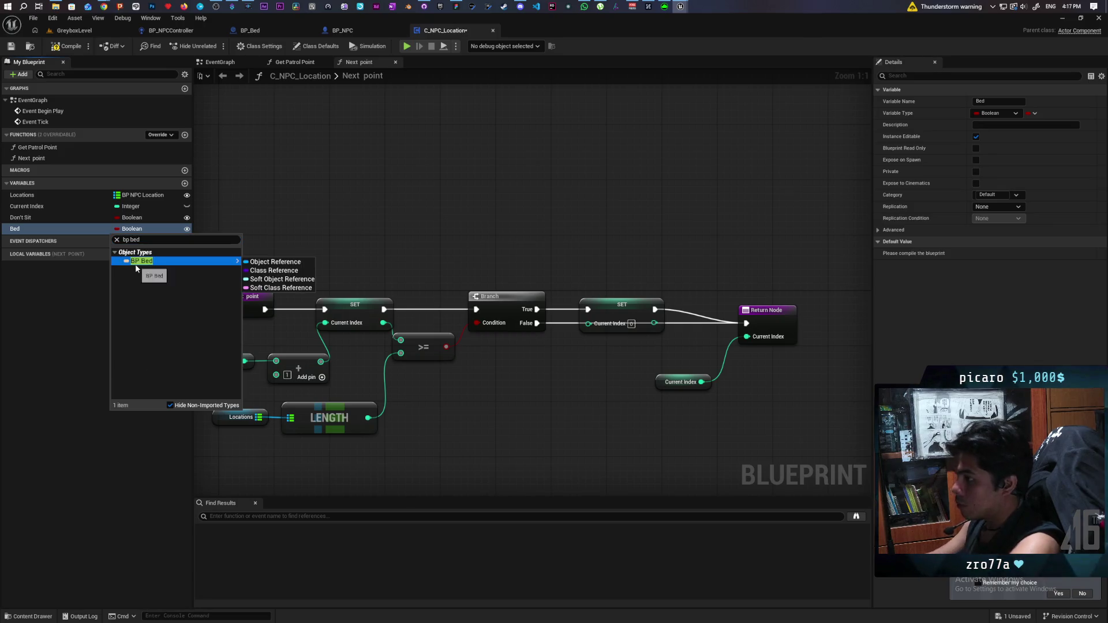
{"action": "left_click", "coordinate": [275, 261]}
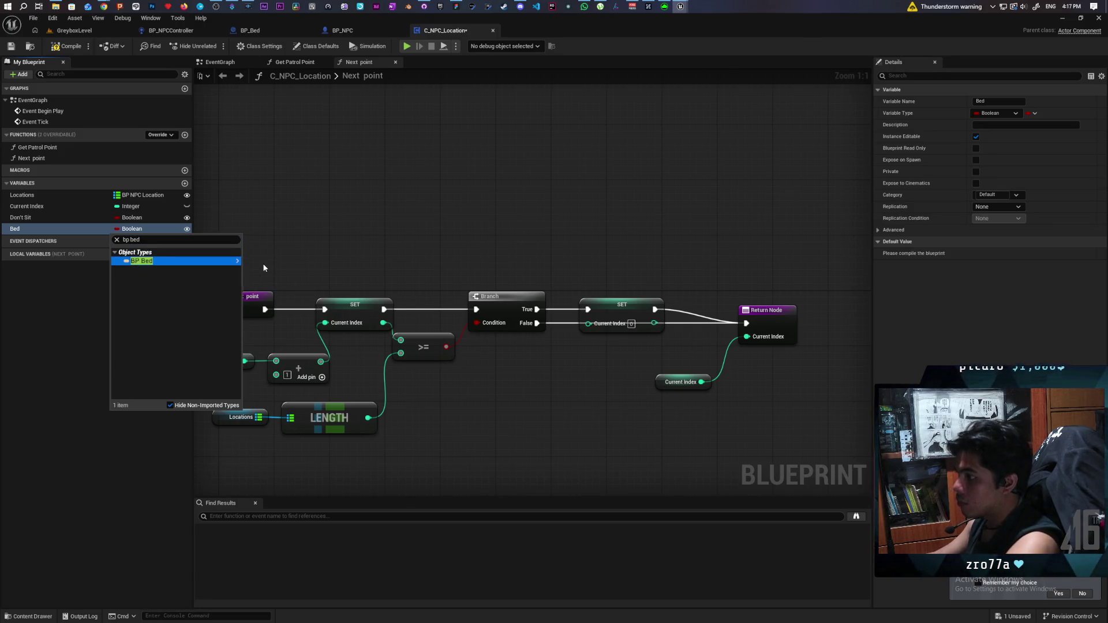
{"action": "left_click", "coordinate": [99, 276]}
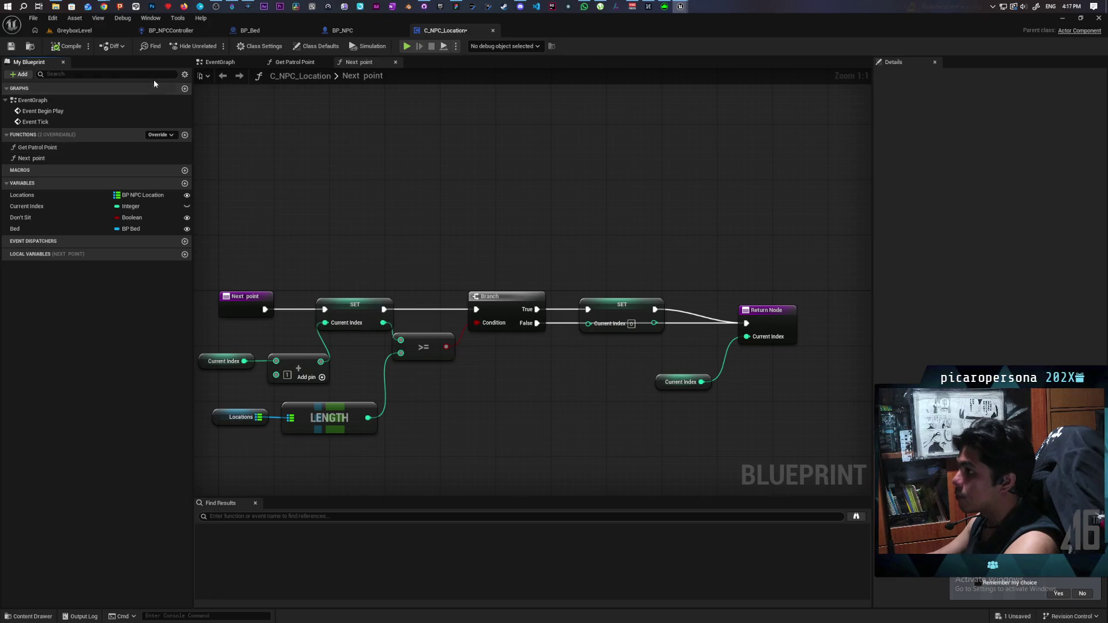
{"action": "key", "text": "ctrl+s"}
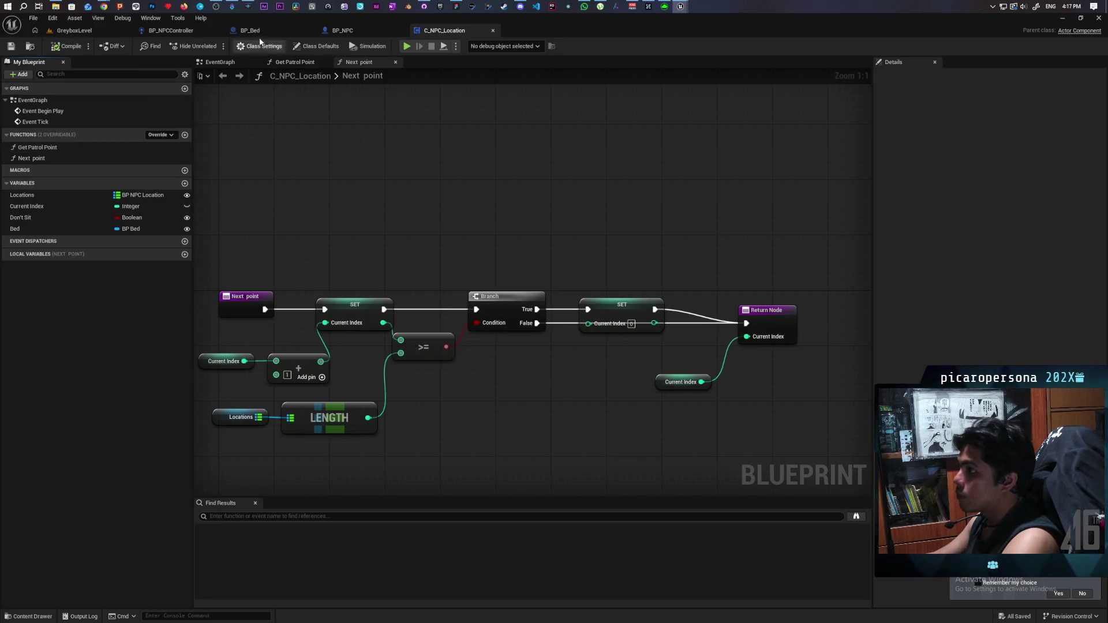
{"action": "left_click", "coordinate": [254, 30]}
Step: Get Bed from C NPC Location and route it through Is Valid into Move to And Remember
{"action": "left_click", "coordinate": [188, 33]}
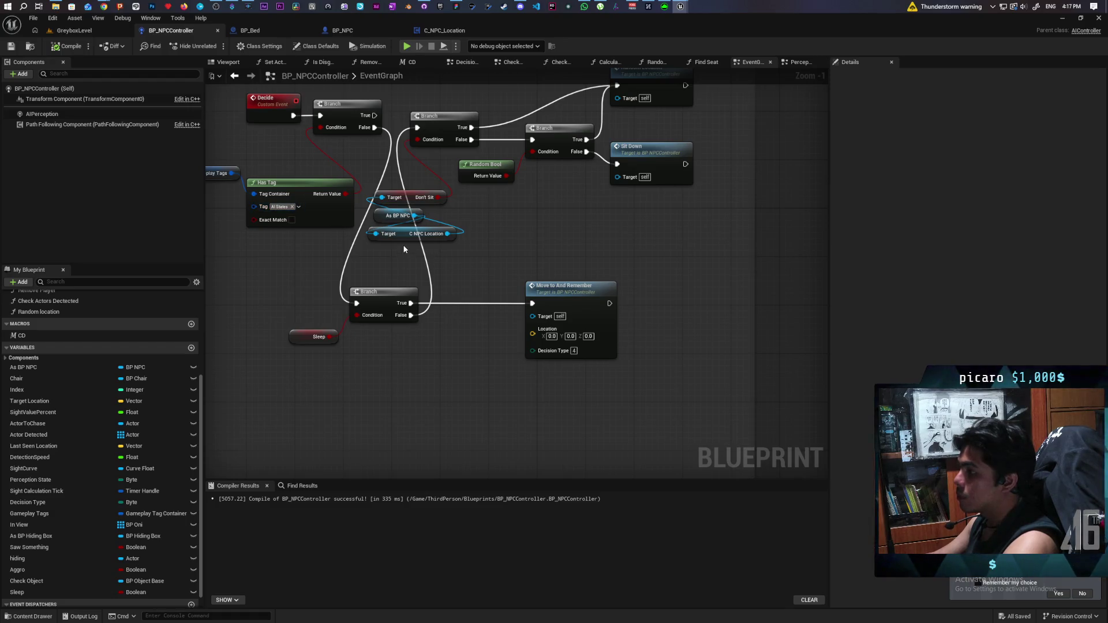
{"action": "mouse_move", "coordinate": [447, 234]}
{"action": "left_mouse_down"}
{"action": "mouse_move", "coordinate": [416, 323]}
{"action": "mouse_move", "coordinate": [380, 372]}
{"action": "left_mouse_up"}
{"action": "type", "text": "ge"}
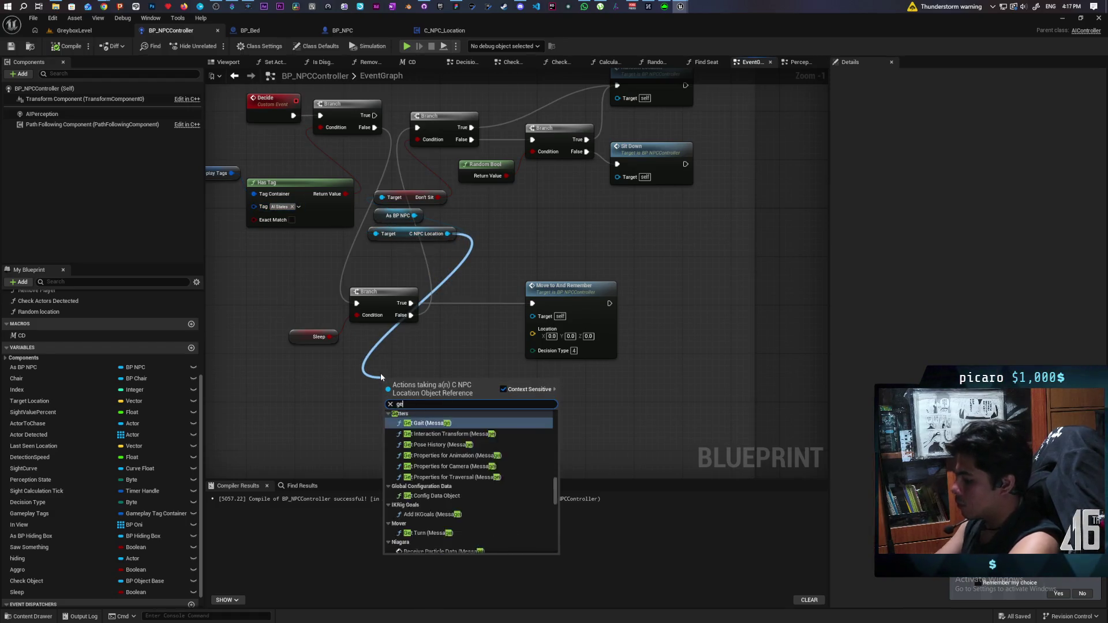
{"action": "type", "text": "t bed"}
{"action": "key", "text": "Return"}
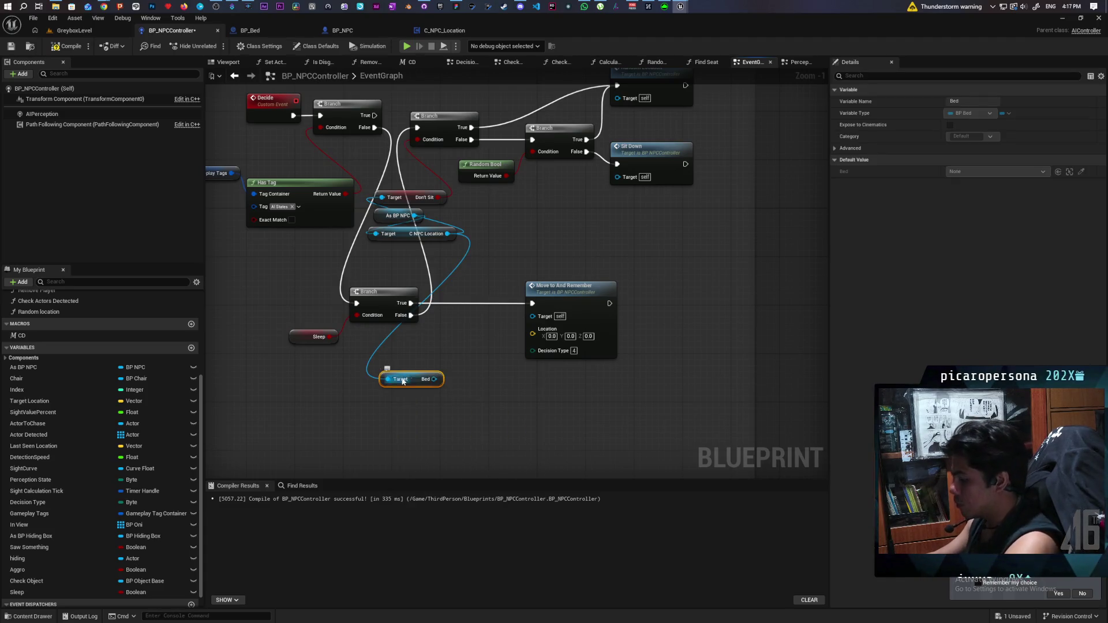
{"action": "key", "text": "ctrl+v"}
{"action": "left_click_drag", "start_coordinate": [449, 344], "coordinate": [463, 301]}
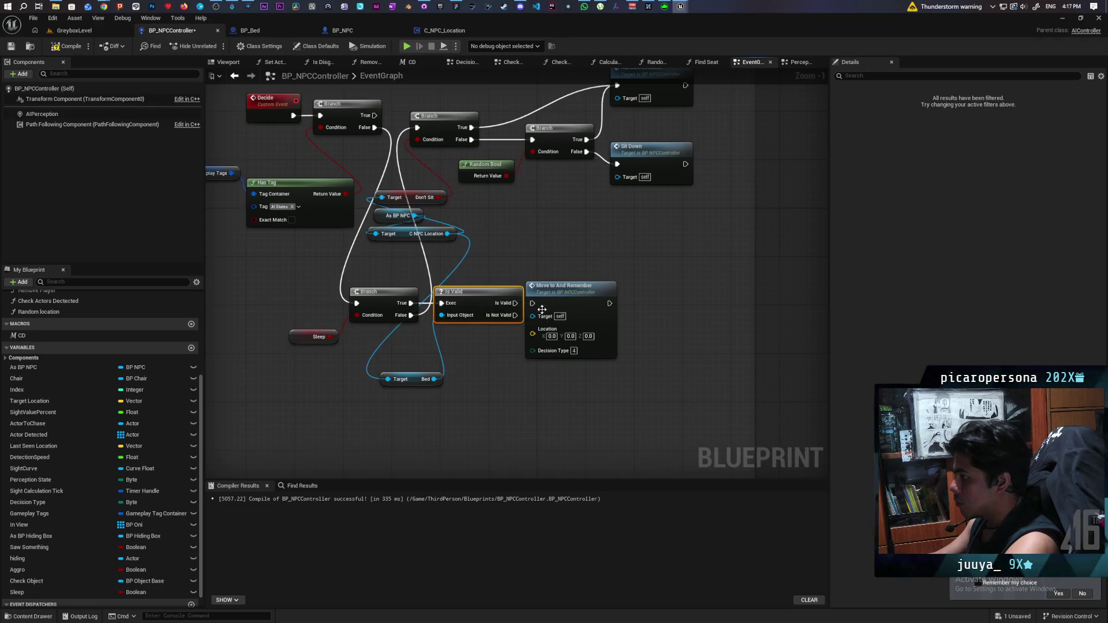
{"action": "left_click_drag", "start_coordinate": [566, 304], "coordinate": [614, 298]}
{"action": "left_click_drag", "start_coordinate": [515, 303], "coordinate": [589, 300]}
{"action": "left_click", "coordinate": [490, 396]}
Step: Wire the bed's Get World Location into Move to And Remember's Location input
{"action": "left_click_drag", "start_coordinate": [434, 380], "coordinate": [450, 413]}
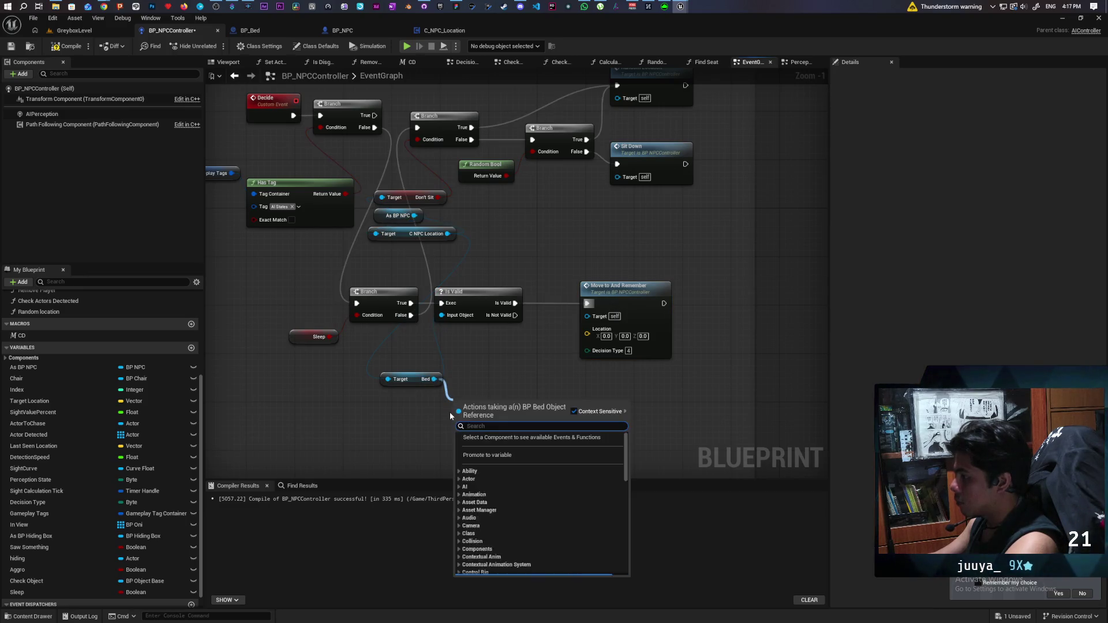
{"action": "type", "text": "get location"}
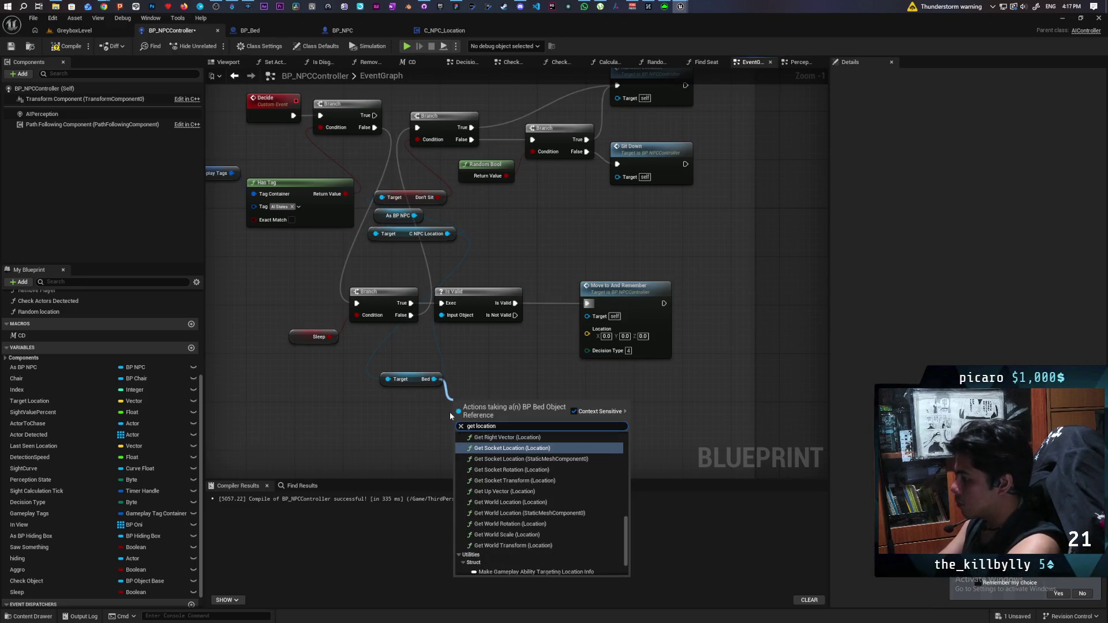
{"action": "left_click", "coordinate": [528, 449]}
{"action": "key", "text": "Delete"}
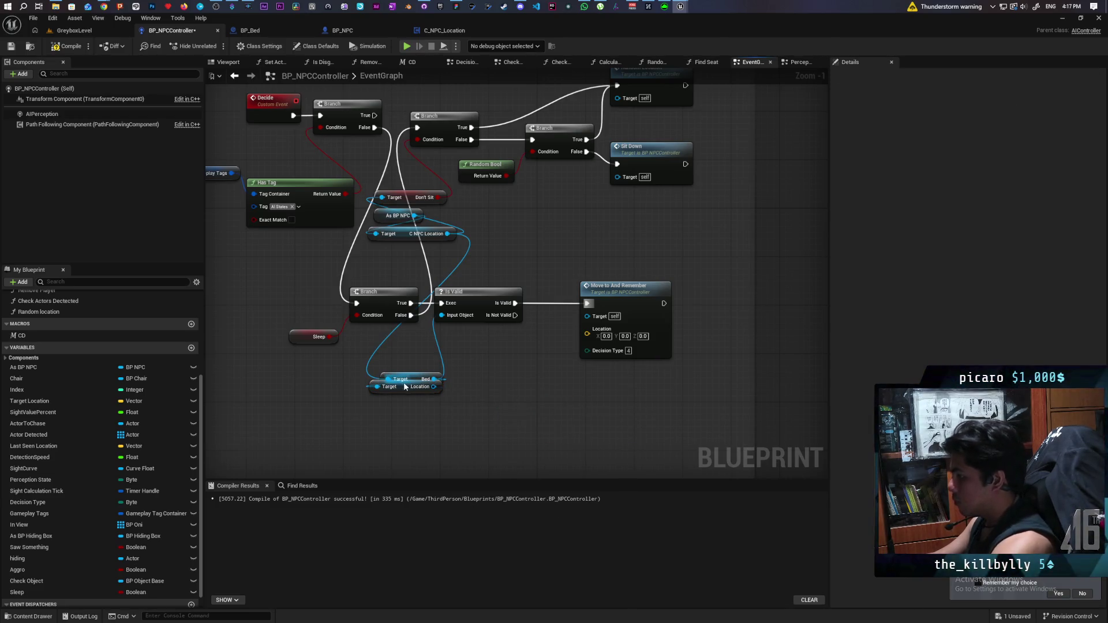
{"action": "mouse_move", "coordinate": [403, 388]}
{"action": "left_mouse_down"}
{"action": "mouse_move", "coordinate": [410, 411]}
{"action": "mouse_move", "coordinate": [466, 416]}
{"action": "left_mouse_up"}
{"action": "type", "text": "get world"}
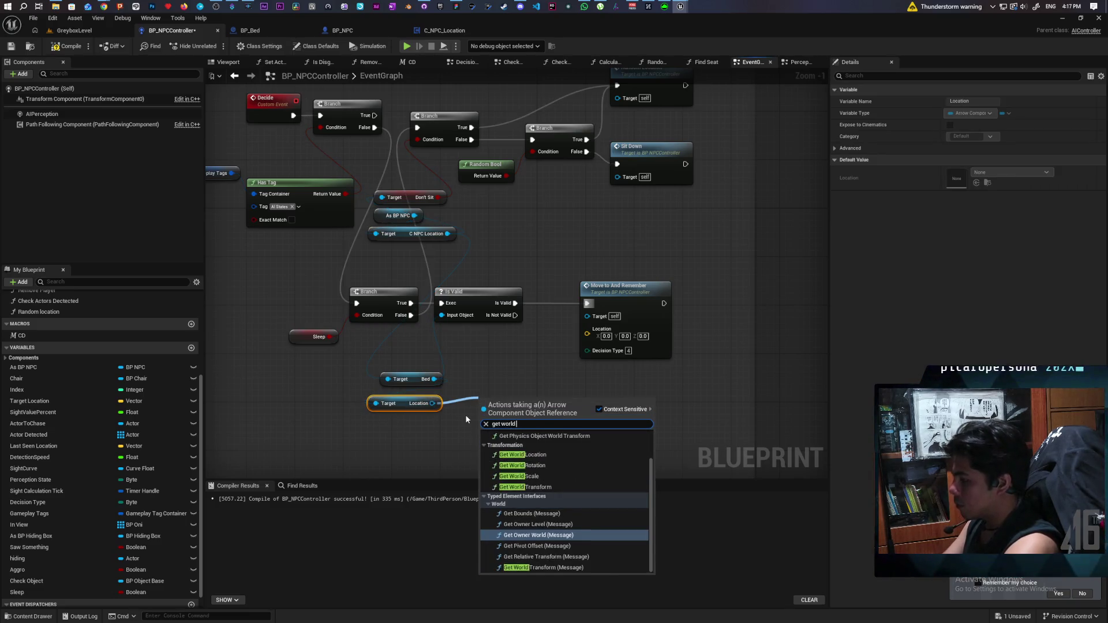
{"action": "type", "text": " closest"}
{"action": "key", "text": "Return"}
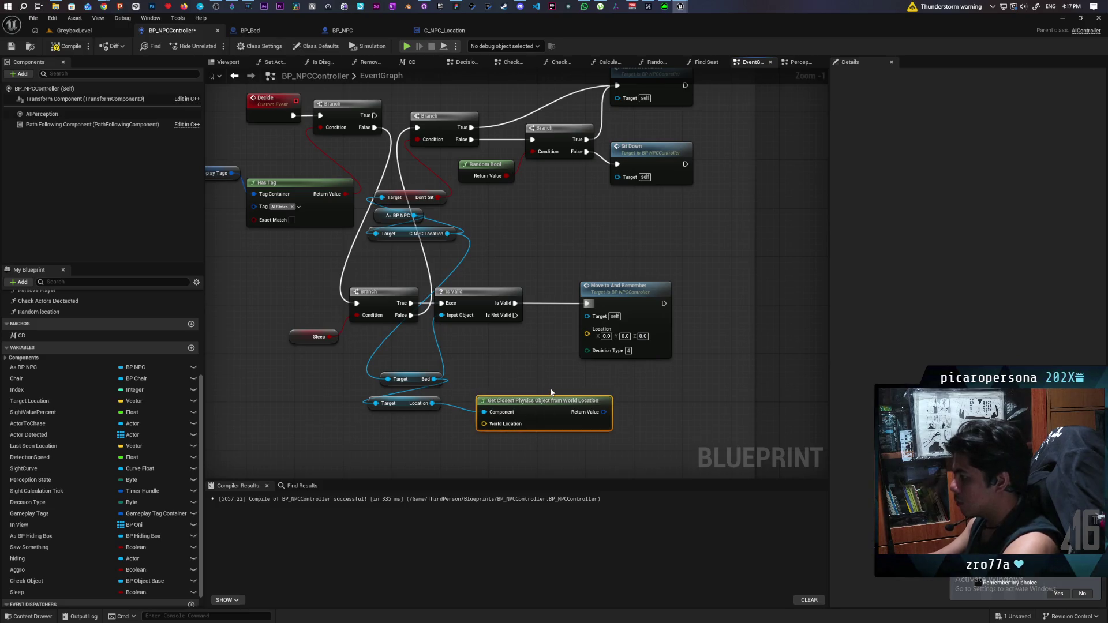
{"action": "key", "text": "Delete"}
{"action": "left_click_drag", "start_coordinate": [433, 403], "coordinate": [449, 399]}
{"action": "type", "text": "get wo"}
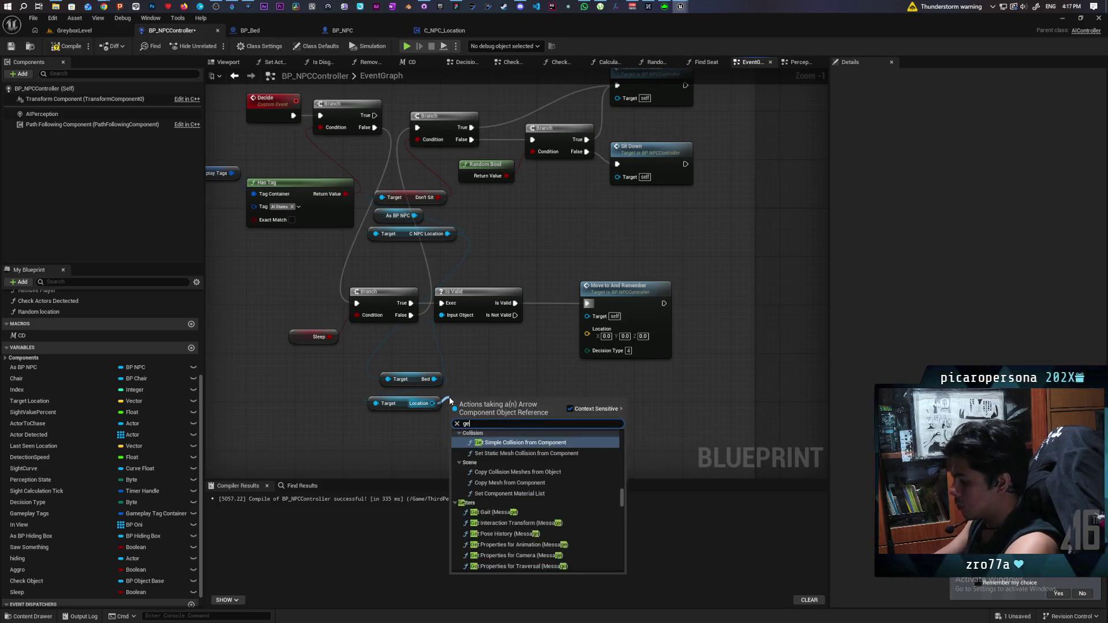
{"action": "type", "text": "rld loca"}
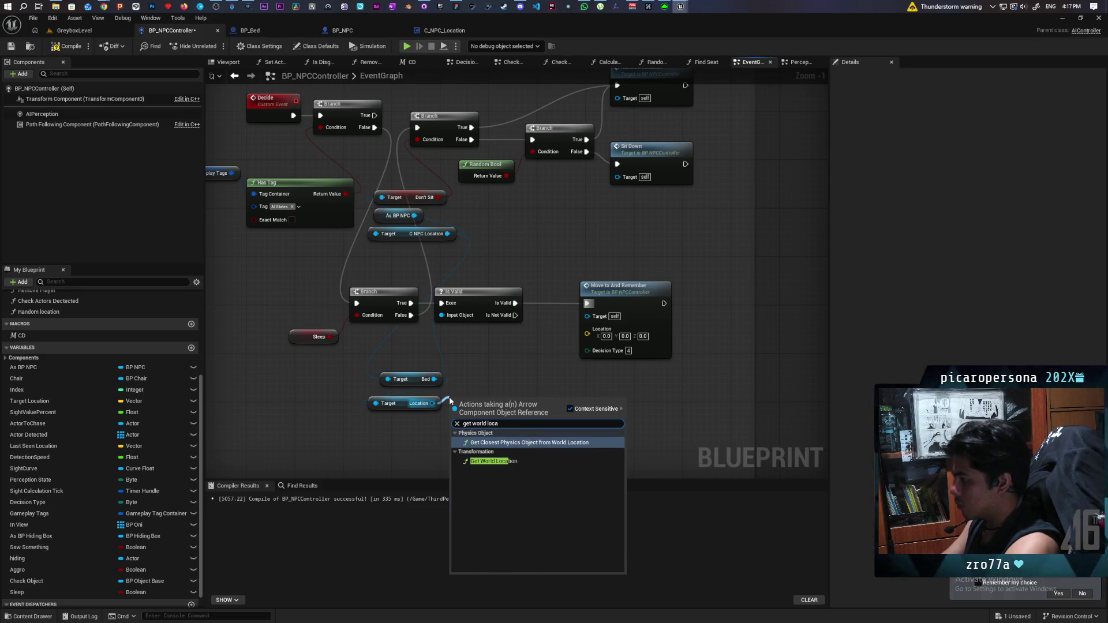
{"action": "key", "text": "Escape"}
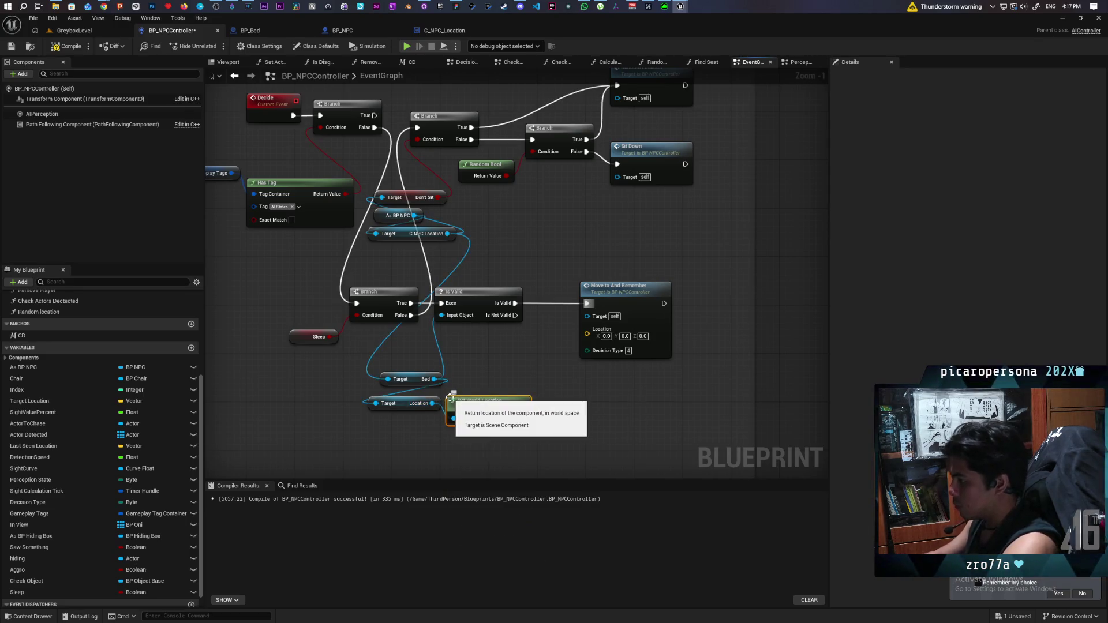
{"action": "left_click_drag", "start_coordinate": [523, 418], "coordinate": [598, 337]}
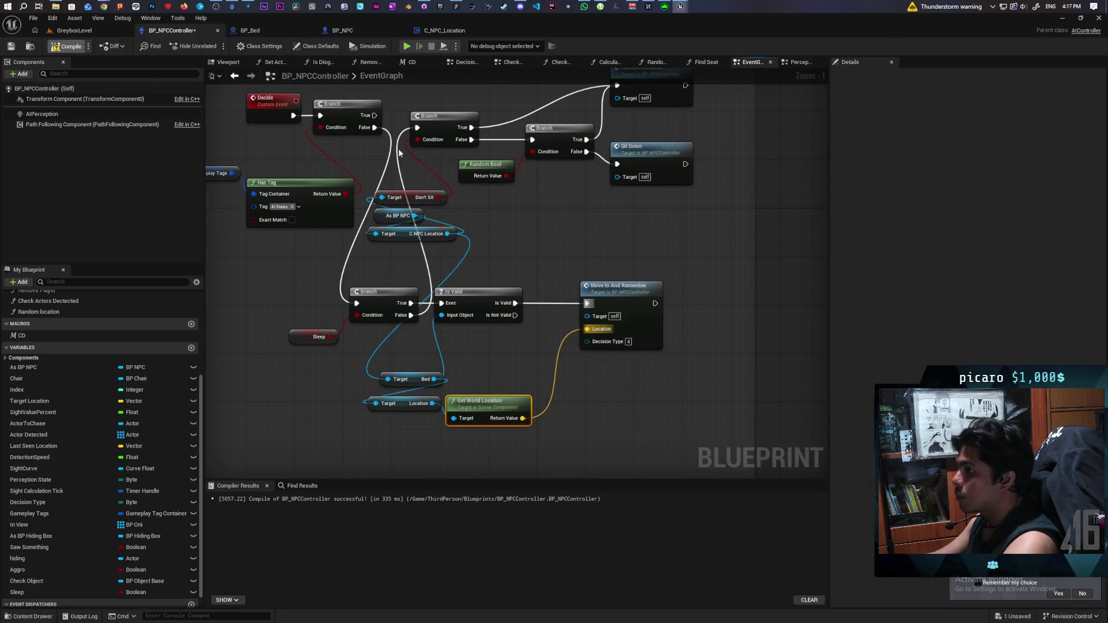
Step: Compile and save BP_NPCController
{"action": "key", "text": "ctrl+s"}
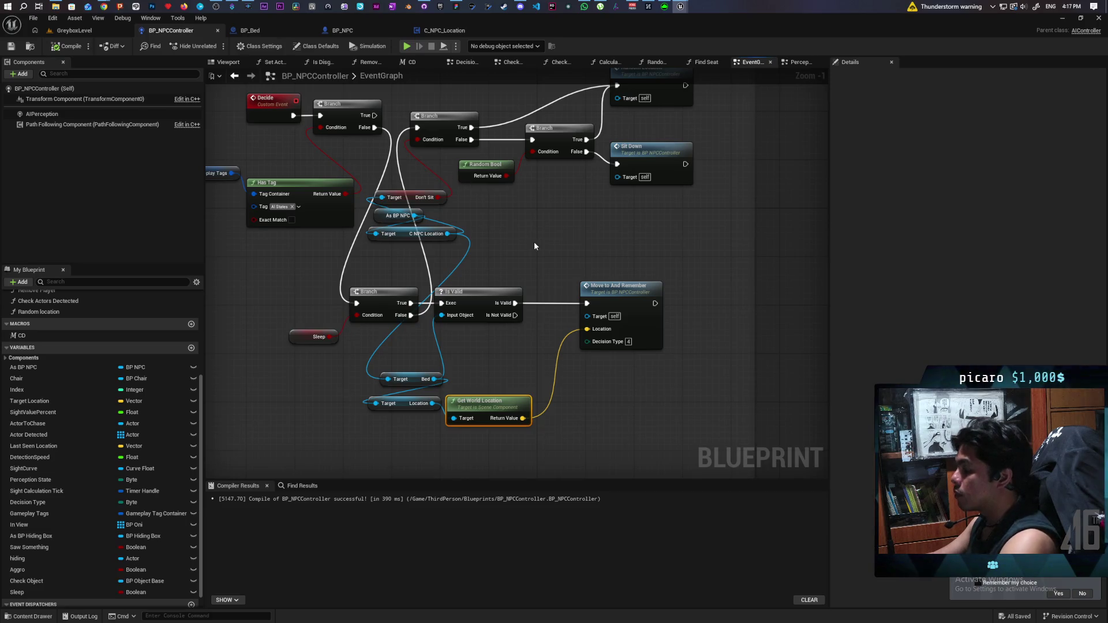
{"action": "left_click_drag", "start_coordinate": [534, 246], "coordinate": [522, 276]}
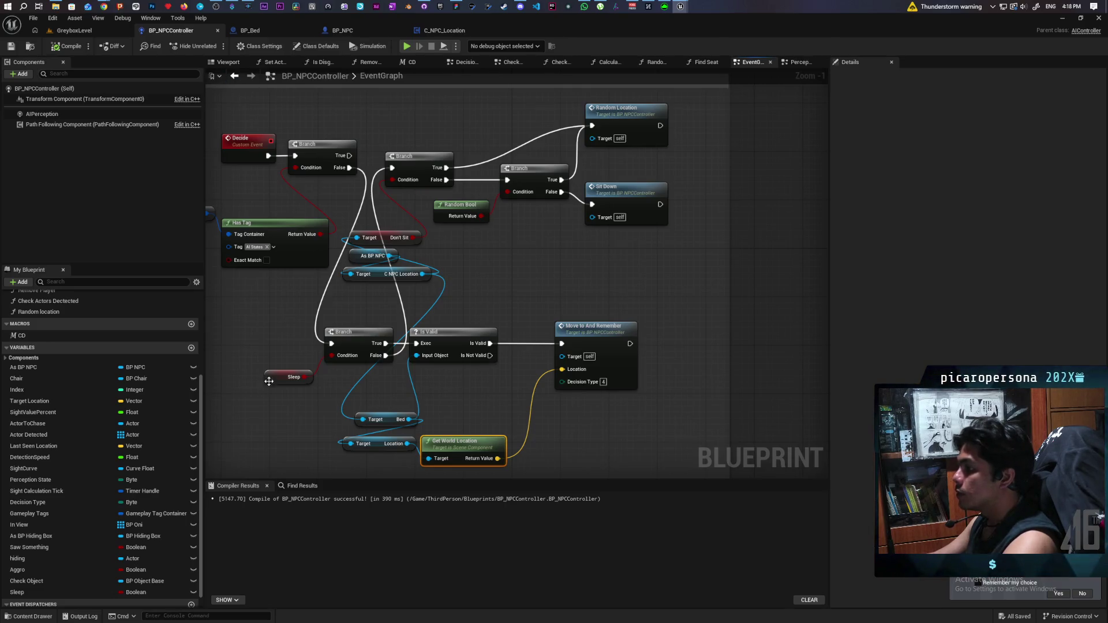
{"action": "left_click", "coordinate": [269, 379]}
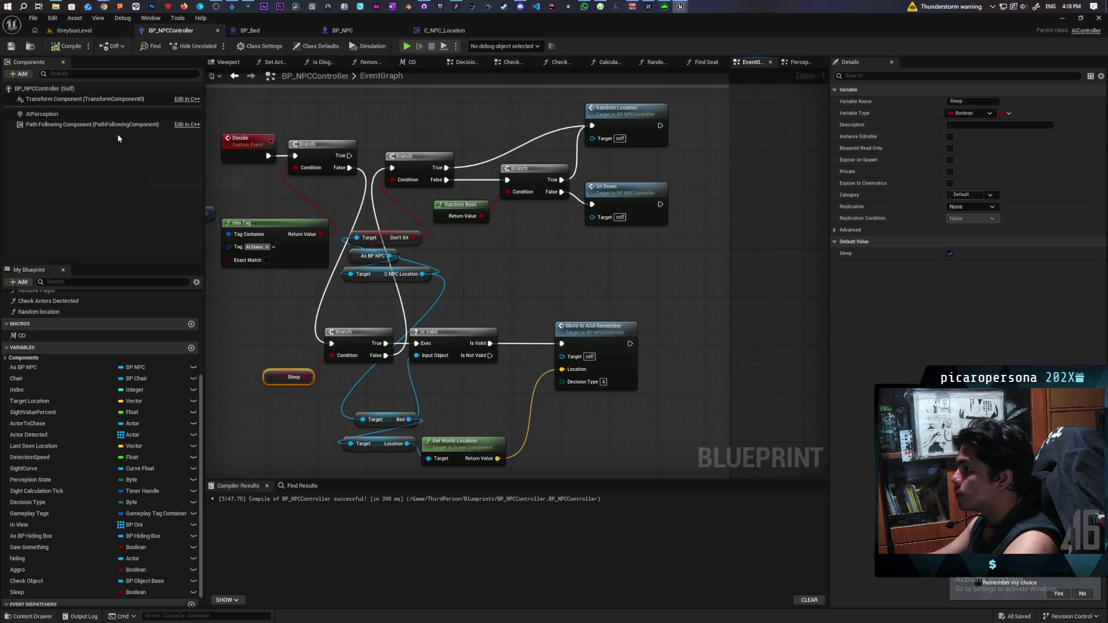
{"action": "left_click", "coordinate": [13, 47]}
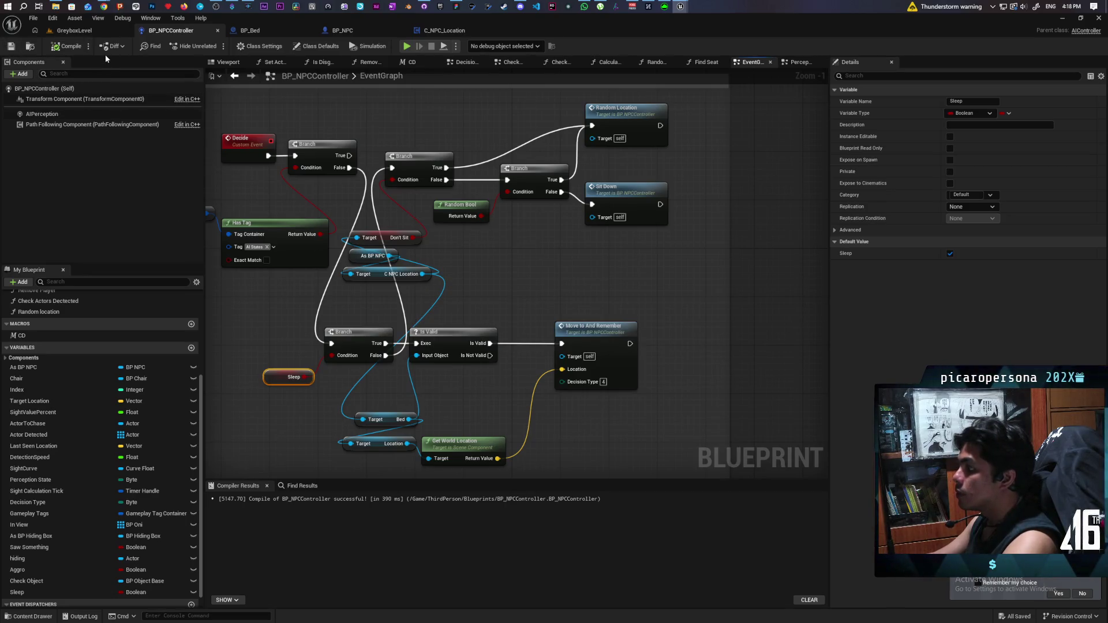
Step: Assign BP_Bed as the Bed on BP_NPC10's C_NPC_Location component
{"action": "left_click", "coordinate": [78, 36]}
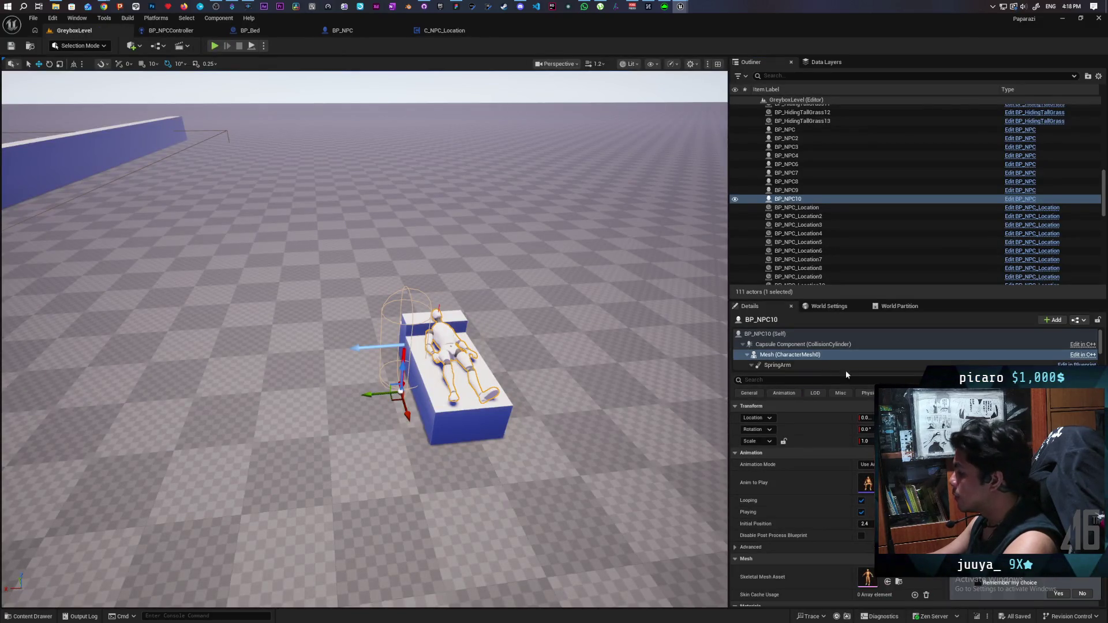
{"action": "left_click", "coordinate": [774, 366]}
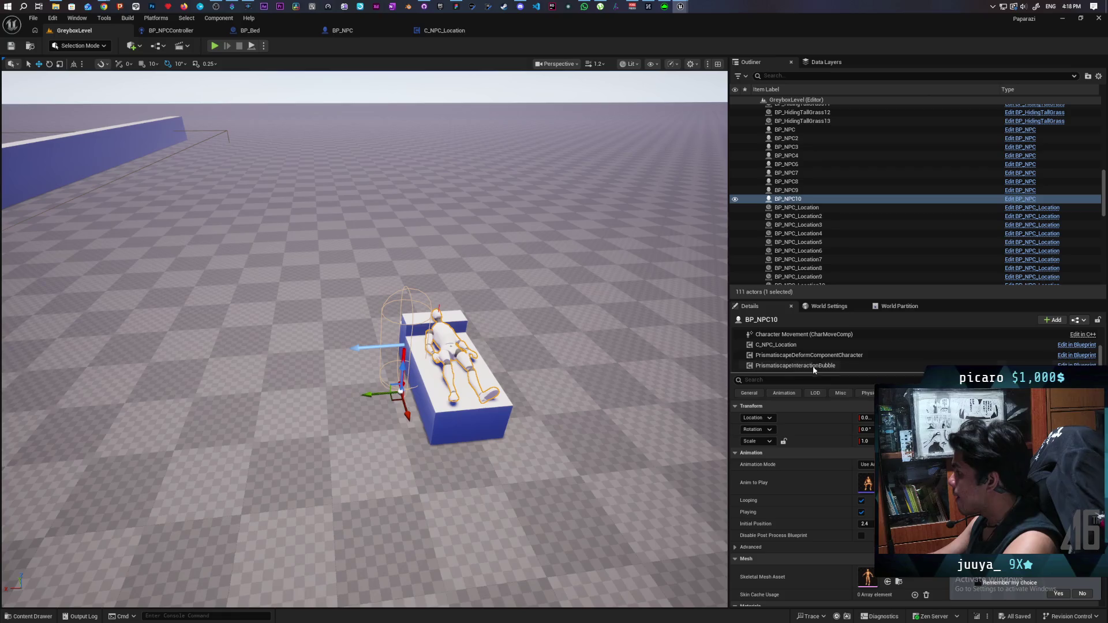
{"action": "left_click", "coordinate": [814, 346]}
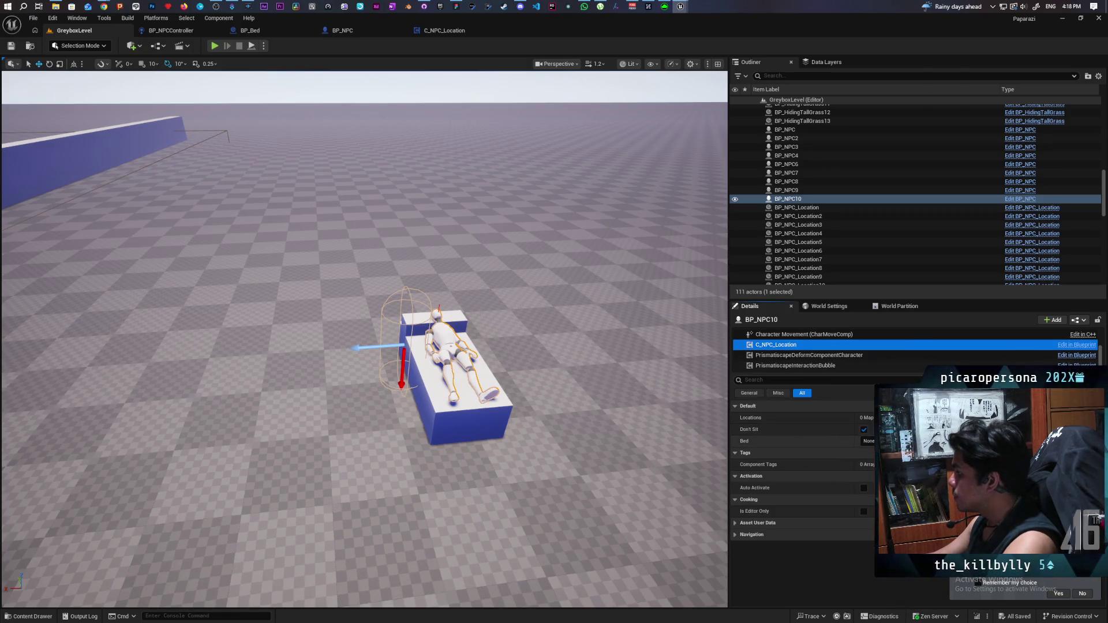
{"action": "left_click", "coordinate": [900, 441]}
{"action": "left_click", "coordinate": [488, 443]}
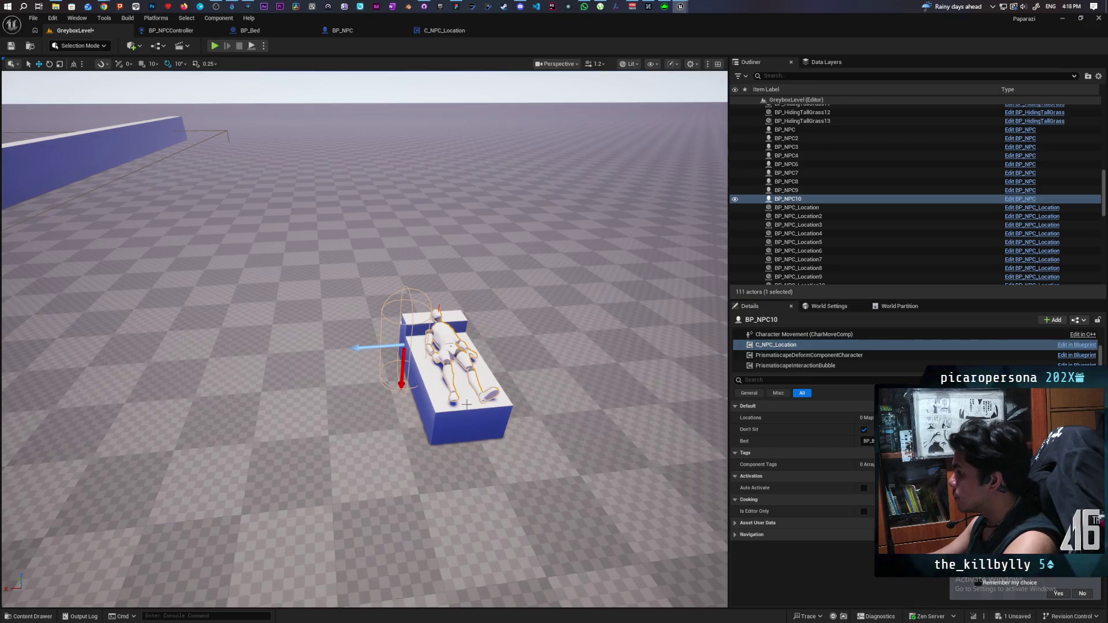
Step: Move the BP_NPC10 actor off the bed to the left and save the level
{"action": "left_click", "coordinate": [443, 333]}
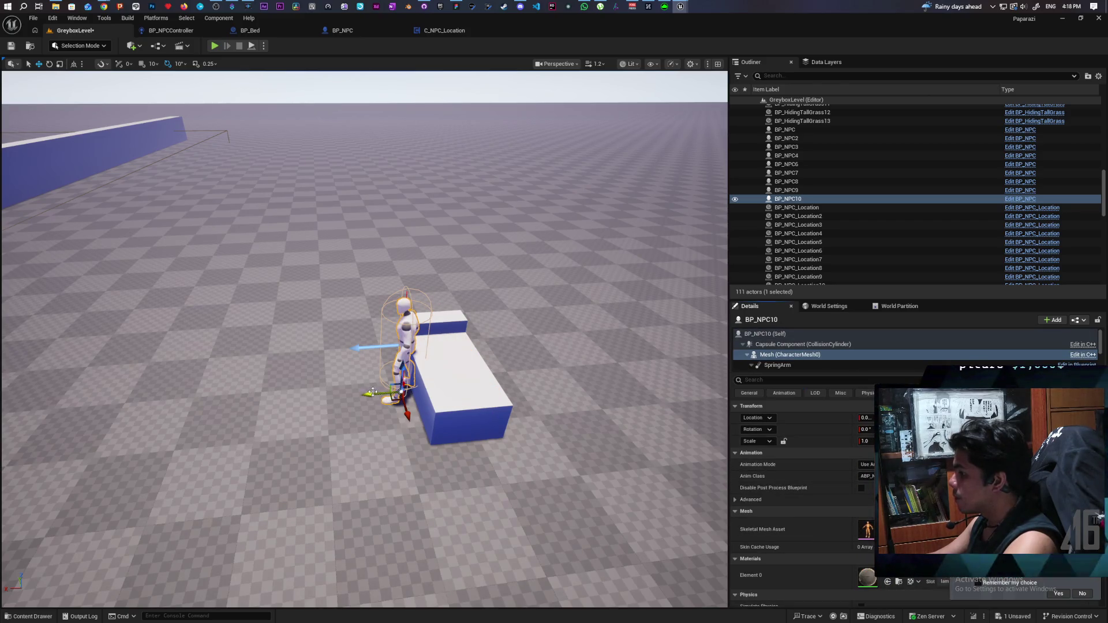
{"action": "left_click_drag", "start_coordinate": [372, 386], "coordinate": [89, 402]}
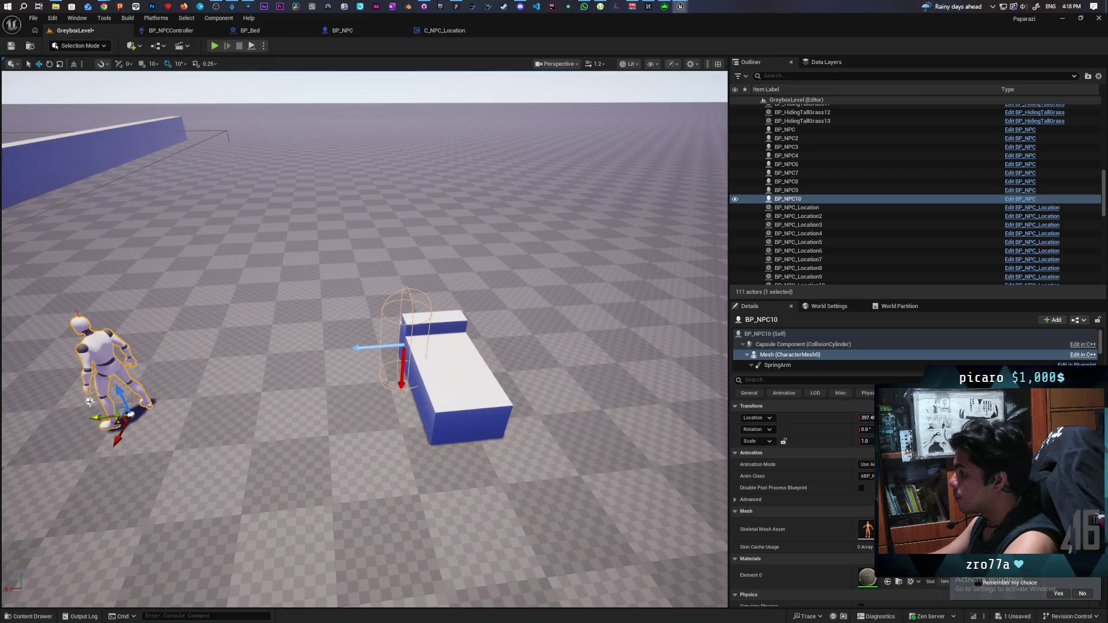
{"action": "key", "text": "ctrl+z"}
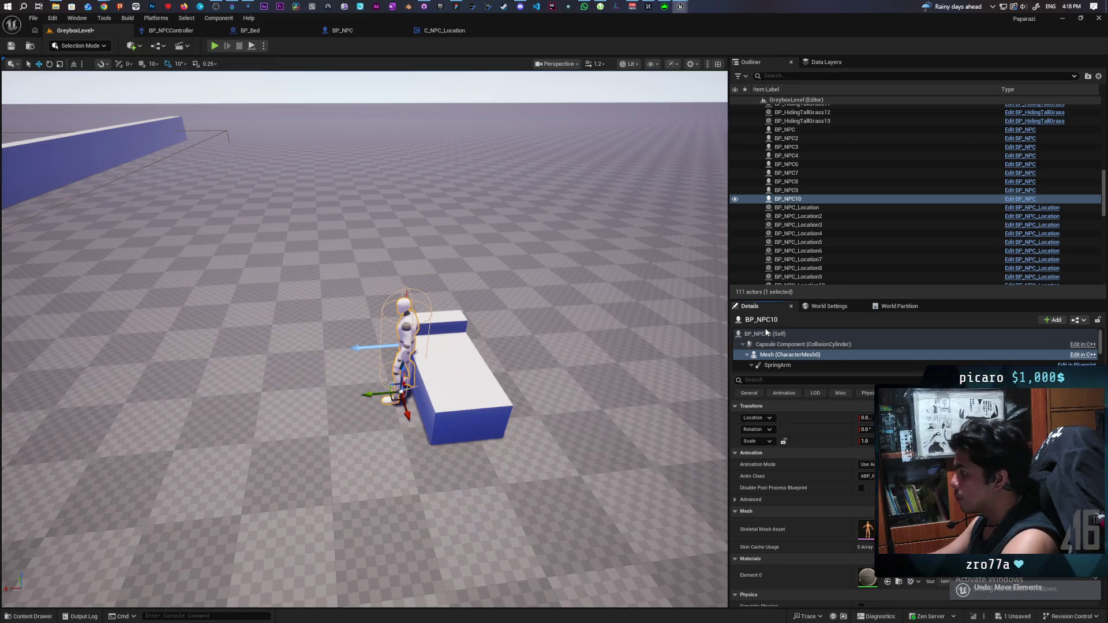
{"action": "left_click", "coordinate": [767, 334]}
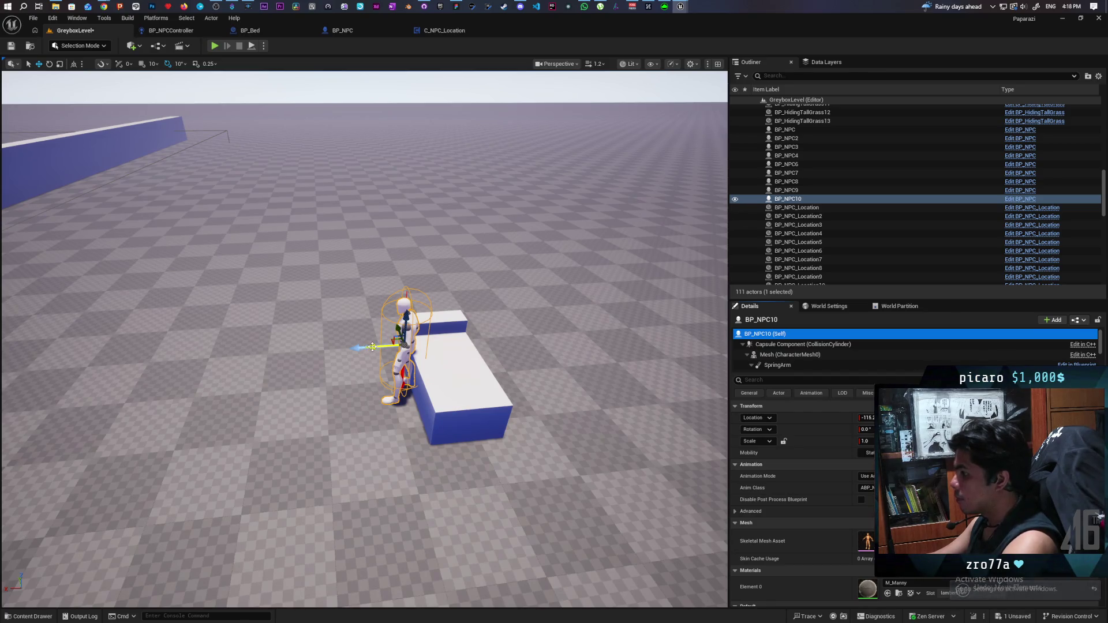
{"action": "left_click_drag", "start_coordinate": [373, 347], "coordinate": [112, 365]}
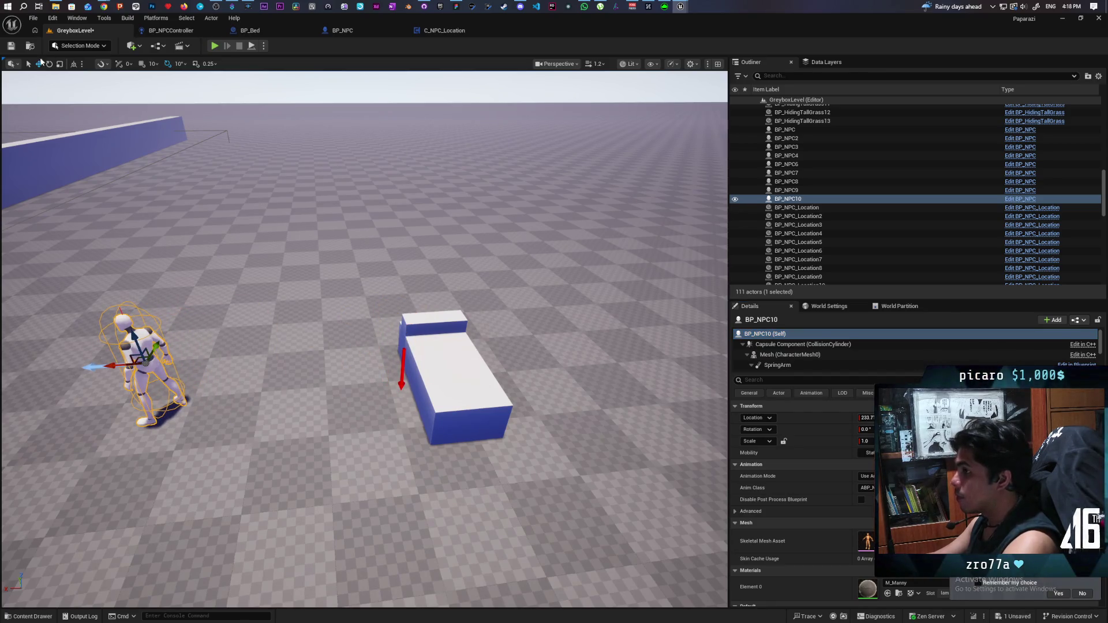
{"action": "left_click", "coordinate": [11, 47]}
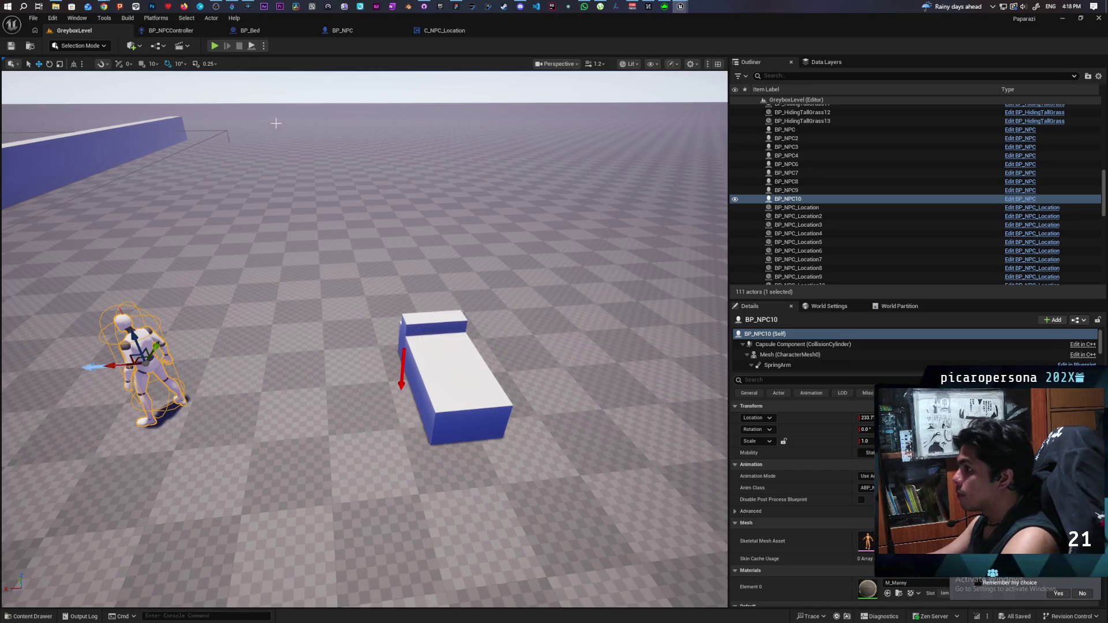
Step: Select the bed along with the NPC and lift both up onto the bench area
{"action": "scroll", "coordinate": [344, 207], "scroll_direction": "down", "scroll_amount": 10}
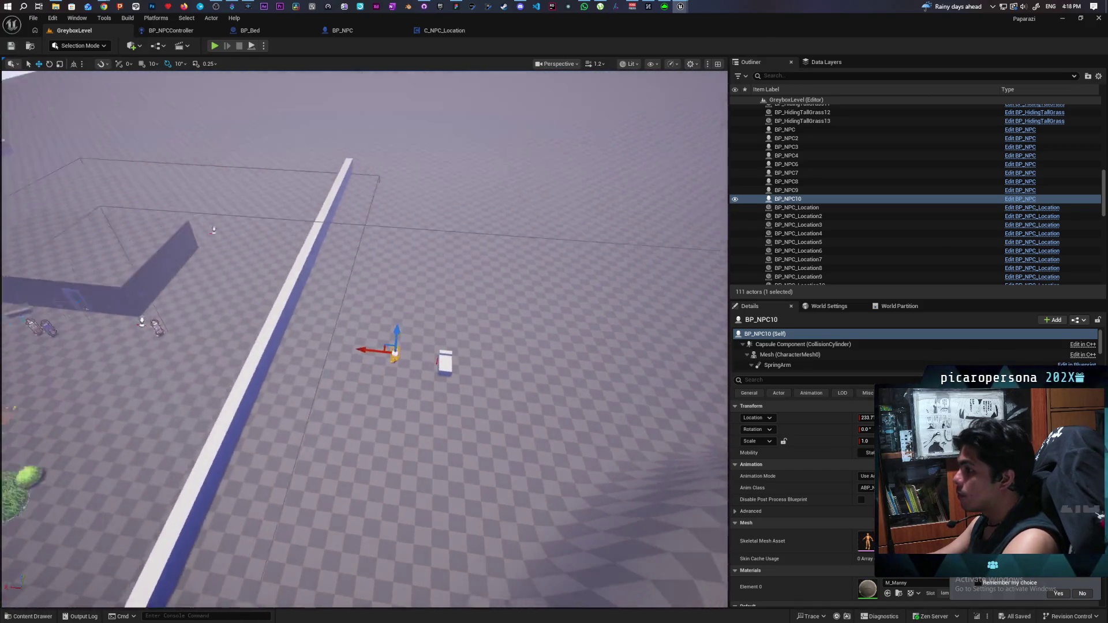
{"action": "left_click_drag", "start_coordinate": [305, 228], "coordinate": [305, 228]}
{"action": "left_click", "coordinate": [252, 345], "text": "ctrl"}
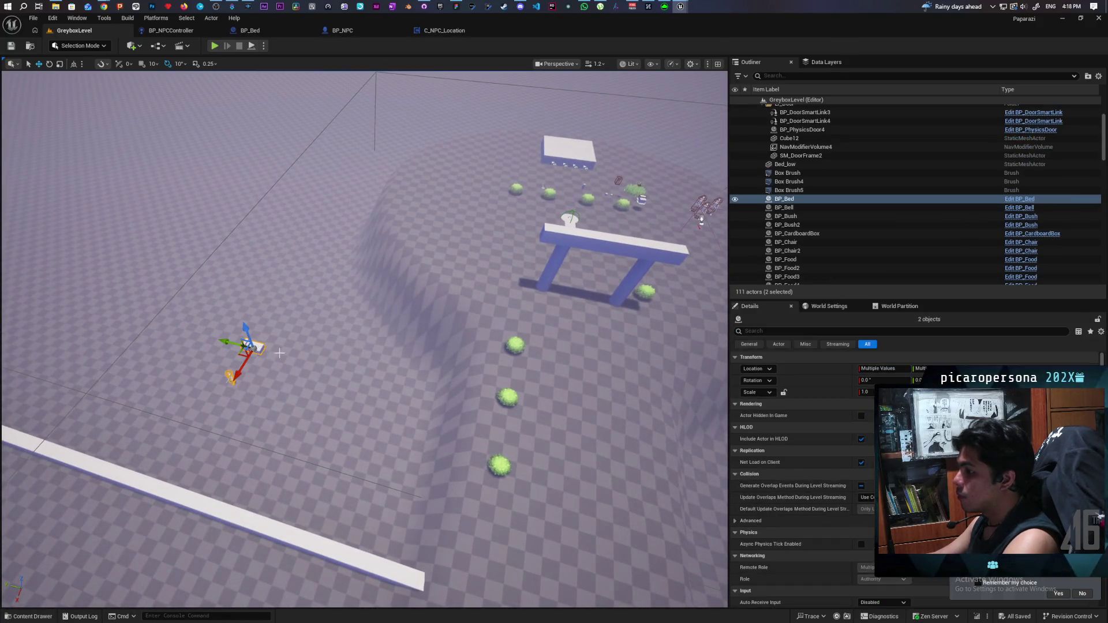
{"action": "left_click_drag", "start_coordinate": [241, 333], "coordinate": [232, 116]}
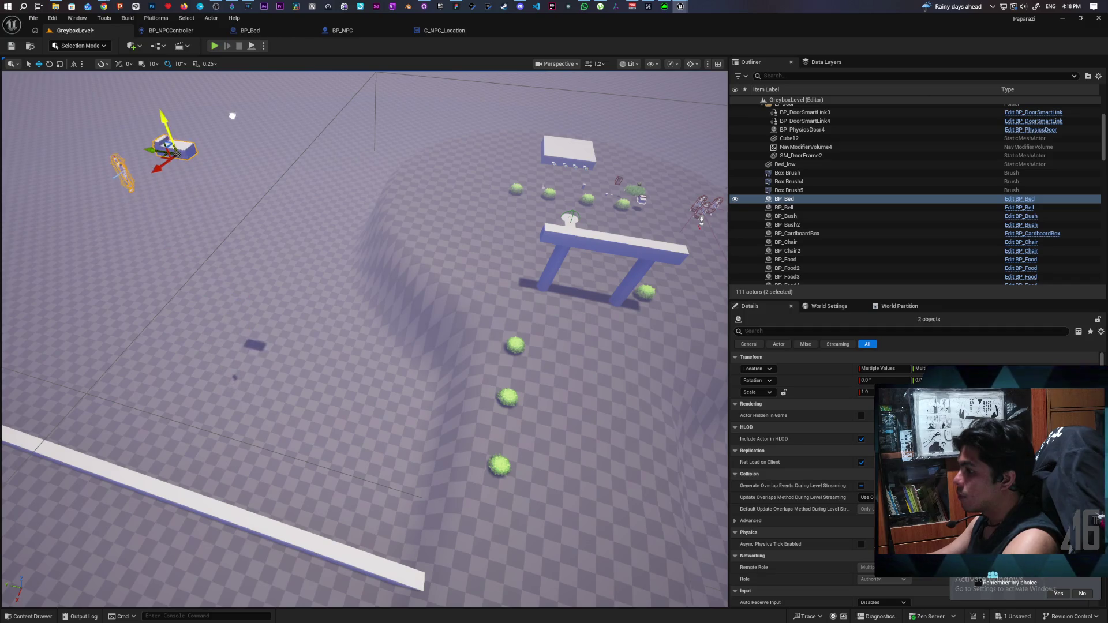
{"action": "mouse_move", "coordinate": [159, 151]}
{"action": "left_mouse_down"}
{"action": "mouse_move", "coordinate": [545, 222]}
{"action": "mouse_move", "coordinate": [516, 214]}
{"action": "mouse_move", "coordinate": [551, 201]}
{"action": "mouse_move", "coordinate": [547, 119]}
{"action": "left_mouse_up"}
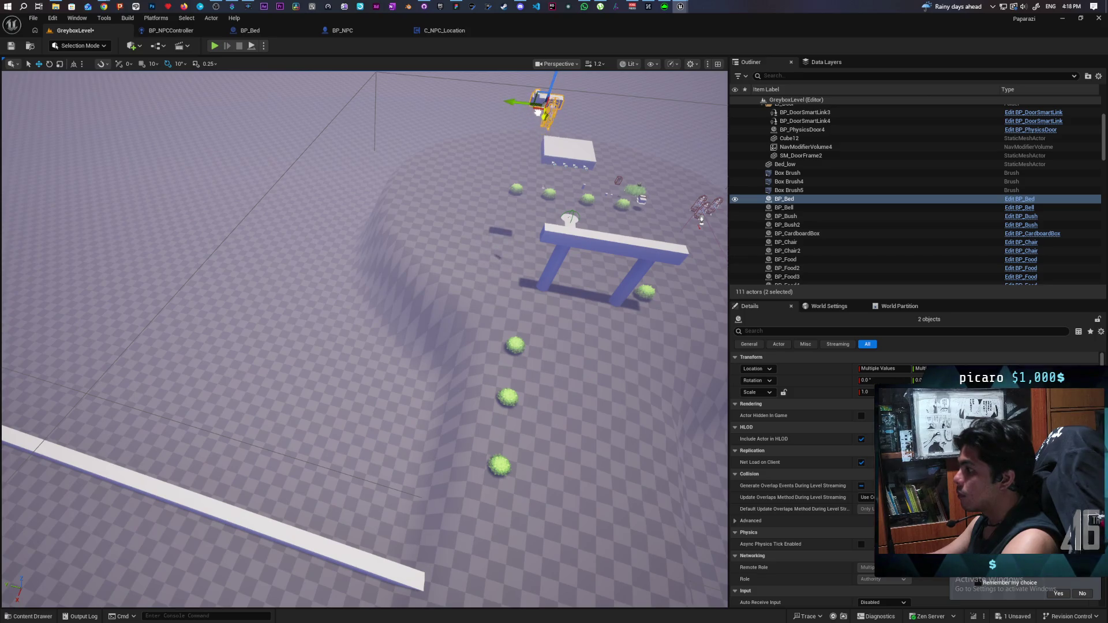
{"action": "scroll", "coordinate": [483, 284], "scroll_direction": "down", "scroll_amount": 5}
{"action": "mouse_move", "coordinate": [606, 462]}
{"action": "left_mouse_down"}
{"action": "mouse_move", "coordinate": [554, 369]}
{"action": "mouse_move", "coordinate": [472, 272]}
{"action": "left_mouse_up"}
Step: Restore the bed and NPC to their original floor position using delete and undo
{"action": "key", "text": "Delete"}
{"action": "key", "text": "ctrl+z"}
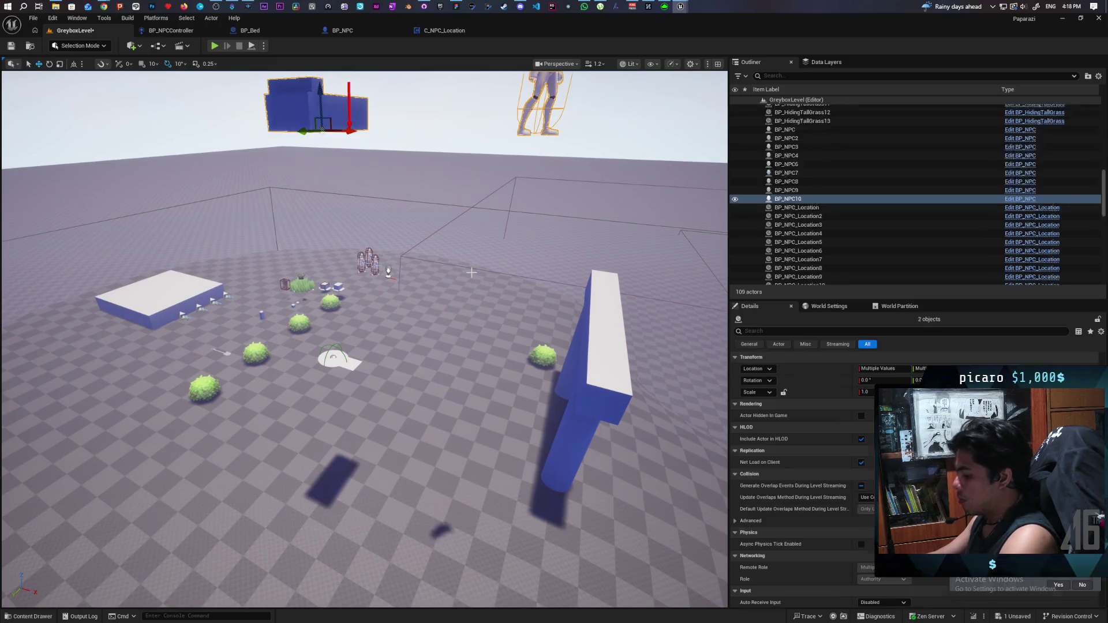
{"action": "key", "text": "ctrl+z"}
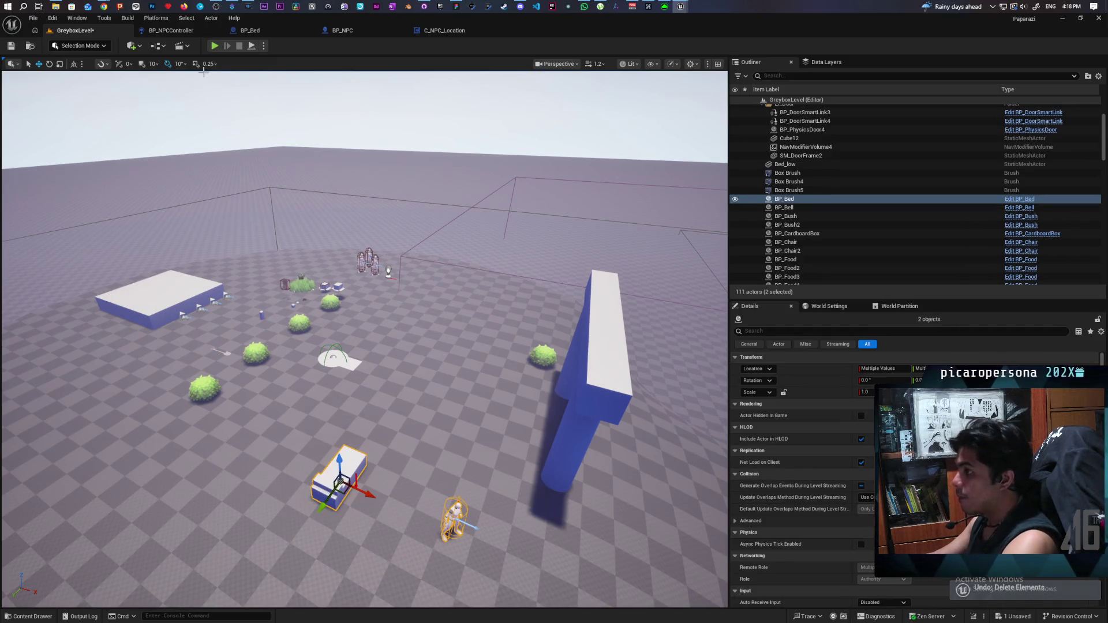
Step: Play-test the level, walking forward and left past the bushes, then stop
{"action": "left_click", "coordinate": [214, 46]}
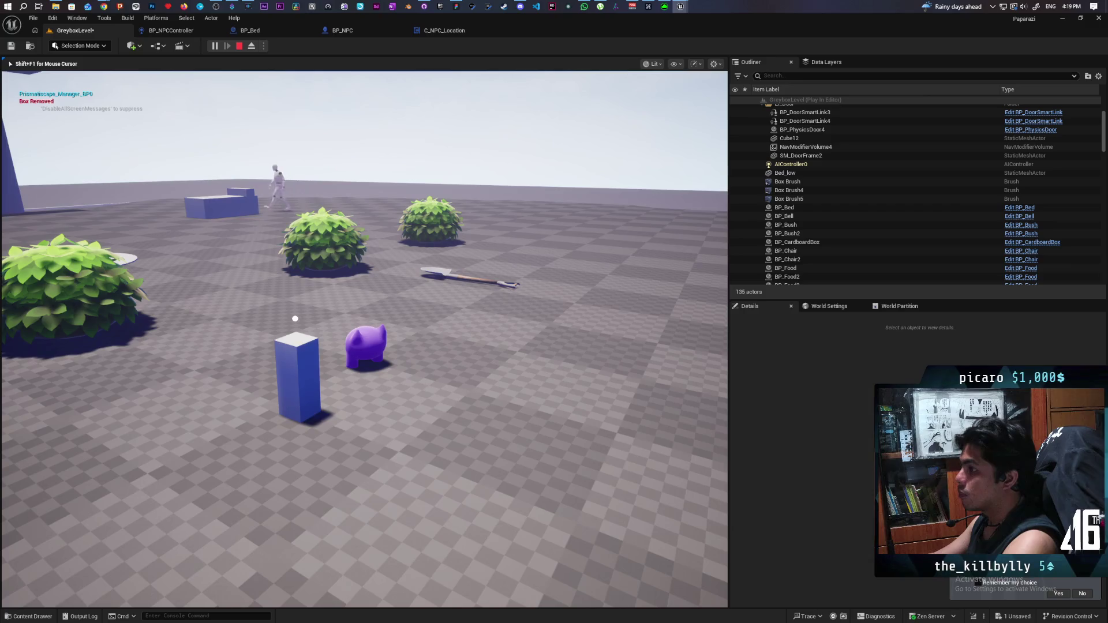
{"action": "key", "text": "w"}
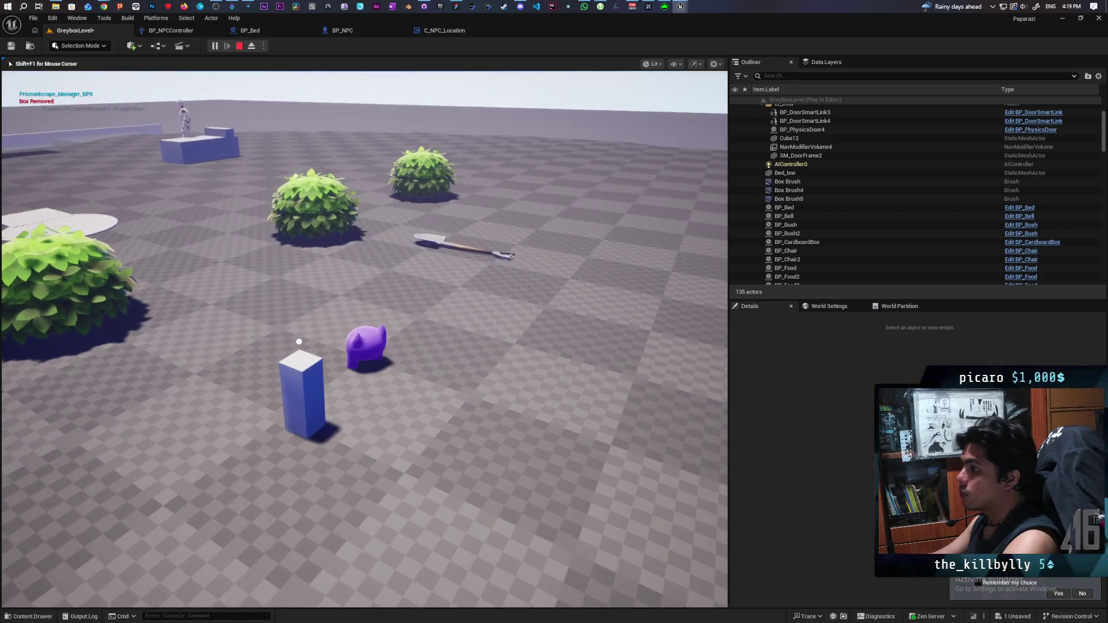
{"action": "key", "text": "a"}
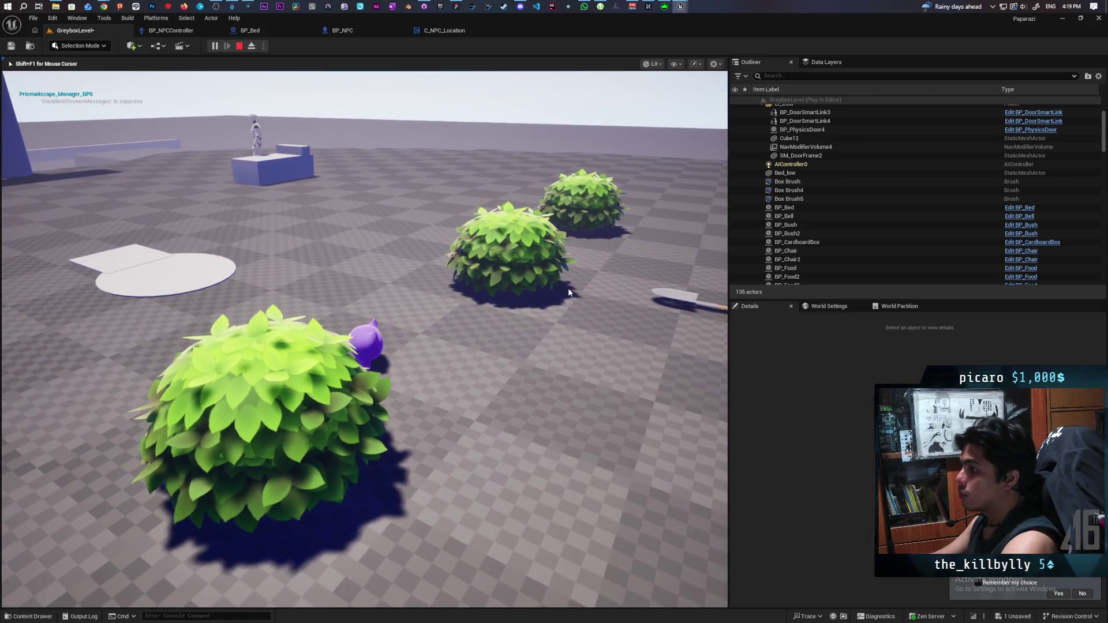
{"action": "key", "text": "Escape"}
{"action": "left_click", "coordinate": [386, 275]}
Step: Select BP_Bed and open its Bed static mesh from the StaticMeshComponent
{"action": "key", "text": "p"}
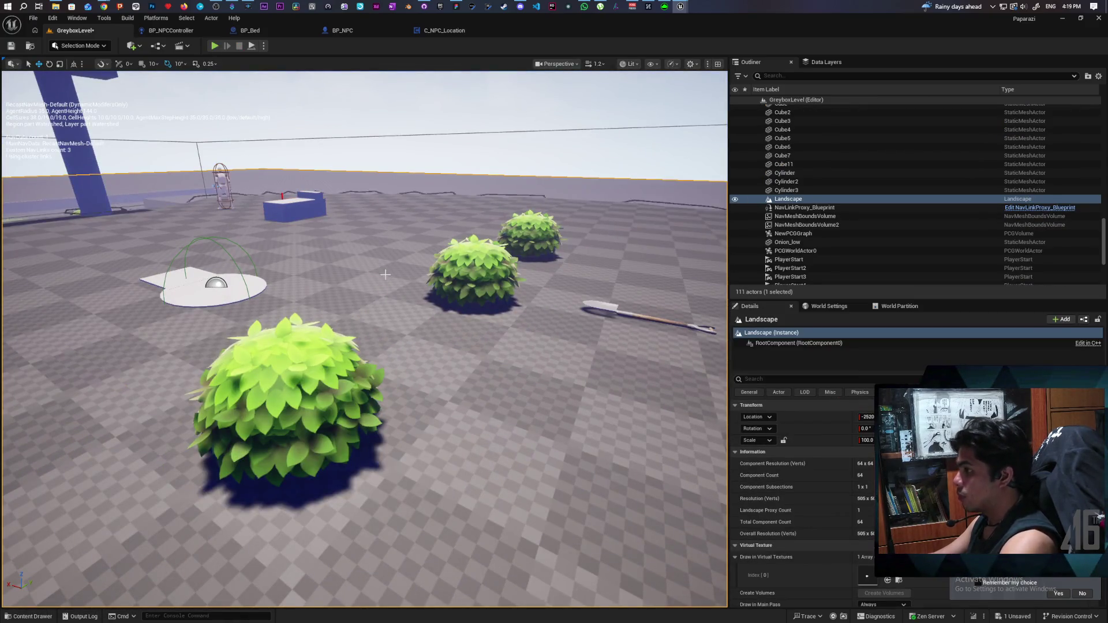
{"action": "left_click_drag", "start_coordinate": [385, 275], "coordinate": [347, 219]}
{"action": "mouse_move", "coordinate": [387, 304]}
{"action": "left_mouse_down"}
{"action": "mouse_move", "coordinate": [386, 364]}
{"action": "mouse_move", "coordinate": [386, 305]}
{"action": "left_mouse_up"}
{"action": "key", "text": "Escape"}
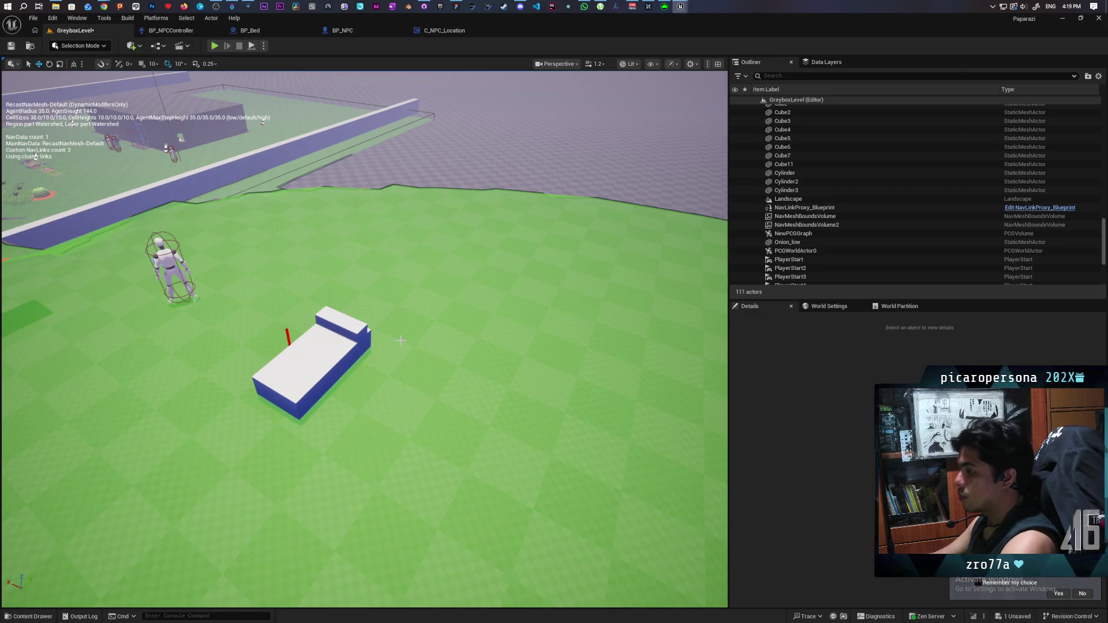
{"action": "key", "text": "p"}
{"action": "left_click", "coordinate": [323, 358]}
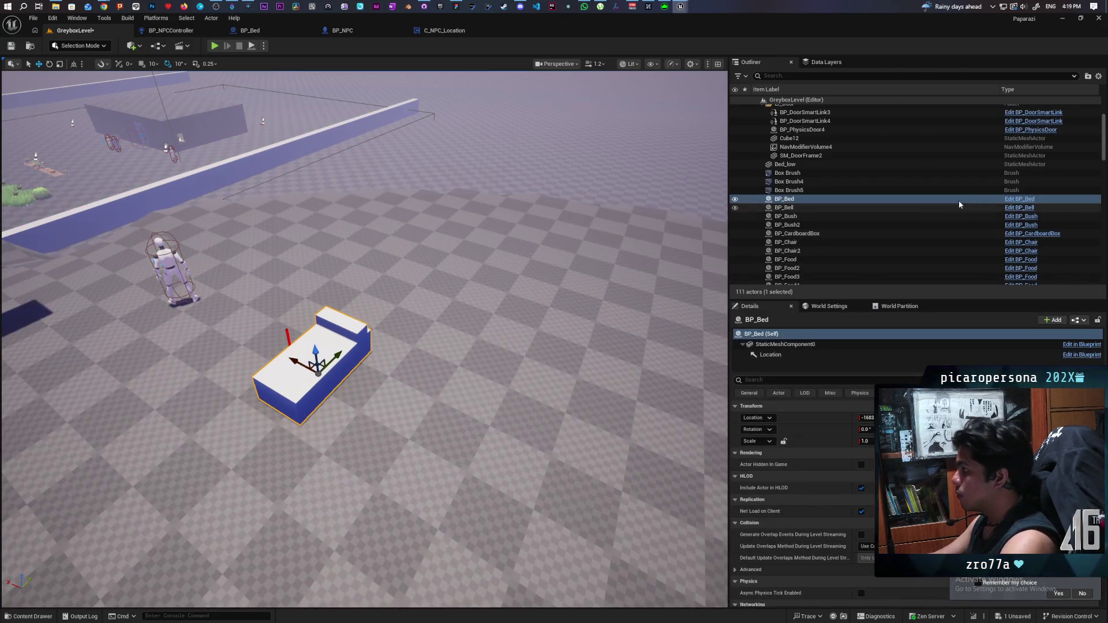
{"action": "left_click", "coordinate": [780, 345]}
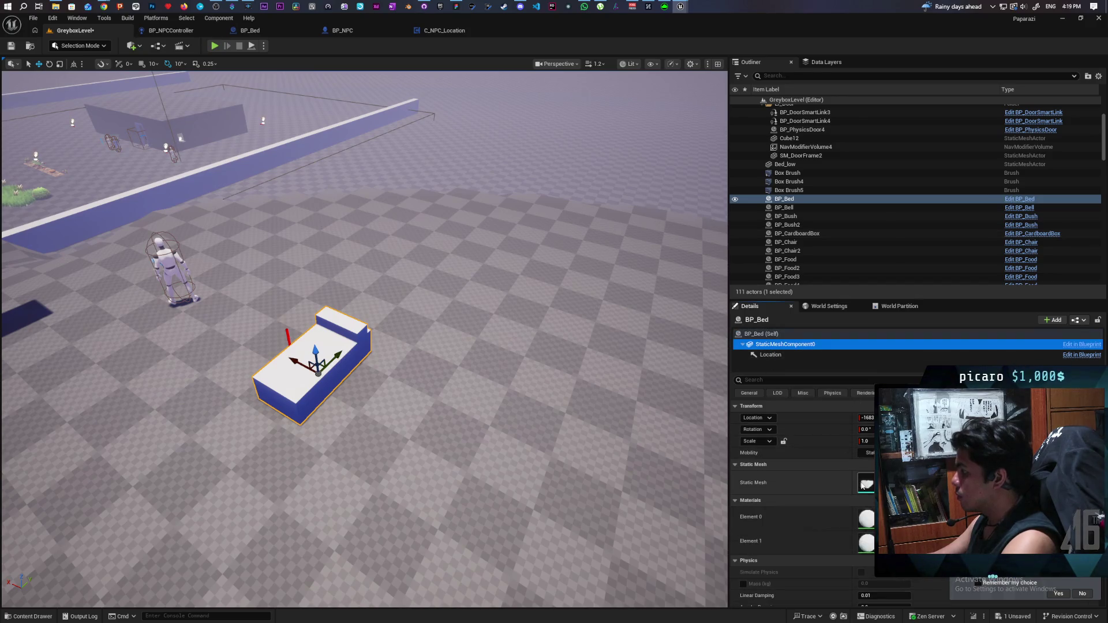
{"action": "double_click", "coordinate": [864, 485]}
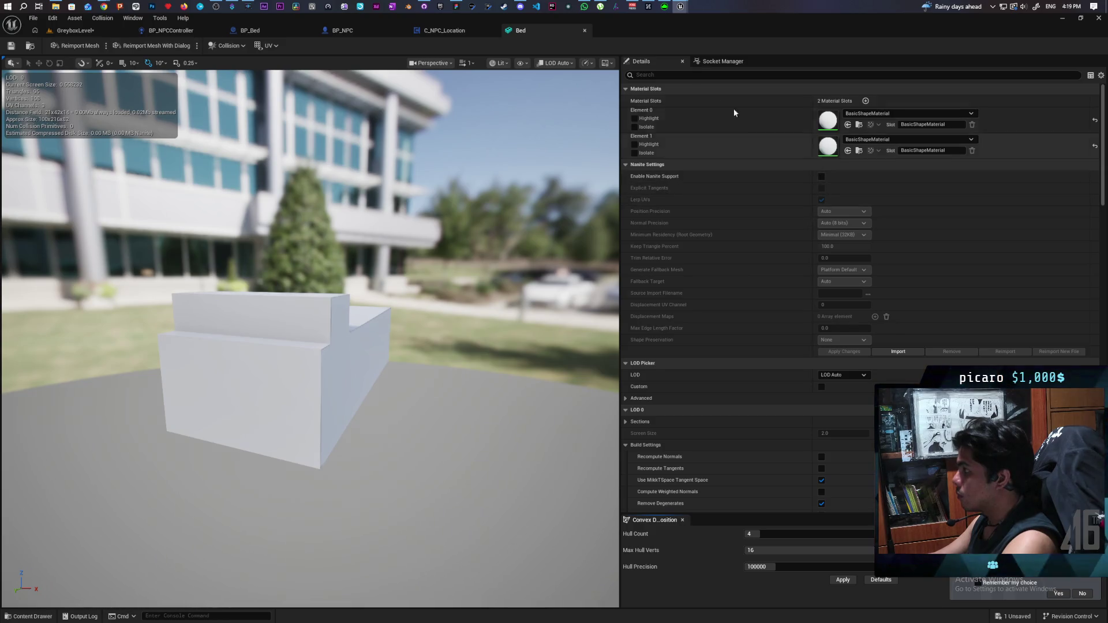
Step: Show Simple Collision, apply Convex Decomposition collision to the bed, and save all
{"action": "left_click", "coordinate": [722, 75]}
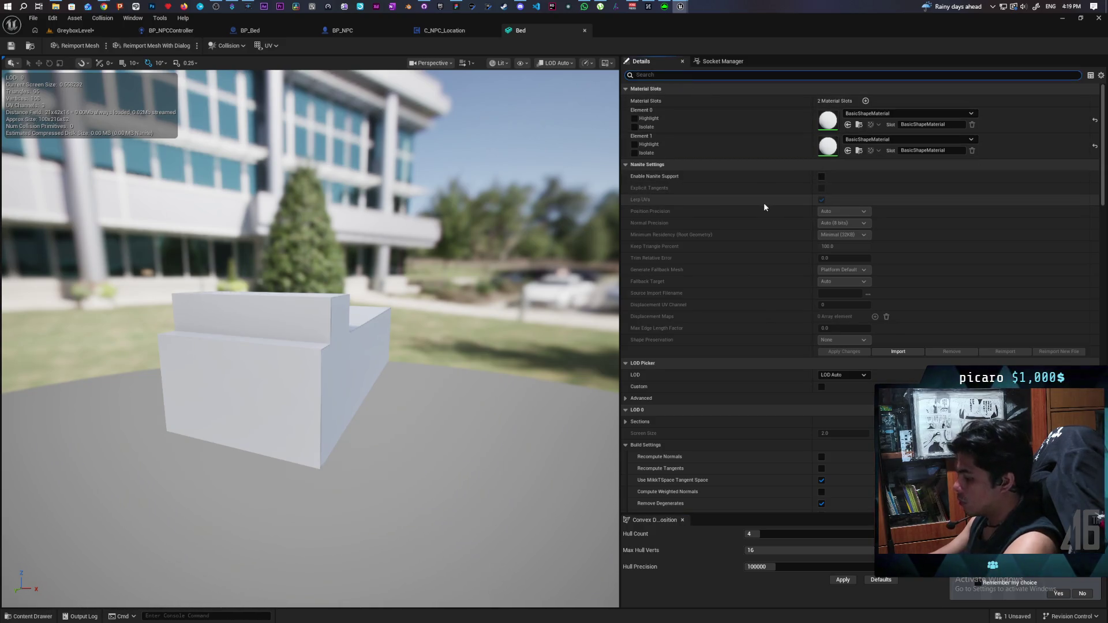
{"action": "left_click", "coordinate": [498, 65]}
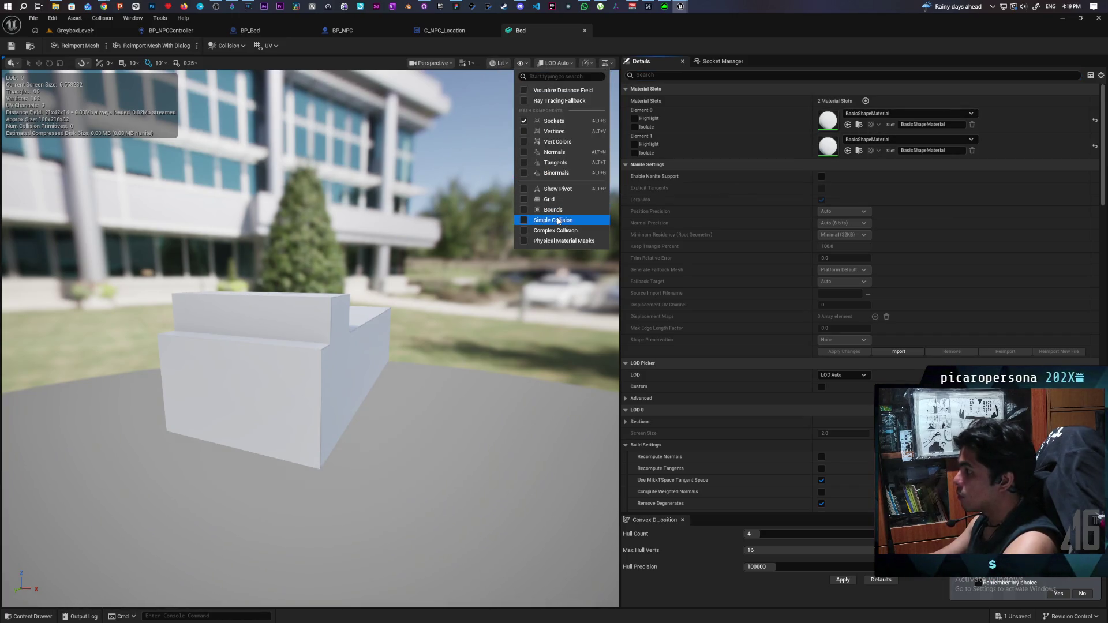
{"action": "left_click", "coordinate": [558, 221]}
{"action": "left_click_drag", "start_coordinate": [525, 290], "coordinate": [623, 290]}
{"action": "left_click_drag", "start_coordinate": [312, 288], "coordinate": [231, 288]}
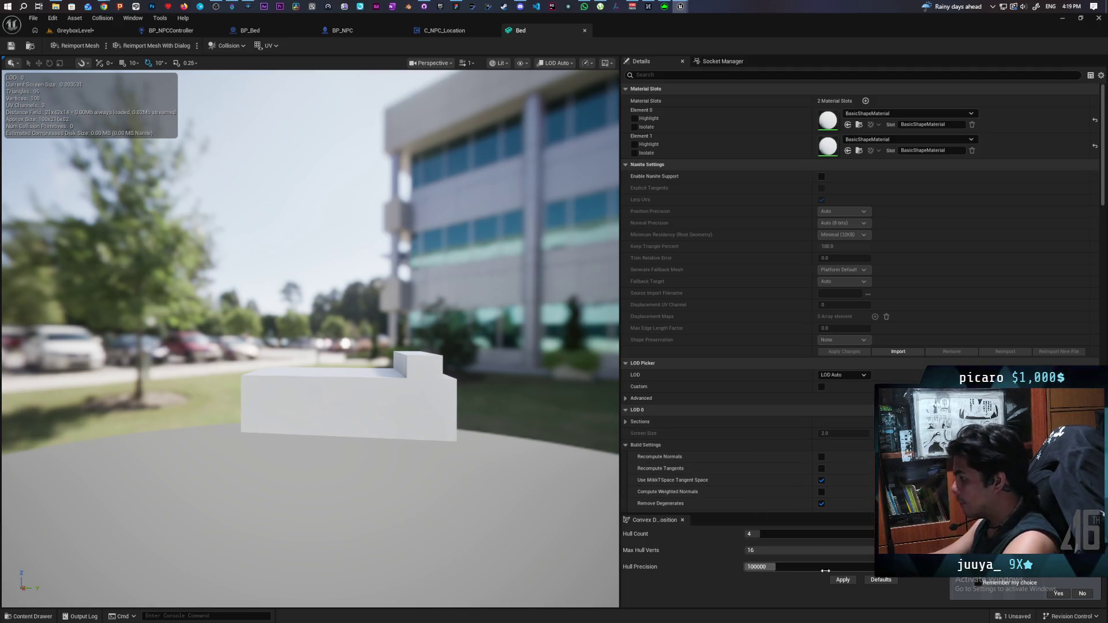
{"action": "left_click", "coordinate": [844, 581]}
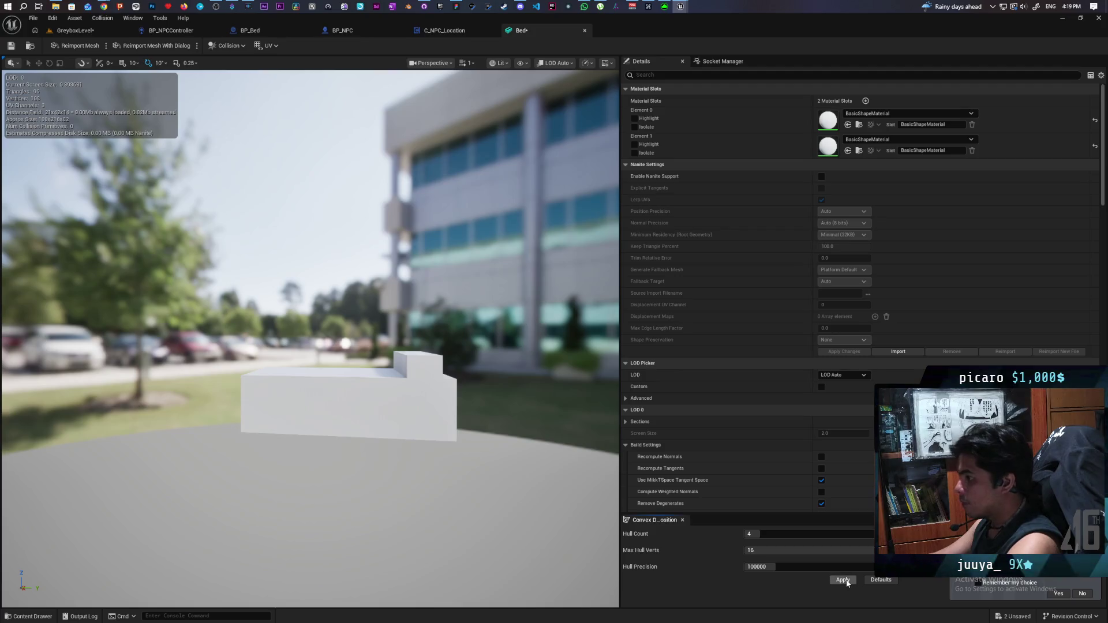
{"action": "left_click_drag", "start_coordinate": [591, 495], "coordinate": [477, 449]}
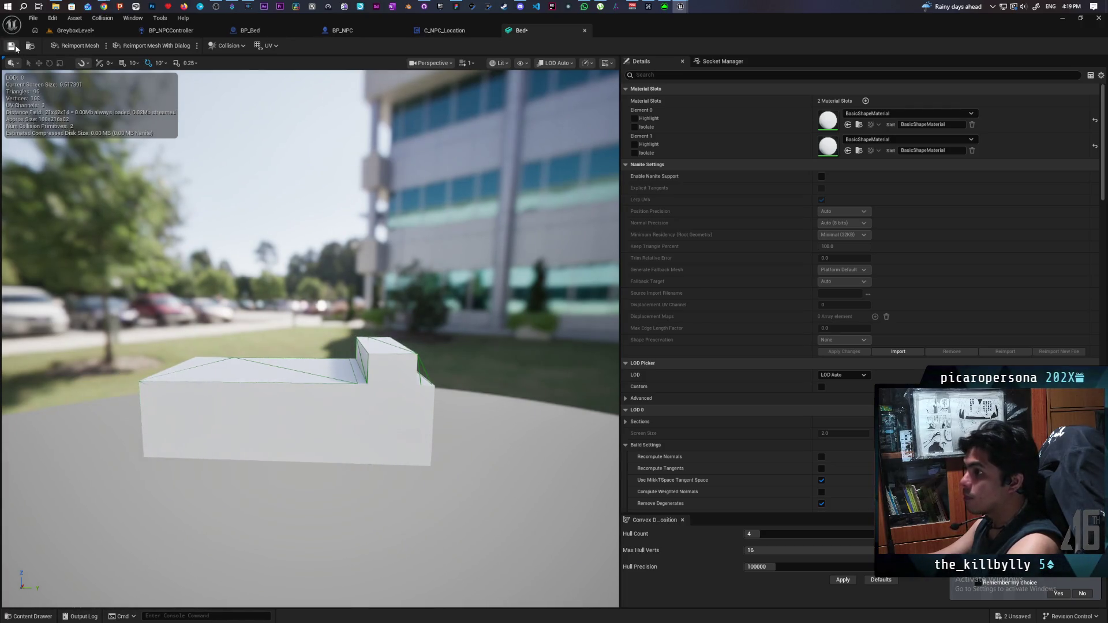
{"action": "key", "text": "ctrl+shift+s"}
{"action": "left_click", "coordinate": [98, 29]}
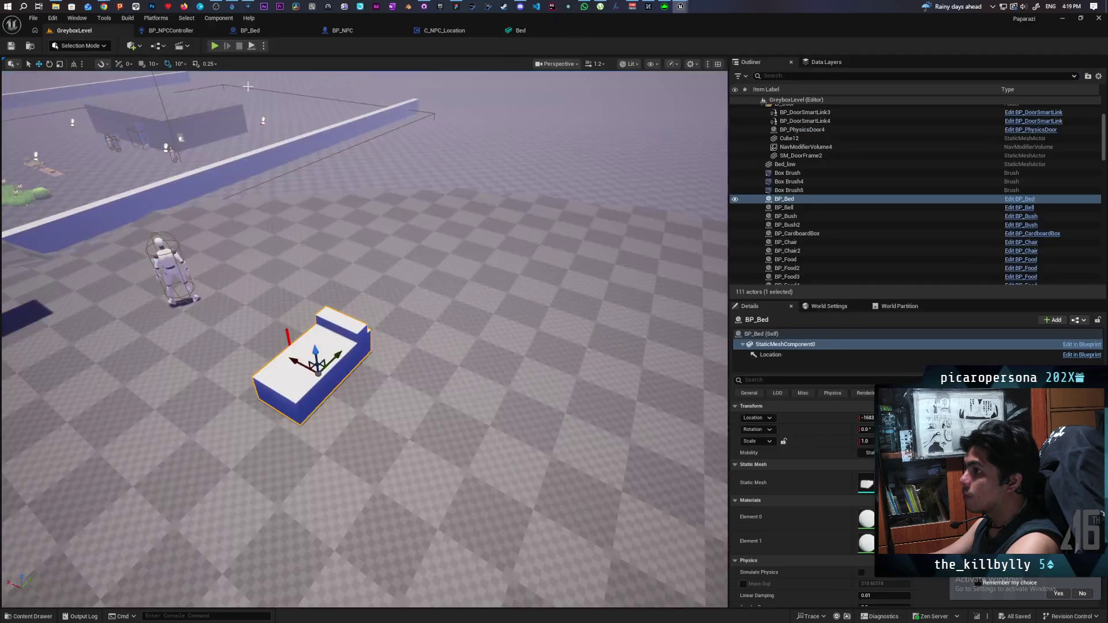
{"action": "key", "text": "alt+p"}
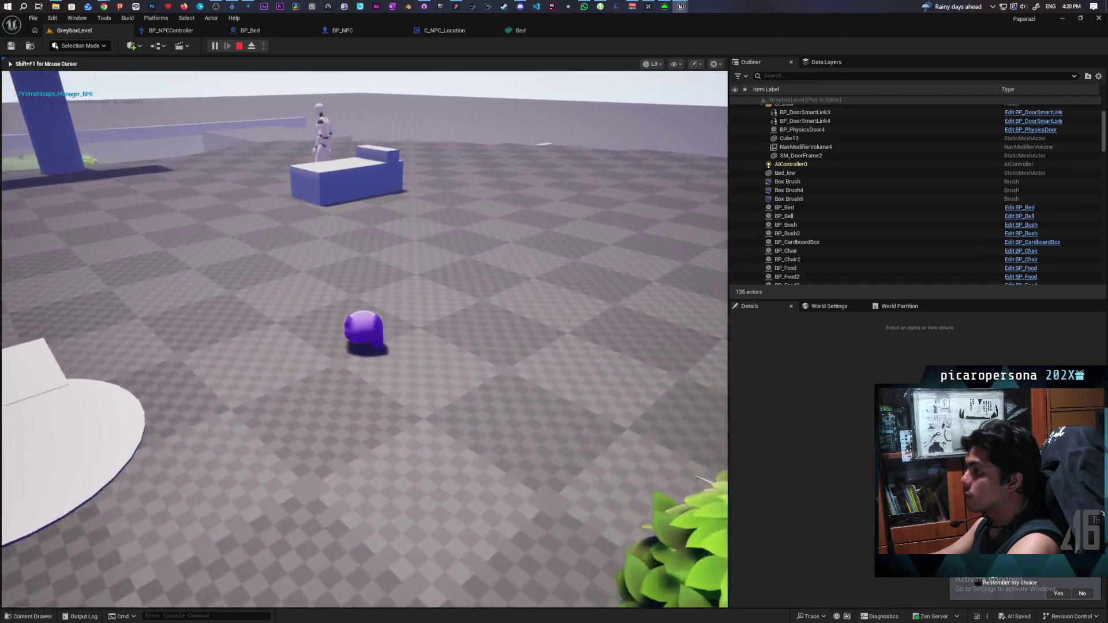
{"action": "key", "text": "p"}
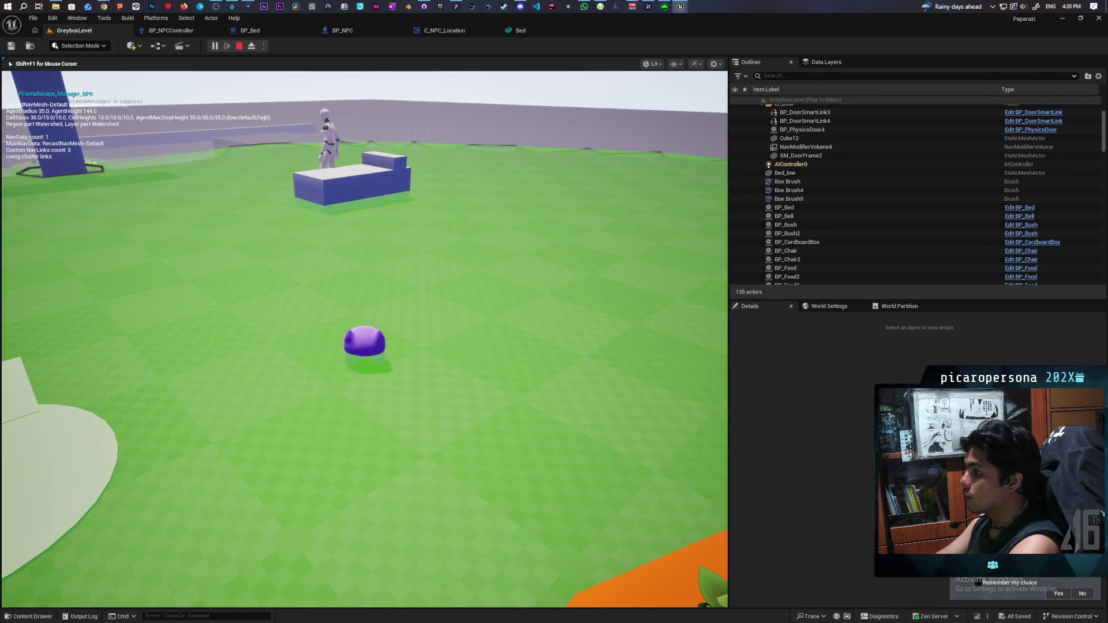
{"action": "key", "text": "p"}
{"action": "key", "text": "Escape"}
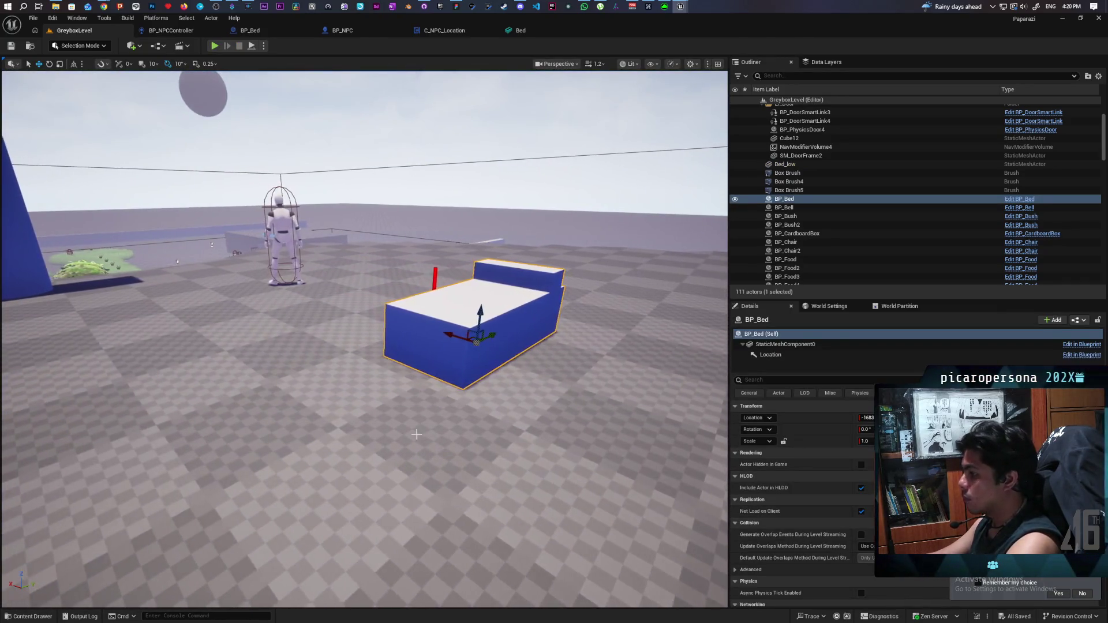
Step: Enable Can Ever Affect Navigation on BP_Bed's static mesh component and save the level
{"action": "left_click", "coordinate": [439, 431]}
{"action": "key", "text": "p"}
{"action": "left_click_drag", "start_coordinate": [438, 431], "coordinate": [341, 420]}
{"action": "left_click", "coordinate": [353, 291]}
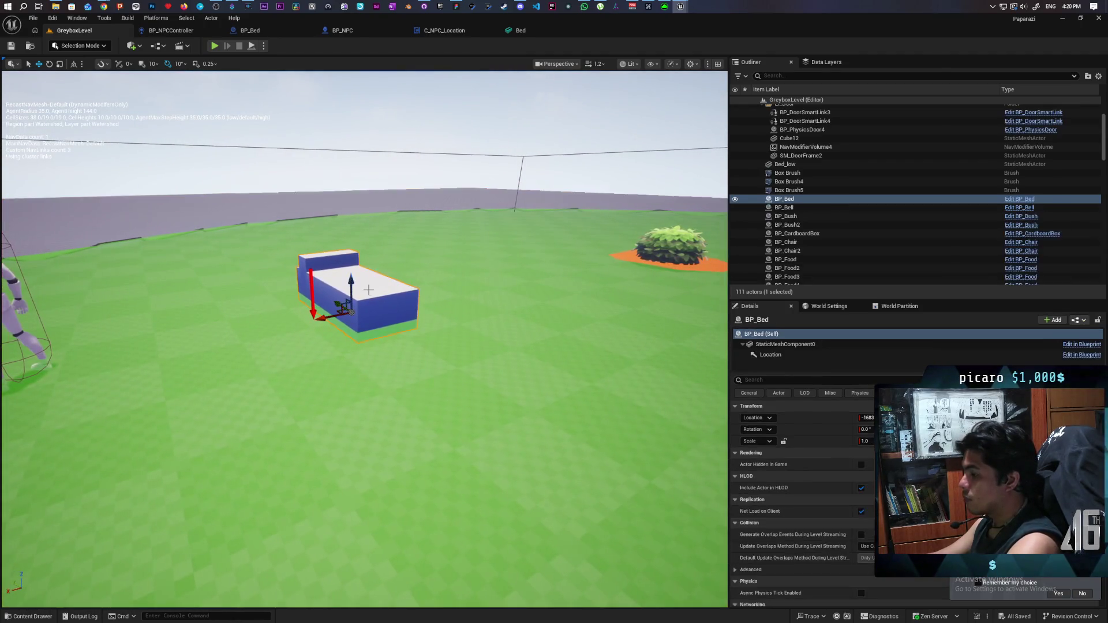
{"action": "left_click", "coordinate": [795, 346]}
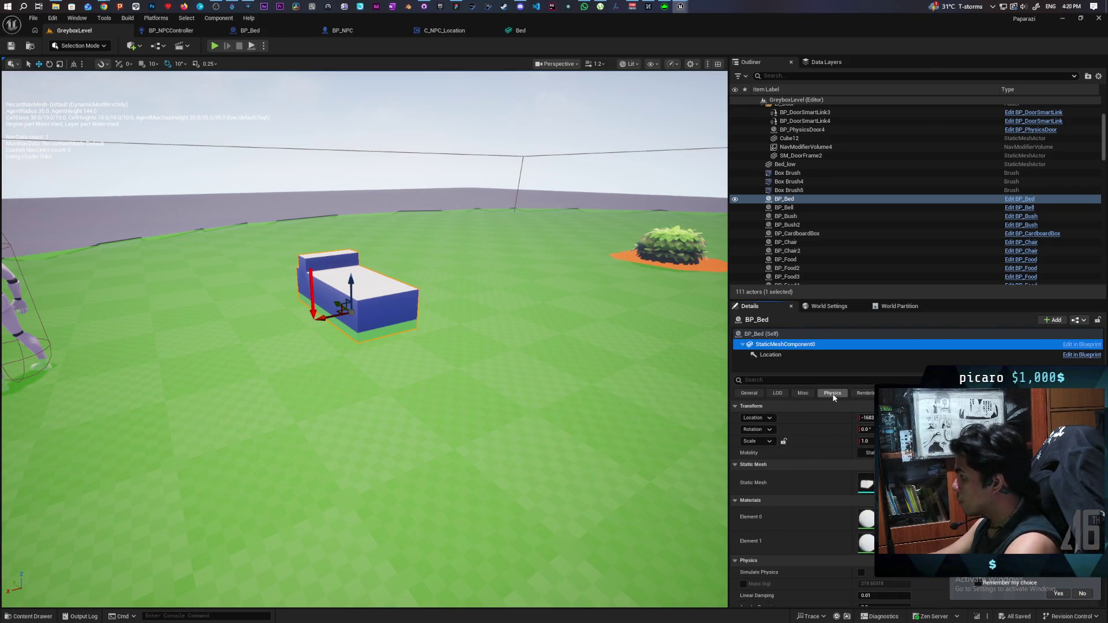
{"action": "left_click", "coordinate": [796, 379]}
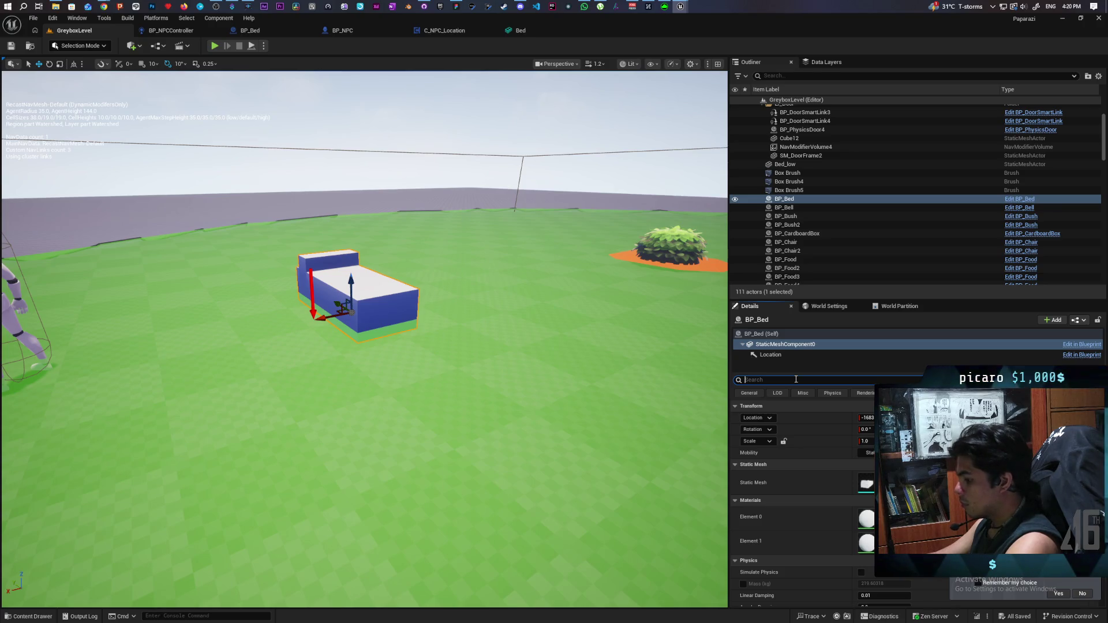
{"action": "type", "text": "can"}
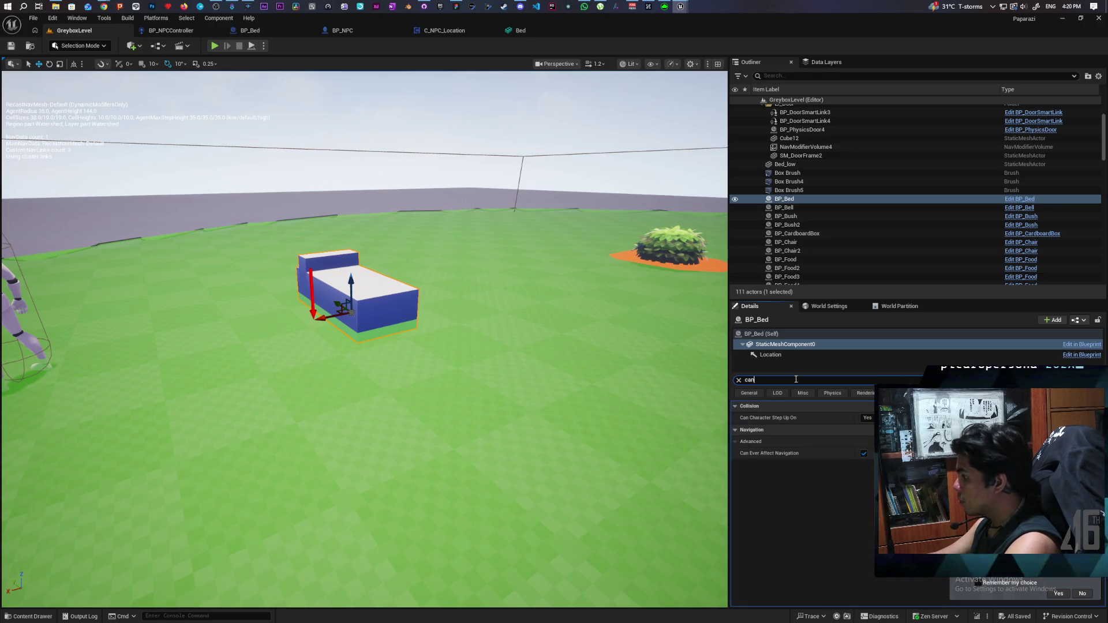
{"action": "left_click", "coordinate": [864, 454]}
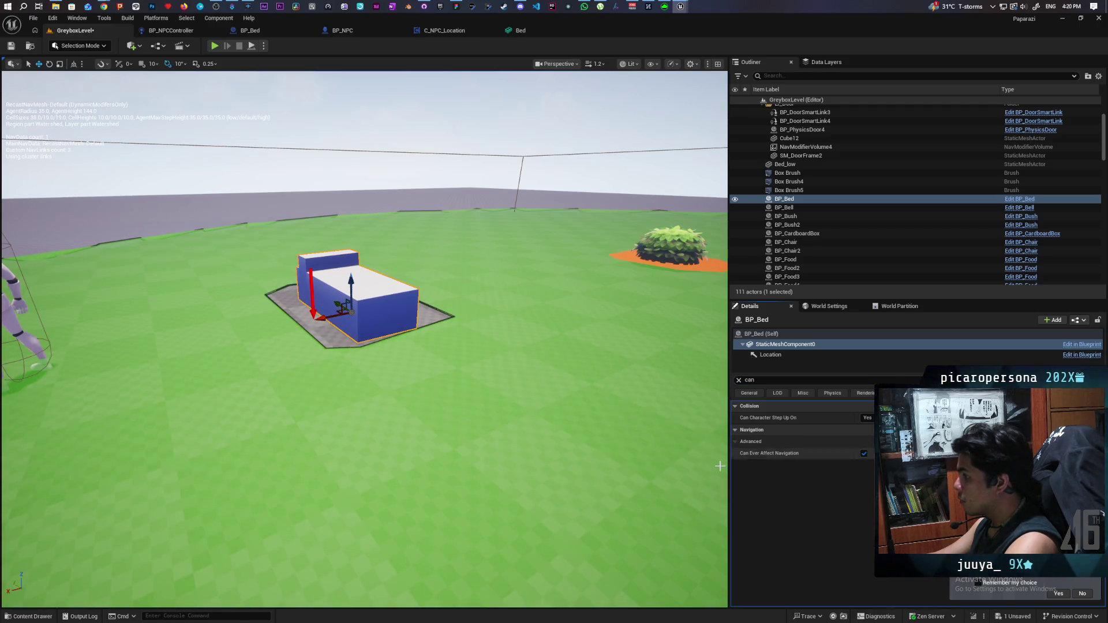
{"action": "left_click", "coordinate": [738, 381]}
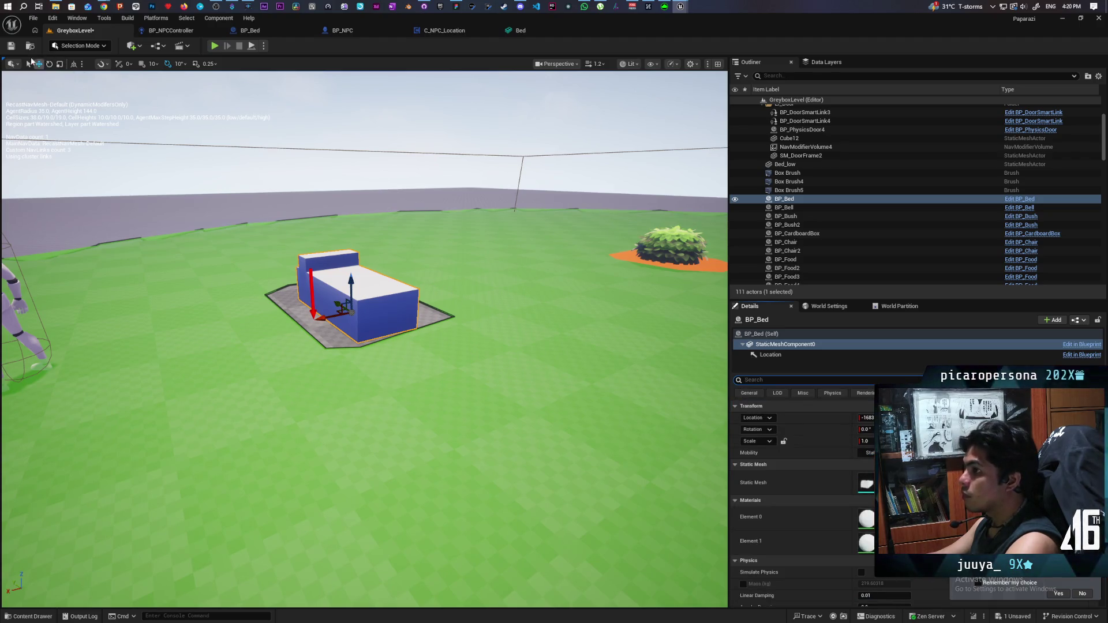
{"action": "key", "text": "ctrl+s"}
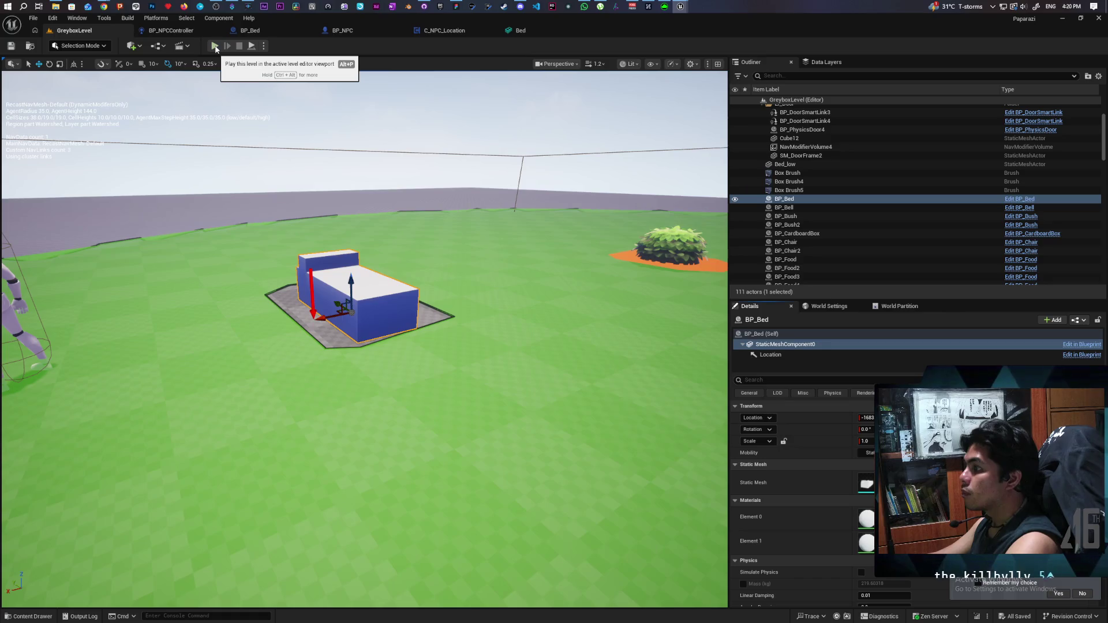
{"action": "left_click", "coordinate": [215, 46]}
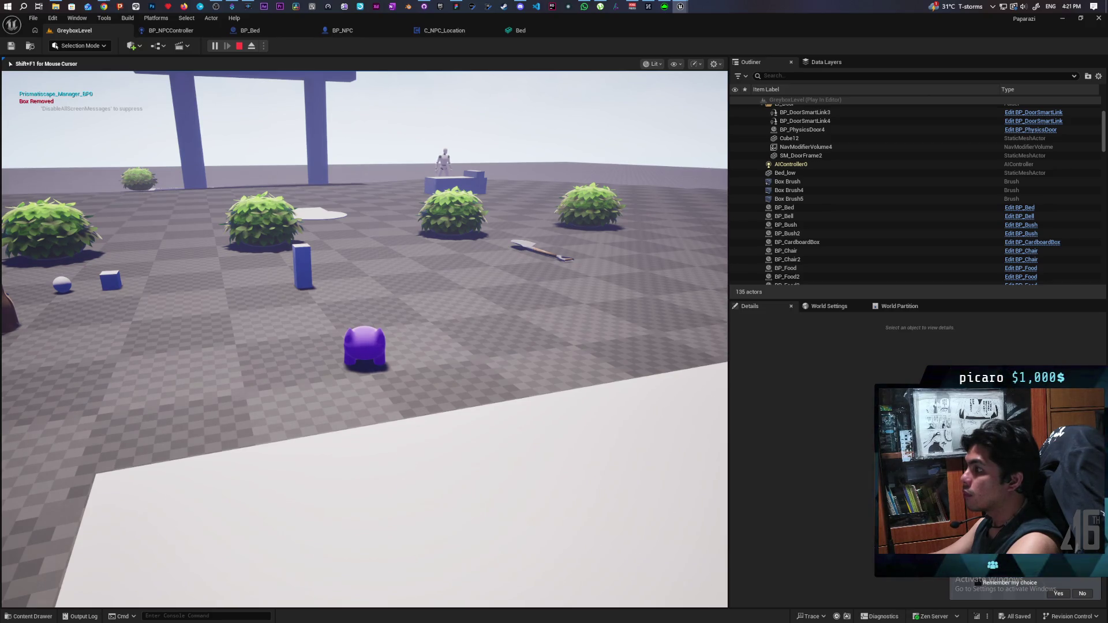
{"action": "key", "text": "w"}
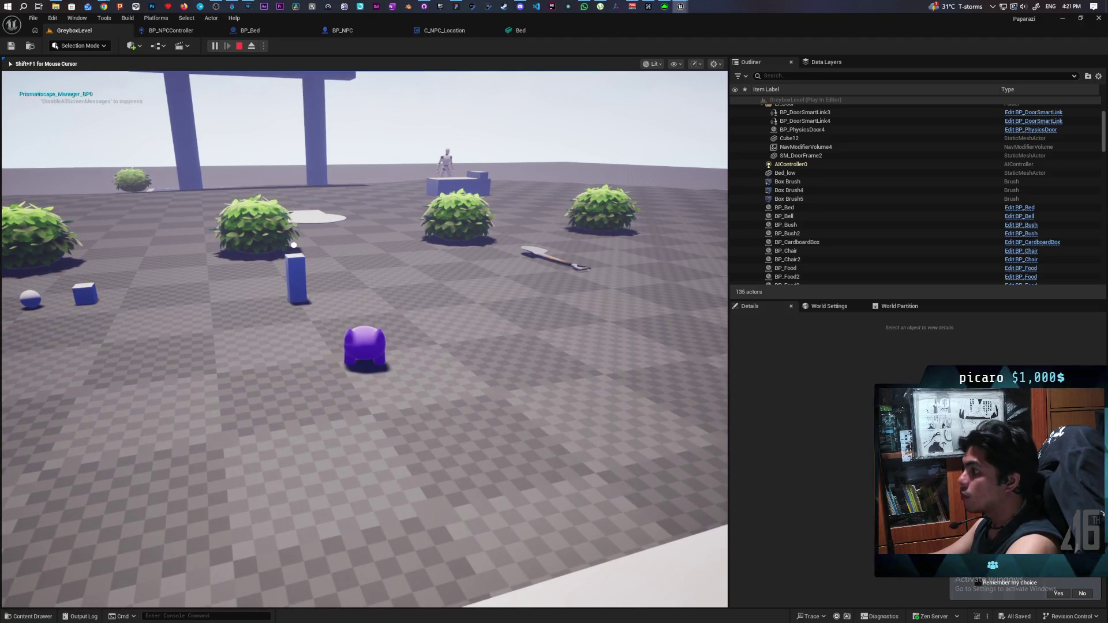
{"action": "key", "text": "Escape"}
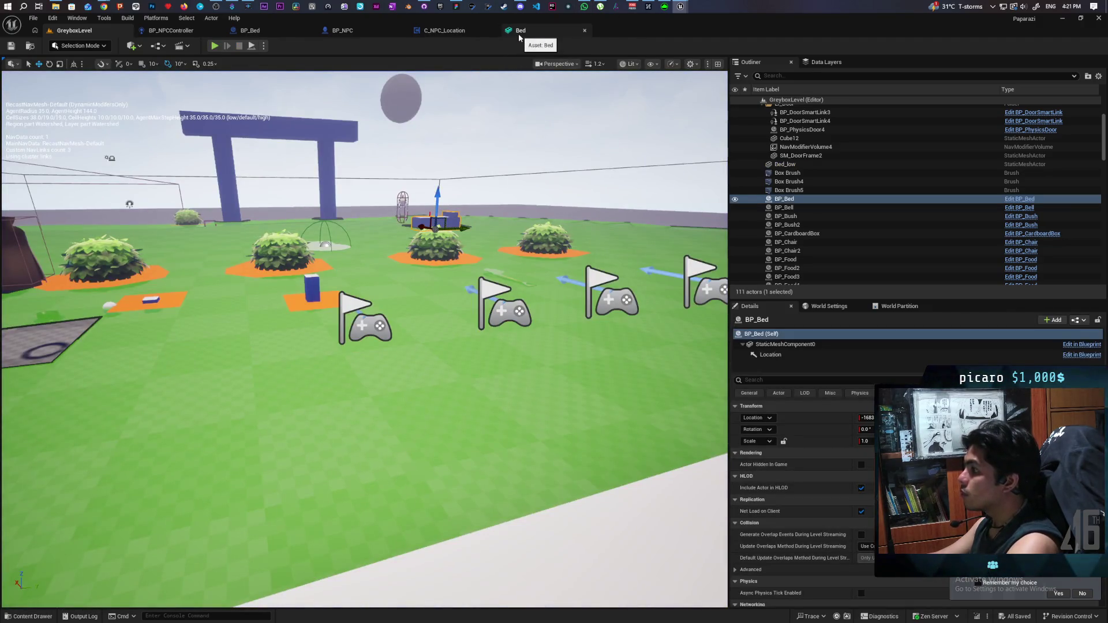
Step: Add a Print String off the 4 Sleep output in BP_NPCController and enter its message
{"action": "left_click", "coordinate": [519, 35]}
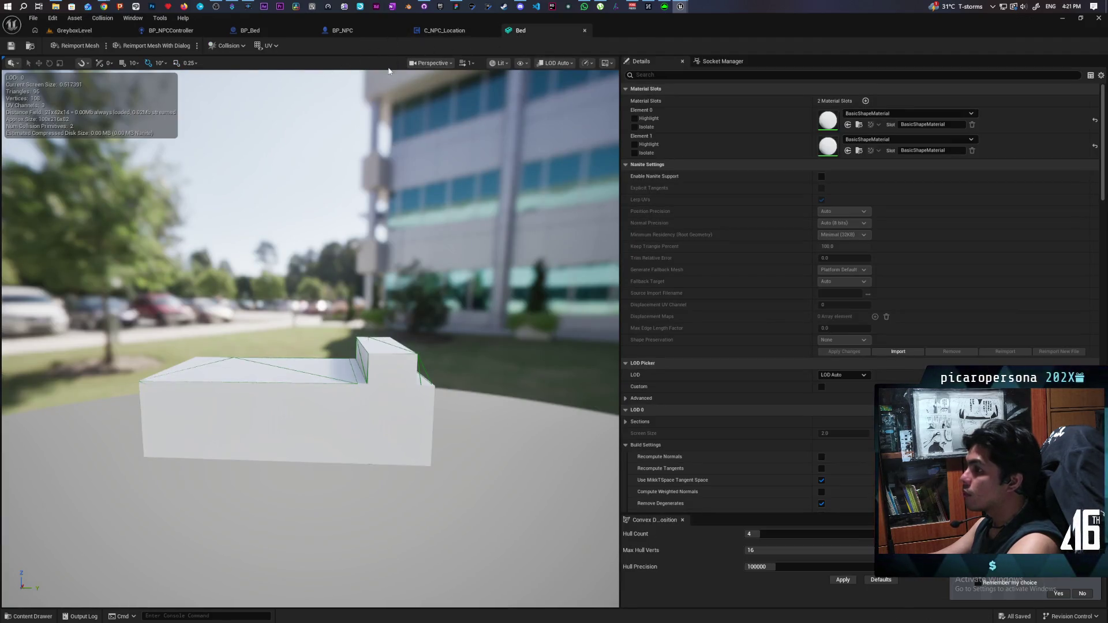
{"action": "left_click", "coordinate": [173, 31]}
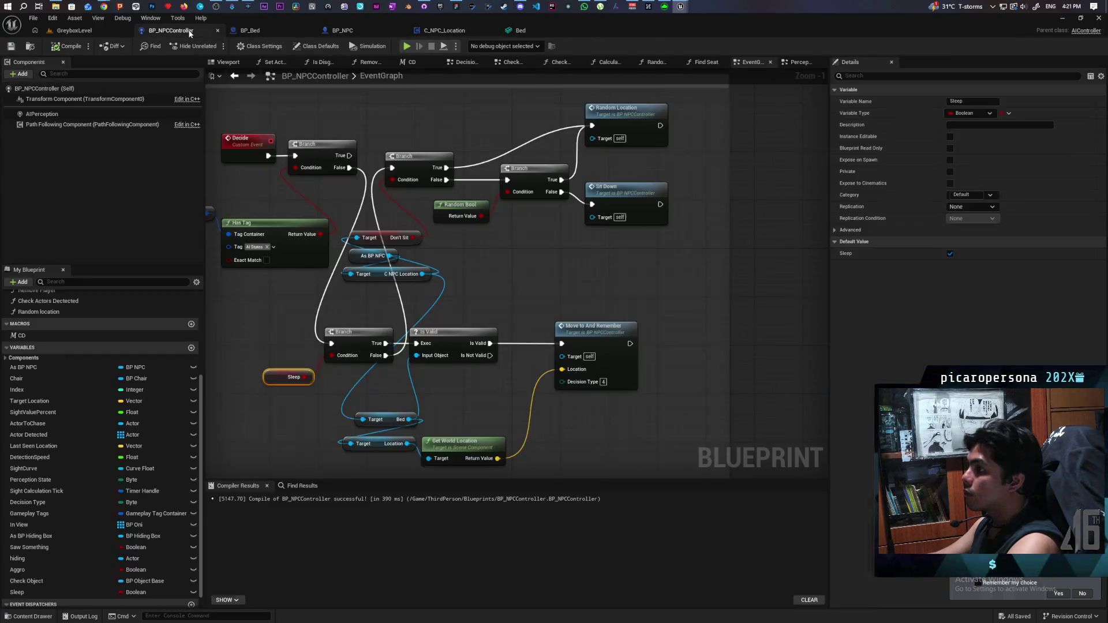
{"action": "scroll", "coordinate": [497, 242], "scroll_direction": "down", "scroll_amount": 5}
{"action": "scroll", "coordinate": [461, 256], "scroll_direction": "up", "scroll_amount": 3}
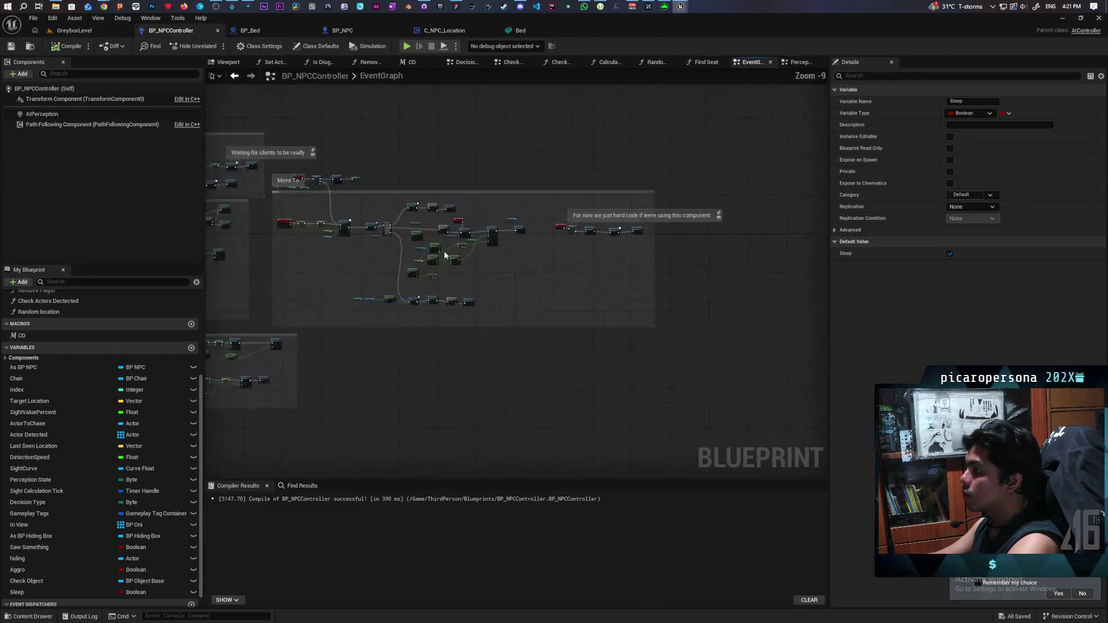
{"action": "left_click_drag", "start_coordinate": [416, 271], "coordinate": [396, 270]}
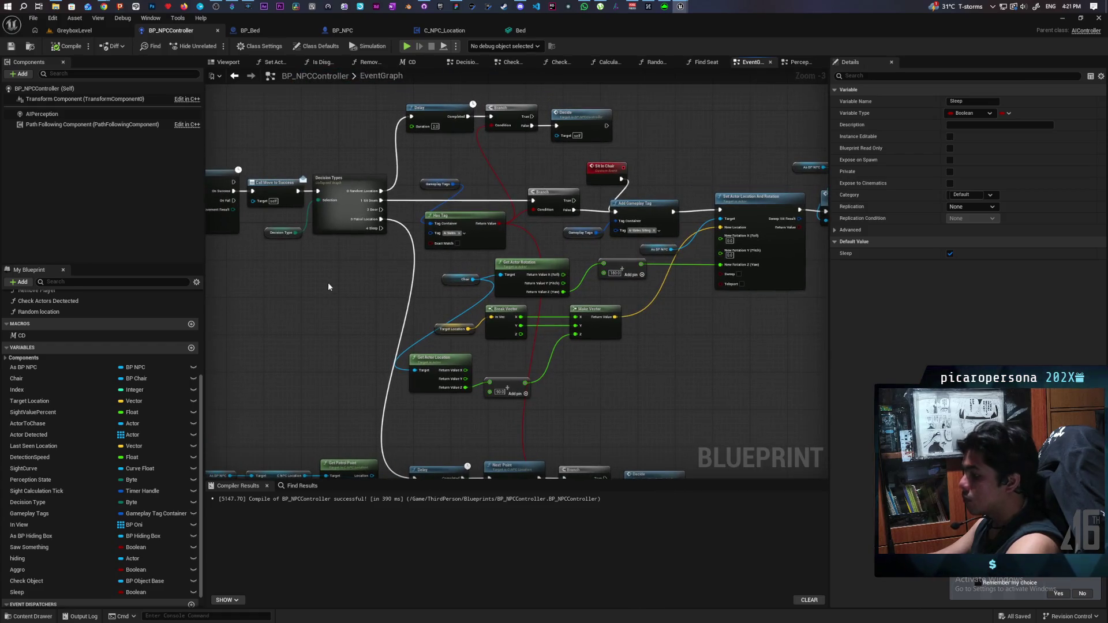
{"action": "key", "text": "ctrl+v"}
{"action": "scroll", "coordinate": [332, 264], "scroll_direction": "up", "scroll_amount": 3}
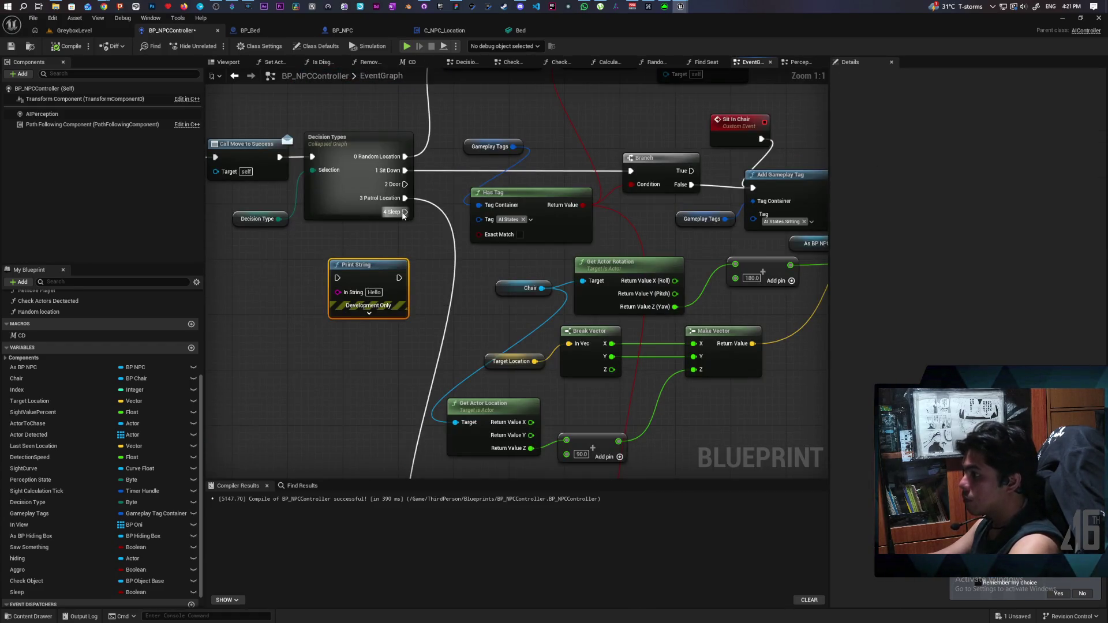
{"action": "mouse_move", "coordinate": [403, 212]}
{"action": "left_mouse_down"}
{"action": "mouse_move", "coordinate": [350, 289]}
{"action": "mouse_move", "coordinate": [338, 278]}
{"action": "left_mouse_up"}
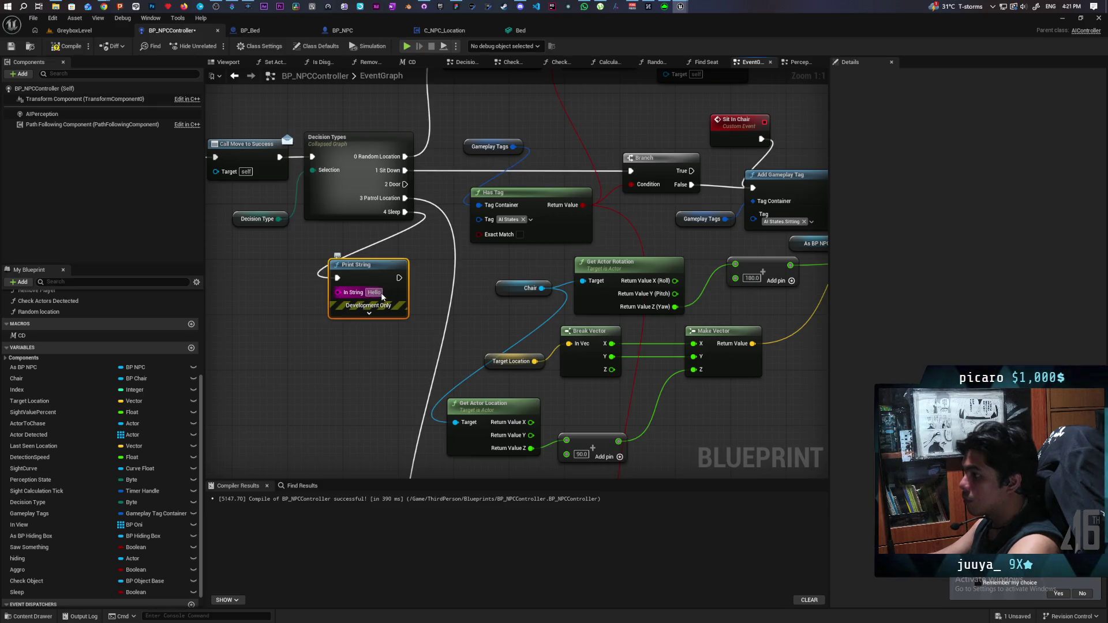
{"action": "type", "text": "Im reac"}
{"action": "key", "text": "Return"}
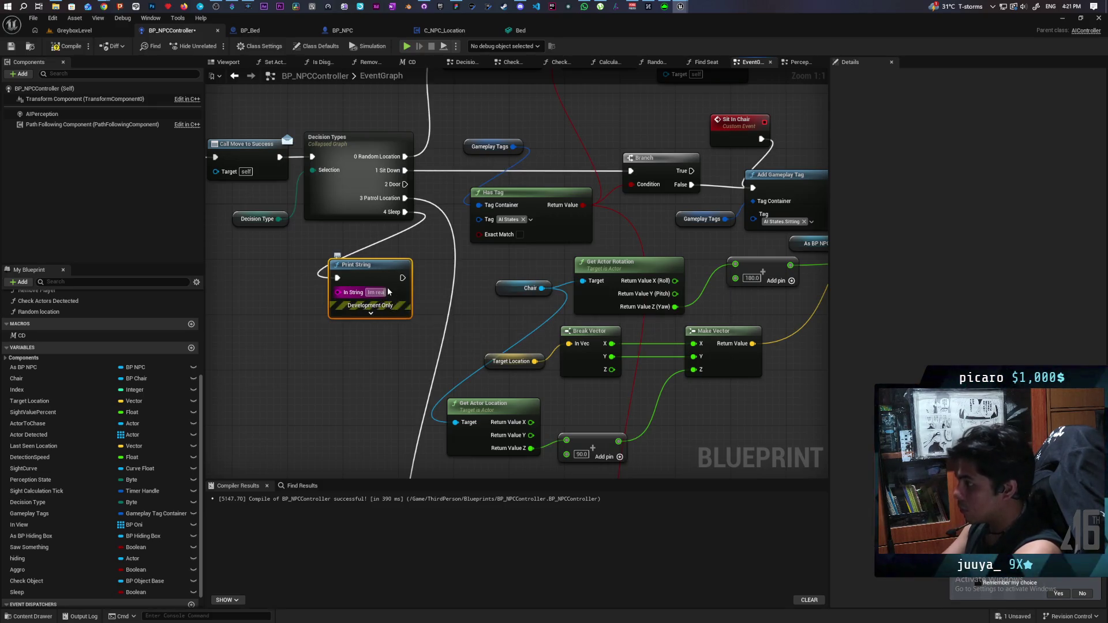
{"action": "type", "text": "h to sleep"}
{"action": "key", "text": "Return"}
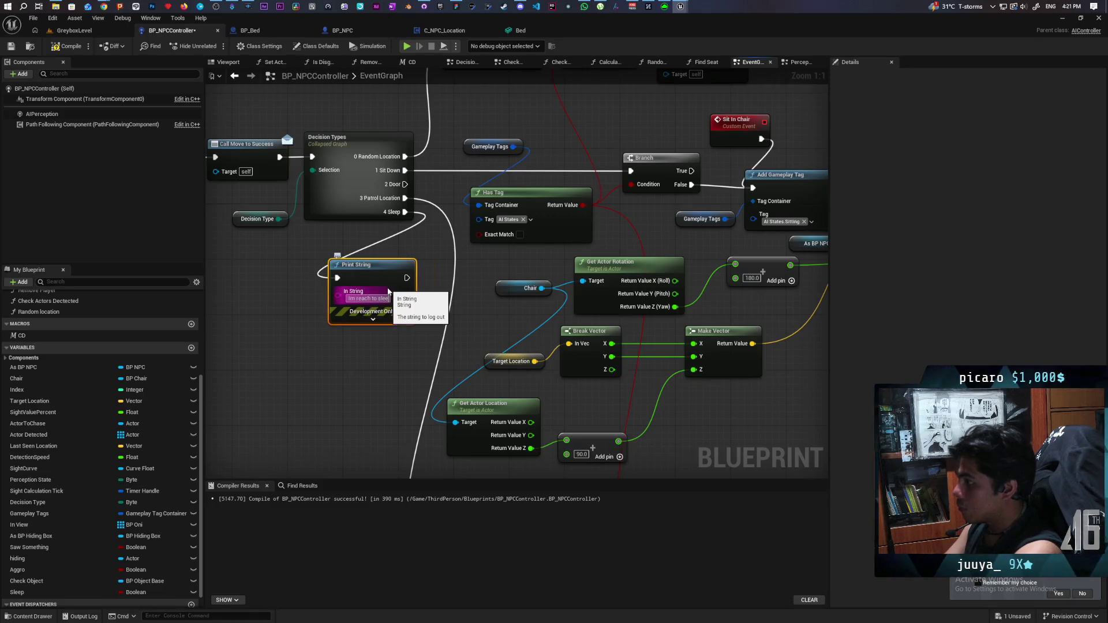
Step: Correct the text to 'Im ready to sleep', set Duration 10 and red colour, and compile
{"action": "mouse_move", "coordinate": [375, 366]}
{"action": "left_mouse_down"}
{"action": "mouse_move", "coordinate": [455, 377]}
{"action": "mouse_move", "coordinate": [288, 369]}
{"action": "left_mouse_up"}
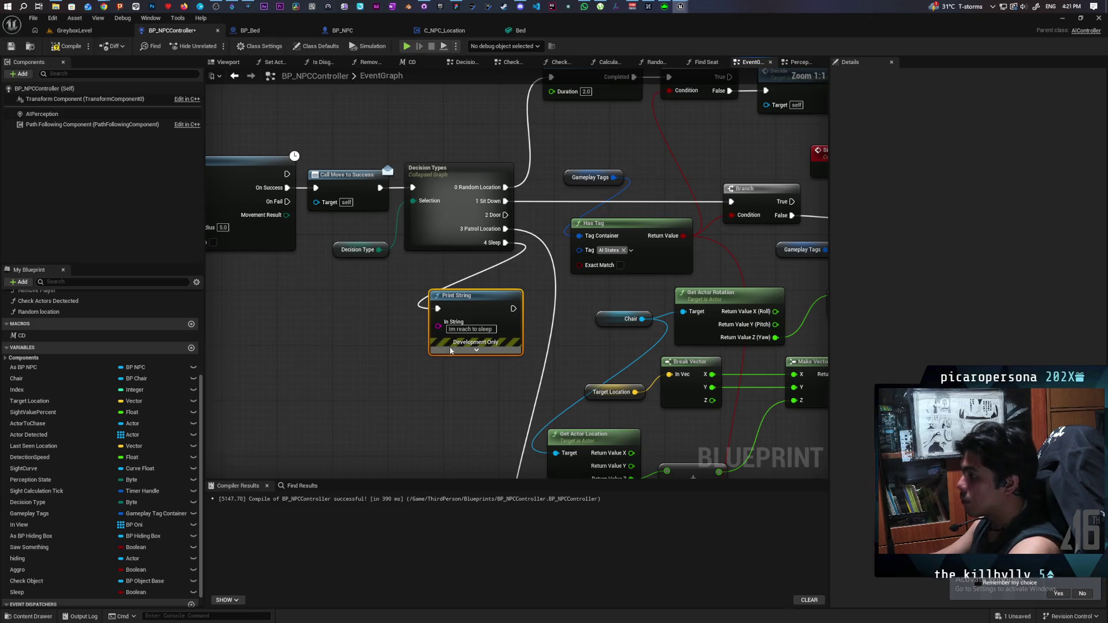
{"action": "double_click", "coordinate": [470, 329]}
{"action": "type", "text": "ready"}
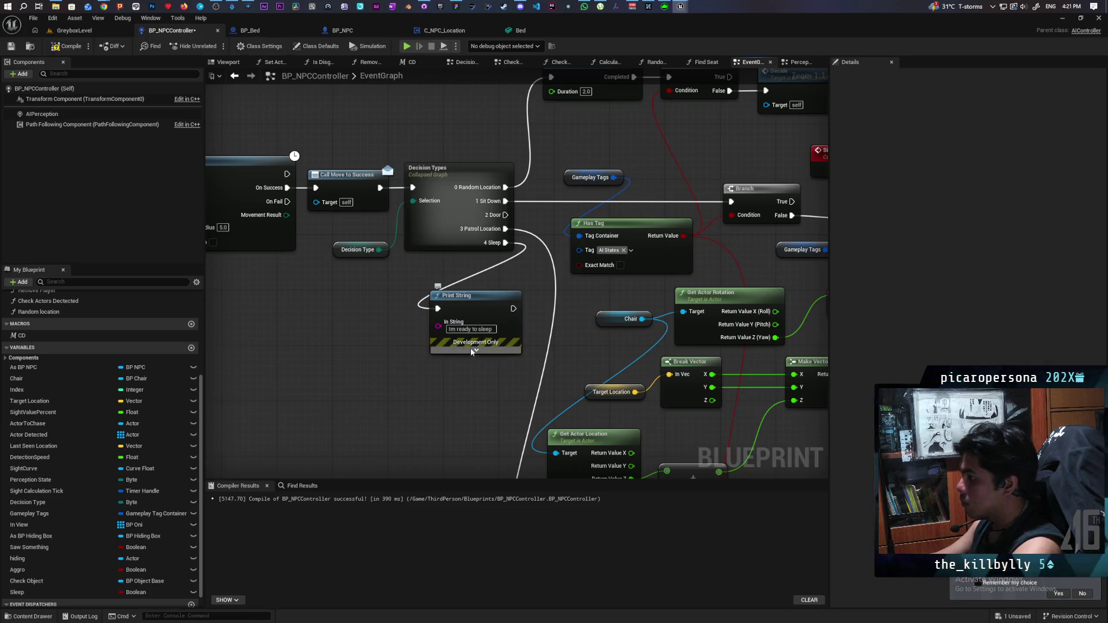
{"action": "left_click", "coordinate": [477, 350]}
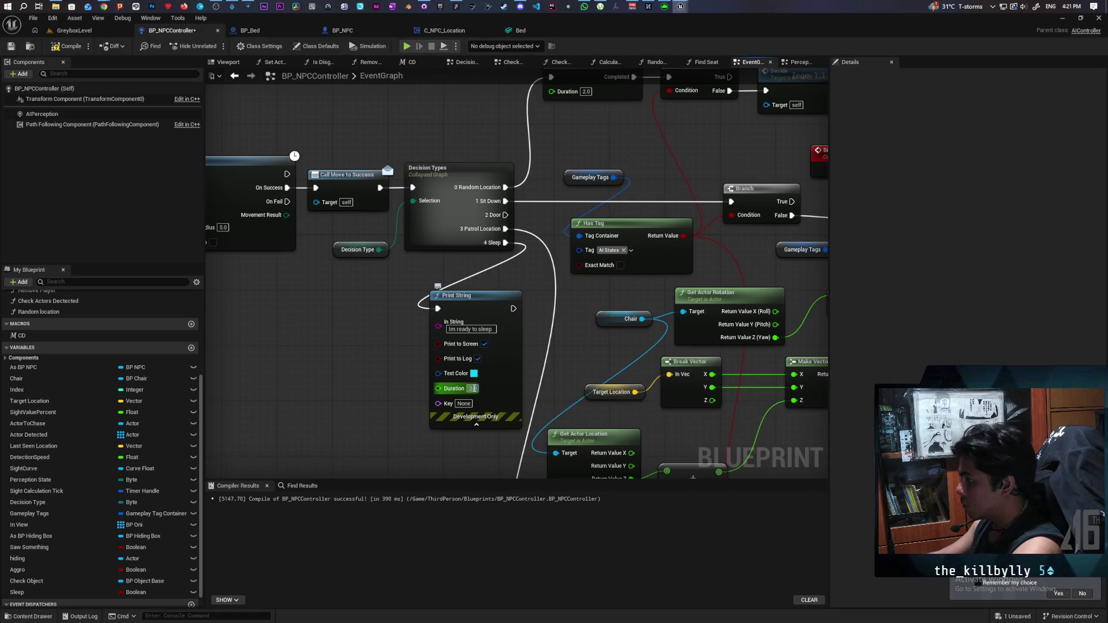
{"action": "type", "text": "10"}
{"action": "key", "text": "Return"}
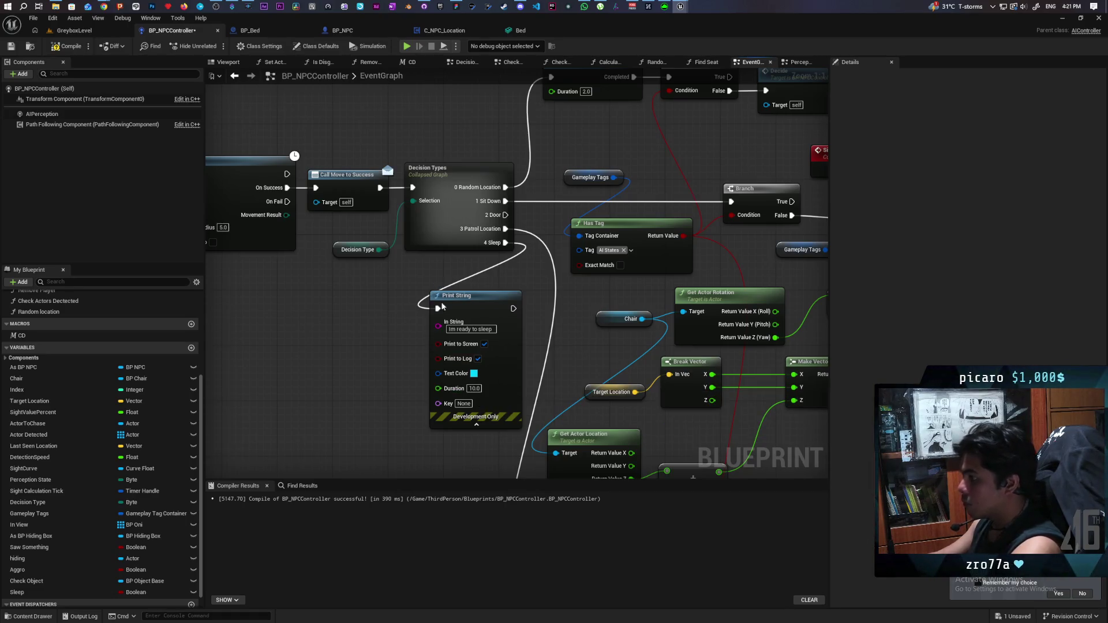
{"action": "left_click", "coordinate": [474, 374]}
{"action": "mouse_move", "coordinate": [525, 439]}
{"action": "left_mouse_down"}
{"action": "mouse_move", "coordinate": [548, 427]}
{"action": "mouse_move", "coordinate": [569, 438]}
{"action": "left_mouse_up"}
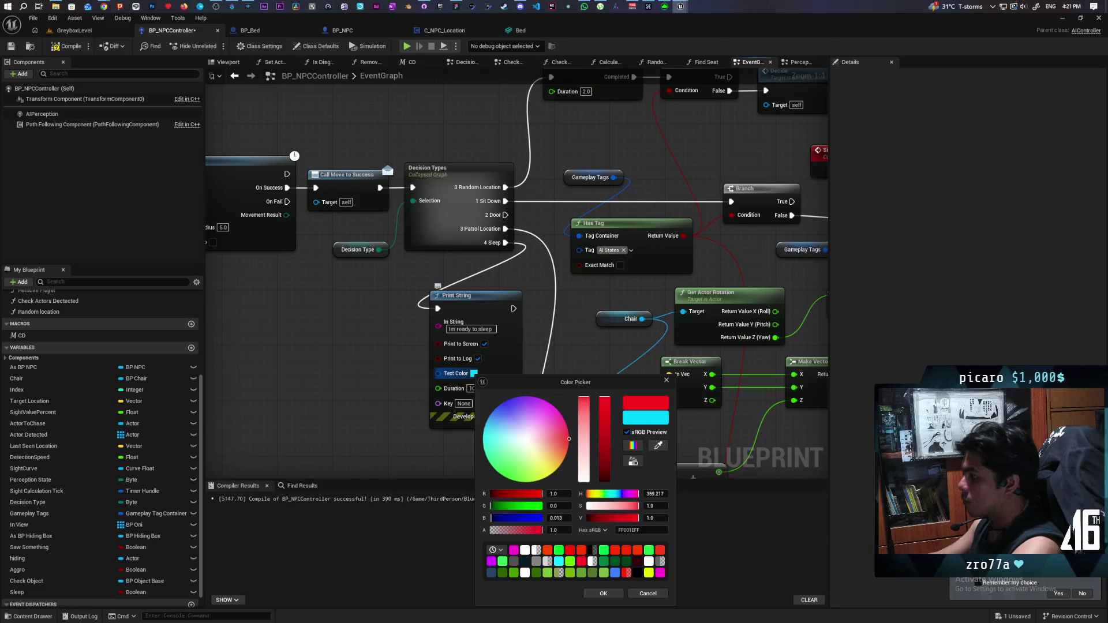
{"action": "left_click", "coordinate": [603, 593]}
{"action": "left_click", "coordinate": [71, 47]}
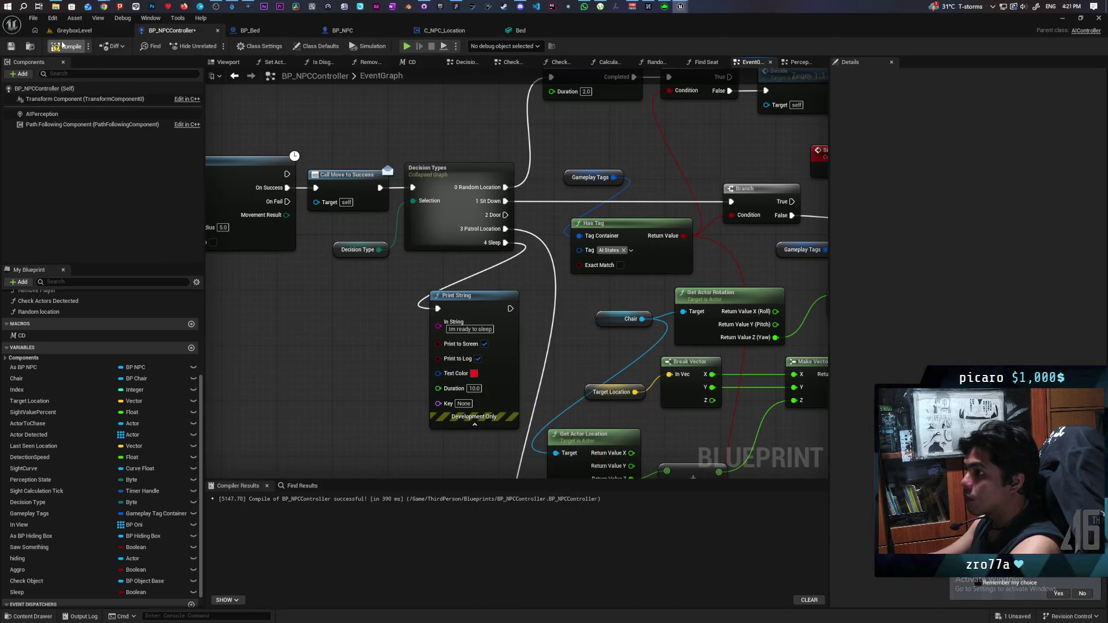
{"action": "left_click", "coordinate": [79, 33]}
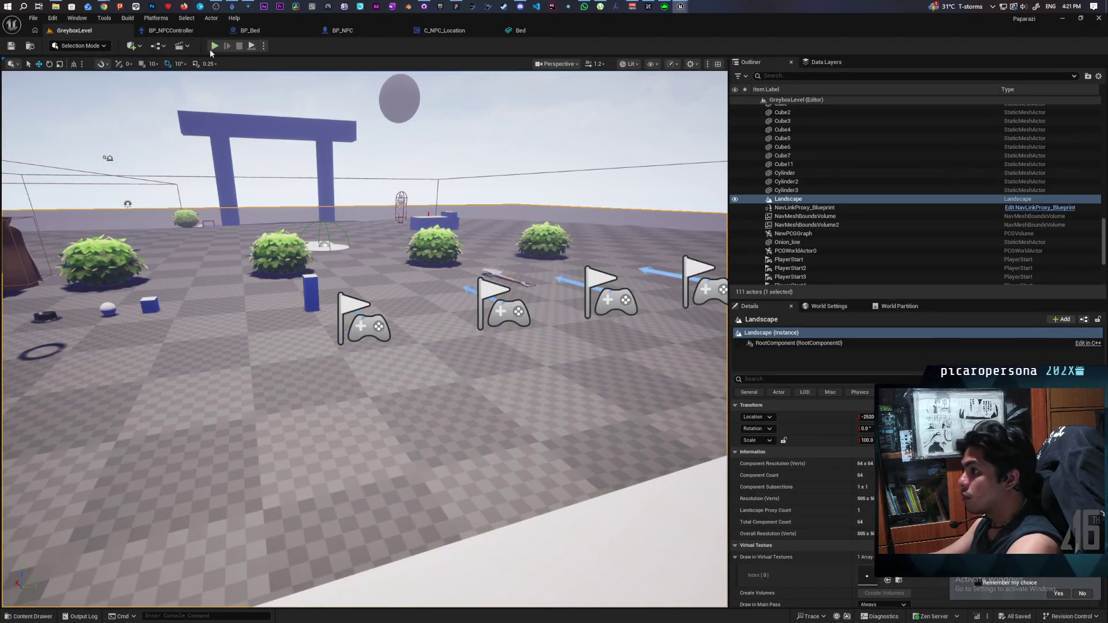
Step: Play the level with Alt+P to see the red 'Im ready to sleep' message, then stop
{"action": "key", "text": "alt+p"}
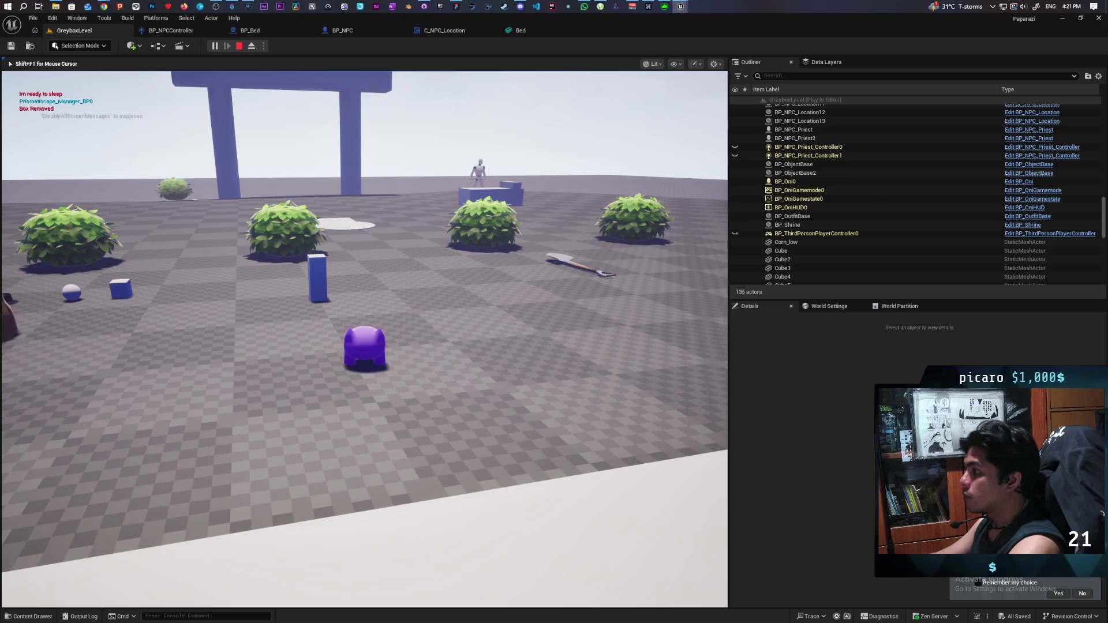
{"action": "key", "text": "Escape"}
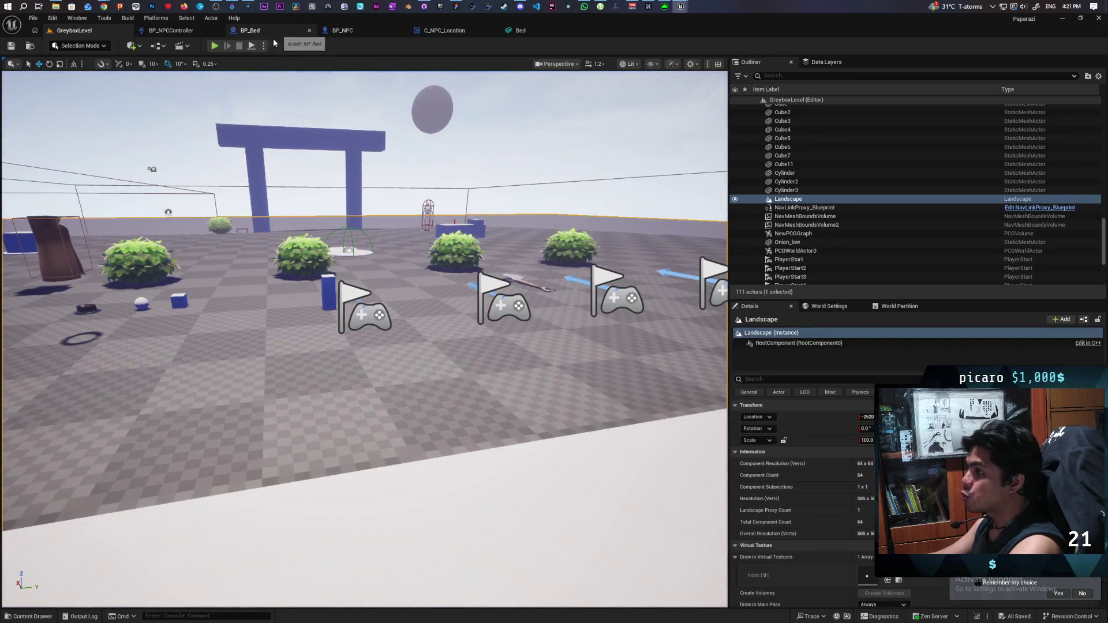
Step: Fly over the level with the navmesh shown, then return to the C_NPC_Location blueprint
{"action": "left_click", "coordinate": [460, 34]}
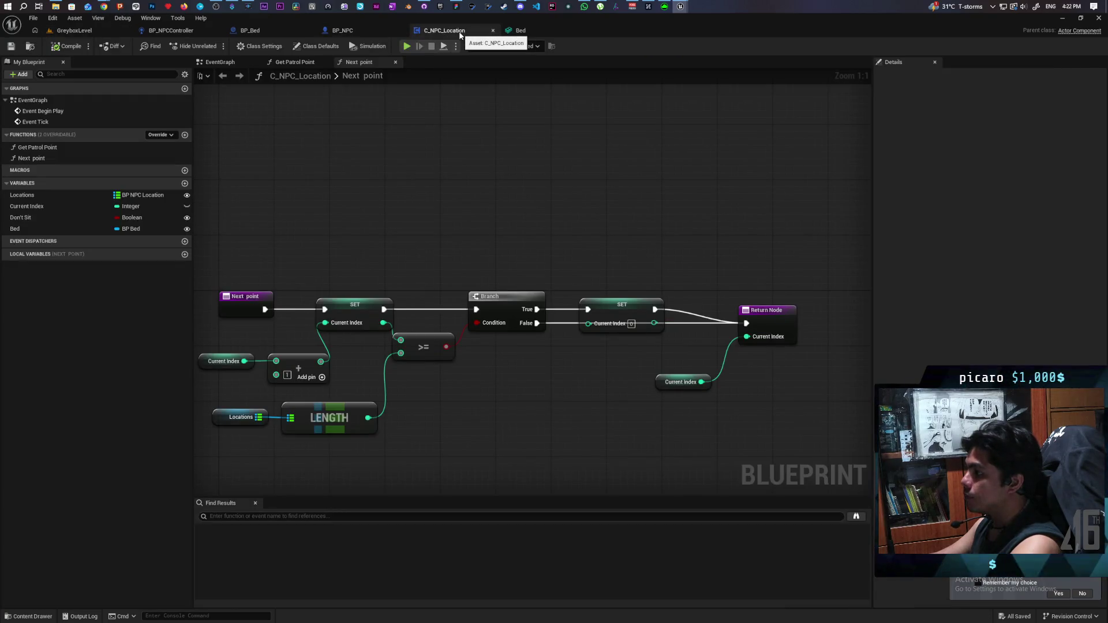
{"action": "left_click", "coordinate": [113, 33]}
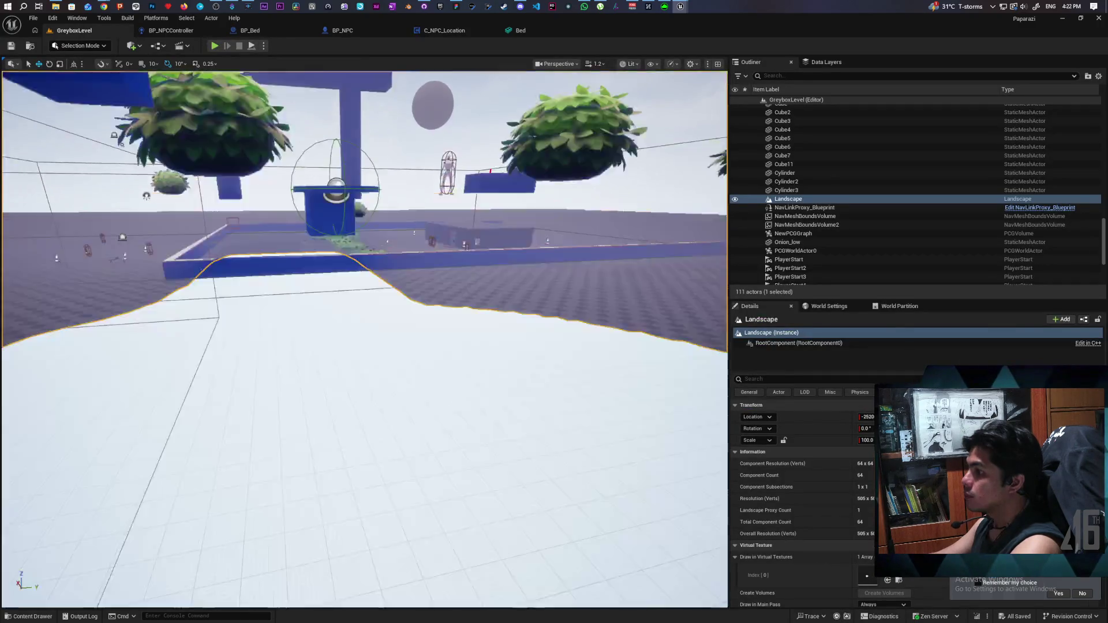
{"action": "key", "text": "w"}
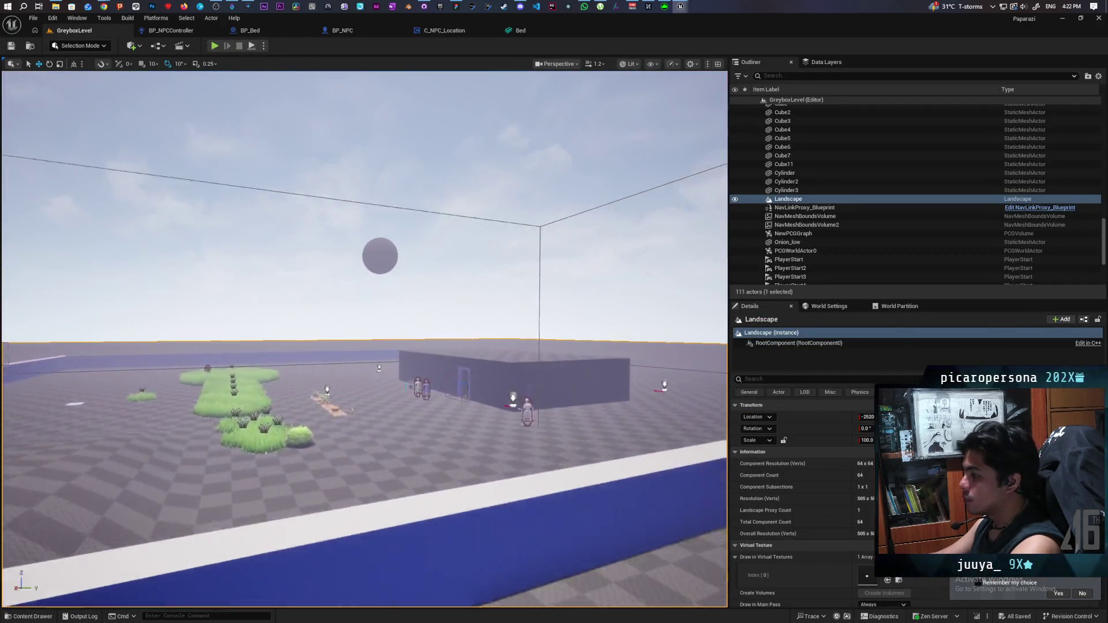
{"action": "key", "text": "p"}
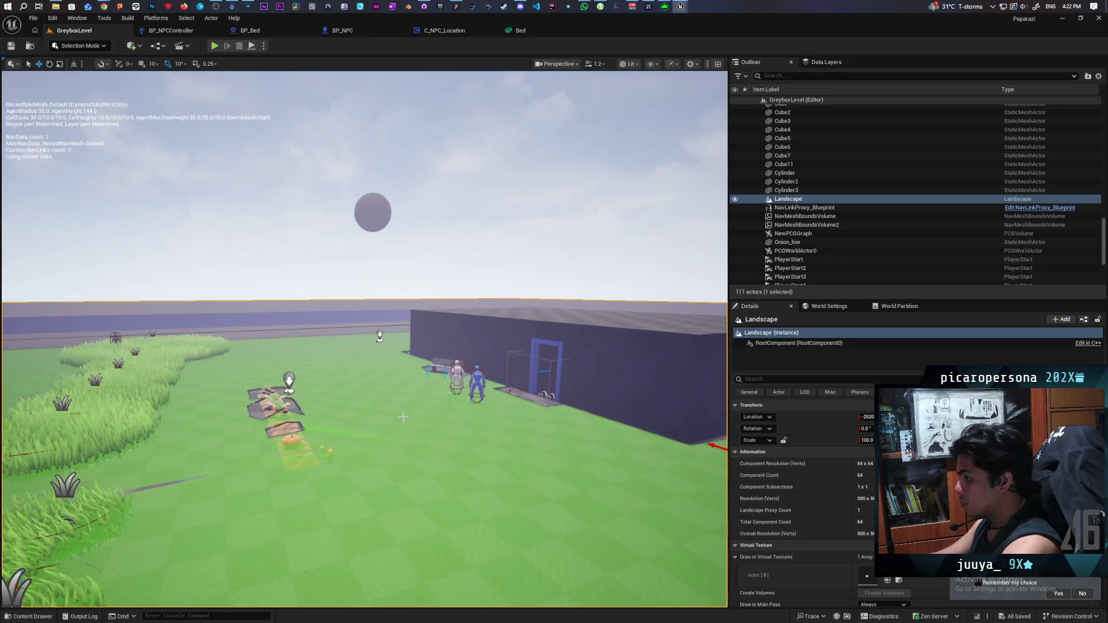
{"action": "key", "text": "q"}
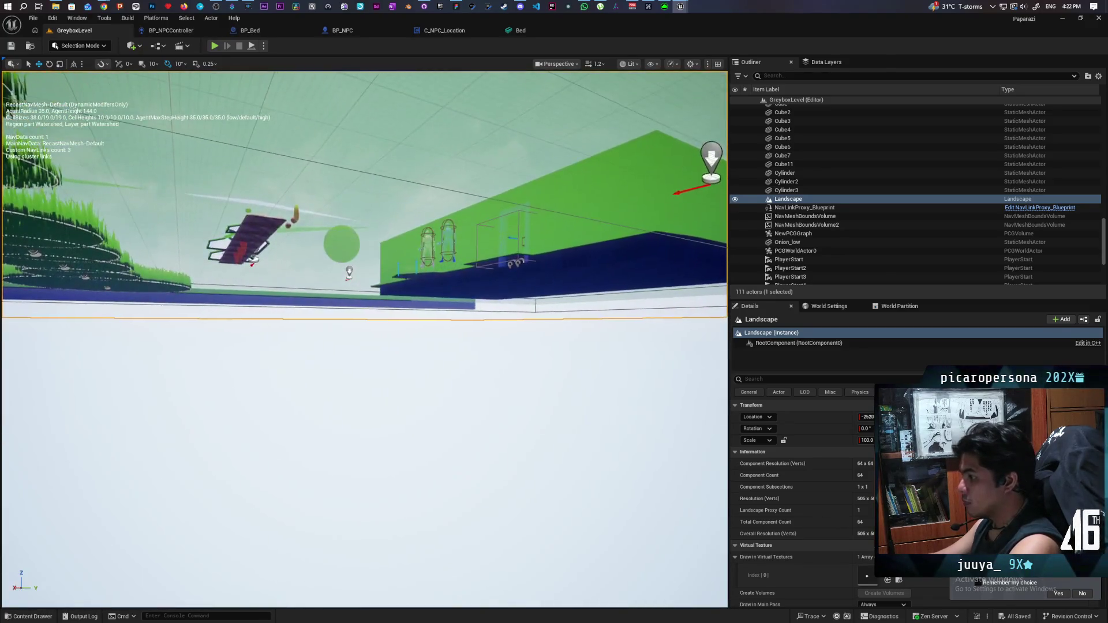
{"action": "key", "text": "w"}
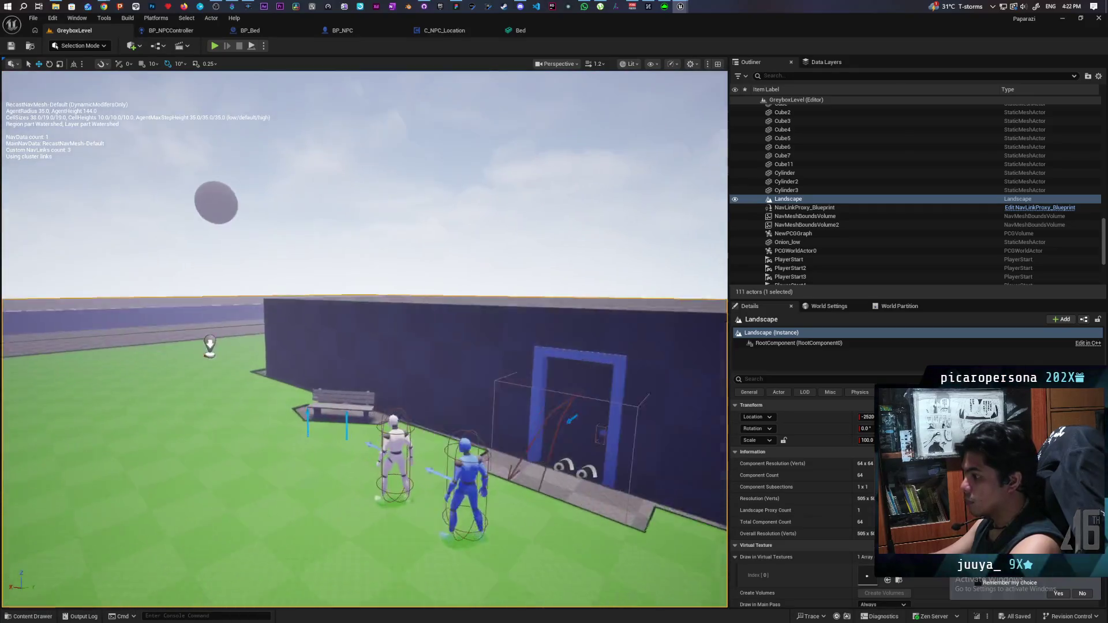
{"action": "key", "text": "w"}
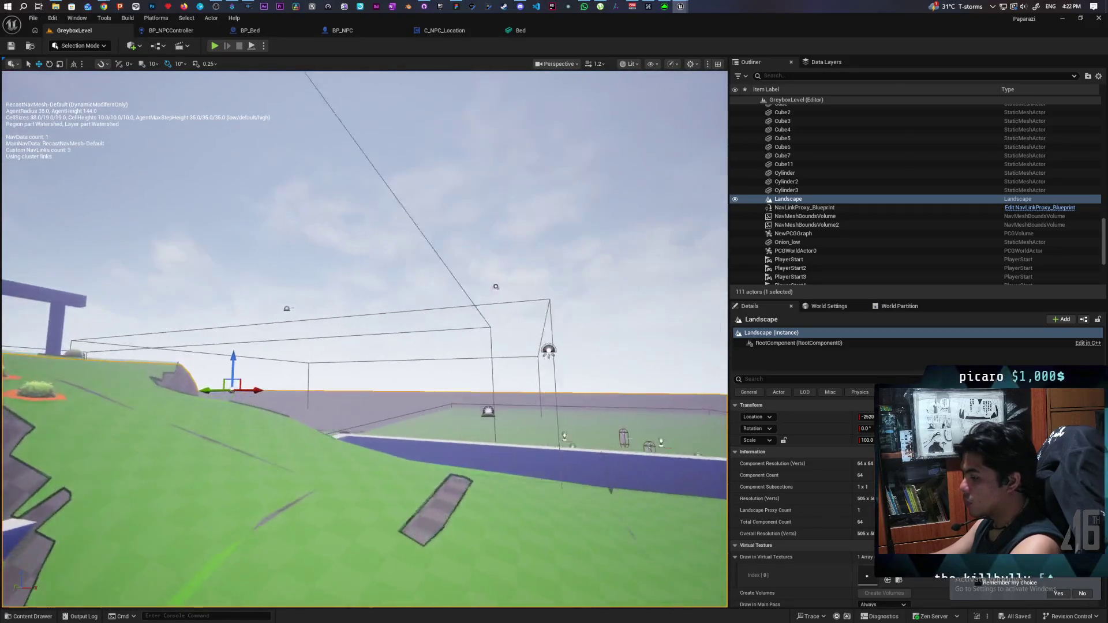
{"action": "key", "text": "w"}
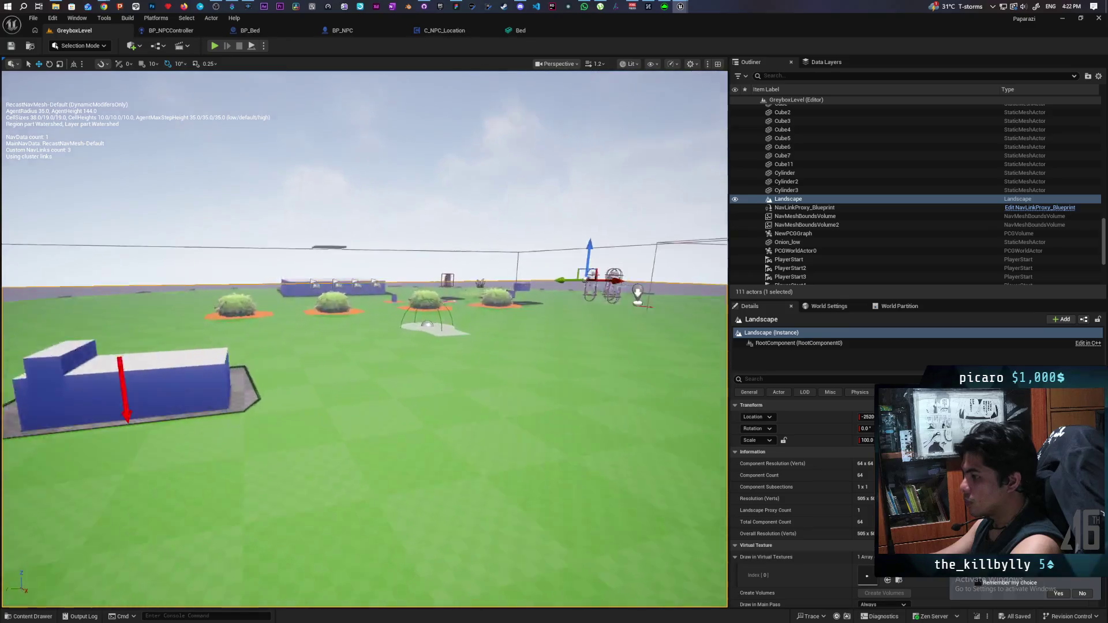
{"action": "key", "text": "s"}
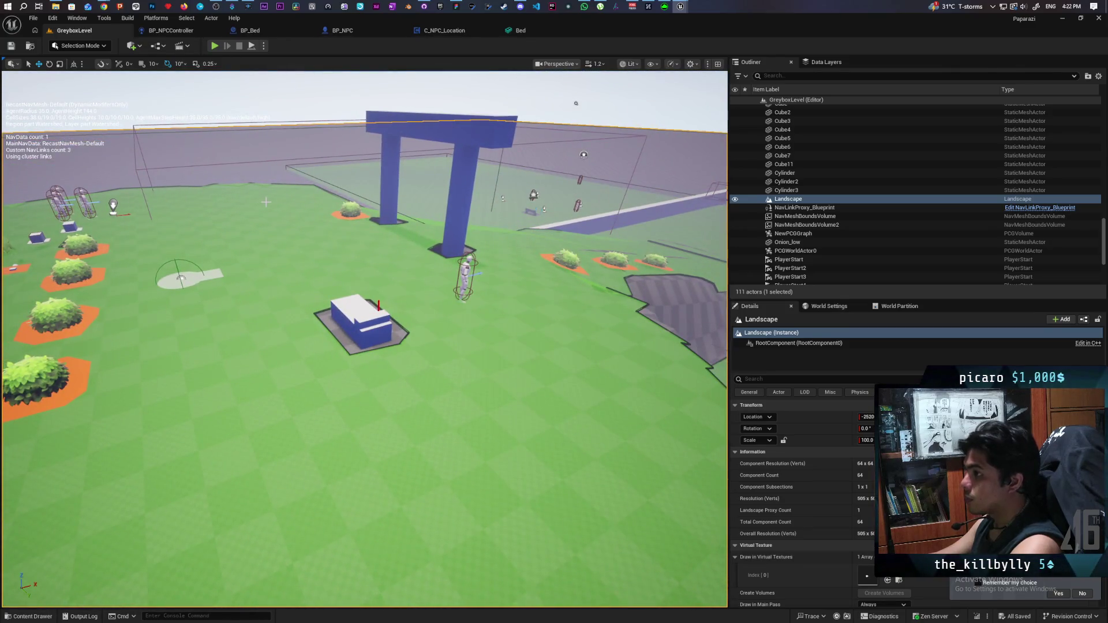
{"action": "key", "text": "p"}
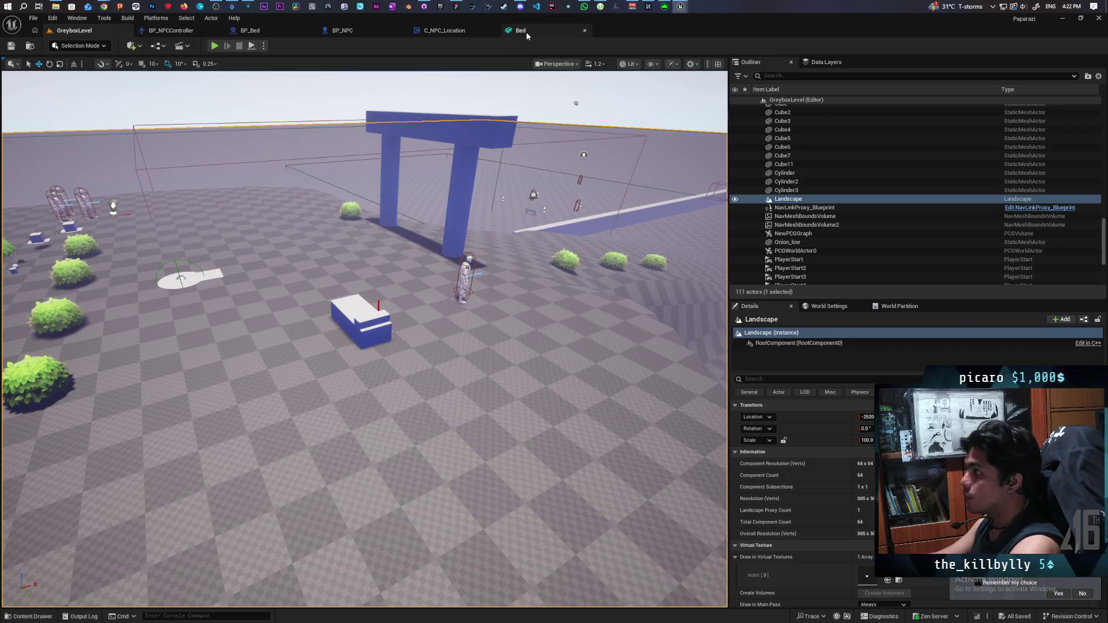
{"action": "left_click", "coordinate": [522, 30]}
{"action": "left_click", "coordinate": [438, 34]}
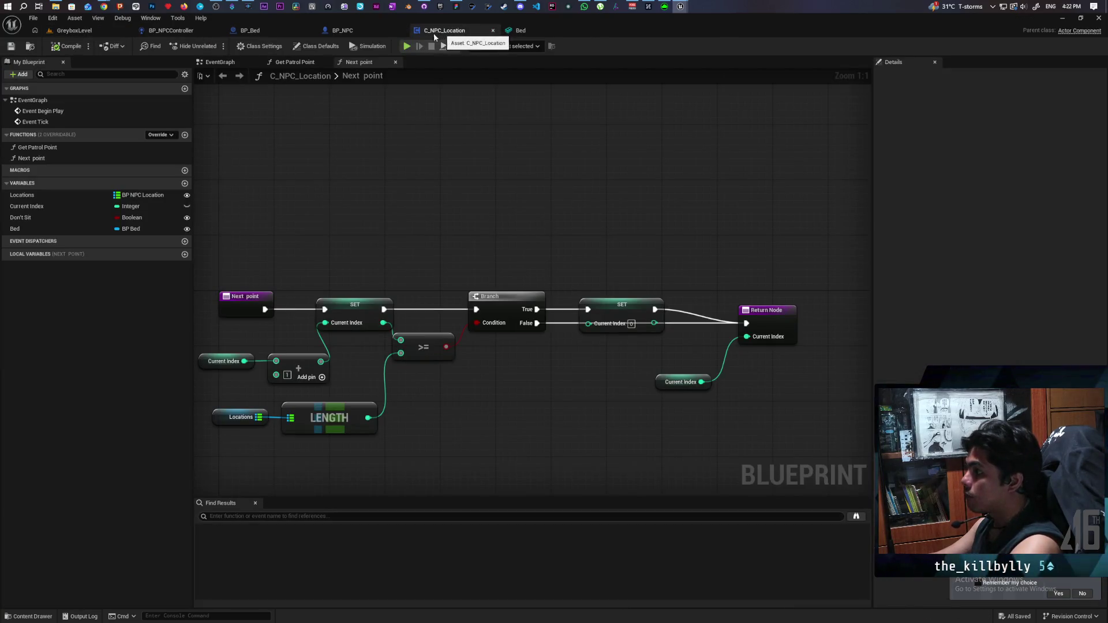
Step: Find all references to the MC Sit event in BP_NPC's event graph, then switch to Figma
{"action": "left_click", "coordinate": [359, 32]}
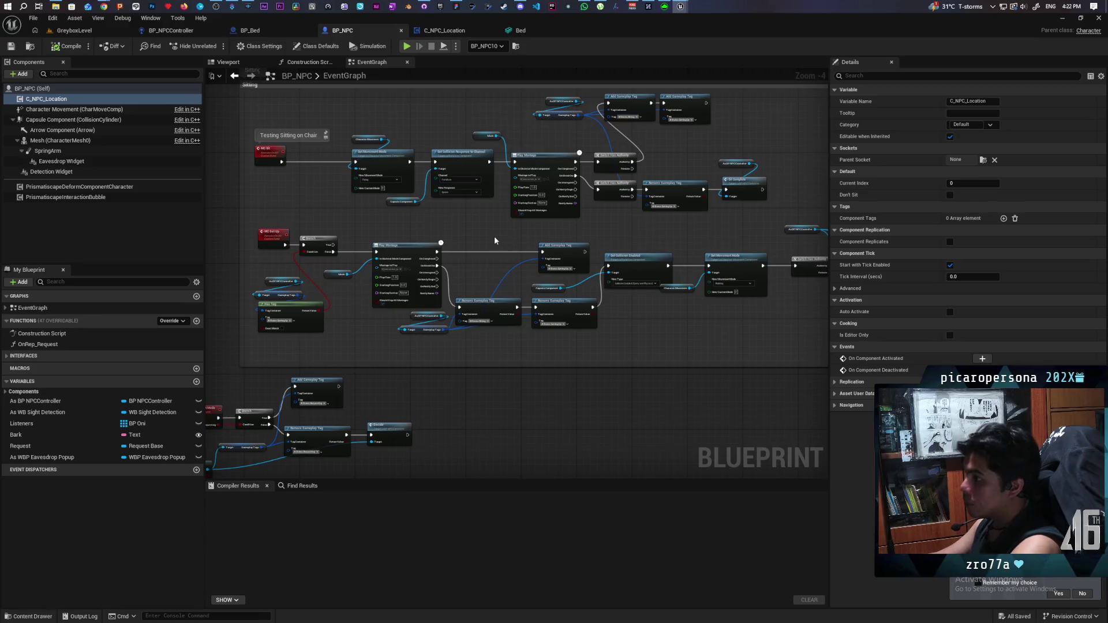
{"action": "scroll", "coordinate": [494, 241], "scroll_direction": "down", "scroll_amount": 4}
{"action": "scroll", "coordinate": [494, 241], "scroll_direction": "up", "scroll_amount": 5}
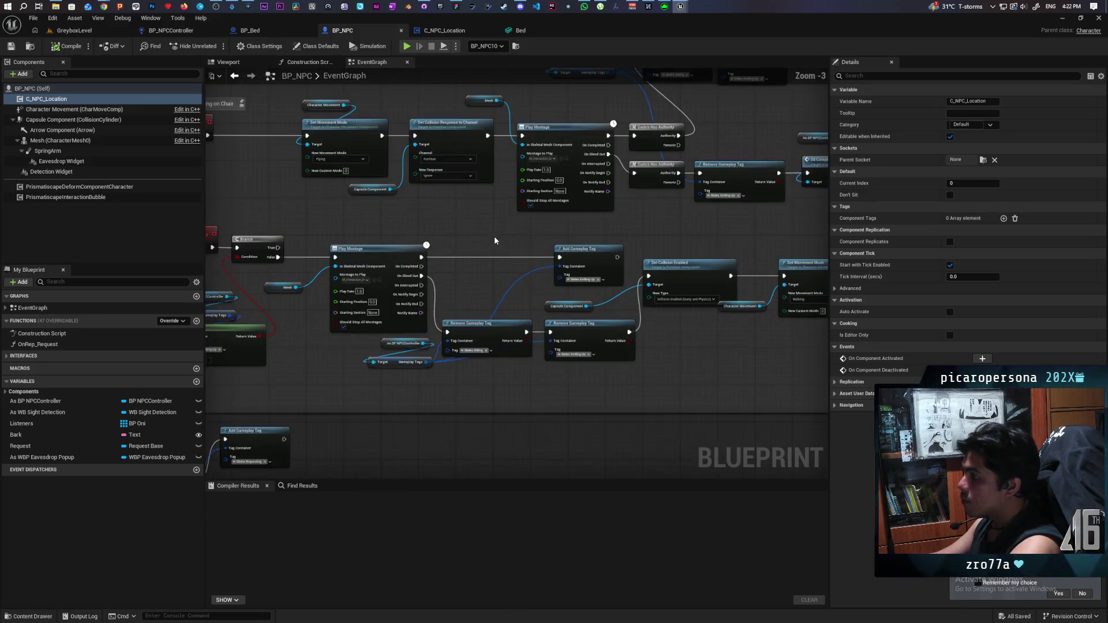
{"action": "scroll", "coordinate": [495, 241], "scroll_direction": "up", "scroll_amount": 2}
{"action": "scroll", "coordinate": [307, 282], "scroll_direction": "down", "scroll_amount": 2}
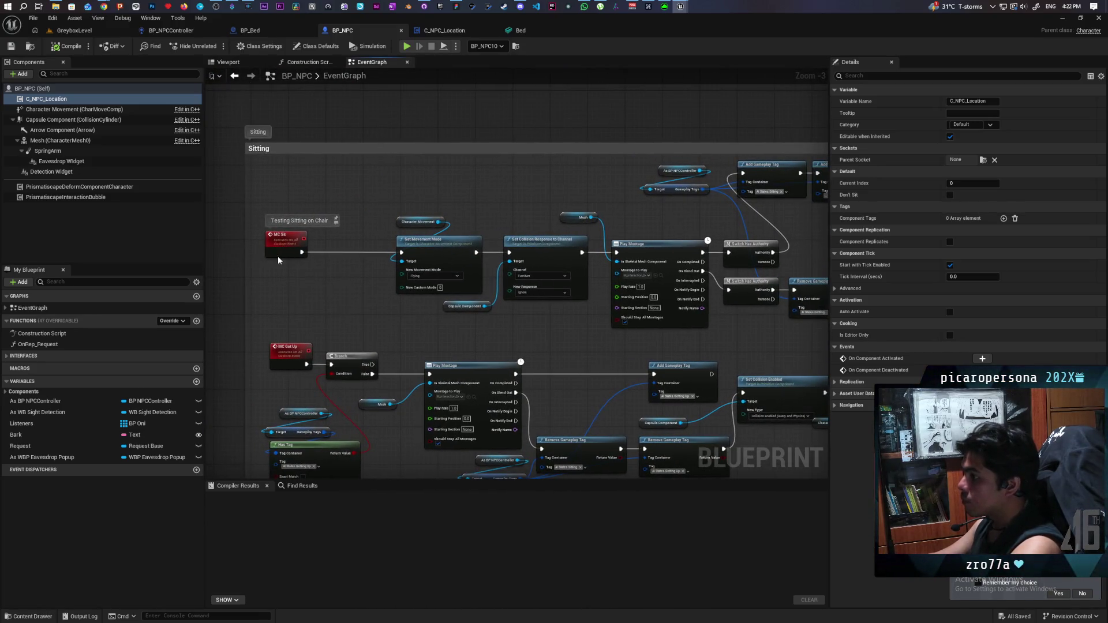
{"action": "right_click", "coordinate": [278, 256]}
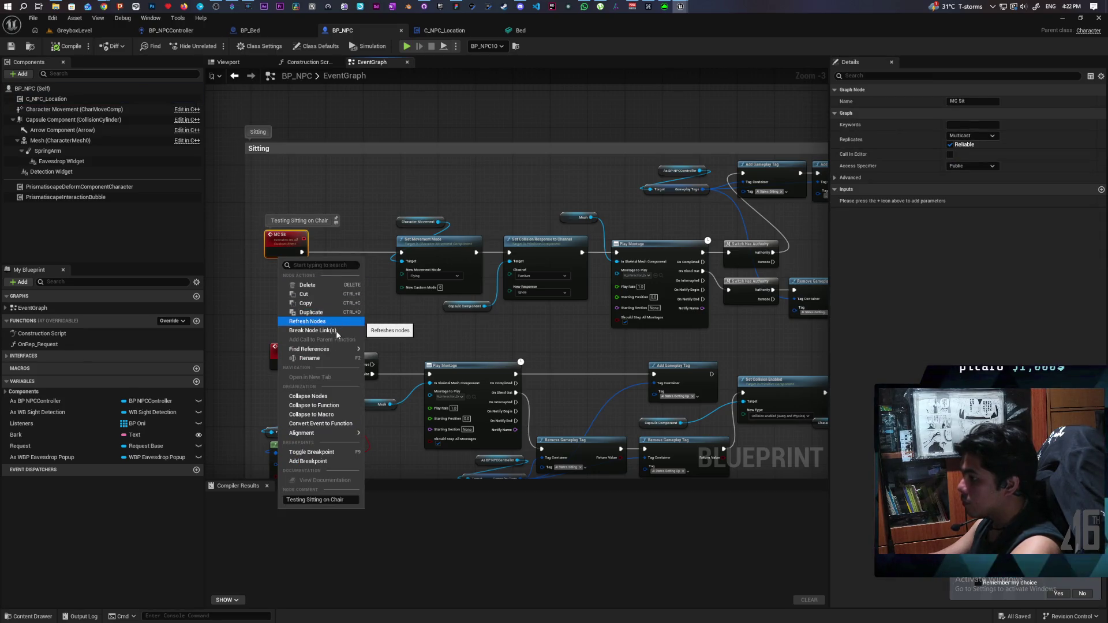
{"action": "mouse_move", "coordinate": [342, 349]}
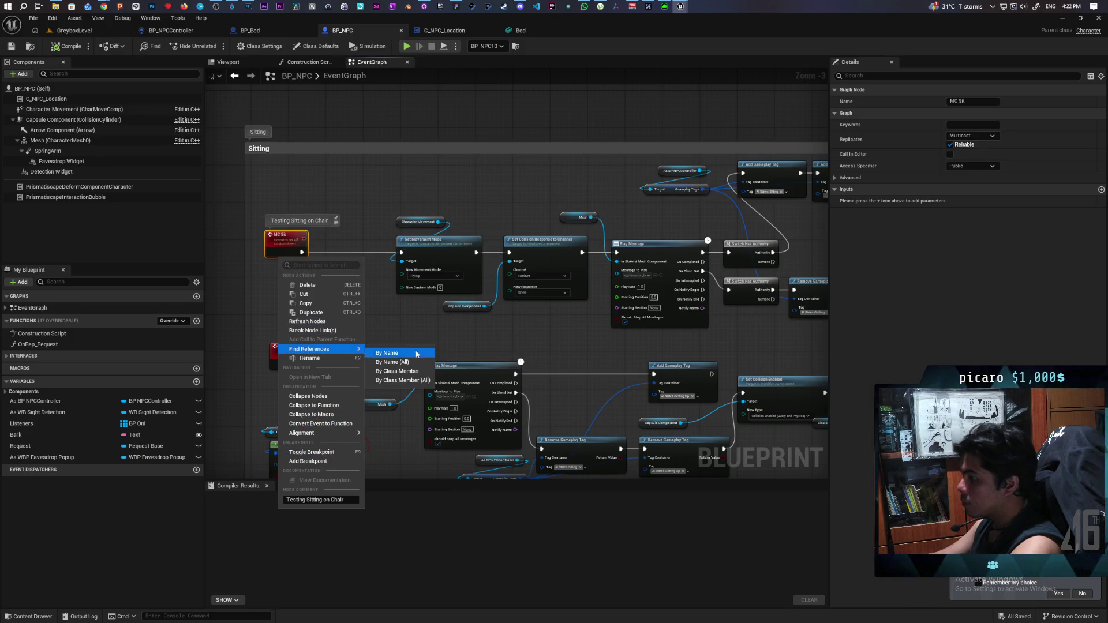
{"action": "left_click", "coordinate": [390, 369]}
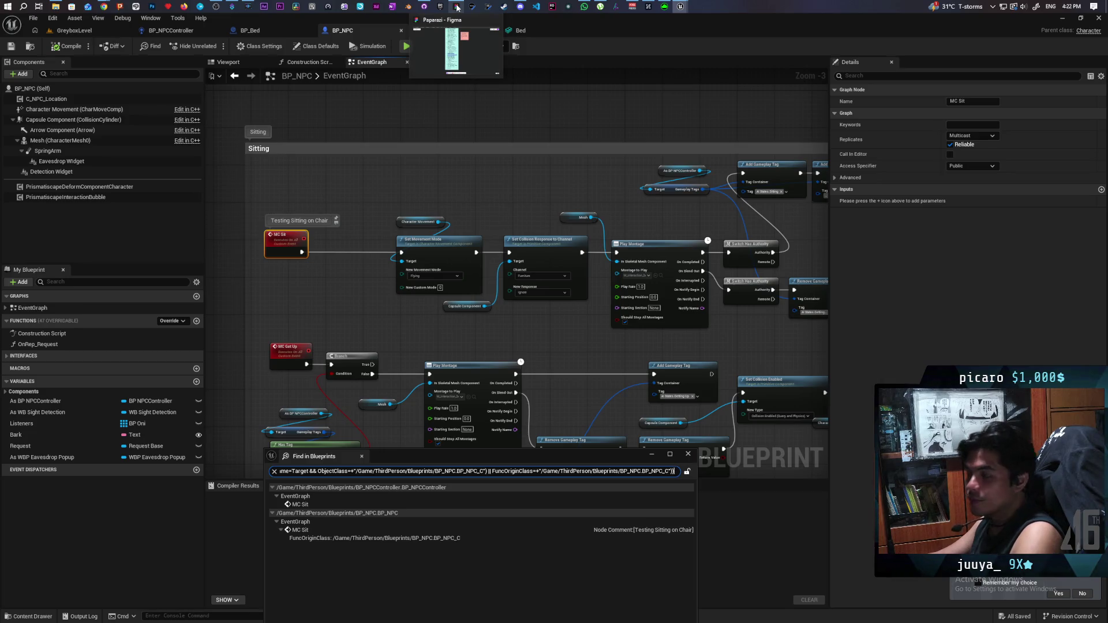
{"action": "left_click", "coordinate": [457, 8]}
Step: Zoom and pan the Figma canvas until the whole NPC Behavior board is visible
{"action": "scroll", "coordinate": [421, 490], "scroll_direction": "up", "scroll_amount": 5}
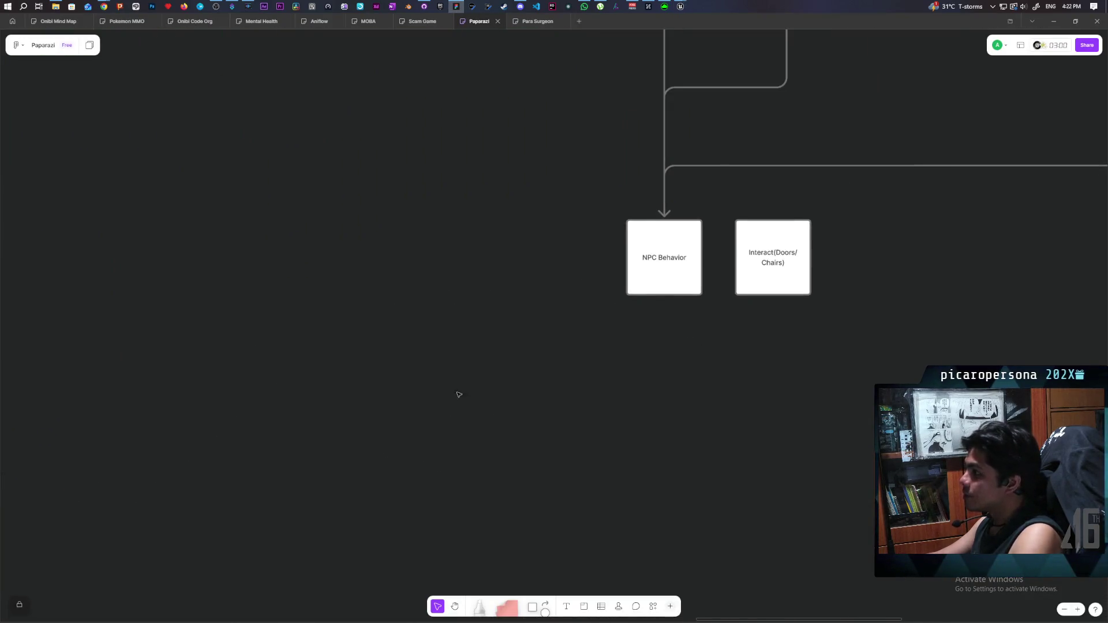
{"action": "scroll", "coordinate": [625, 335], "scroll_direction": "down", "scroll_amount": 5}
{"action": "mouse_move", "coordinate": [589, 362]}
{"action": "left_mouse_down"}
{"action": "mouse_move", "coordinate": [590, 417]}
{"action": "mouse_move", "coordinate": [583, 398]}
{"action": "left_mouse_up"}
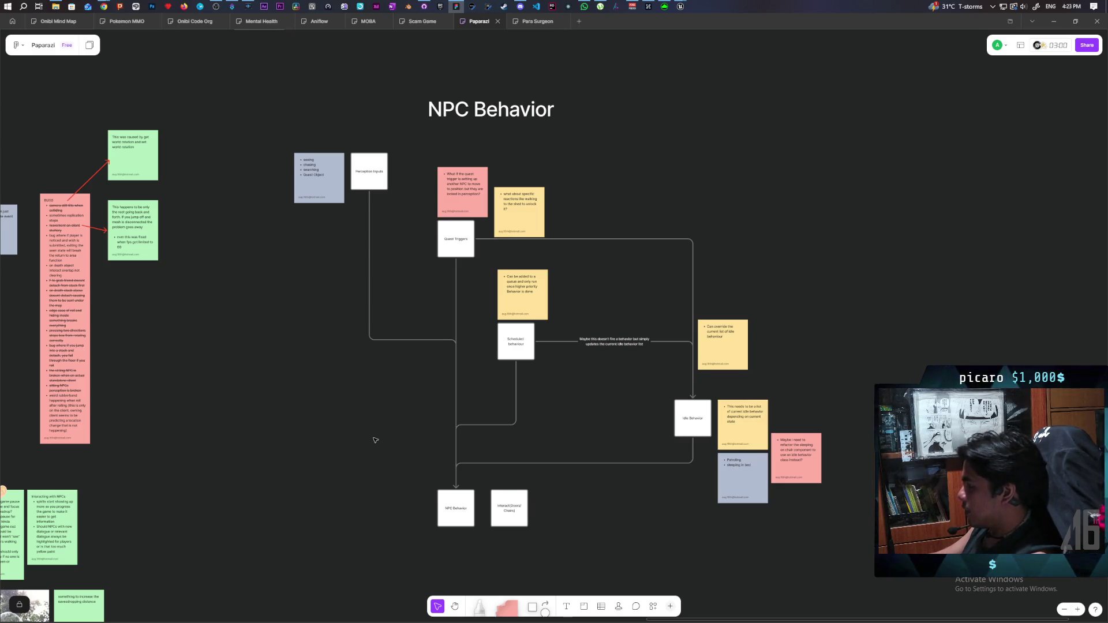
Step: Pan around the Idle Behavior area, trying selections of the flowchart items and NPC Behavior box
{"action": "scroll", "coordinate": [375, 441], "scroll_direction": "up", "scroll_amount": 5}
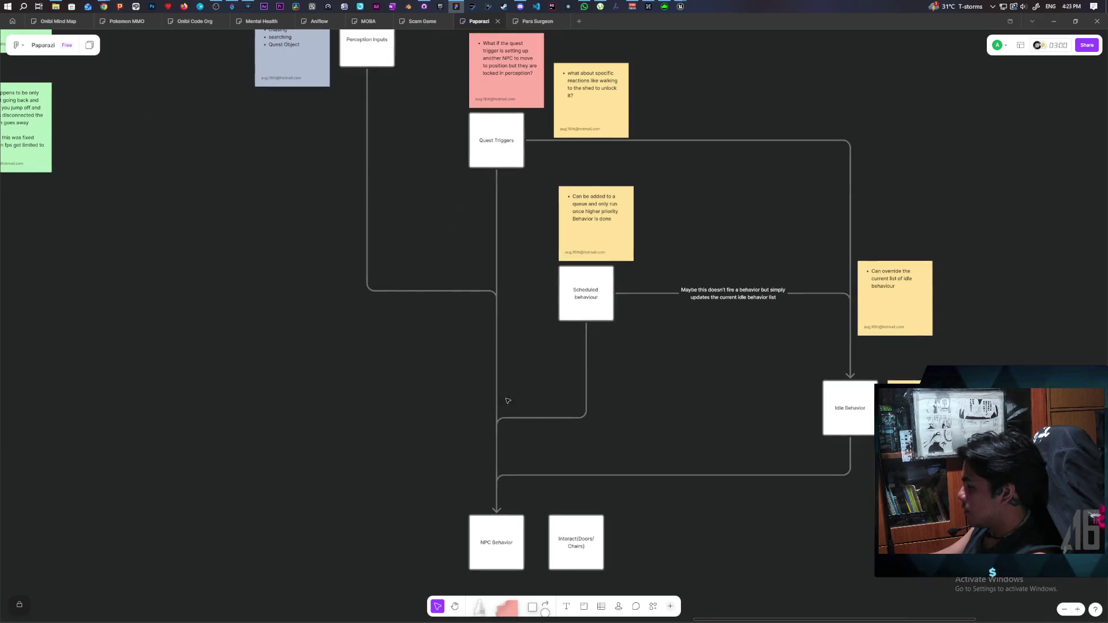
{"action": "mouse_move", "coordinate": [508, 401]}
{"action": "left_mouse_down"}
{"action": "mouse_move", "coordinate": [428, 448]}
{"action": "mouse_move", "coordinate": [429, 425]}
{"action": "left_mouse_up"}
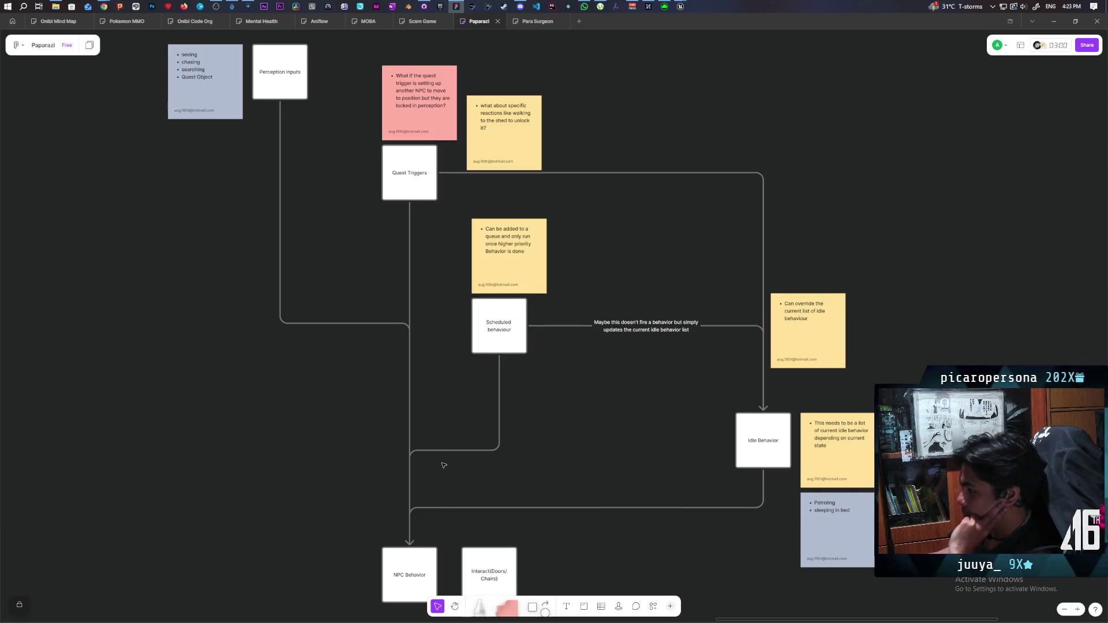
{"action": "left_click_drag", "start_coordinate": [444, 465], "coordinate": [432, 433]}
{"action": "mouse_move", "coordinate": [306, 386]}
{"action": "left_mouse_down"}
{"action": "mouse_move", "coordinate": [309, 421]}
{"action": "mouse_move", "coordinate": [292, 391]}
{"action": "mouse_move", "coordinate": [342, 444]}
{"action": "left_mouse_up"}
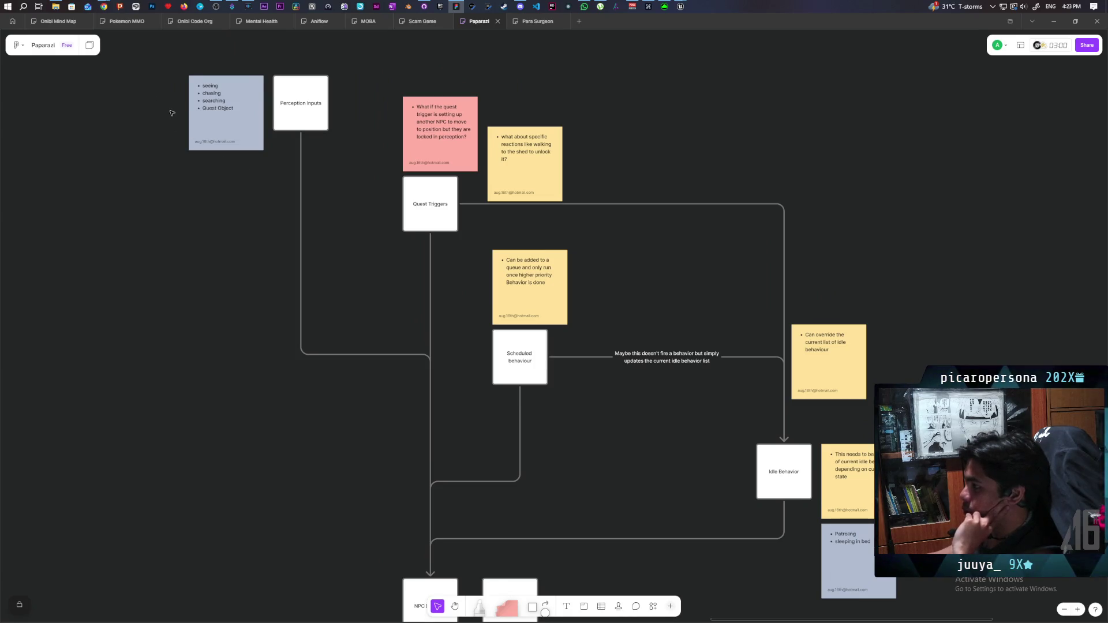
{"action": "mouse_move", "coordinate": [172, 113]}
{"action": "left_mouse_down"}
{"action": "mouse_move", "coordinate": [698, 425]}
{"action": "mouse_move", "coordinate": [820, 519]}
{"action": "left_mouse_up"}
{"action": "key", "text": "Escape"}
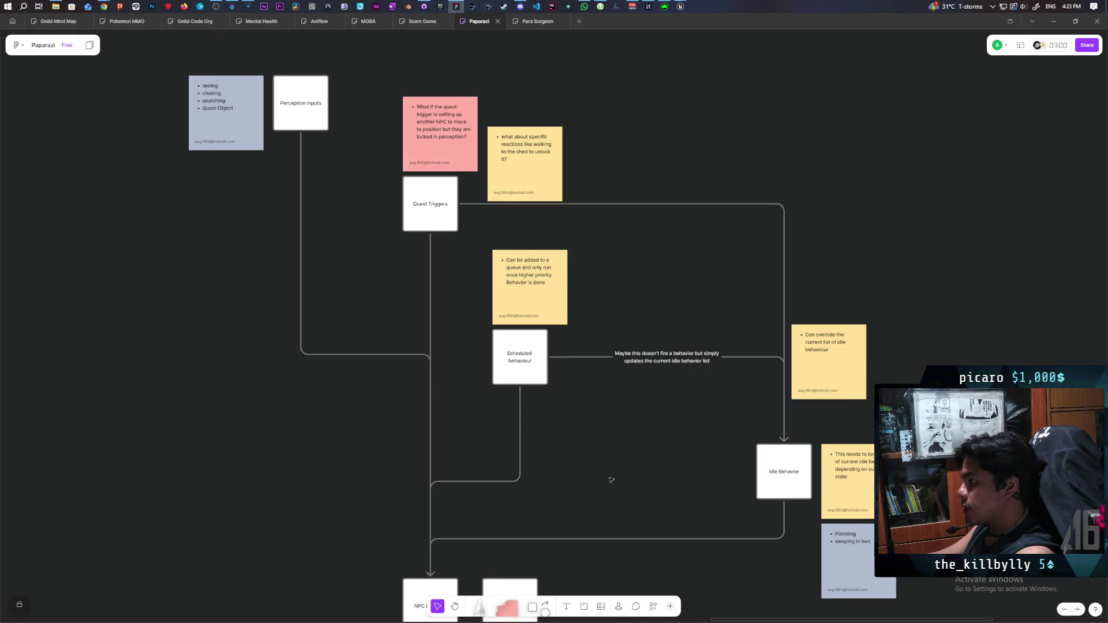
{"action": "left_click_drag", "start_coordinate": [611, 480], "coordinate": [499, 345]}
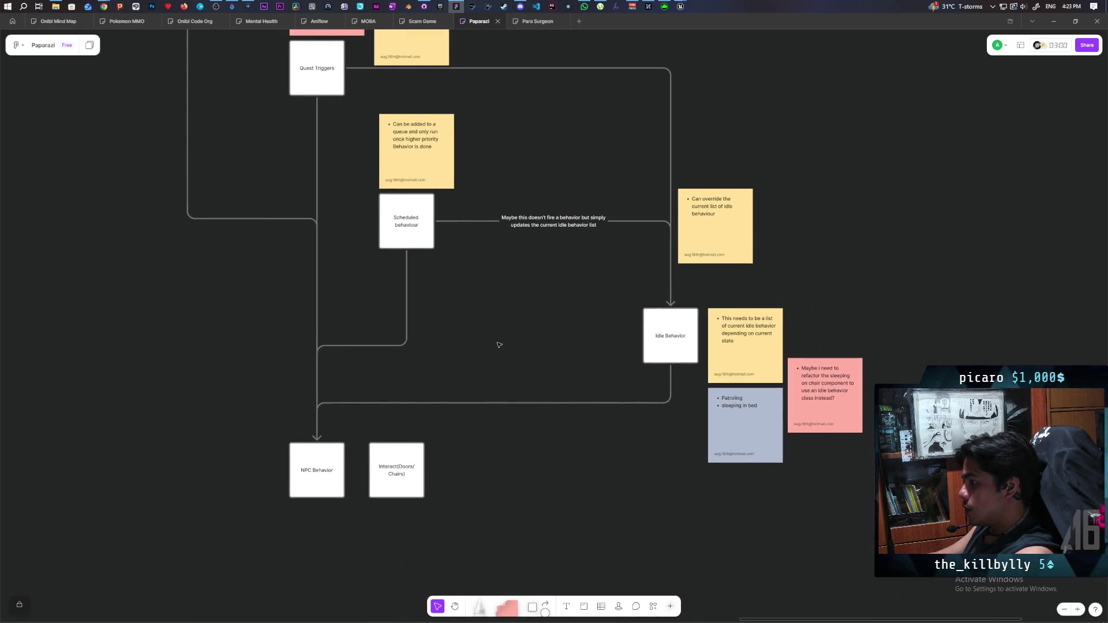
{"action": "mouse_move", "coordinate": [271, 518]}
{"action": "left_mouse_down"}
{"action": "mouse_move", "coordinate": [347, 440]}
{"action": "mouse_move", "coordinate": [317, 430]}
{"action": "left_mouse_up"}
{"action": "left_click", "coordinate": [271, 464]}
{"action": "left_click_drag", "start_coordinate": [274, 531], "coordinate": [347, 426]}
{"action": "left_click", "coordinate": [228, 507]}
Step: Select and inspect the bottom connector line, then shift the board view right and down
{"action": "scroll", "coordinate": [557, 454], "scroll_direction": "up", "scroll_amount": 1}
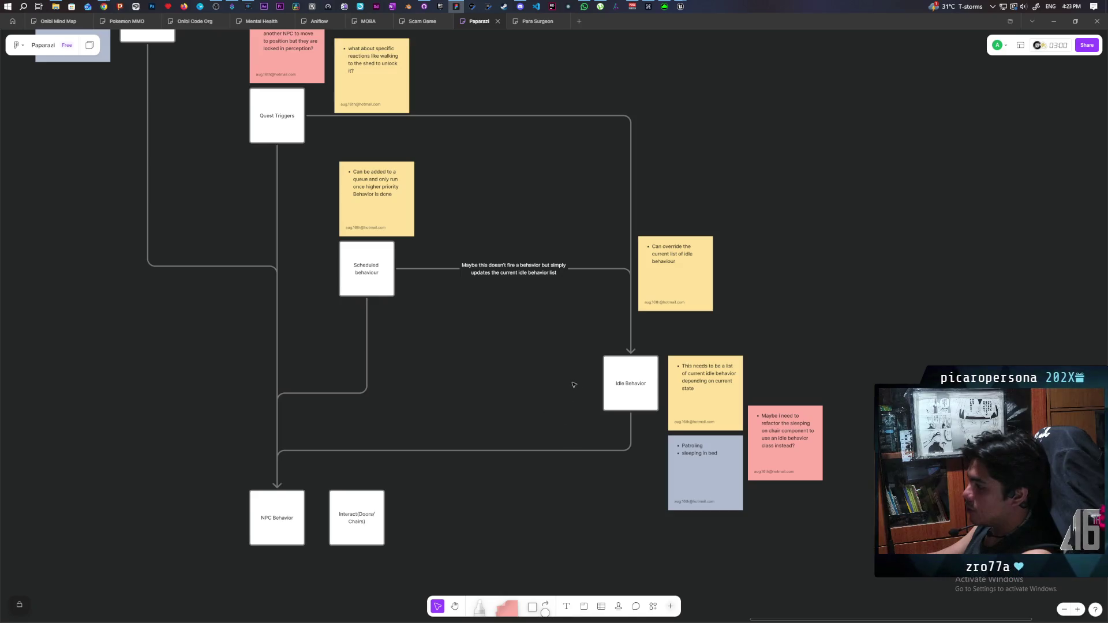
{"action": "left_click_drag", "start_coordinate": [566, 373], "coordinate": [622, 487]}
{"action": "left_click", "coordinate": [566, 517]}
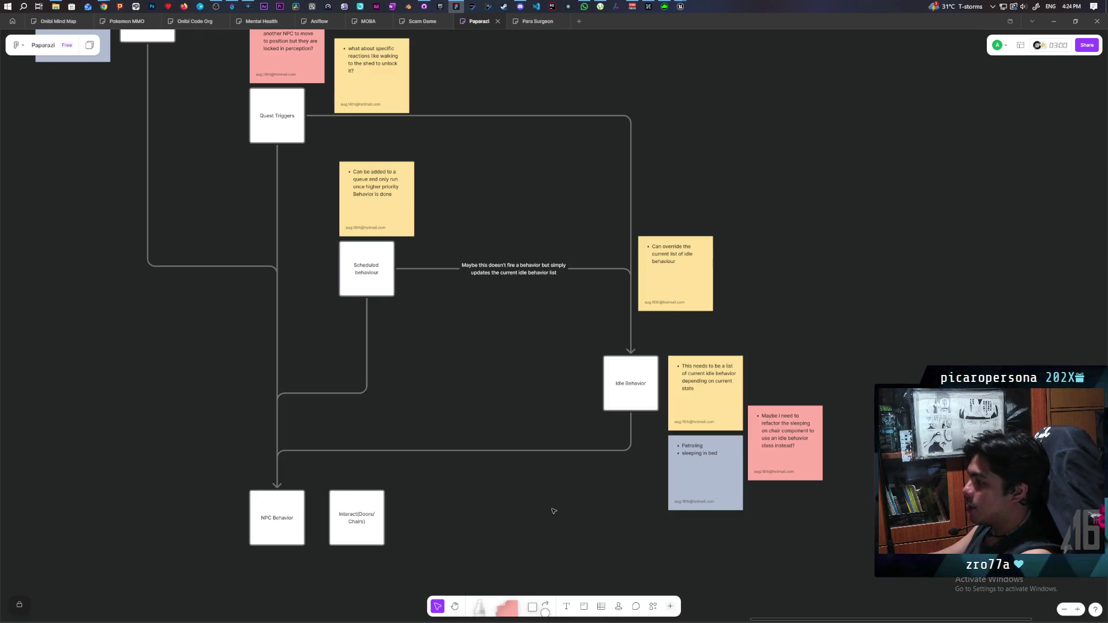
{"action": "mouse_move", "coordinate": [584, 474]}
{"action": "left_mouse_down"}
{"action": "mouse_move", "coordinate": [630, 376]}
{"action": "mouse_move", "coordinate": [618, 401]}
{"action": "left_mouse_up"}
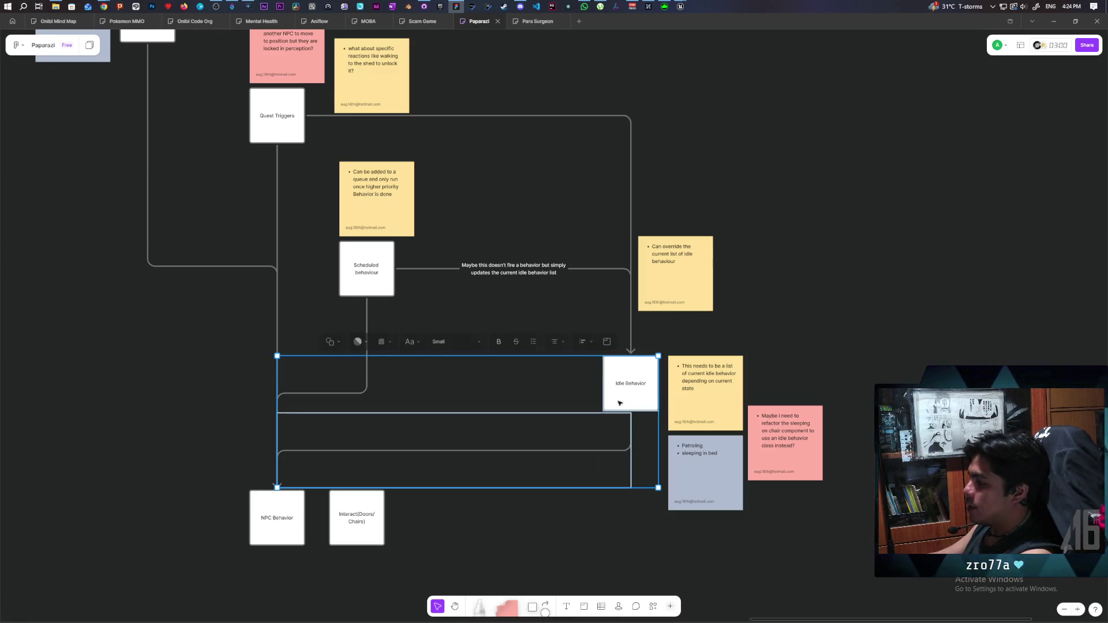
{"action": "left_click", "coordinate": [566, 517]}
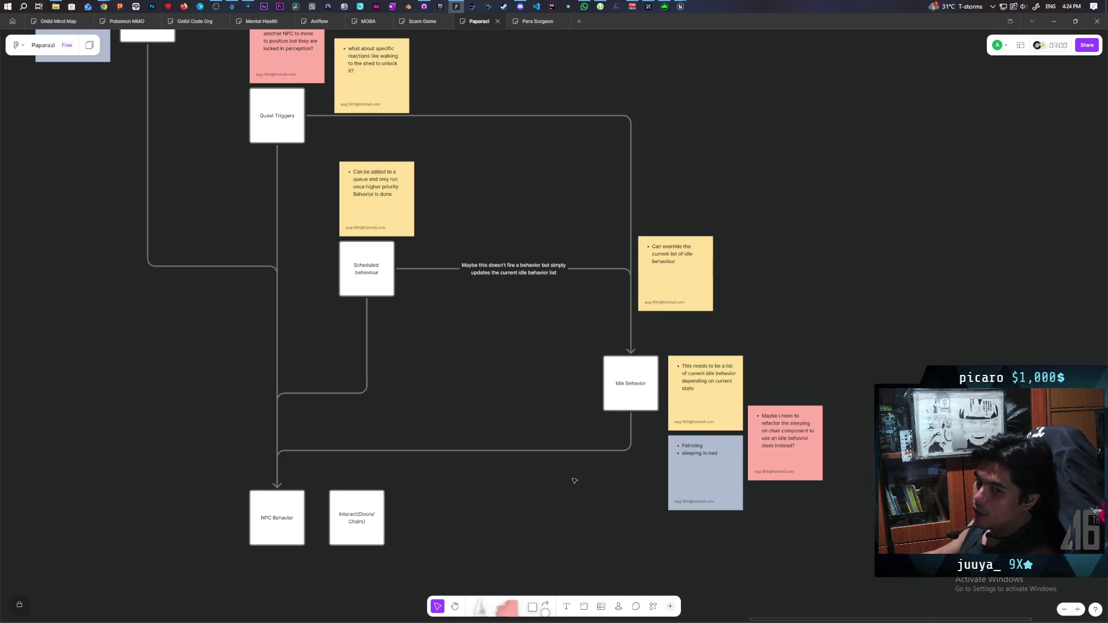
{"action": "scroll", "coordinate": [563, 478], "scroll_direction": "right", "scroll_amount": 2}
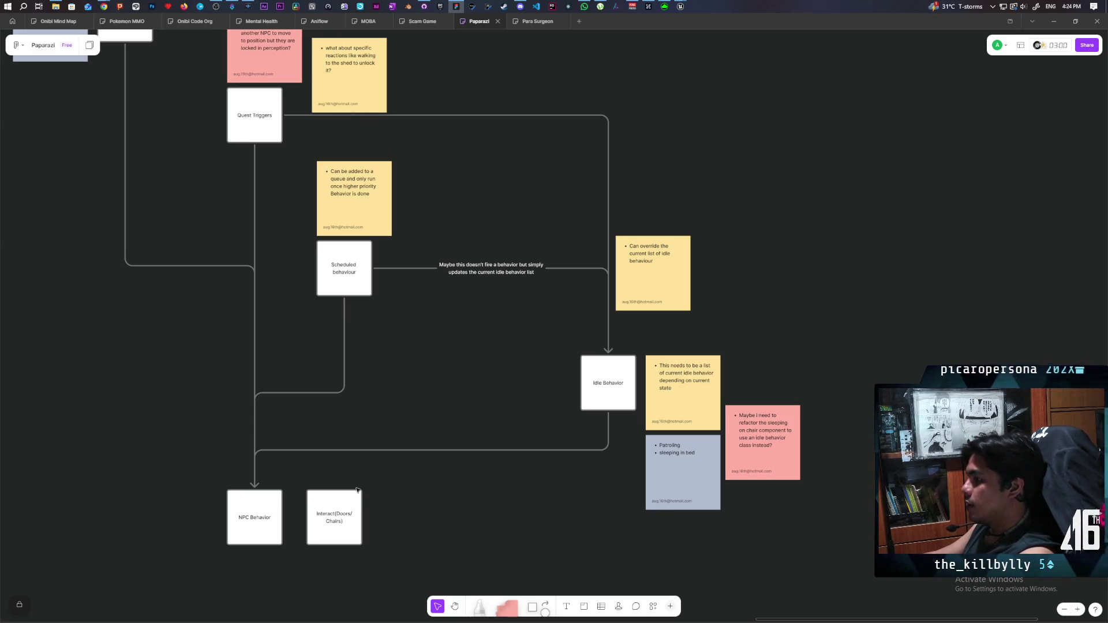
{"action": "mouse_move", "coordinate": [358, 480]}
{"action": "left_mouse_down"}
{"action": "mouse_move", "coordinate": [448, 517]}
{"action": "mouse_move", "coordinate": [448, 505]}
{"action": "left_mouse_up"}
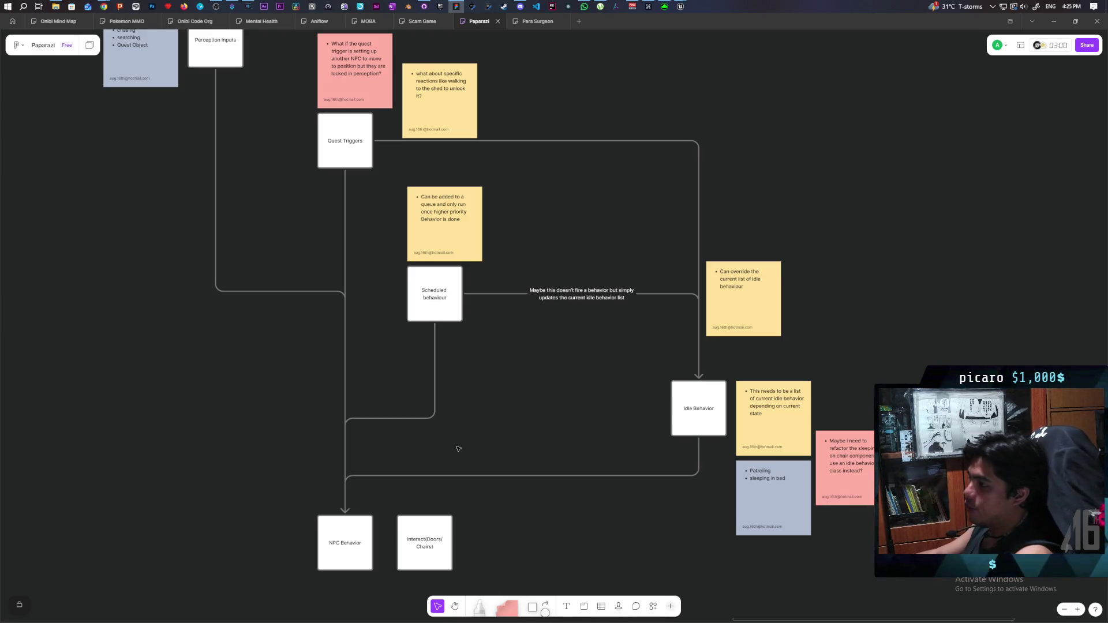
{"action": "scroll", "coordinate": [370, 224], "scroll_direction": "up", "scroll_amount": 3}
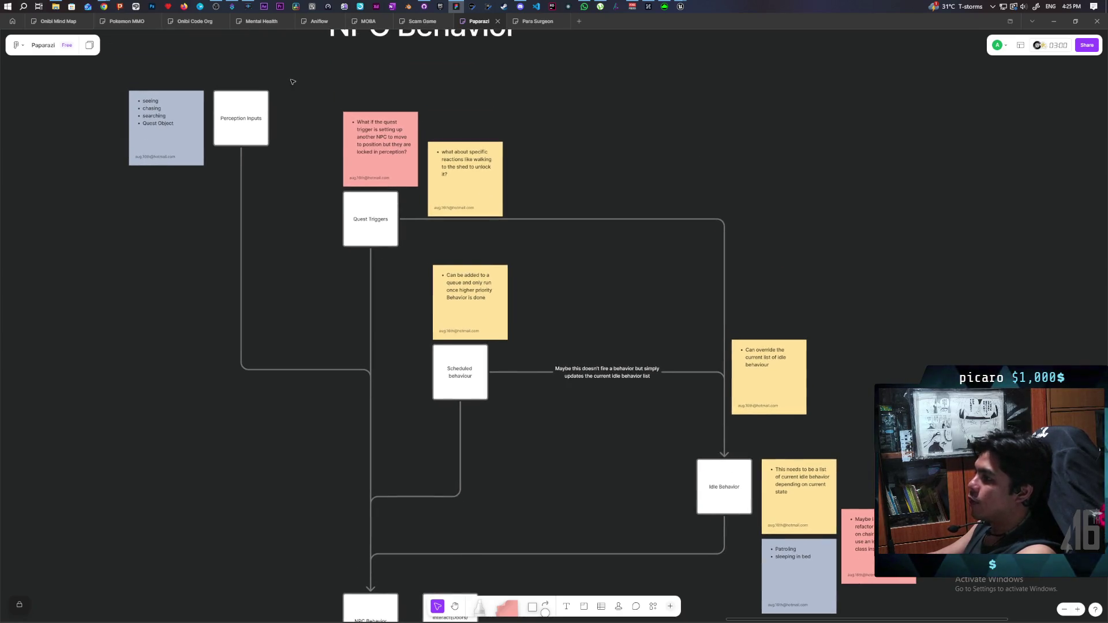
{"action": "left_click", "coordinate": [254, 115]}
{"action": "left_click", "coordinate": [217, 273]}
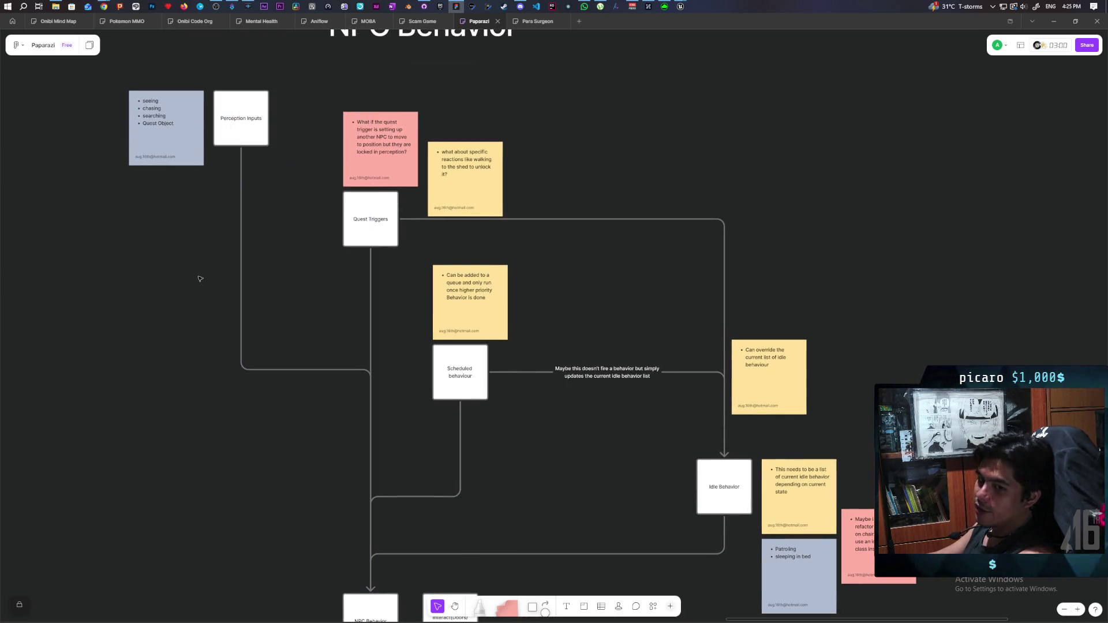
{"action": "scroll", "coordinate": [230, 225], "scroll_direction": "up", "scroll_amount": 3}
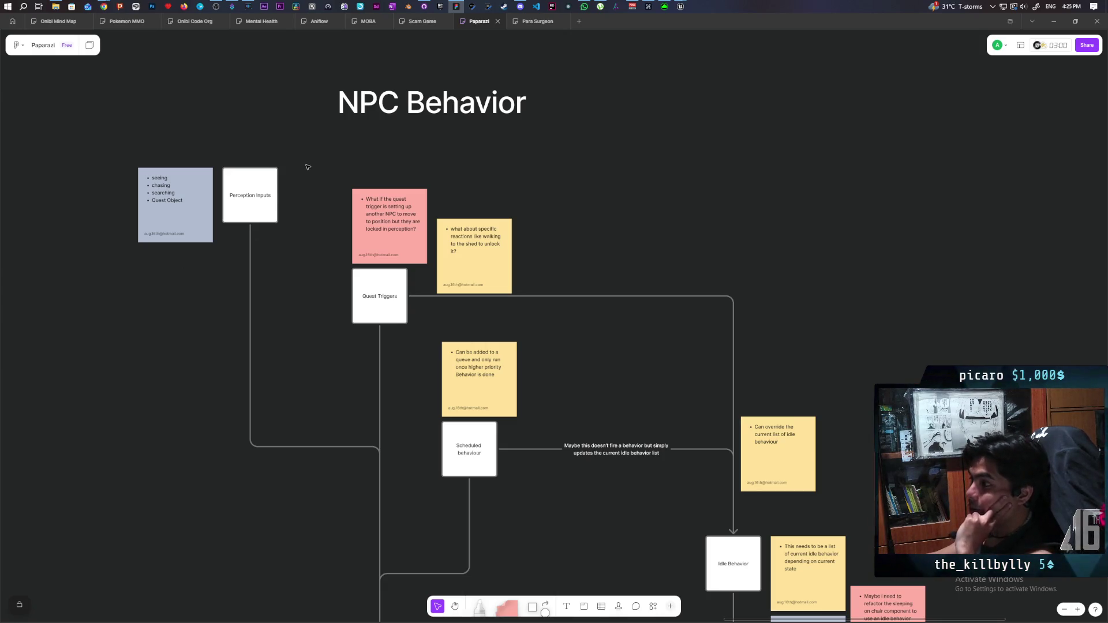
{"action": "mouse_move", "coordinate": [308, 149]}
{"action": "left_mouse_down"}
{"action": "mouse_move", "coordinate": [99, 216]}
{"action": "mouse_move", "coordinate": [121, 210]}
{"action": "left_mouse_up"}
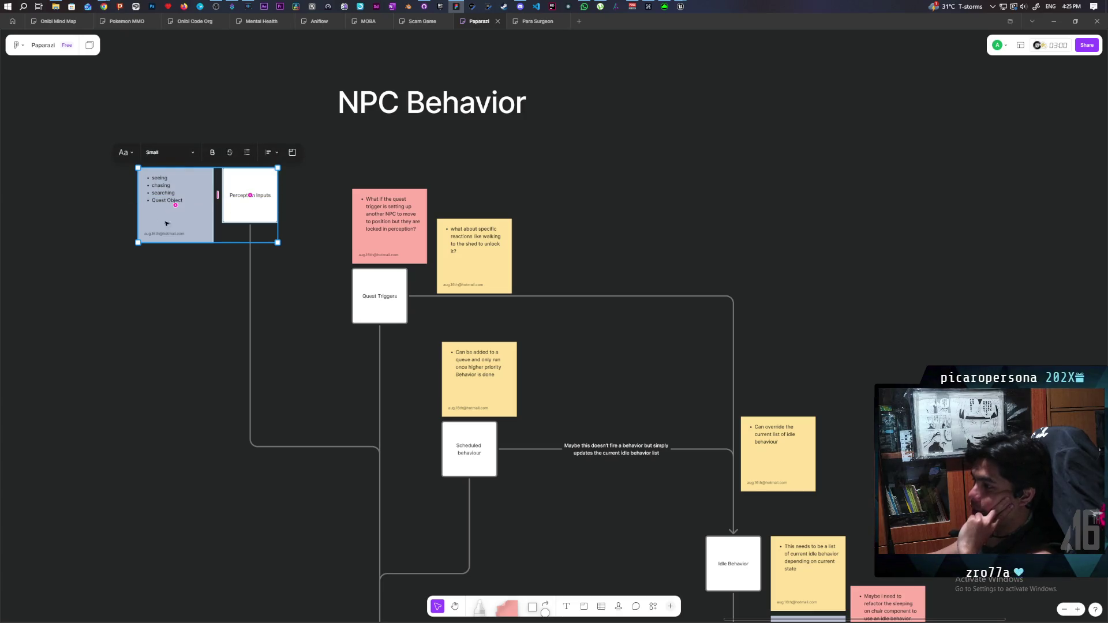
{"action": "left_click", "coordinate": [213, 312]}
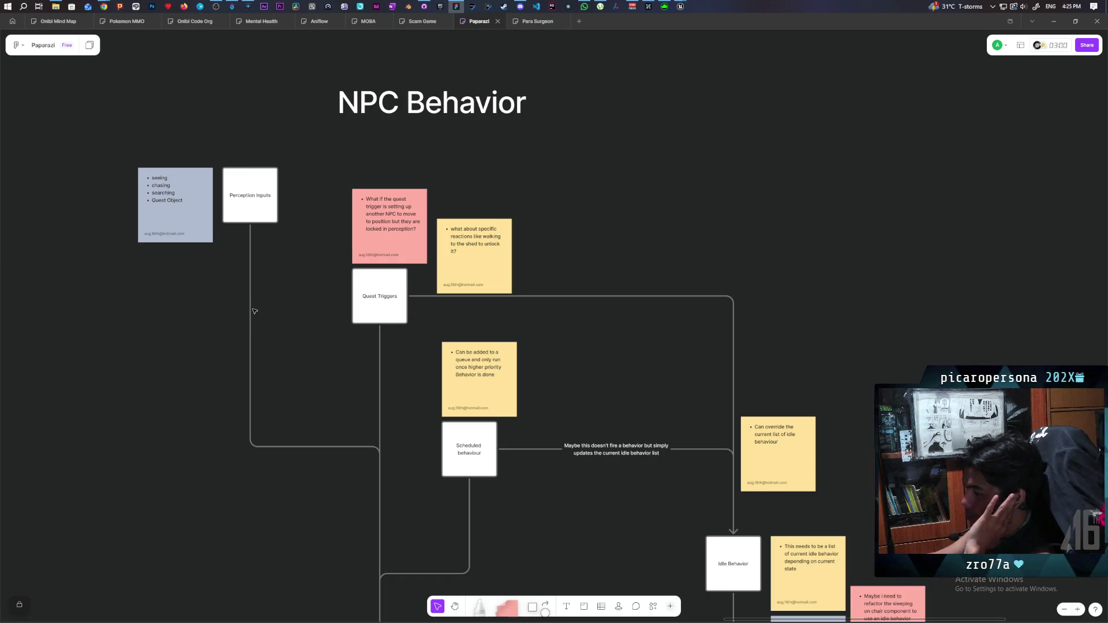
{"action": "scroll", "coordinate": [266, 314], "scroll_direction": "down", "scroll_amount": 1}
{"action": "scroll", "coordinate": [266, 315], "scroll_direction": "right", "scroll_amount": 1}
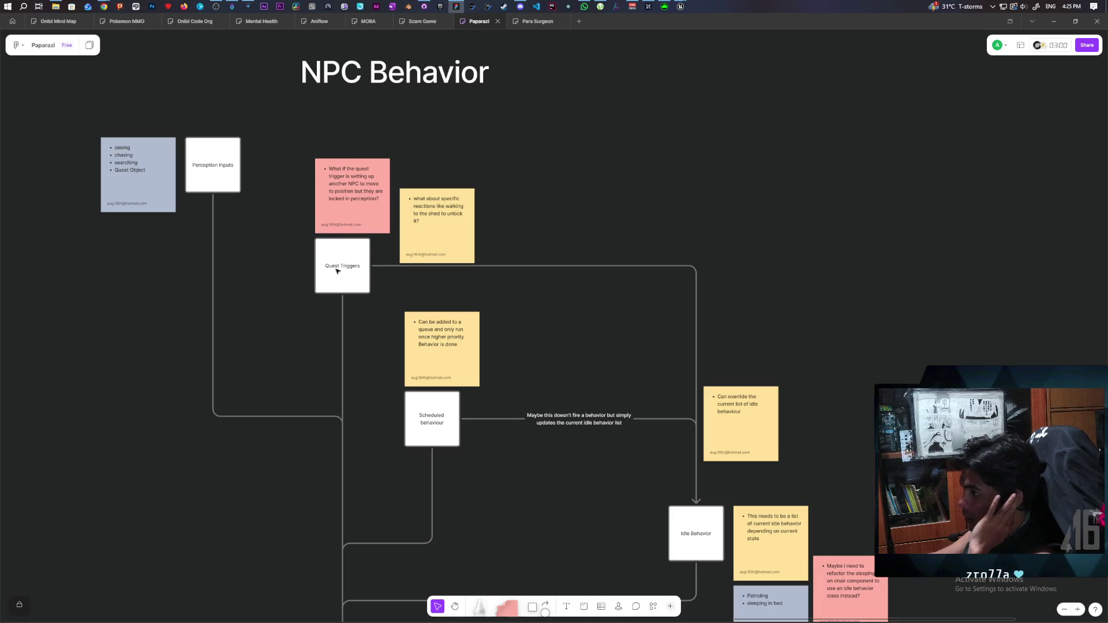
{"action": "scroll", "coordinate": [288, 285], "scroll_direction": "down", "scroll_amount": 1}
{"action": "scroll", "coordinate": [287, 286], "scroll_direction": "right", "scroll_amount": 1}
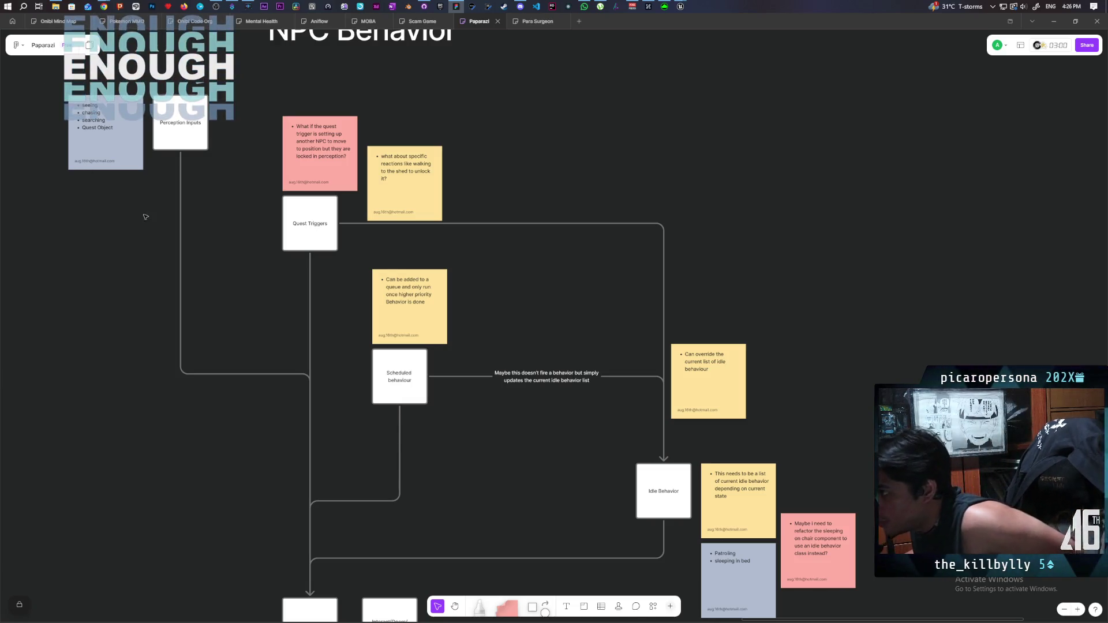
{"action": "left_click", "coordinate": [184, 136]}
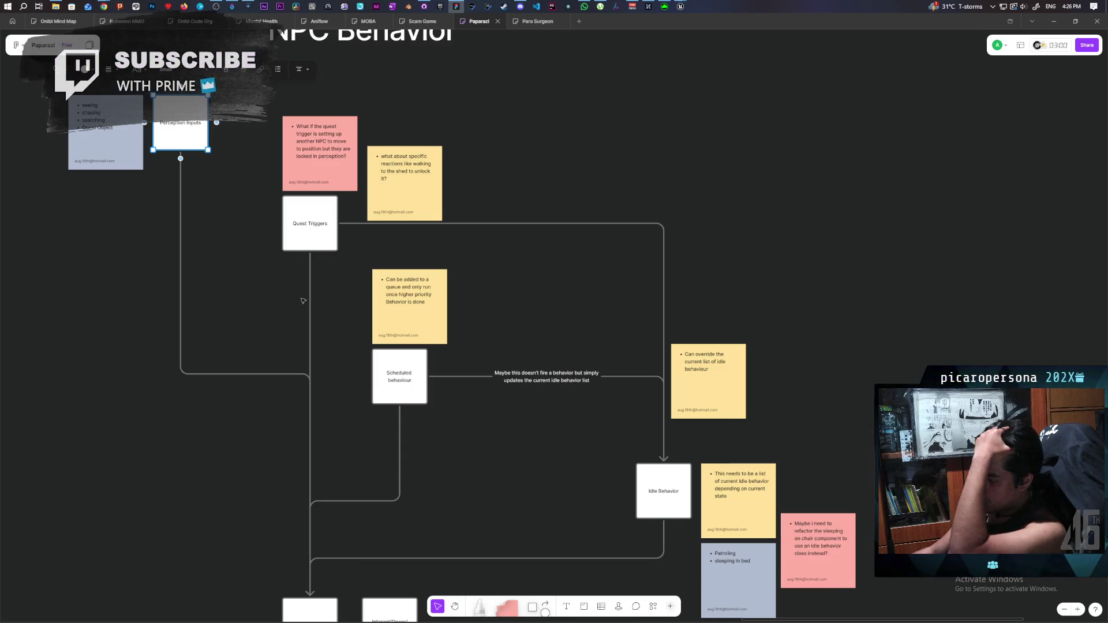
{"action": "left_click", "coordinate": [400, 375]}
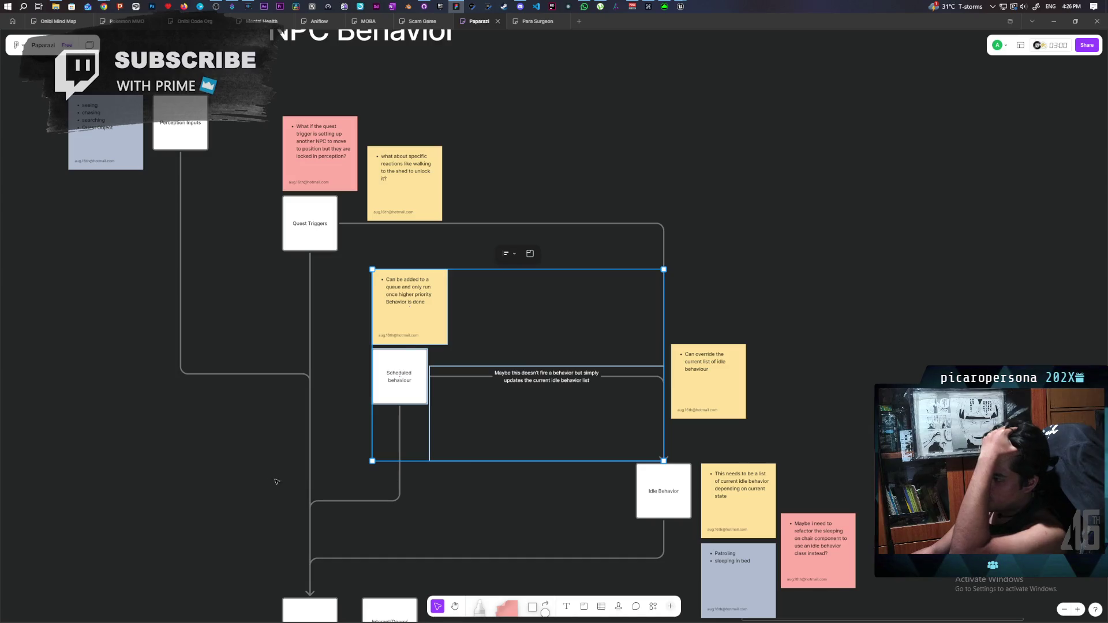
{"action": "left_click", "coordinate": [234, 450]}
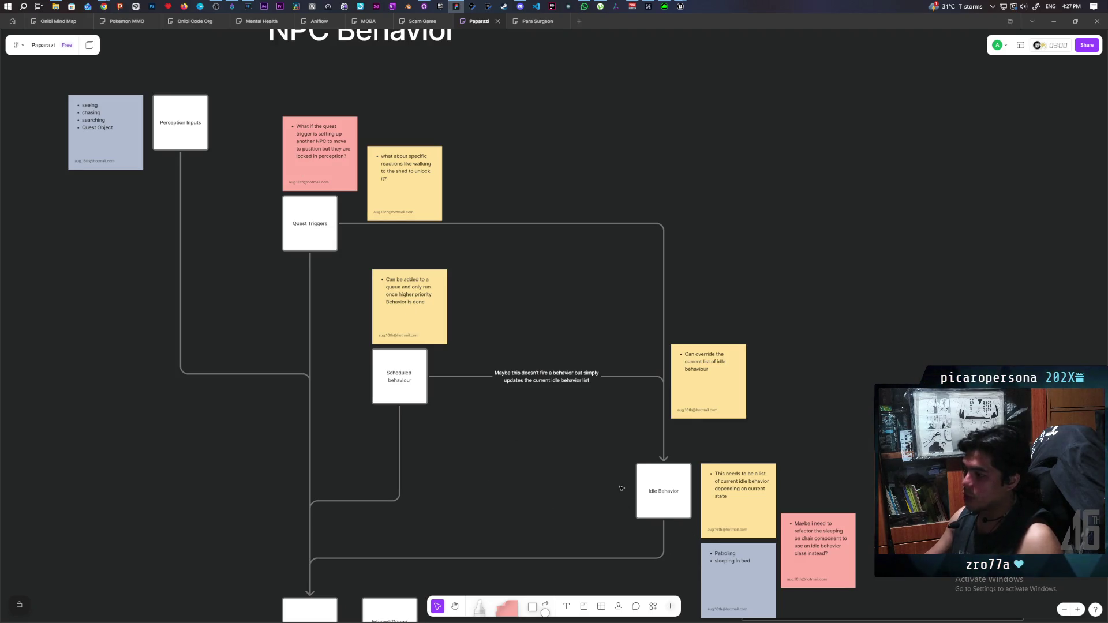
{"action": "left_click_drag", "start_coordinate": [461, 493], "coordinate": [546, 491]}
{"action": "scroll", "coordinate": [548, 491], "scroll_direction": "down", "scroll_amount": 2}
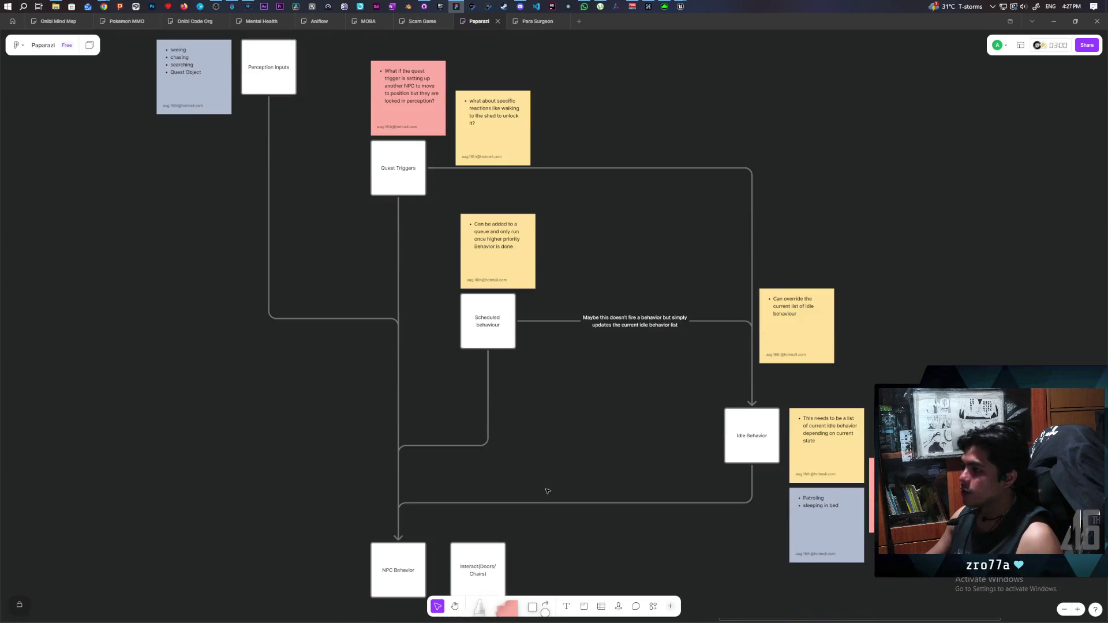
{"action": "scroll", "coordinate": [558, 426], "scroll_direction": "up", "scroll_amount": 2}
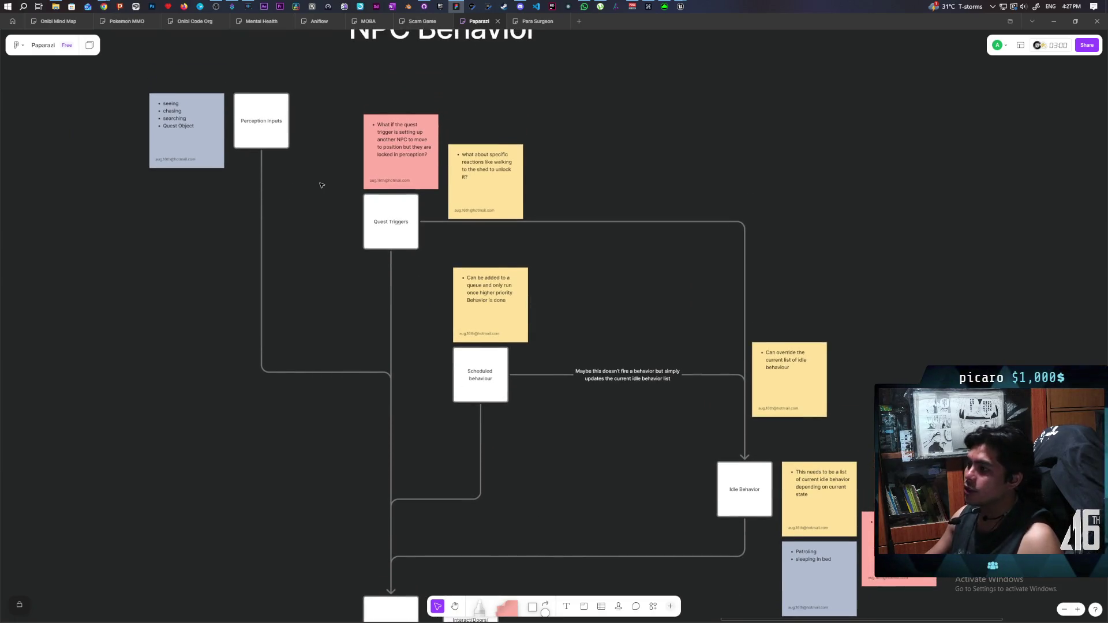
{"action": "left_click_drag", "start_coordinate": [320, 79], "coordinate": [245, 142]}
{"action": "left_click", "coordinate": [292, 221]}
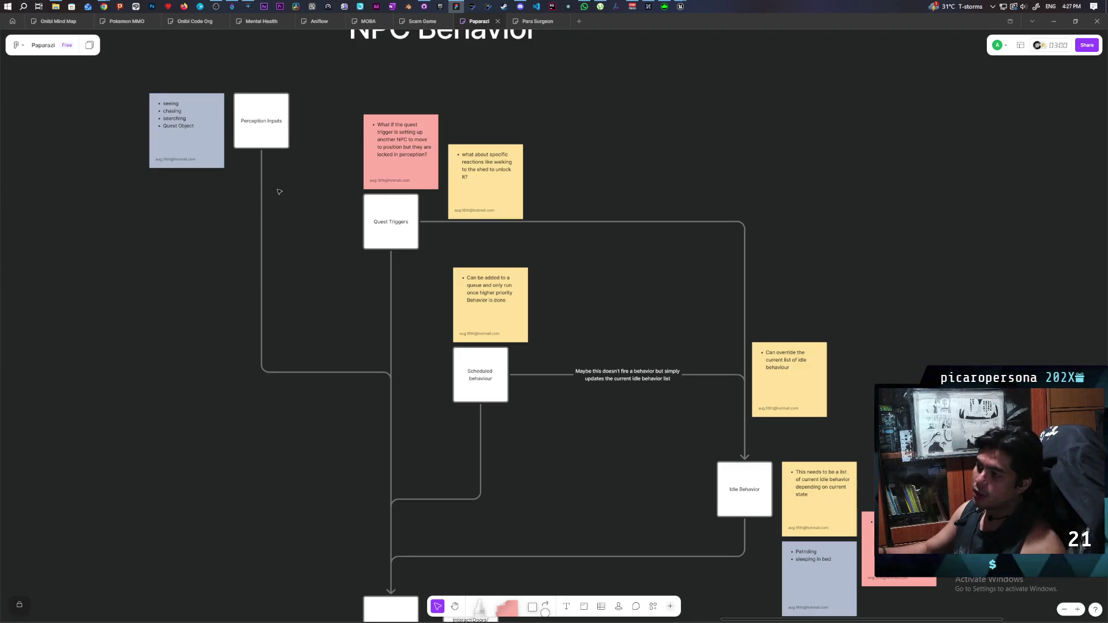
{"action": "left_click_drag", "start_coordinate": [322, 73], "coordinate": [236, 151]}
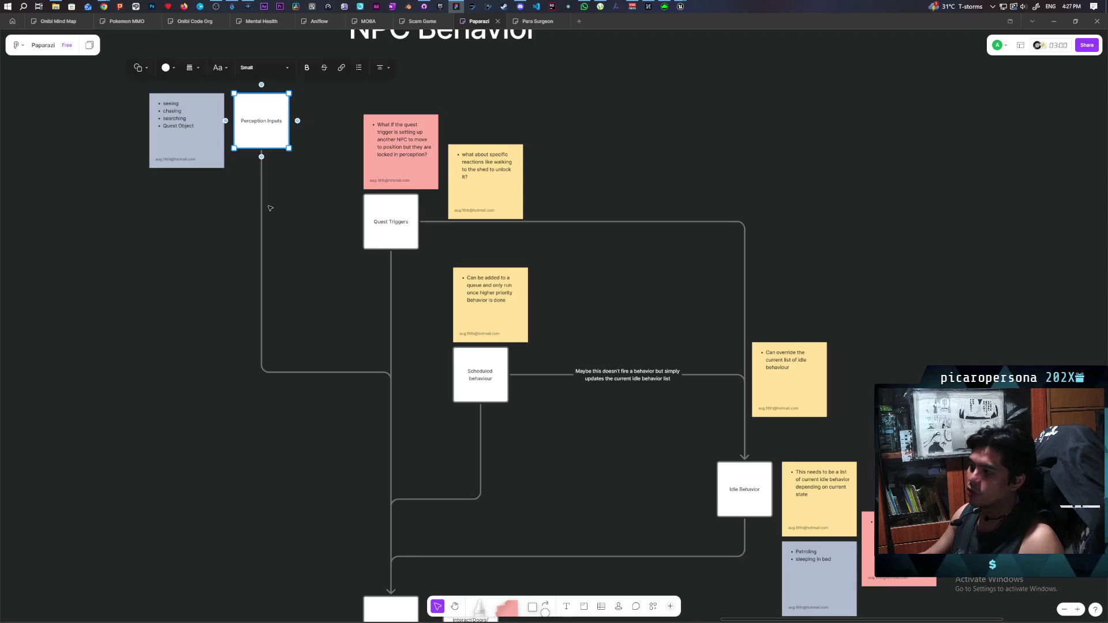
{"action": "left_click", "coordinate": [269, 205]}
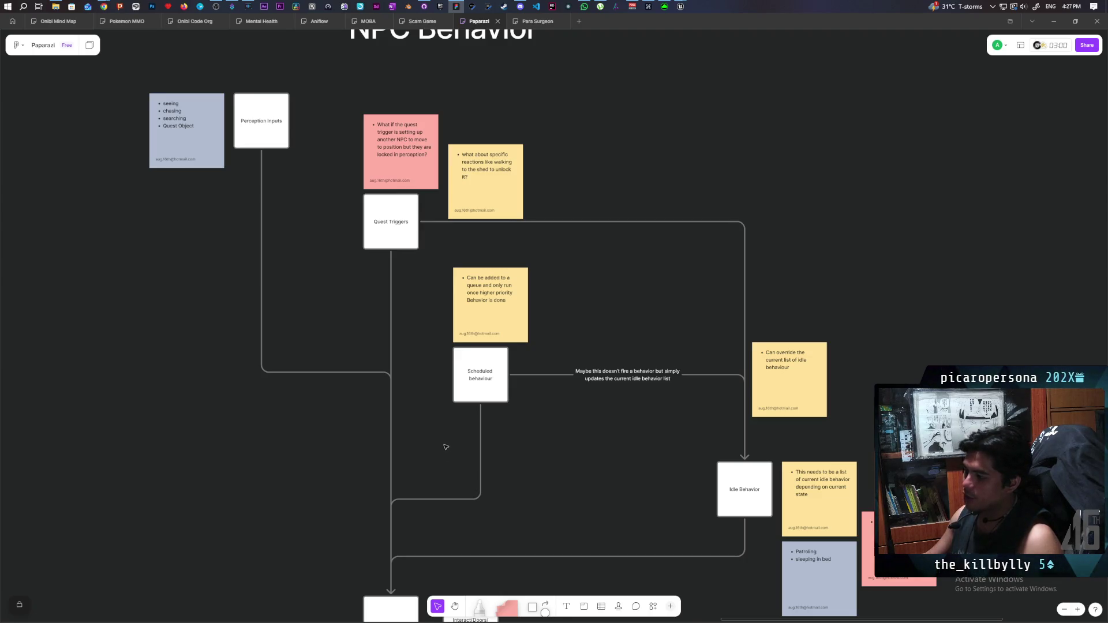
{"action": "left_click", "coordinate": [391, 272]}
{"action": "left_click", "coordinate": [465, 247]}
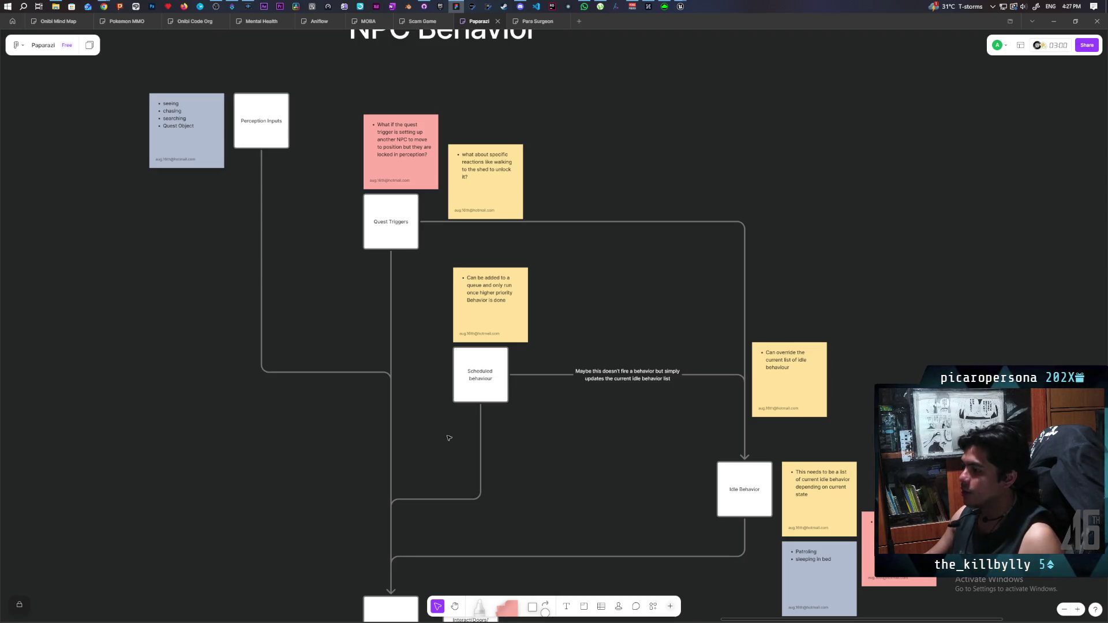
{"action": "left_click", "coordinate": [480, 439]}
{"action": "left_click", "coordinate": [447, 386]}
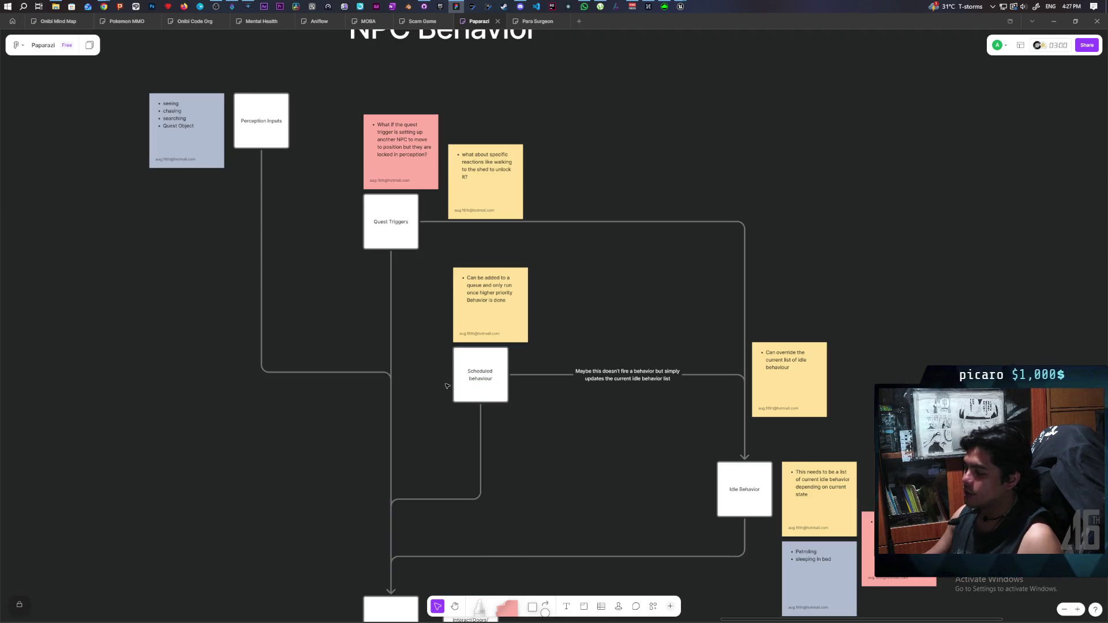
{"action": "left_click", "coordinate": [472, 382]}
{"action": "left_click", "coordinate": [538, 413]}
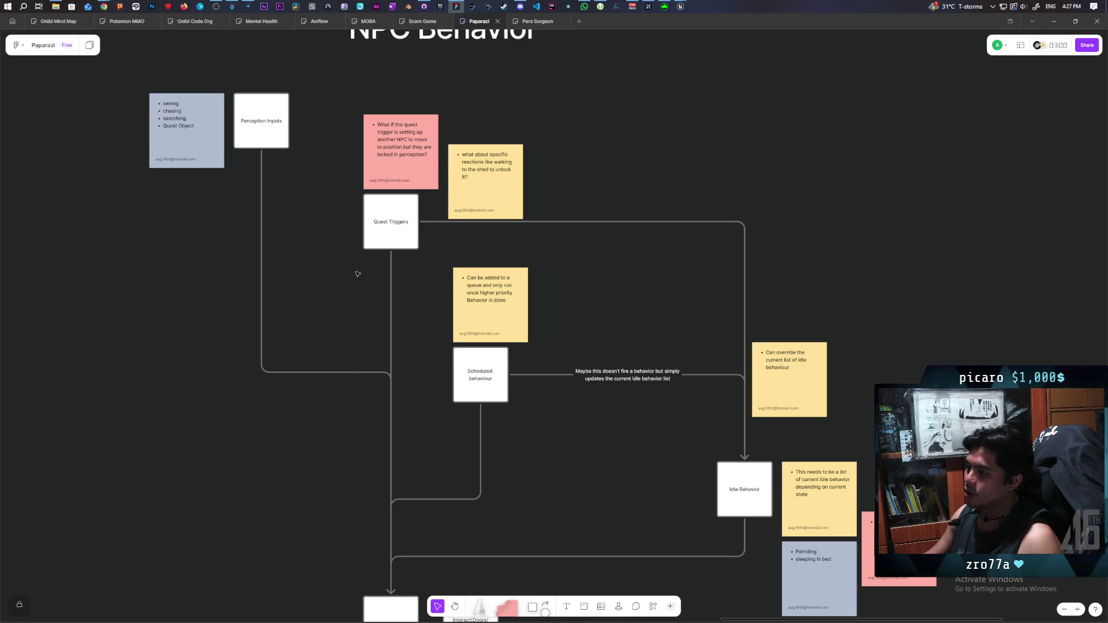
{"action": "left_click", "coordinate": [391, 272]}
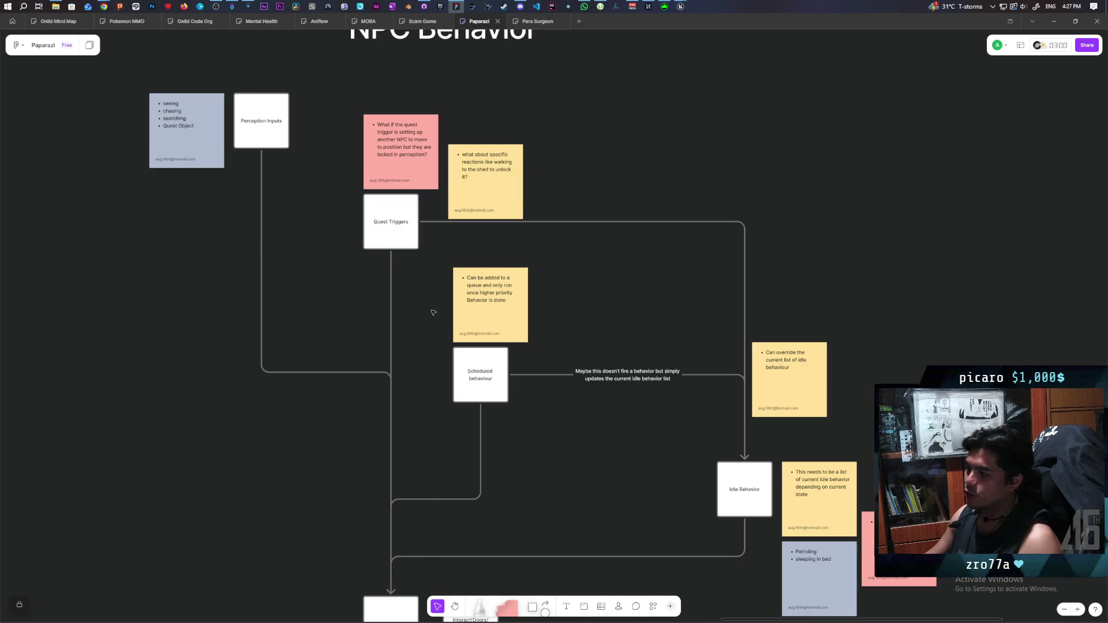
{"action": "left_click", "coordinate": [495, 382]}
{"action": "left_click", "coordinate": [544, 417]}
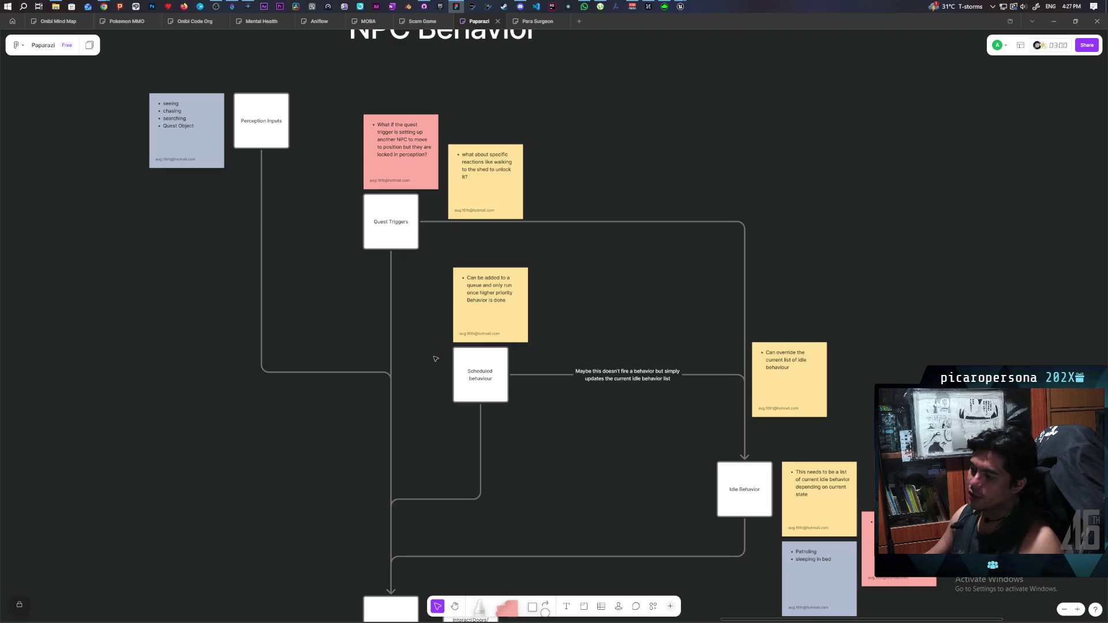
{"action": "scroll", "coordinate": [436, 358], "scroll_direction": "down", "scroll_amount": 3}
{"action": "scroll", "coordinate": [435, 359], "scroll_direction": "right", "scroll_amount": 3}
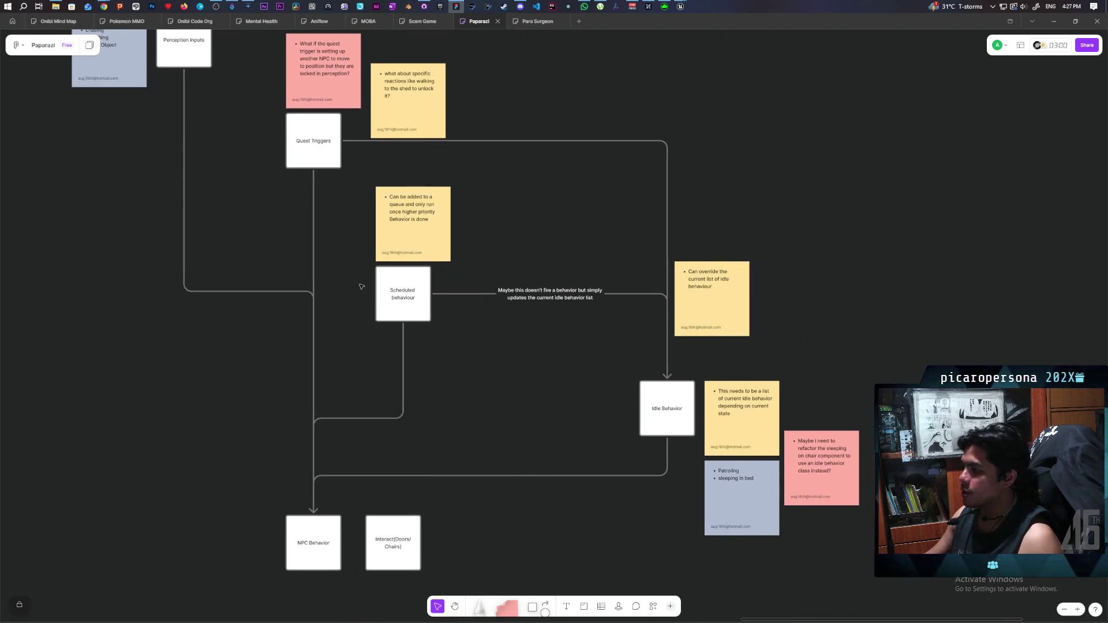
{"action": "left_click", "coordinate": [384, 298]}
{"action": "left_click", "coordinate": [442, 294], "text": "shift"}
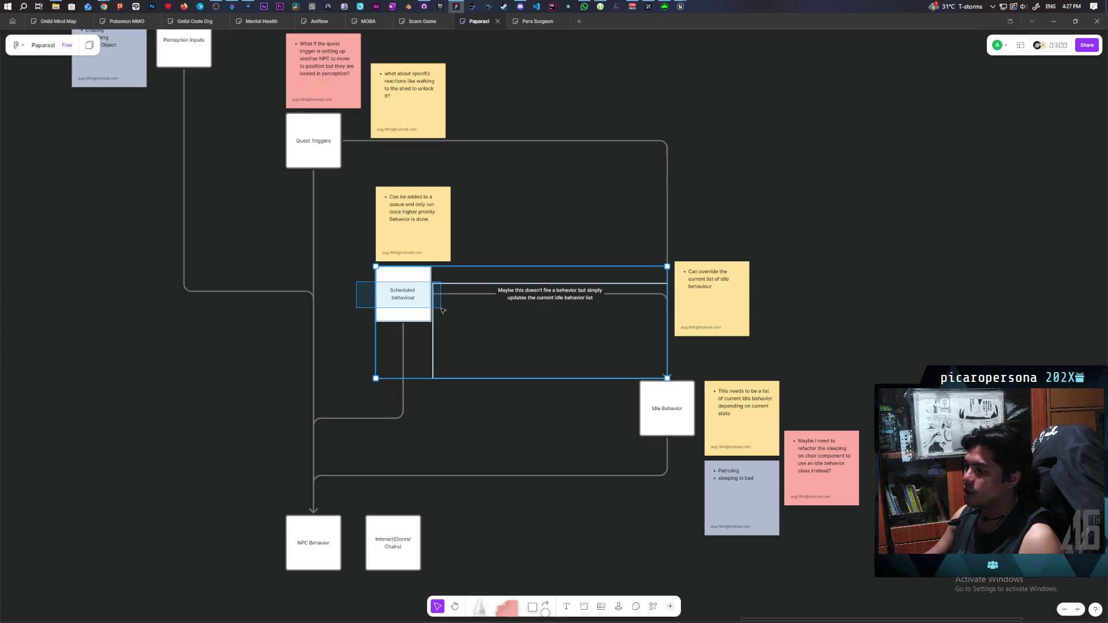
{"action": "left_click", "coordinate": [479, 415]}
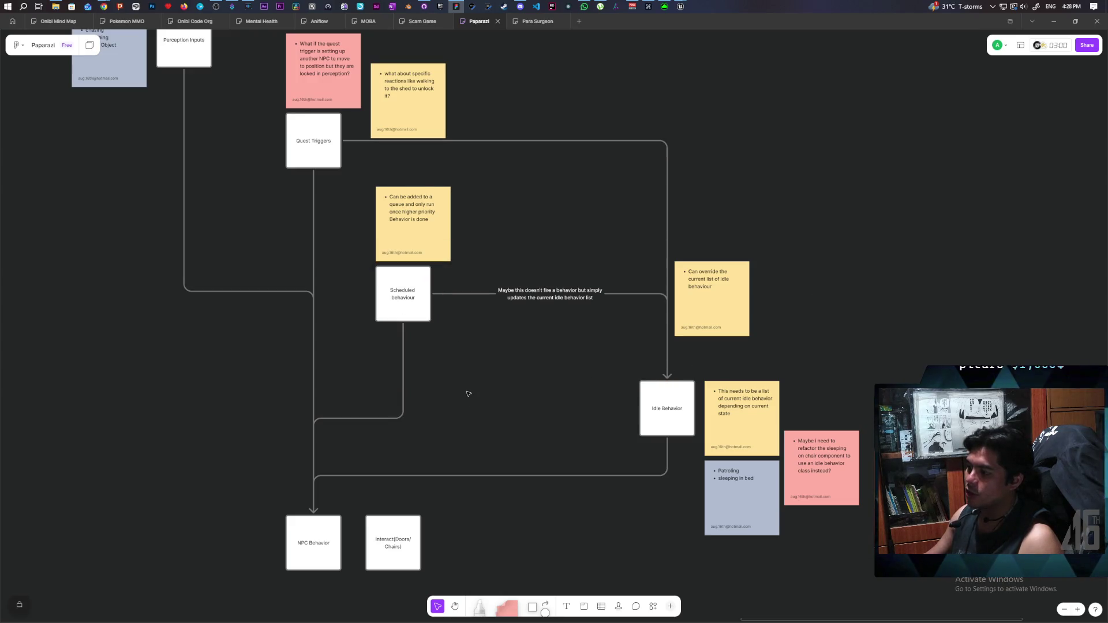
{"action": "left_click", "coordinate": [418, 307]}
{"action": "left_click", "coordinate": [465, 339]}
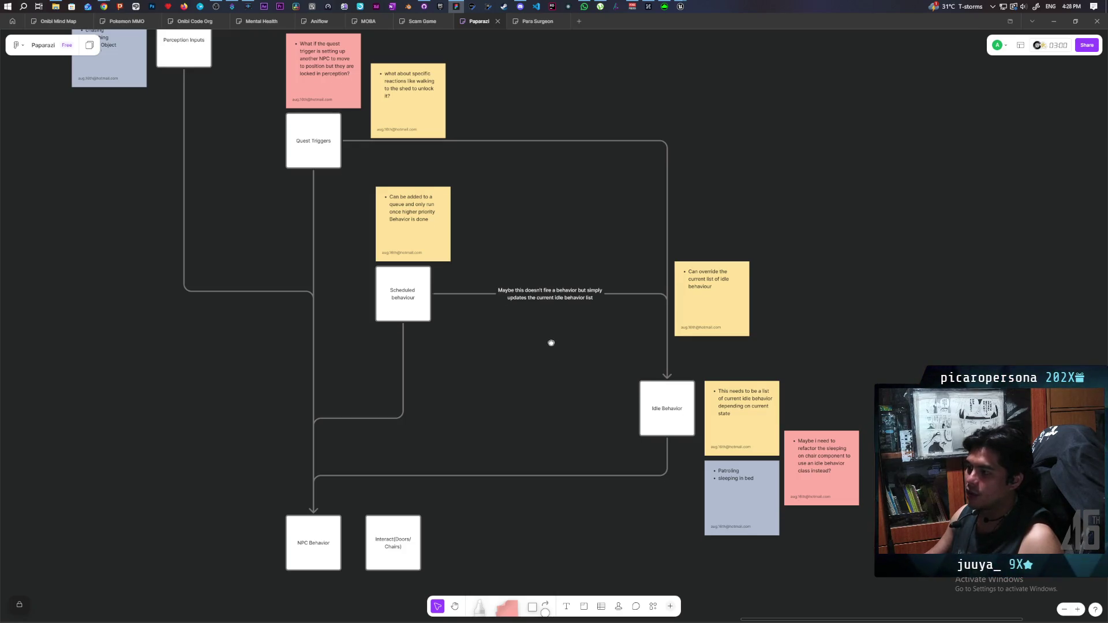
{"action": "scroll", "coordinate": [281, 222], "scroll_direction": "up", "scroll_amount": 2}
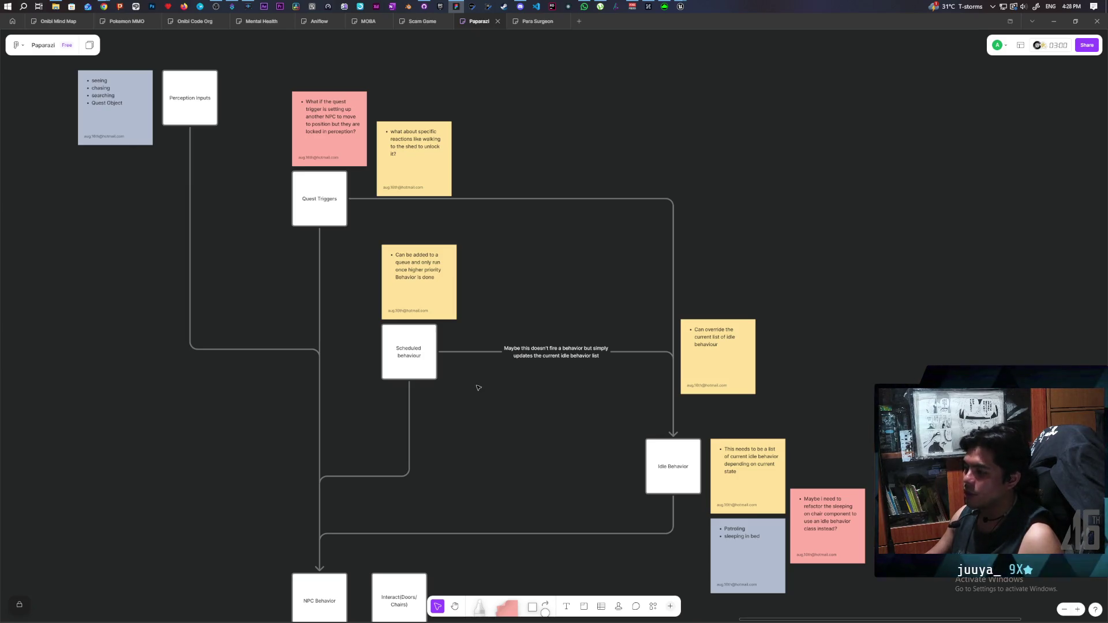
{"action": "left_click_drag", "start_coordinate": [450, 431], "coordinate": [419, 347]}
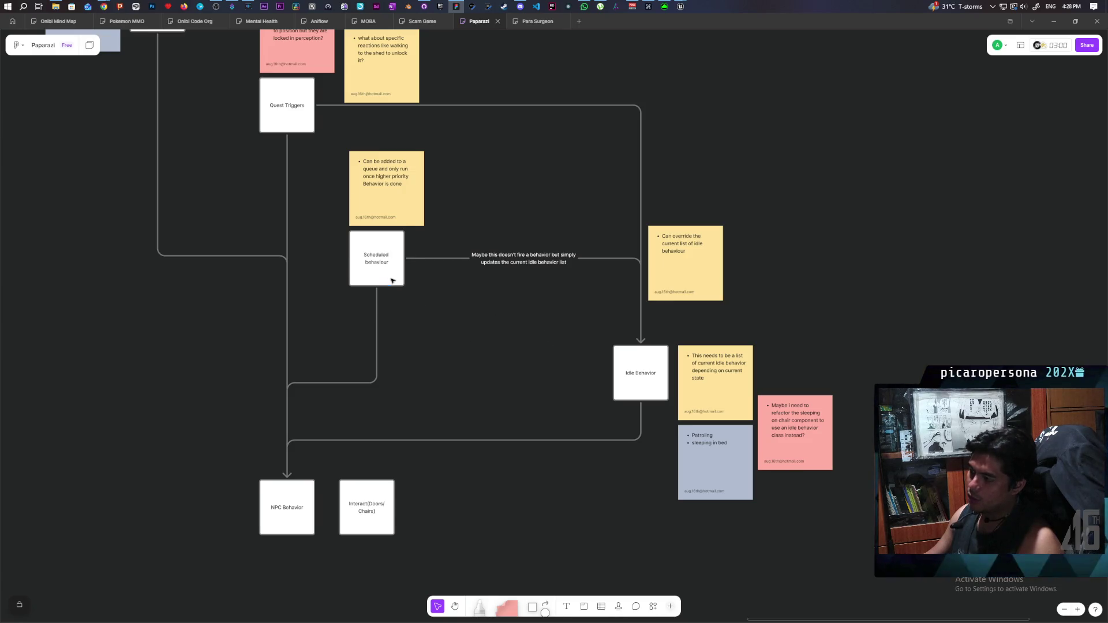
{"action": "left_click", "coordinate": [391, 279]}
{"action": "left_click", "coordinate": [469, 348]}
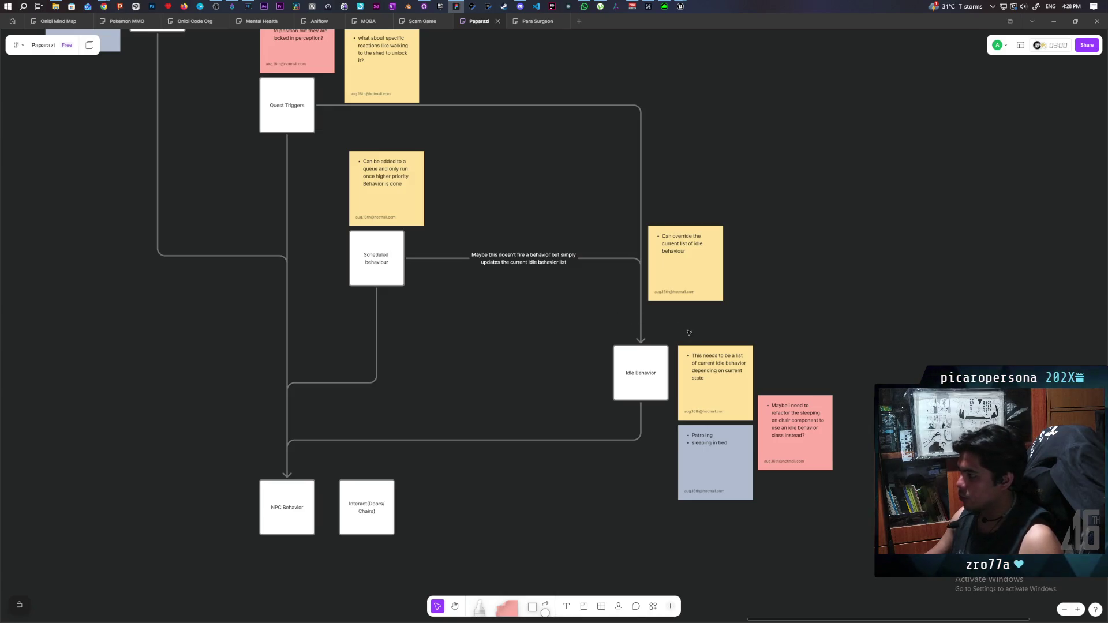
Step: Copy the blue note below Scheduled behaviour and change its first line to 'Updating time'
{"action": "left_click", "coordinate": [709, 494]}
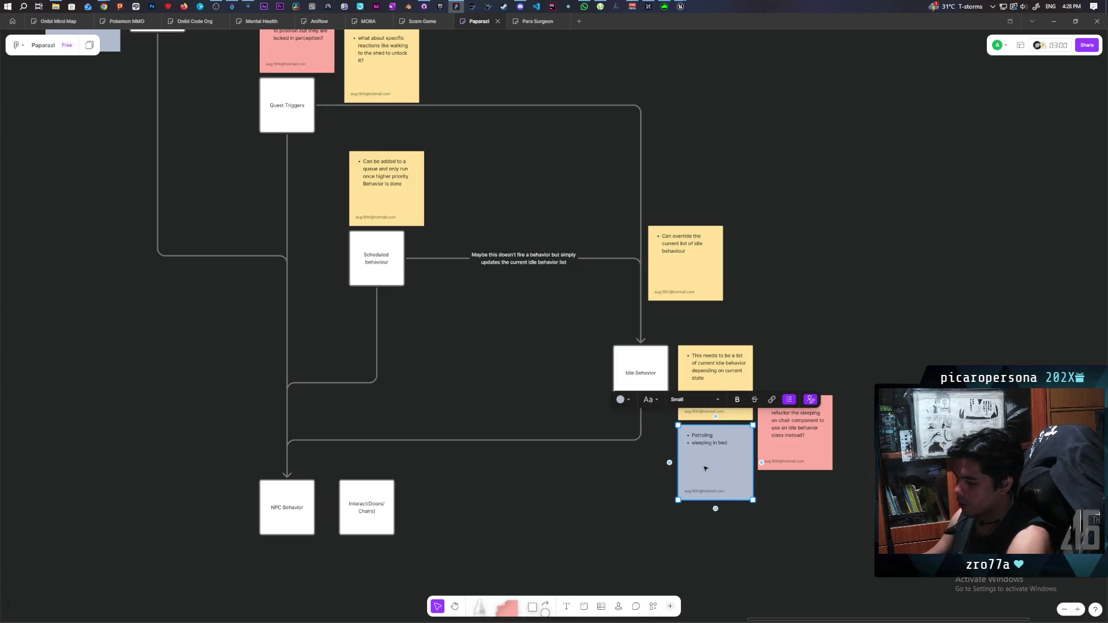
{"action": "mouse_move", "coordinate": [705, 464]}
{"action": "left_mouse_down"}
{"action": "mouse_move", "coordinate": [595, 387]}
{"action": "mouse_move", "coordinate": [427, 306]}
{"action": "mouse_move", "coordinate": [425, 317]}
{"action": "left_mouse_up"}
{"action": "double_click", "coordinate": [418, 307]}
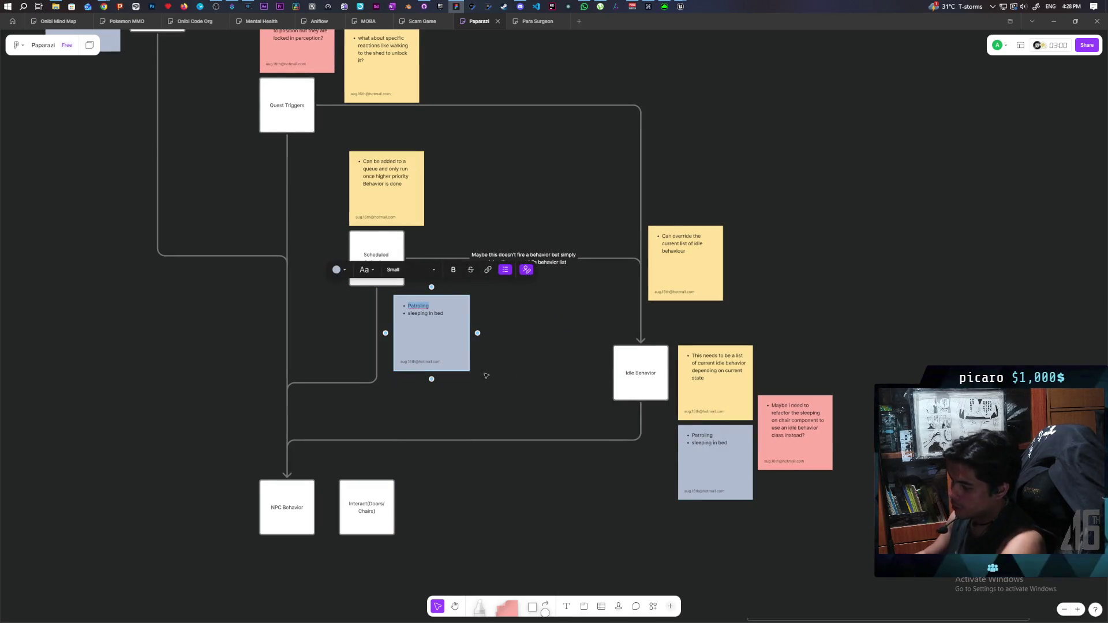
{"action": "type", "text": "Upd"}
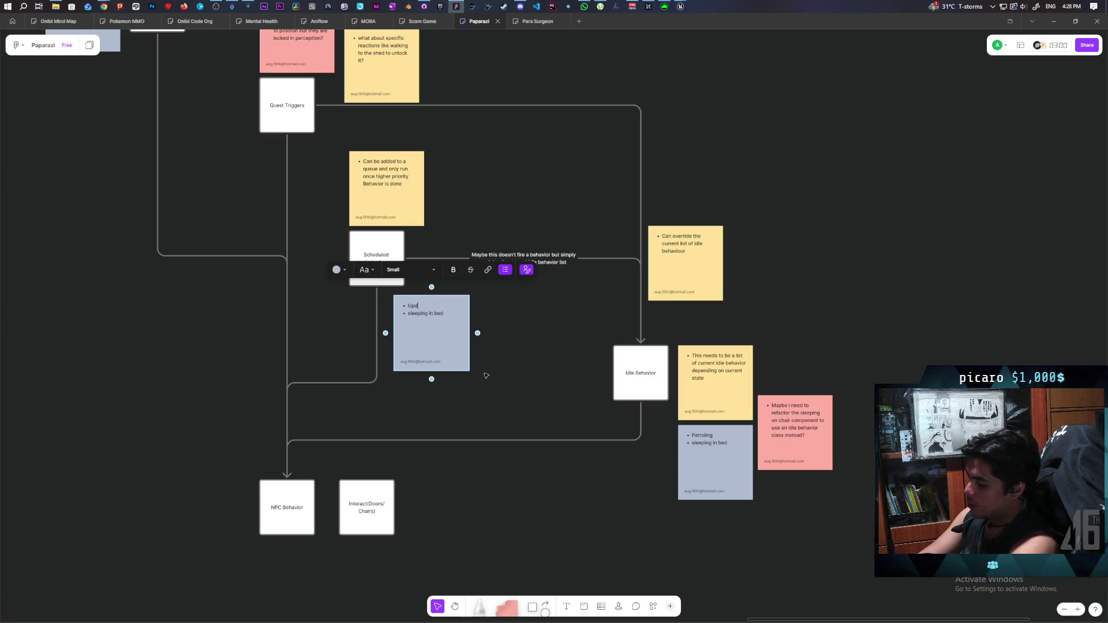
{"action": "type", "text": "ating time"}
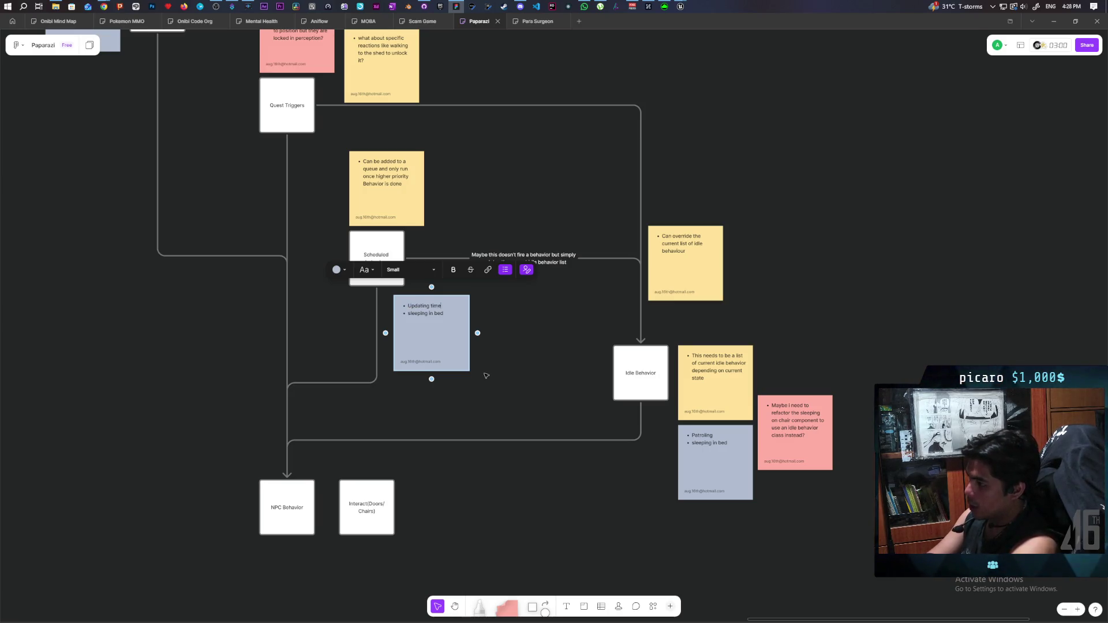
{"action": "key", "text": "Escape"}
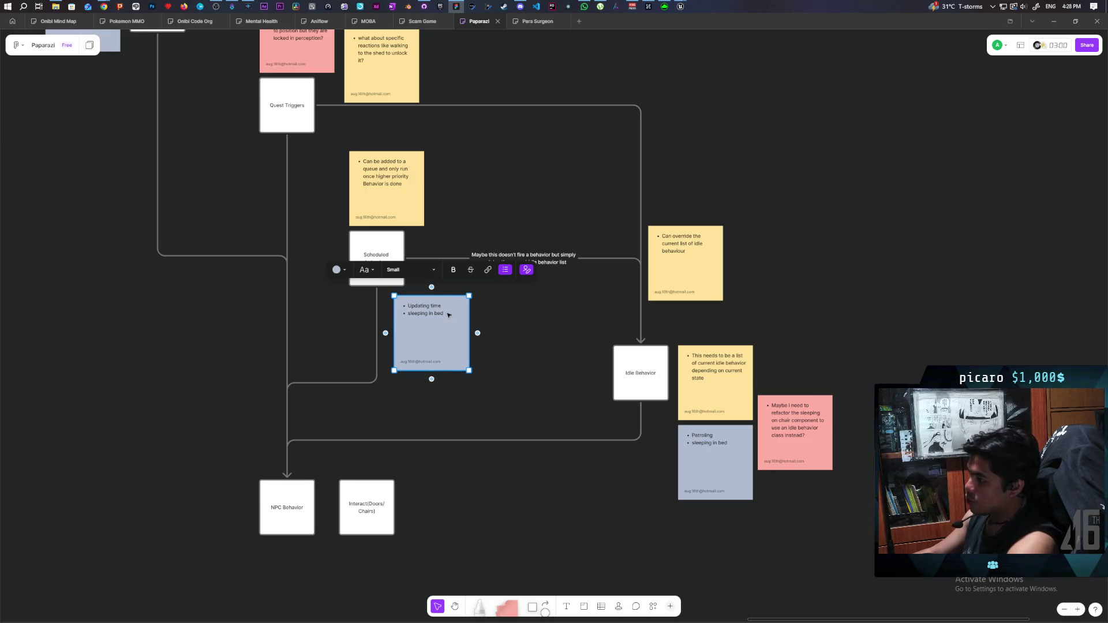
{"action": "left_click_drag", "start_coordinate": [449, 315], "coordinate": [444, 315]}
Step: Replace the note's second line with 'updating idle behavior list' and deselect it
{"action": "triple_click", "coordinate": [430, 314]}
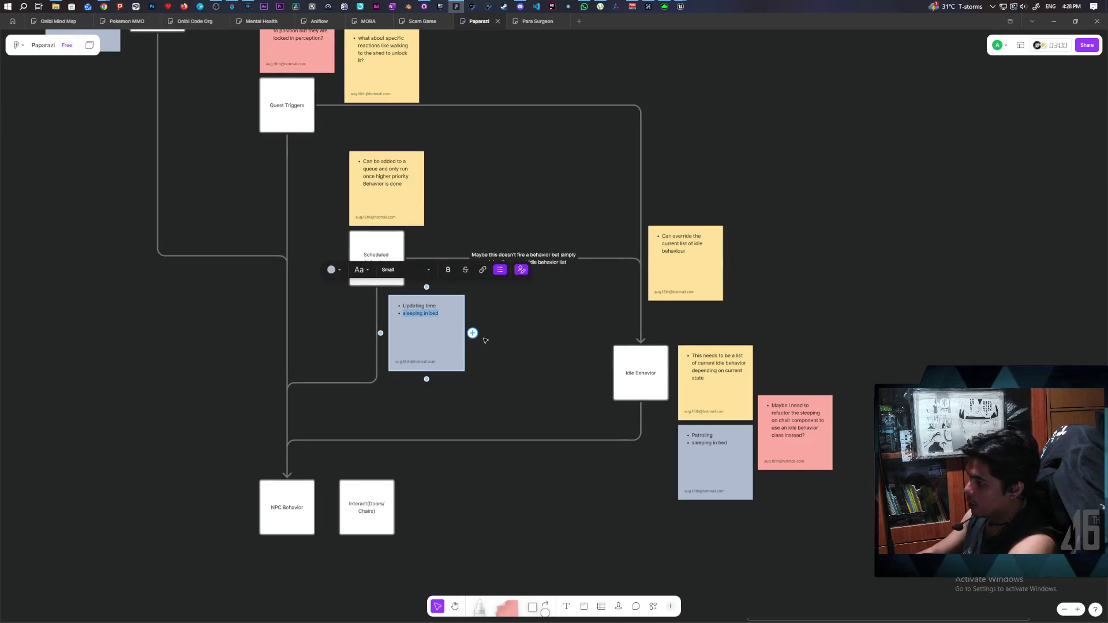
{"action": "type", "text": "un"}
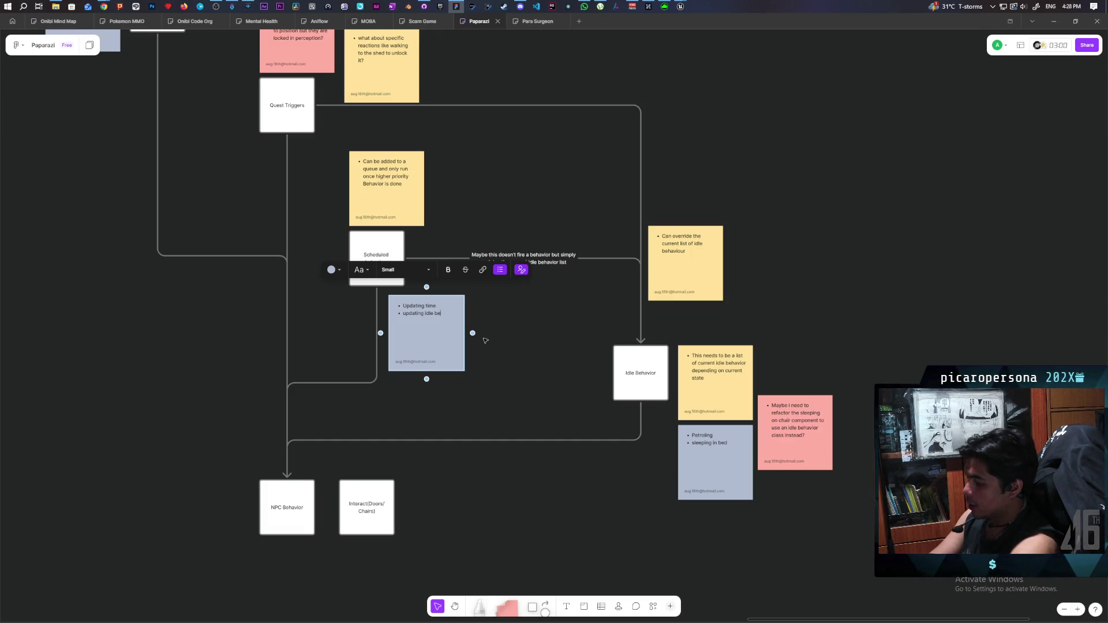
{"action": "type", "text": "haviour"}
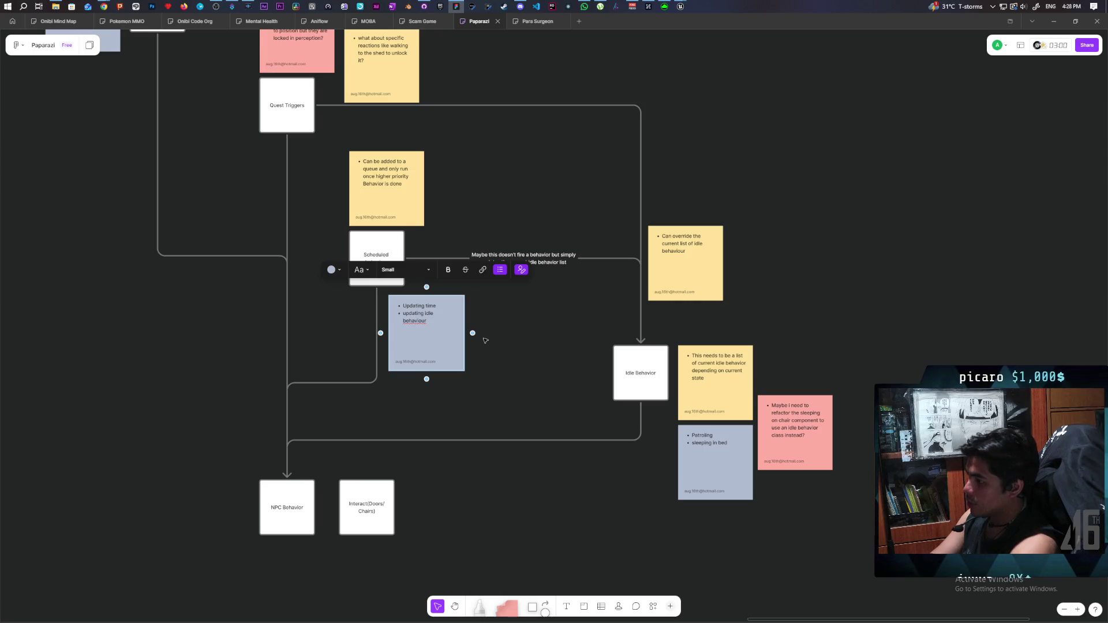
{"action": "type", "text": " list"}
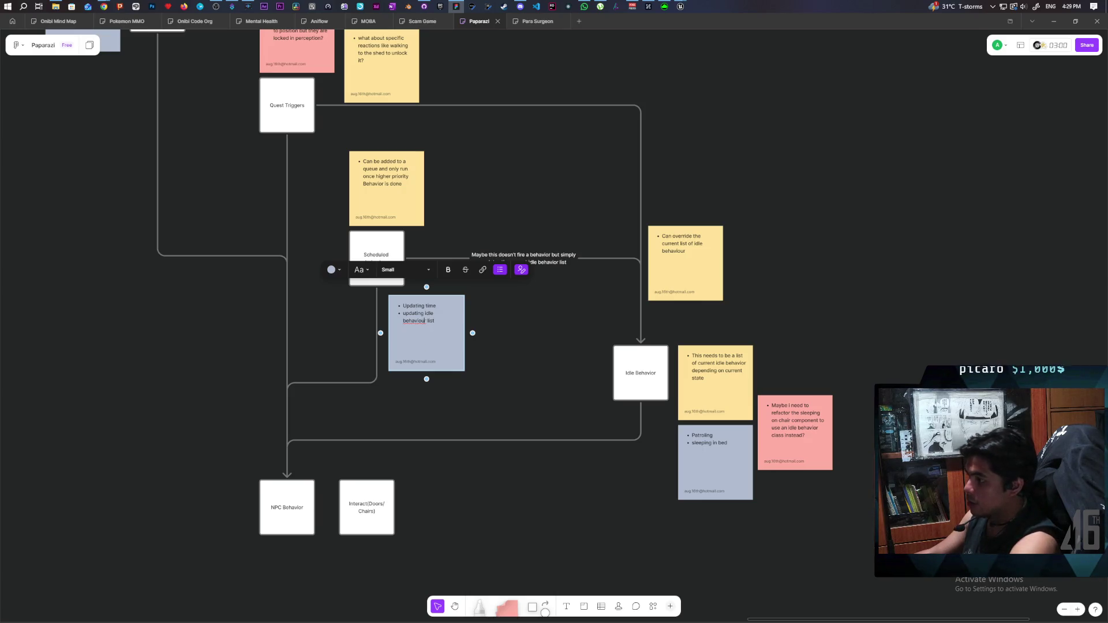
{"action": "key", "text": "BackSpace"}
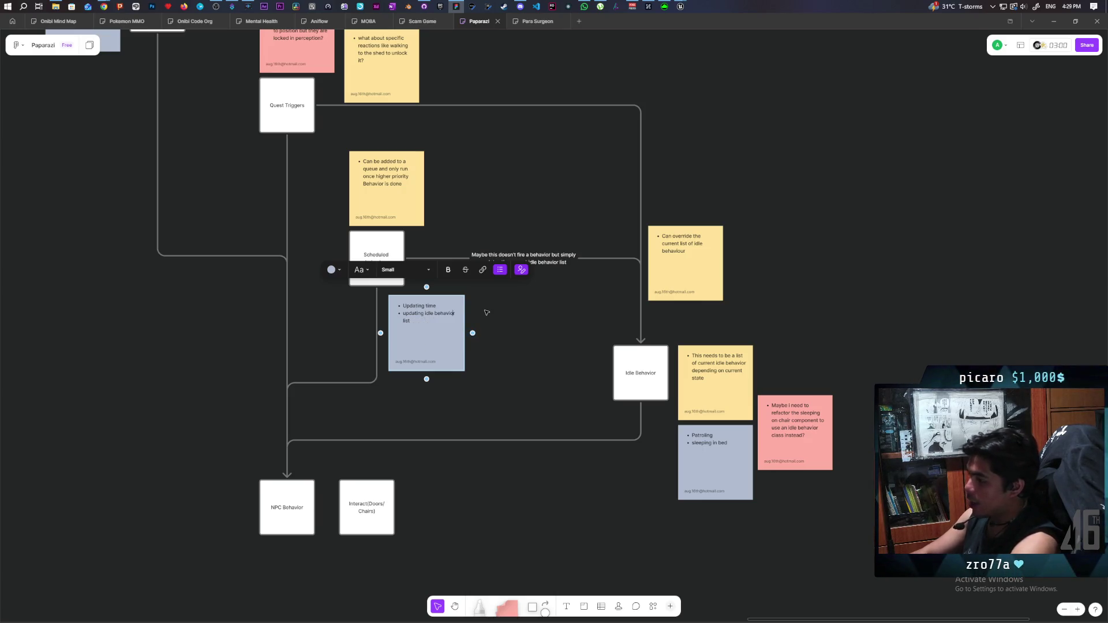
{"action": "left_click", "coordinate": [494, 332]}
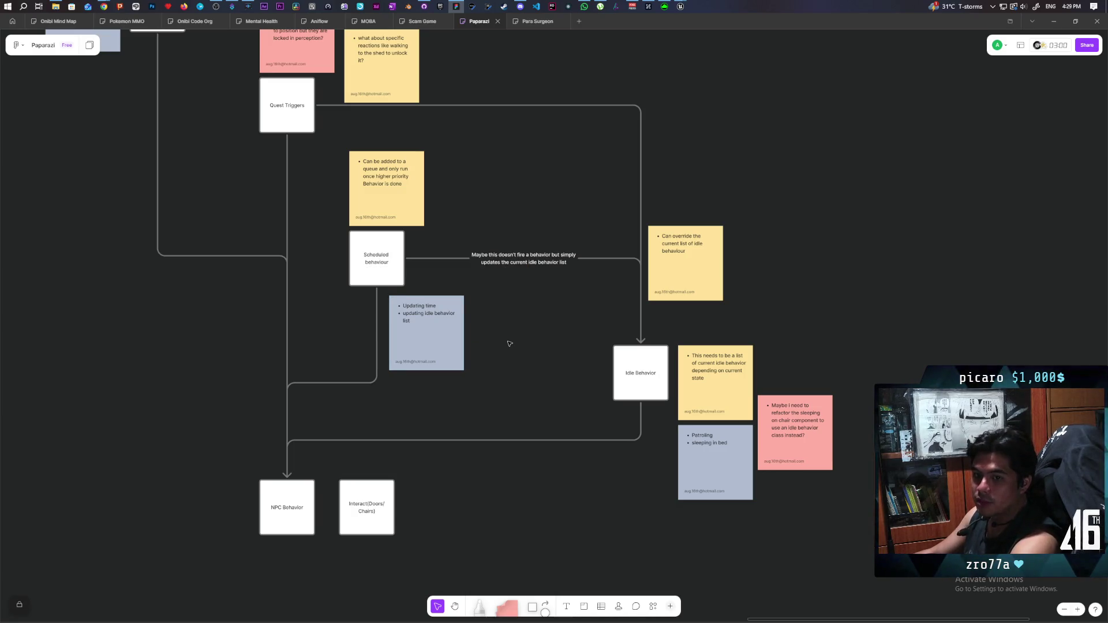
{"action": "mouse_move", "coordinate": [433, 374]}
{"action": "left_mouse_down"}
{"action": "mouse_move", "coordinate": [448, 414]}
{"action": "mouse_move", "coordinate": [495, 448]}
{"action": "left_mouse_up"}
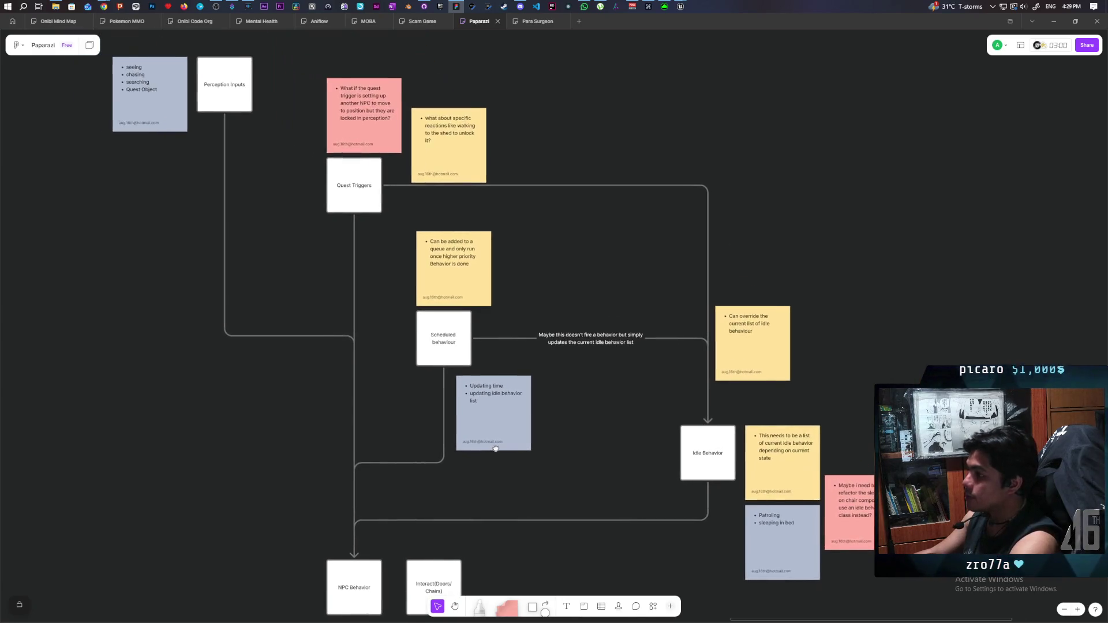
{"action": "scroll", "coordinate": [548, 392], "scroll_direction": "down", "scroll_amount": 2}
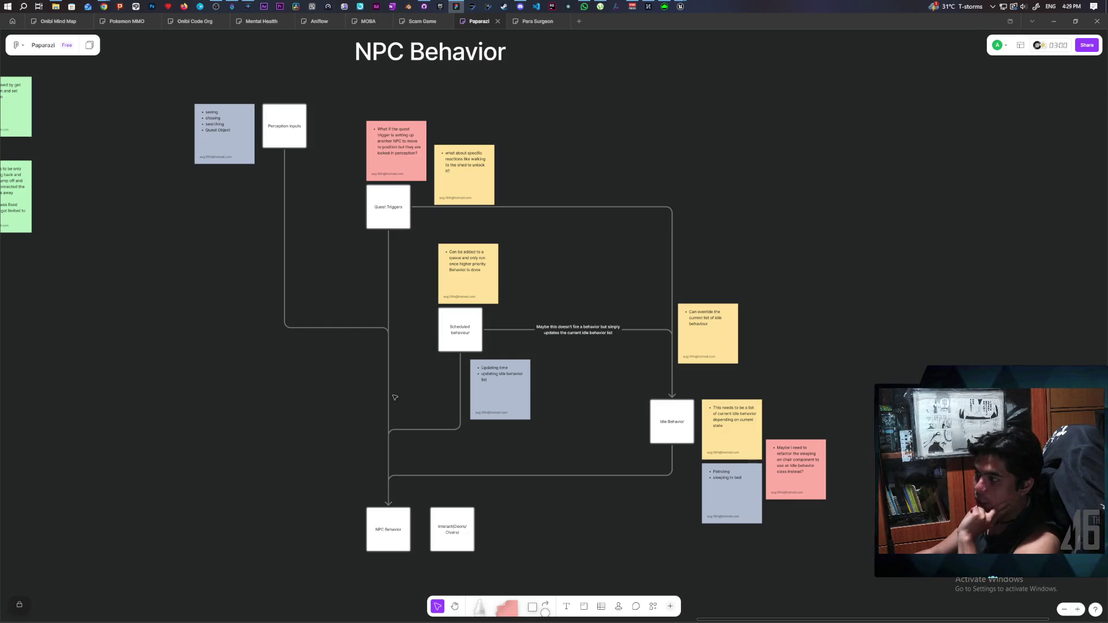
{"action": "left_click_drag", "start_coordinate": [172, 115], "coordinate": [855, 541]}
{"action": "left_click", "coordinate": [850, 534]}
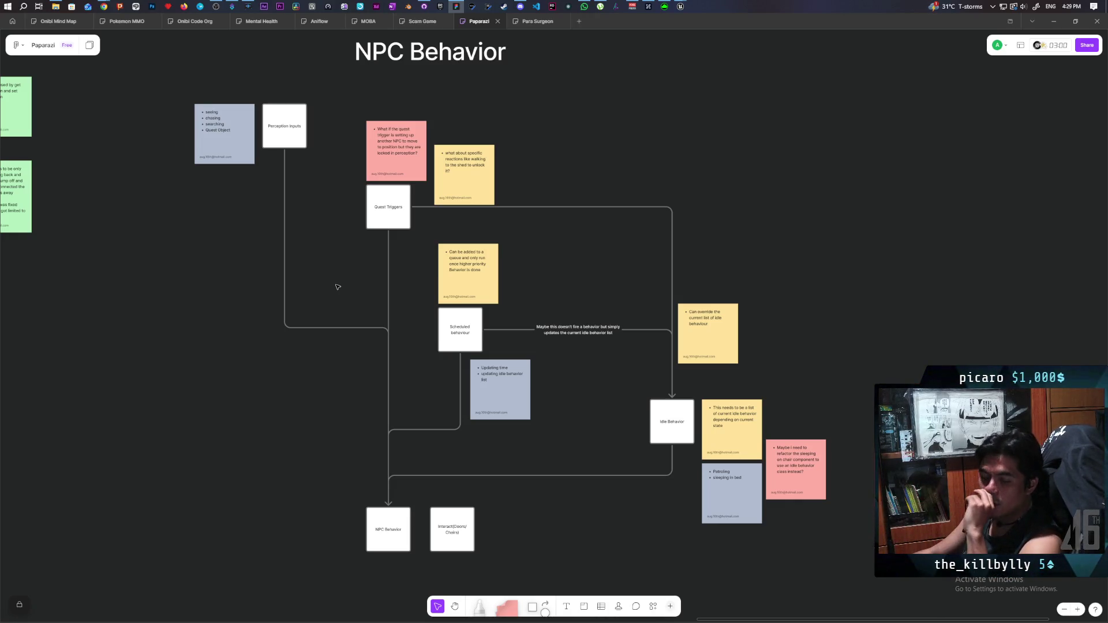
{"action": "scroll", "coordinate": [558, 348], "scroll_direction": "down", "scroll_amount": 2}
{"action": "scroll", "coordinate": [558, 349], "scroll_direction": "right", "scroll_amount": 3}
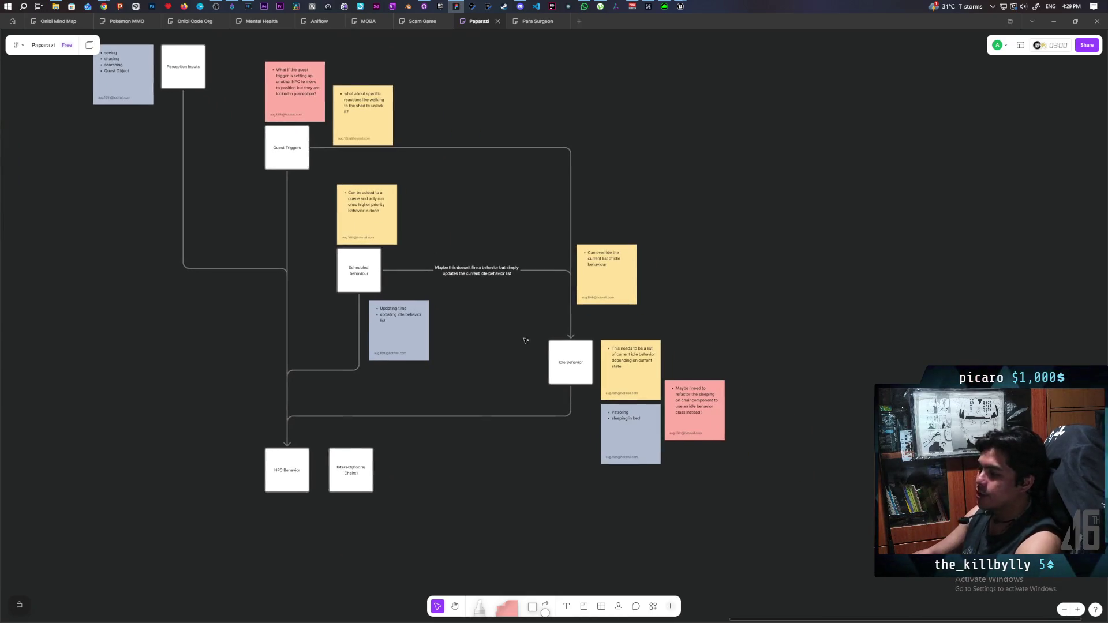
{"action": "scroll", "coordinate": [569, 424], "scroll_direction": "up", "scroll_amount": 5}
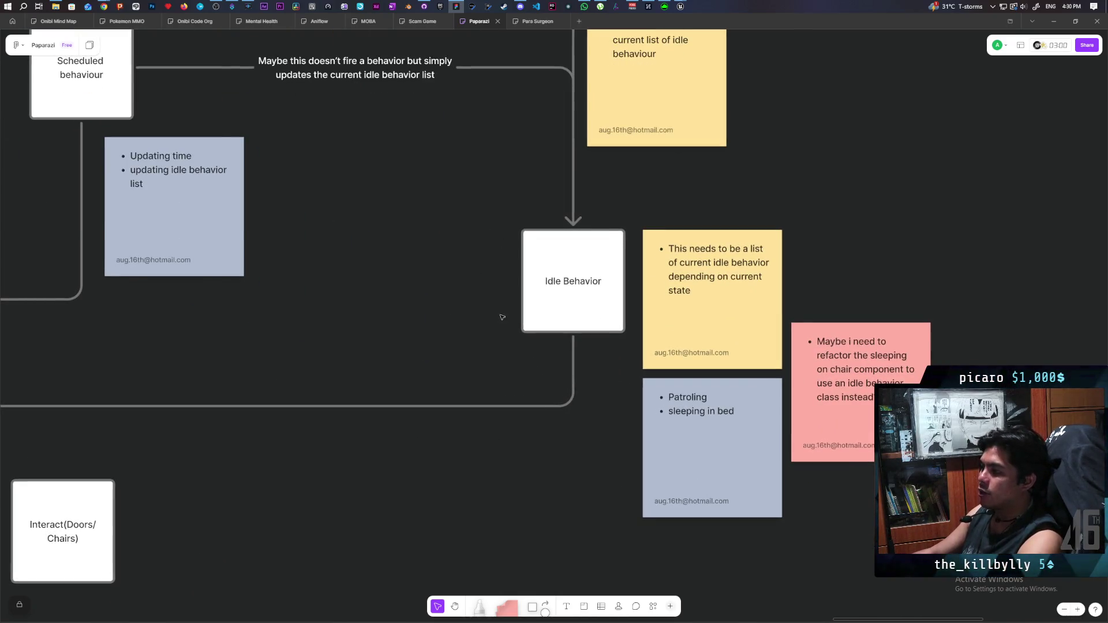
{"action": "left_click", "coordinate": [575, 471]}
{"action": "left_click", "coordinate": [595, 488]}
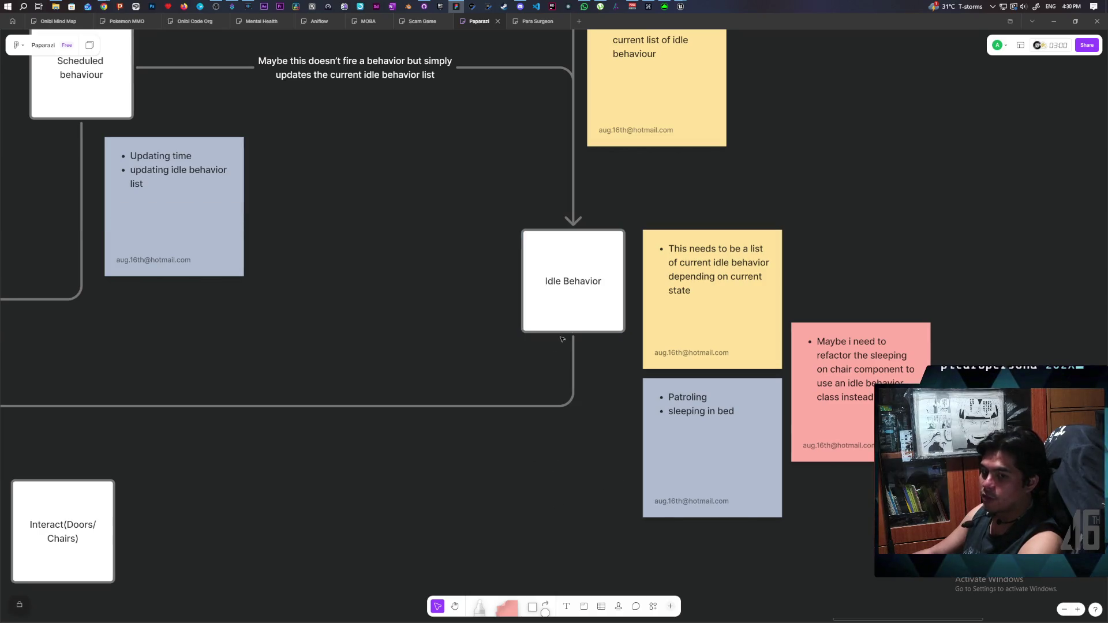
{"action": "left_click", "coordinate": [568, 451]}
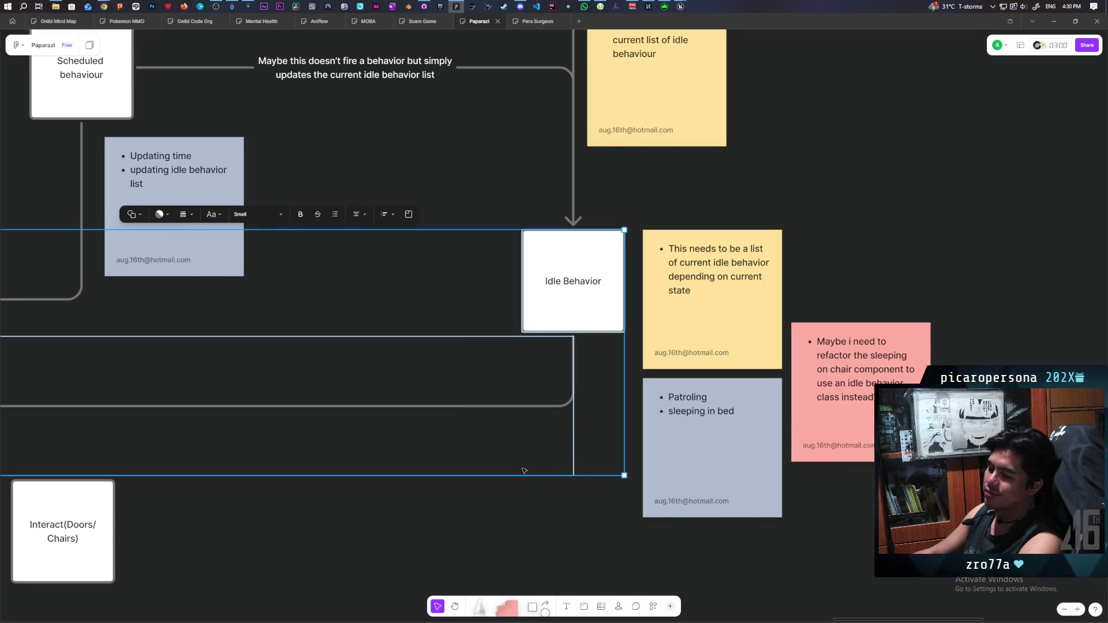
{"action": "left_click", "coordinate": [439, 497]}
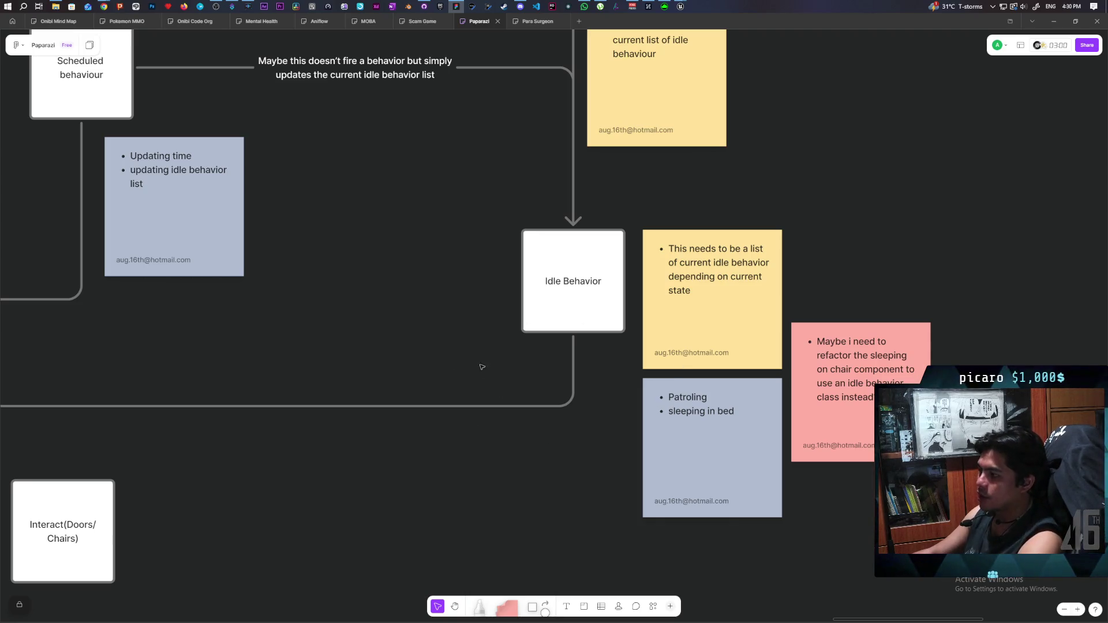
{"action": "left_click", "coordinate": [561, 288]}
{"action": "left_click", "coordinate": [433, 528]}
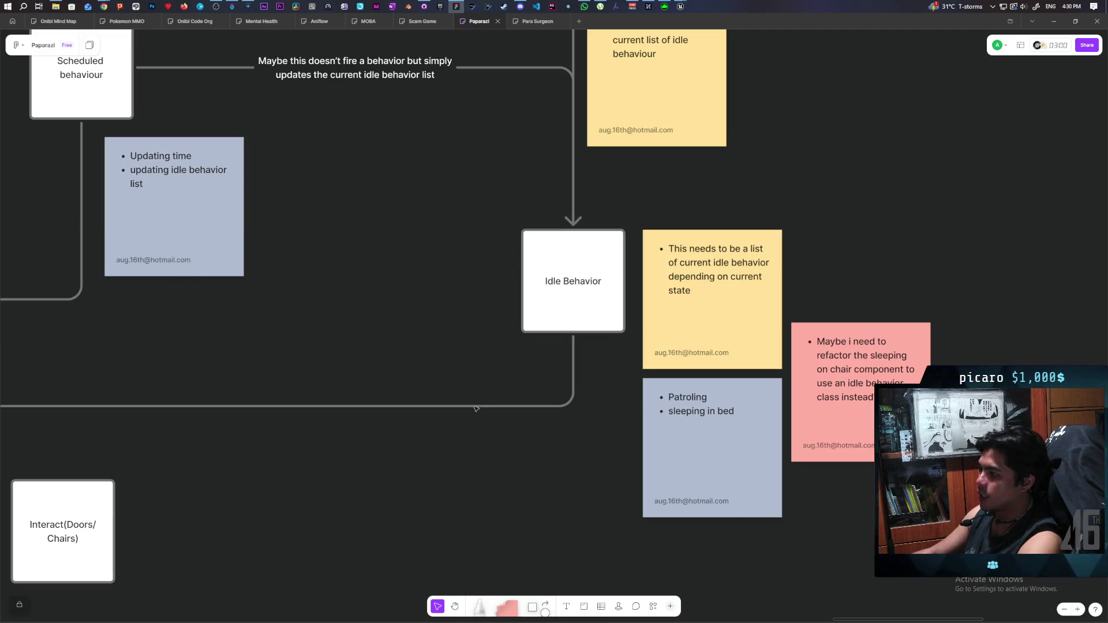
{"action": "left_click_drag", "start_coordinate": [403, 349], "coordinate": [504, 504]}
{"action": "scroll", "coordinate": [421, 334], "scroll_direction": "down", "scroll_amount": 5}
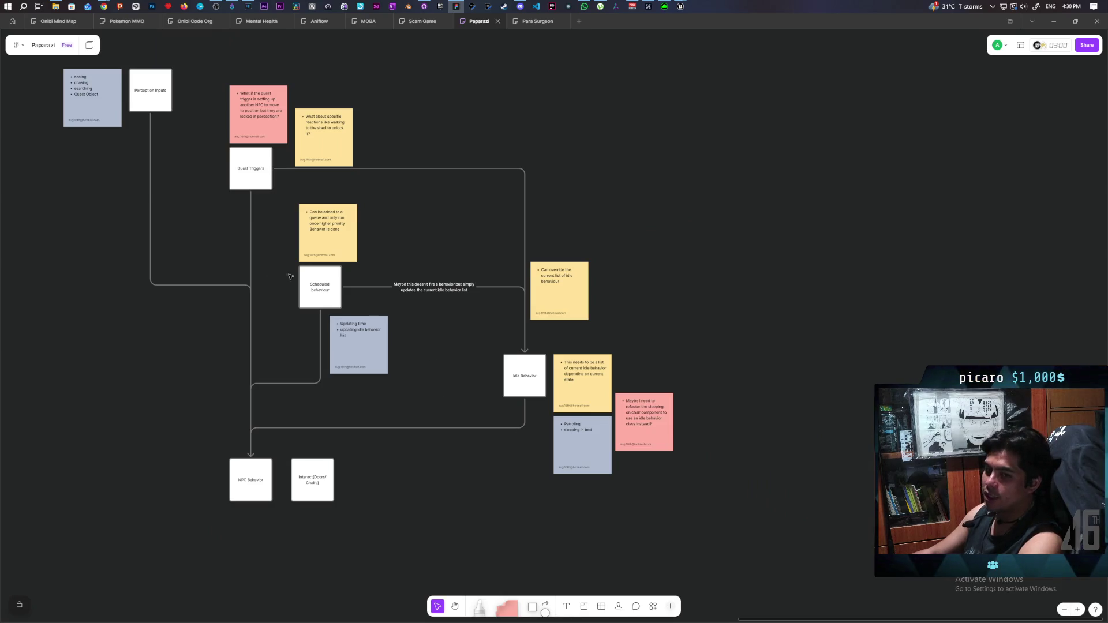
{"action": "scroll", "coordinate": [532, 416], "scroll_direction": "up", "scroll_amount": 3}
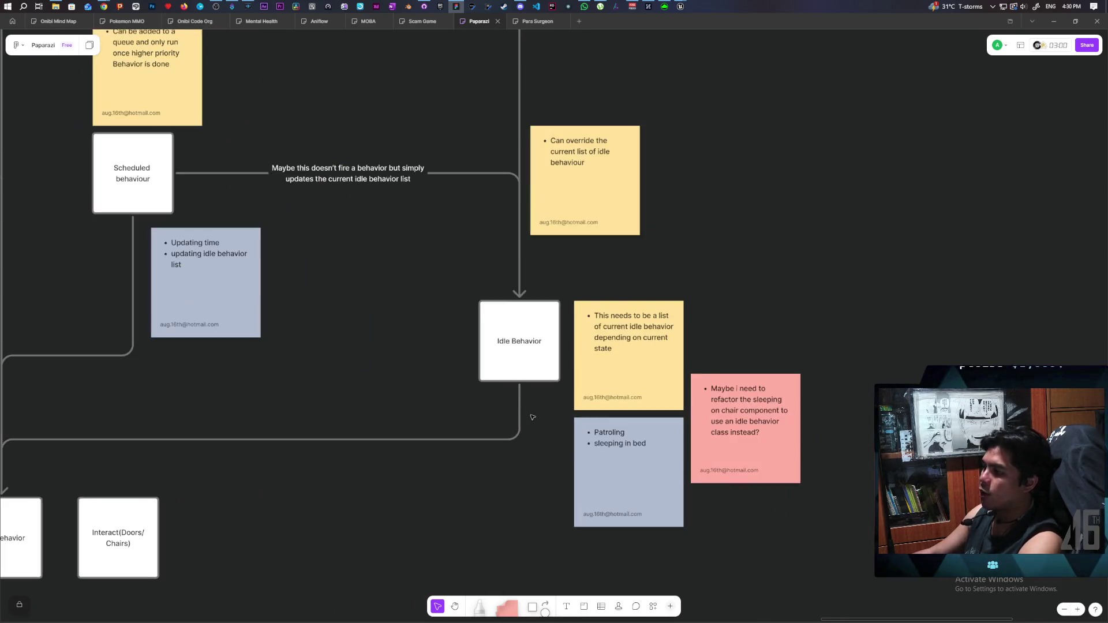
{"action": "left_click", "coordinate": [515, 362]}
{"action": "left_click", "coordinate": [333, 351]}
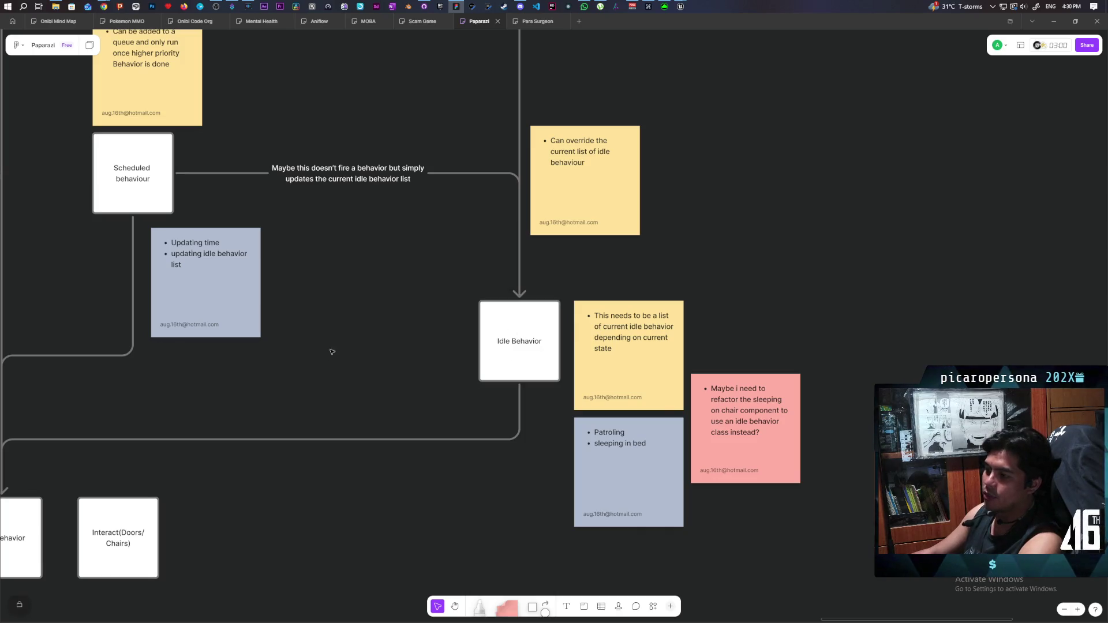
{"action": "scroll", "coordinate": [331, 346], "scroll_direction": "down", "scroll_amount": 3}
{"action": "left_click_drag", "start_coordinate": [331, 346], "coordinate": [452, 424]}
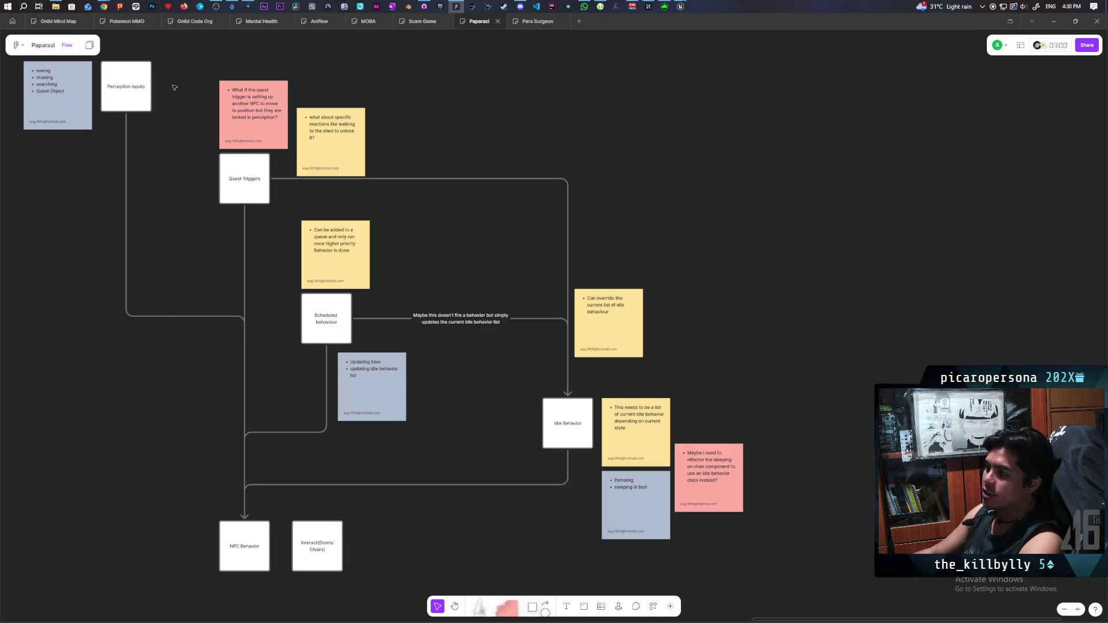
{"action": "left_click", "coordinate": [222, 180]}
{"action": "left_click", "coordinate": [772, 414]}
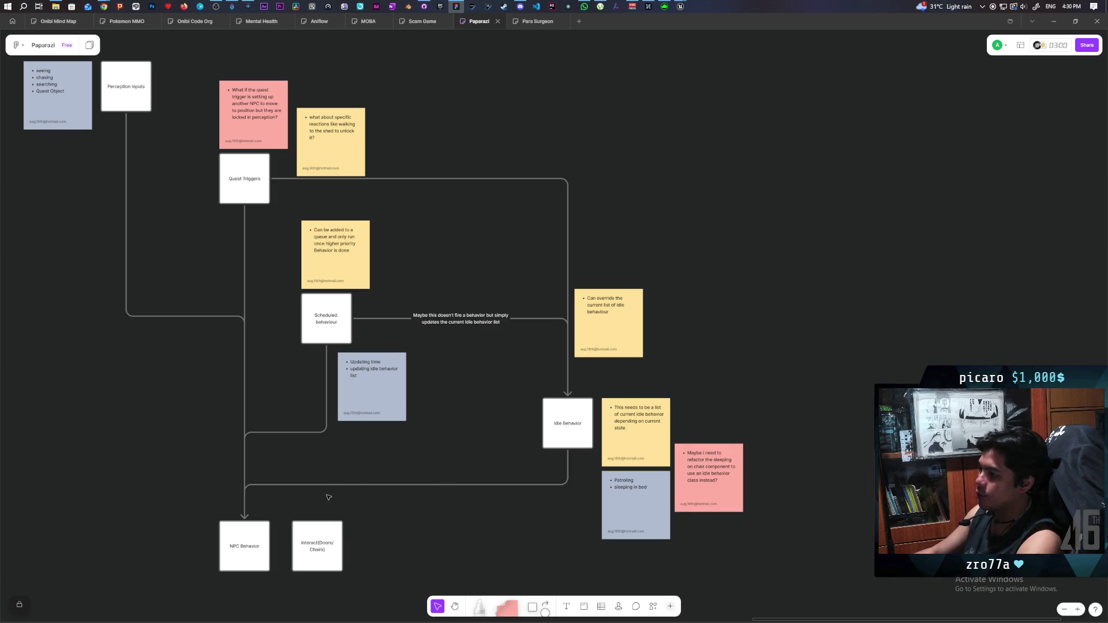
{"action": "mouse_move", "coordinate": [310, 505]}
{"action": "left_mouse_down"}
{"action": "mouse_move", "coordinate": [477, 448]}
{"action": "mouse_move", "coordinate": [577, 294]}
{"action": "left_mouse_up"}
{"action": "left_click", "coordinate": [775, 326]}
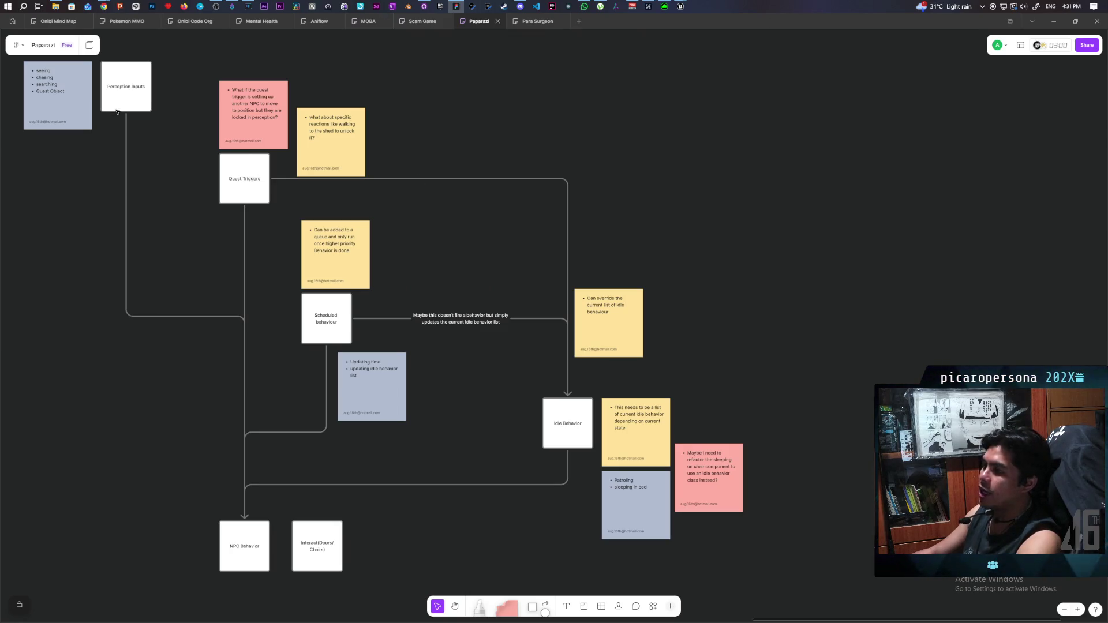
{"action": "mouse_move", "coordinate": [98, 44]}
{"action": "left_mouse_down"}
{"action": "mouse_move", "coordinate": [569, 517]}
{"action": "mouse_move", "coordinate": [643, 549]}
{"action": "mouse_move", "coordinate": [530, 321]}
{"action": "left_mouse_up"}
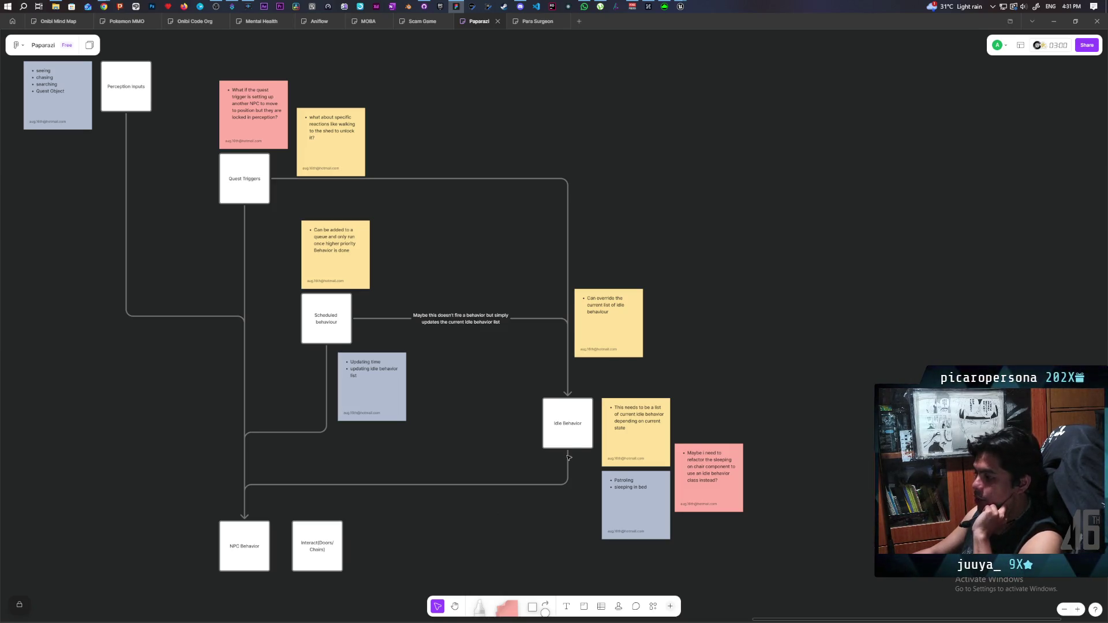
{"action": "left_click", "coordinate": [568, 430]}
{"action": "scroll", "coordinate": [590, 467], "scroll_direction": "up", "scroll_amount": 3}
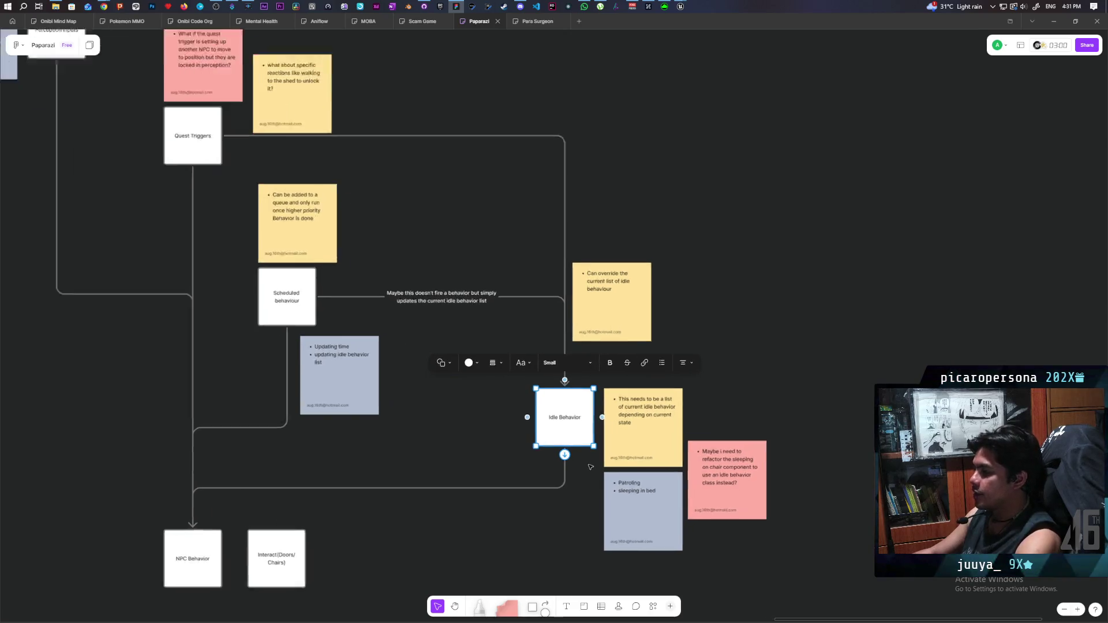
{"action": "left_click", "coordinate": [816, 288]}
{"action": "scroll", "coordinate": [693, 438], "scroll_direction": "down", "scroll_amount": 5}
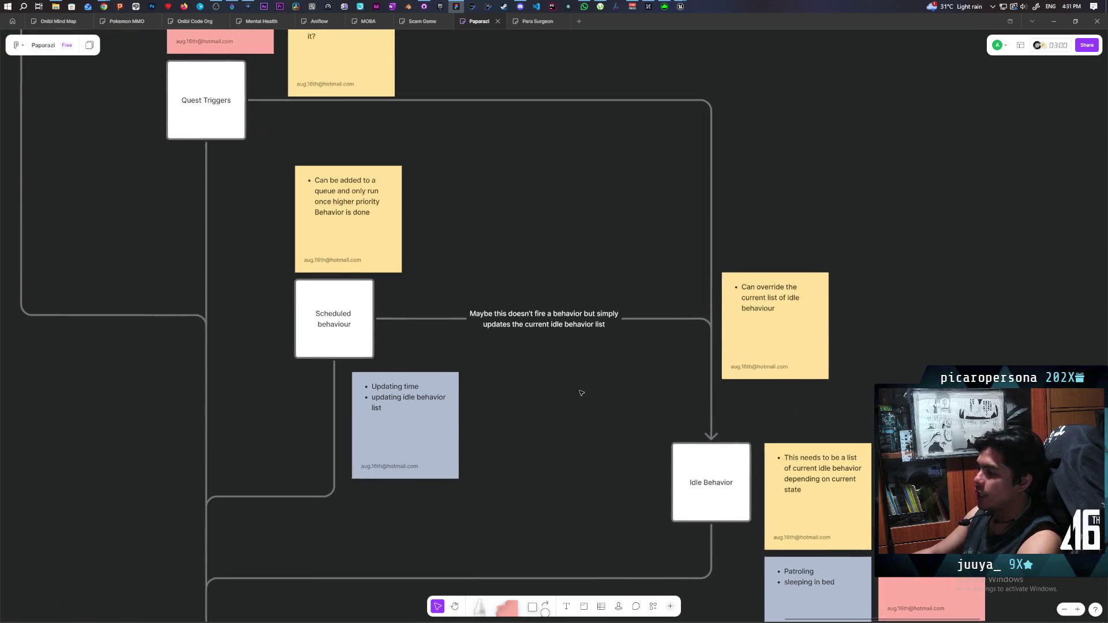